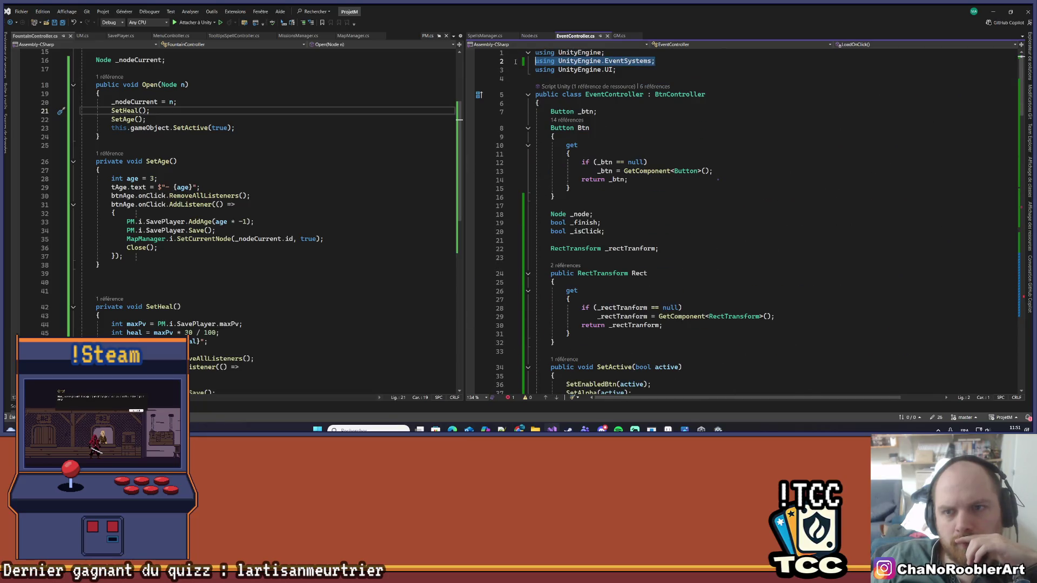
# - Try deleting the EventSystems using directive in EventController.cs, then undo the deletion
pyautogui.press('BackSpace')
pyautogui.press('BackSpace')
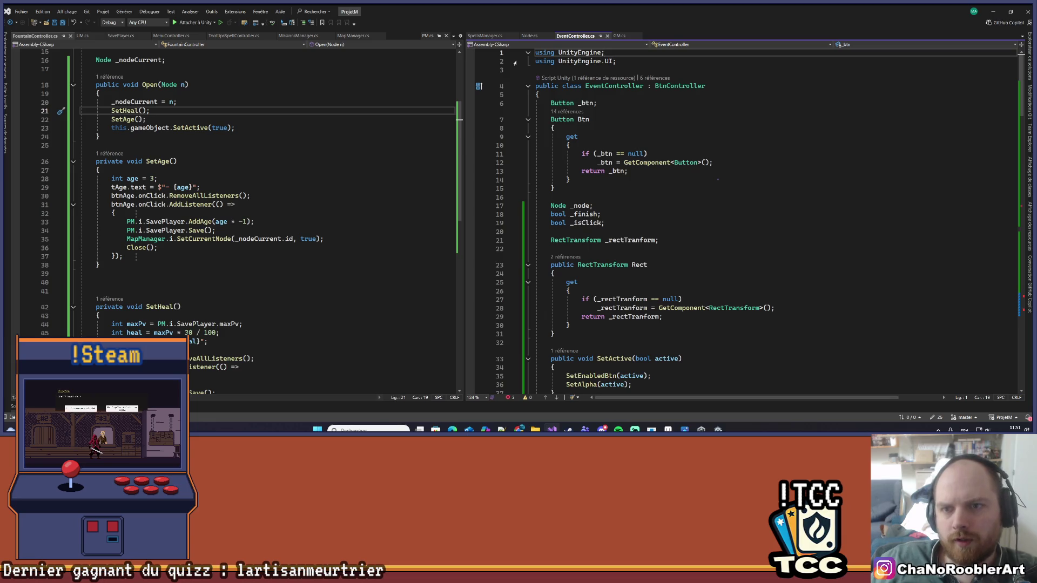
pyautogui.scroll(-20, 866, 237)
pyautogui.scroll(2, 866, 237)
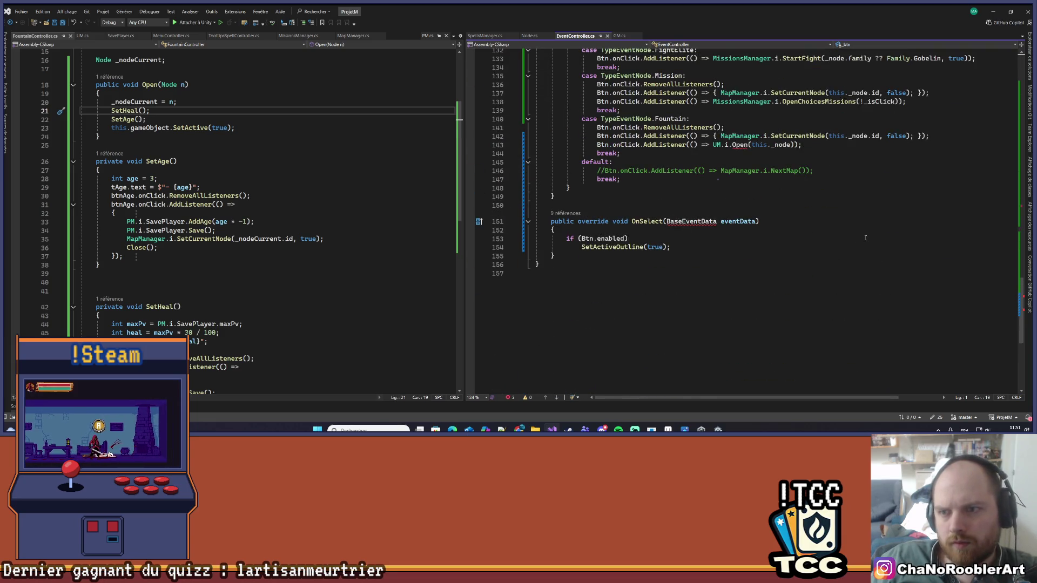
pyautogui.click(865, 238)
pyautogui.hotkey('ctrl', 'z')
pyautogui.hotkey('ctrl', 'z')
pyautogui.hotkey('ctrl', 'z')
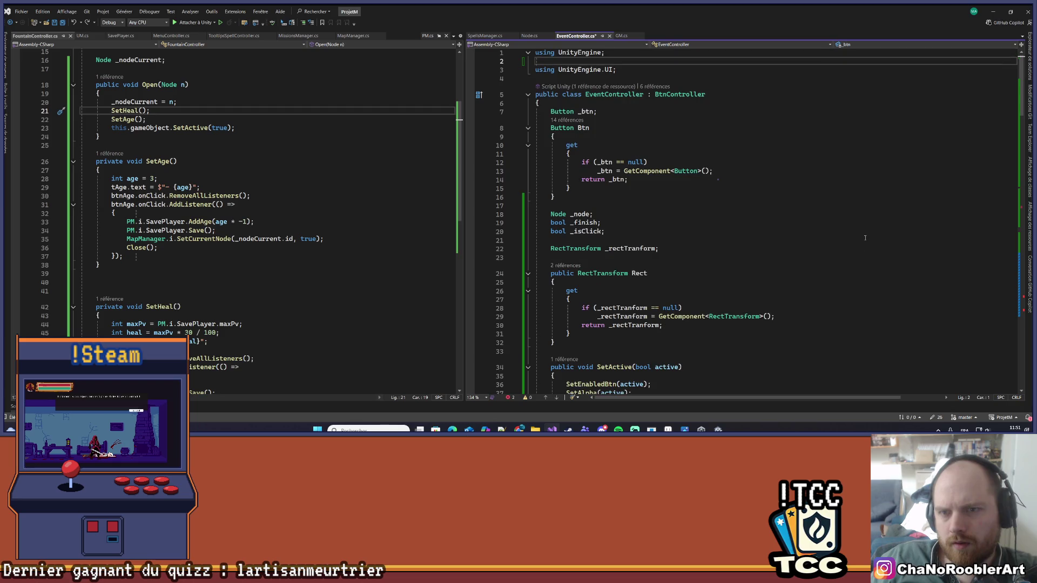
# - Review the NextMap call, Open method and Fountain case, then show UM.cs in the left pane
pyautogui.scroll(-20, 866, 238)
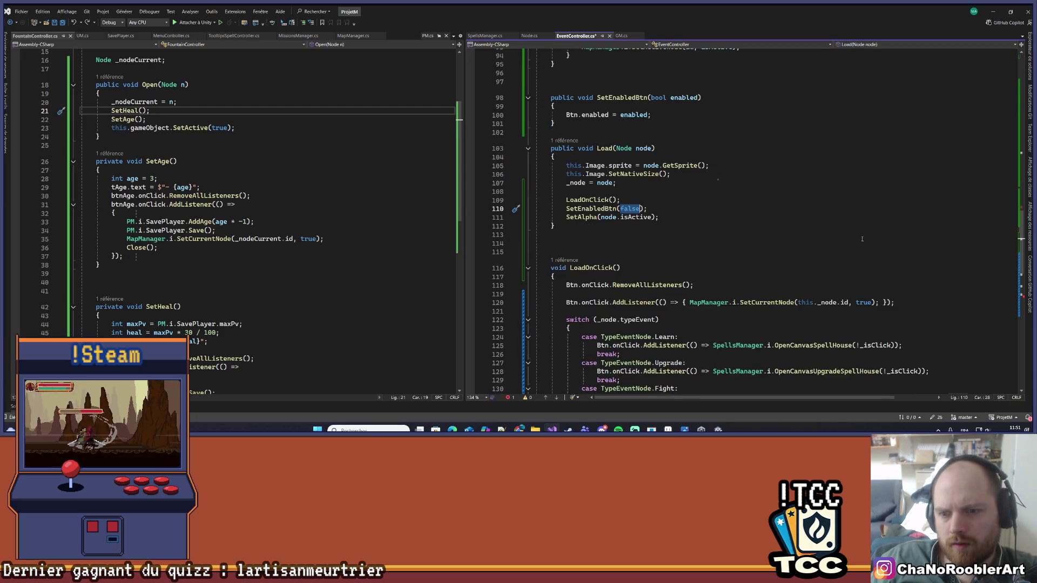
pyautogui.scroll(4, 853, 245)
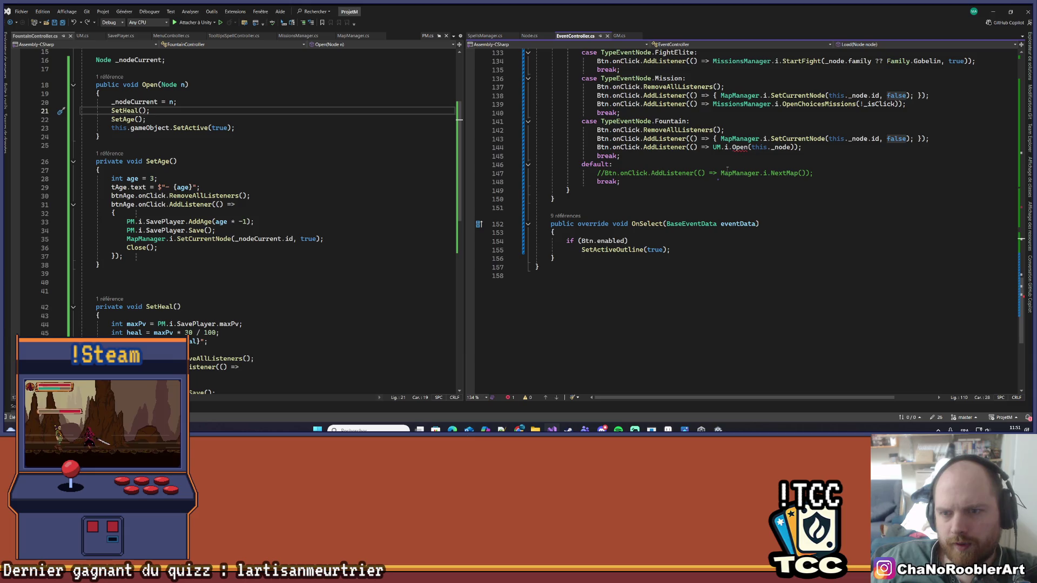
pyautogui.click(727, 173)
pyautogui.scroll(2, 172, 175)
pyautogui.click(213, 148)
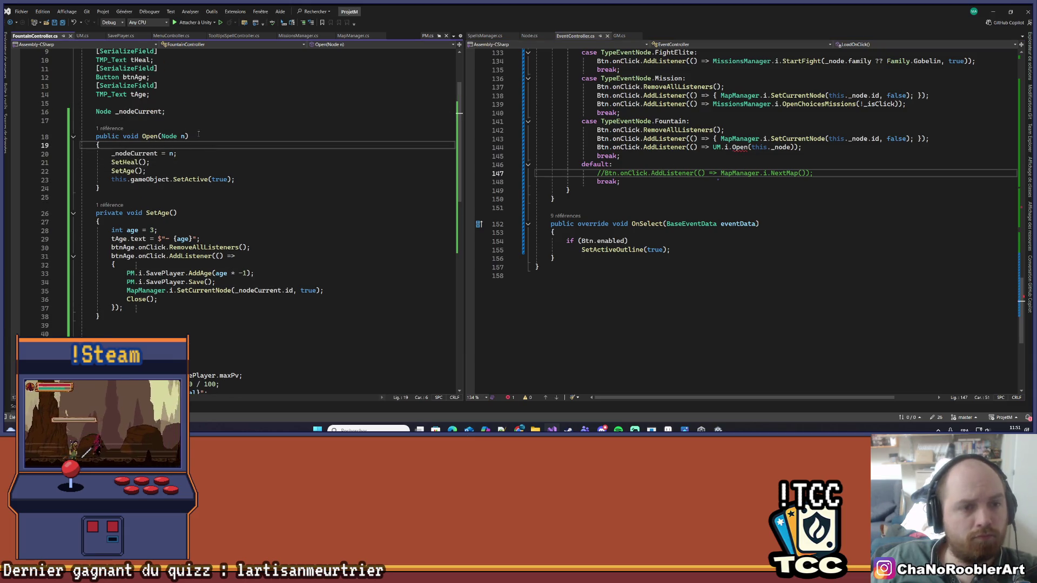
pyautogui.scroll(3, 197, 133)
pyautogui.click(627, 182)
pyautogui.moveTo(740, 151)
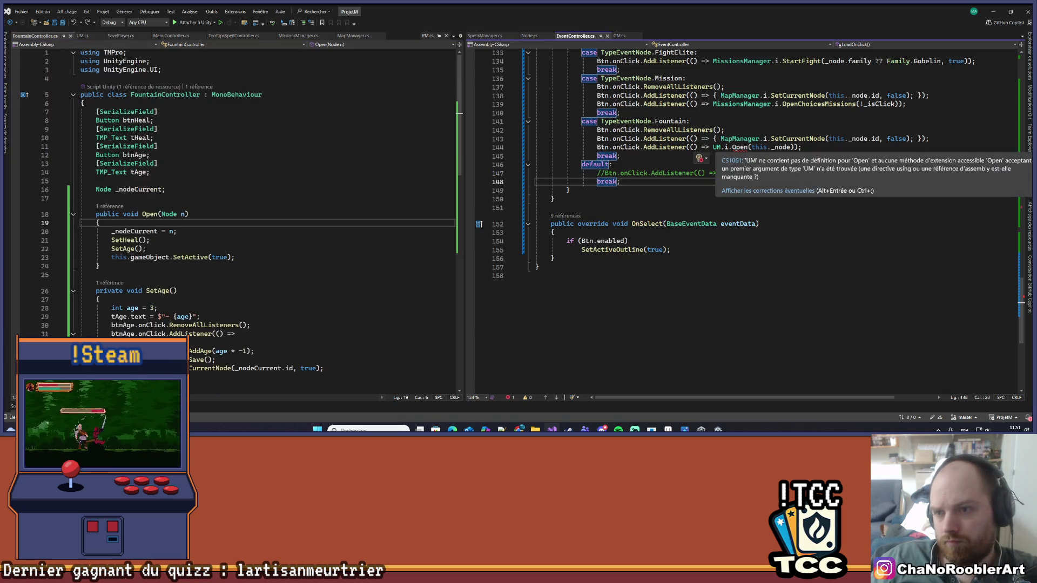
pyautogui.click(80, 37)
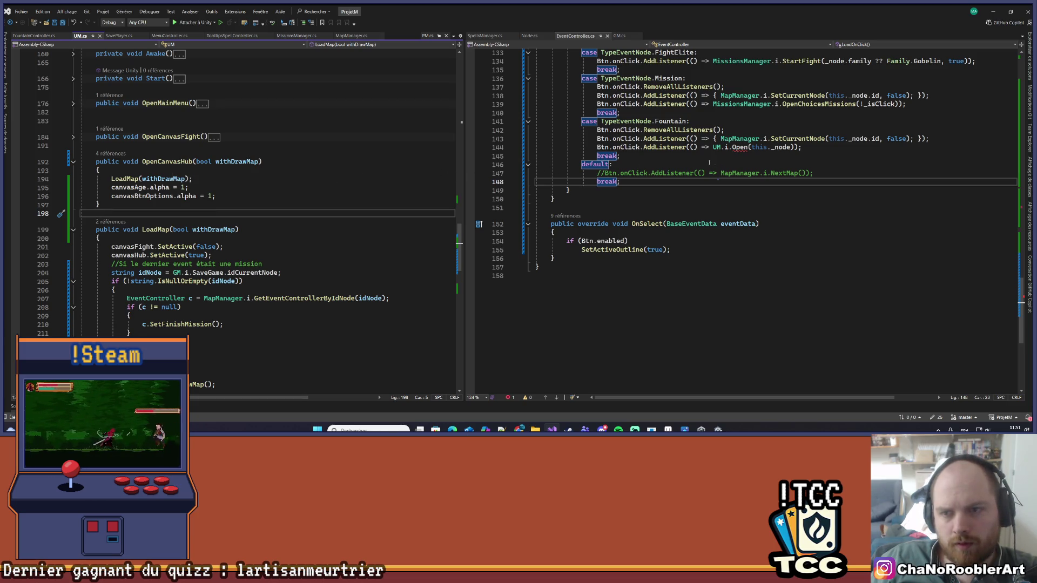
# - Replace the undefined Open call in the Fountain case with UM.i.OpenCanvasFoutain(this._node)
pyautogui.scroll(-10, 323, 266)
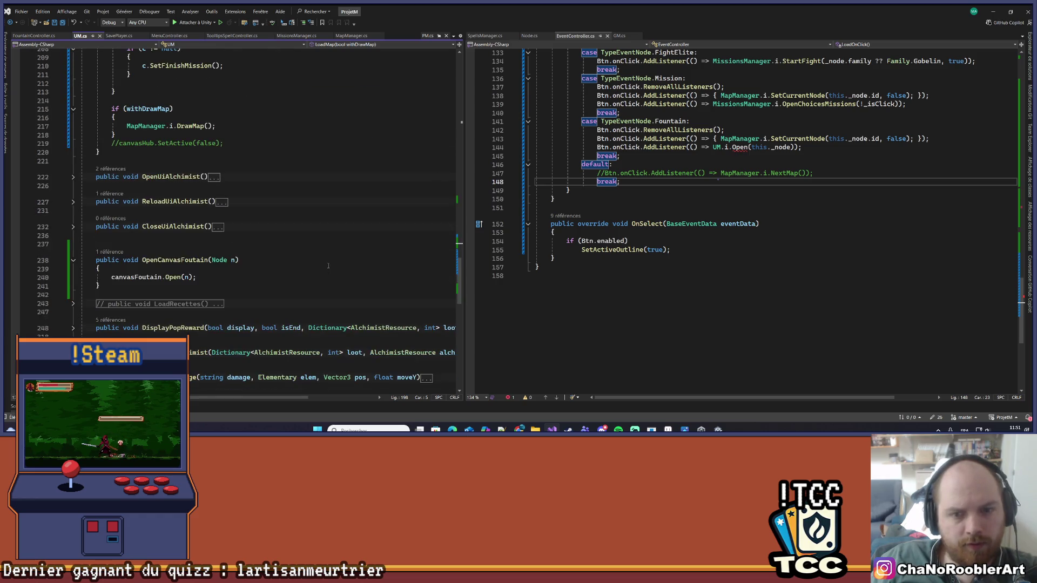
pyautogui.doubleClick(179, 260)
pyautogui.hotkey('ctrl', 'c')
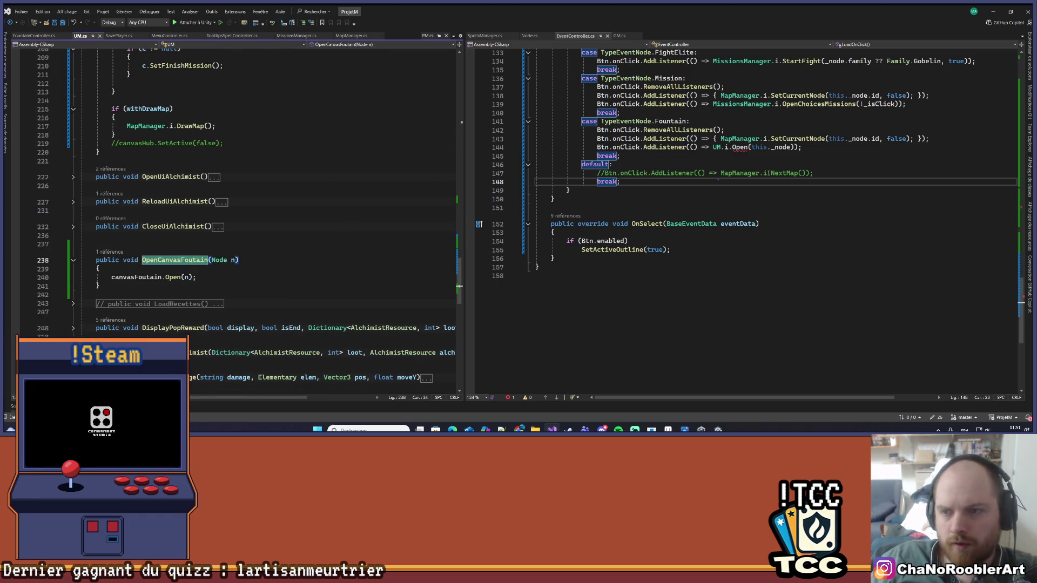
pyautogui.doubleClick(740, 147)
pyautogui.hotkey('ctrl', 'v')
pyautogui.click(763, 201)
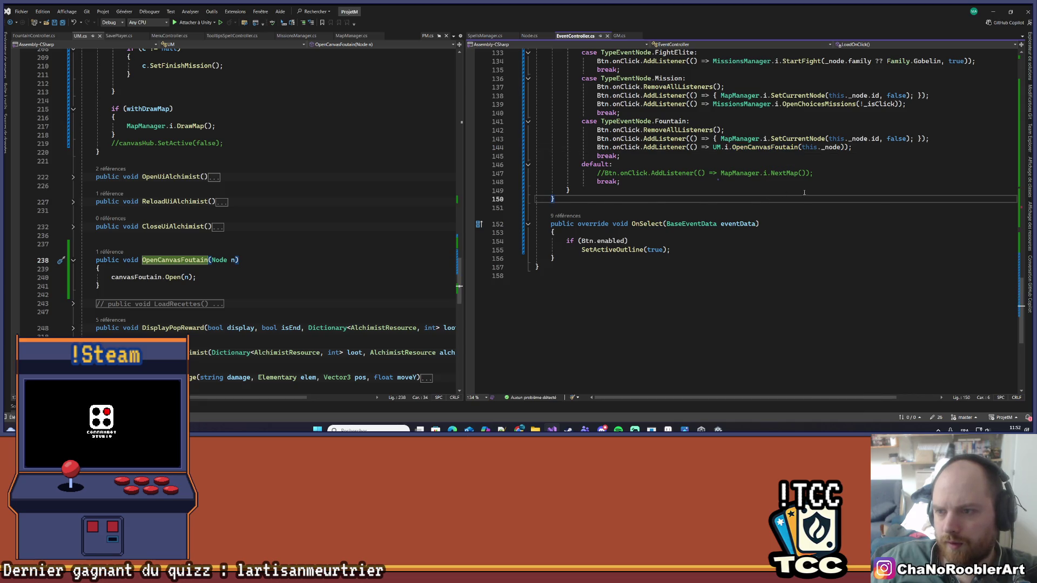
pyautogui.scroll(2, 804, 193)
pyautogui.scroll(20, 787, 211)
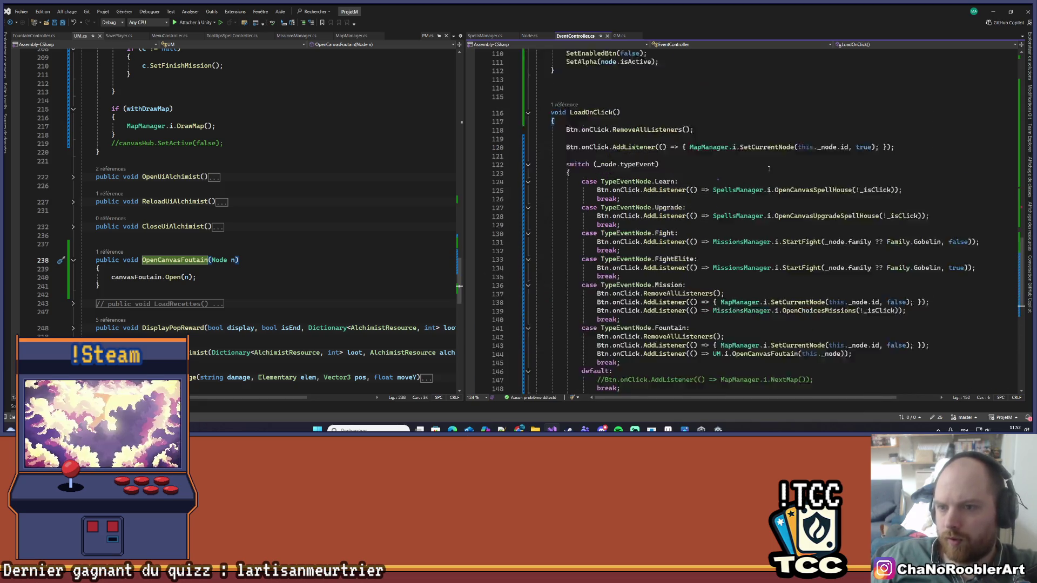
# - Change SetEnabledBtn(false) to SetEnabledBtn(true) in Load and minimise Visual Studio
pyautogui.scroll(12, 788, 211)
pyautogui.scroll(-20, 821, 200)
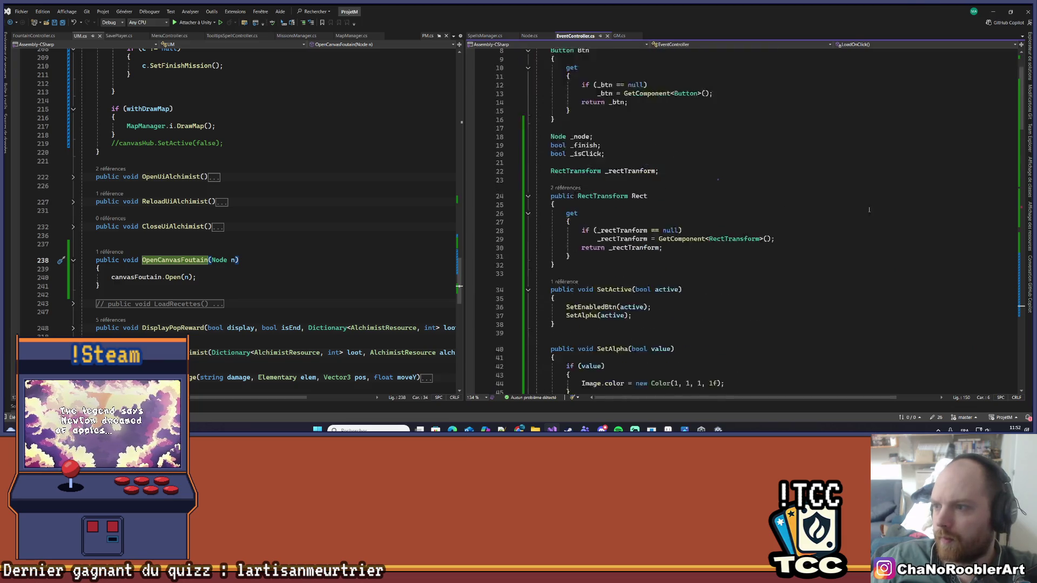
pyautogui.scroll(3, 844, 190)
pyautogui.scroll(4, 844, 190)
pyautogui.click(853, 179)
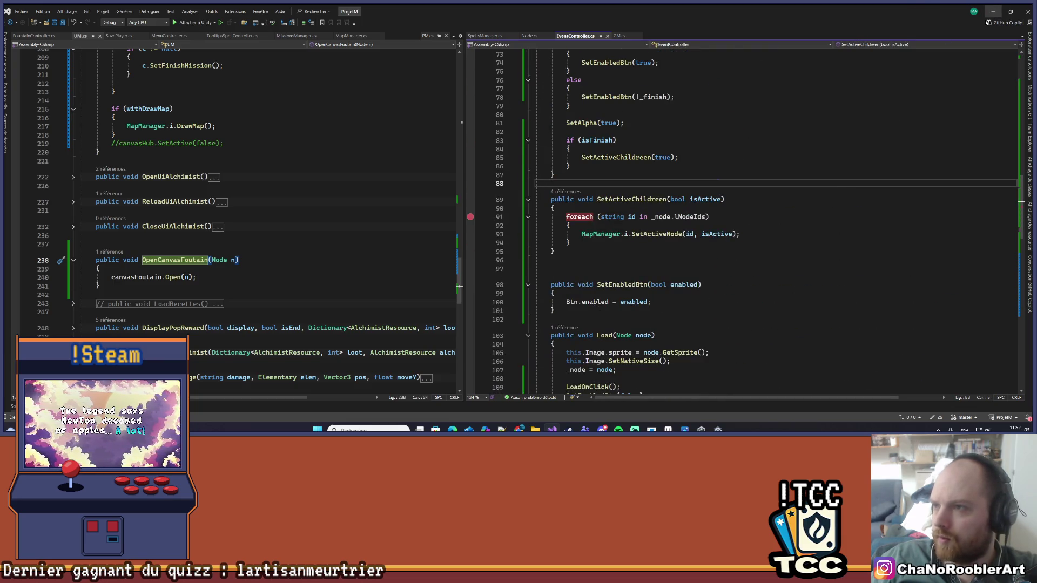
pyautogui.scroll(11, 611, 261)
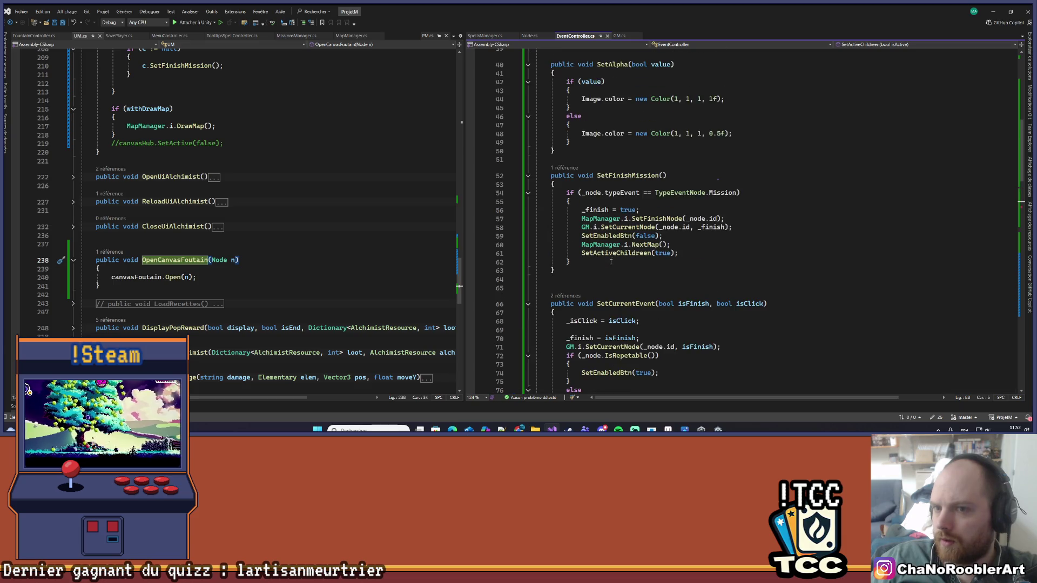
pyautogui.scroll(-19, 655, 217)
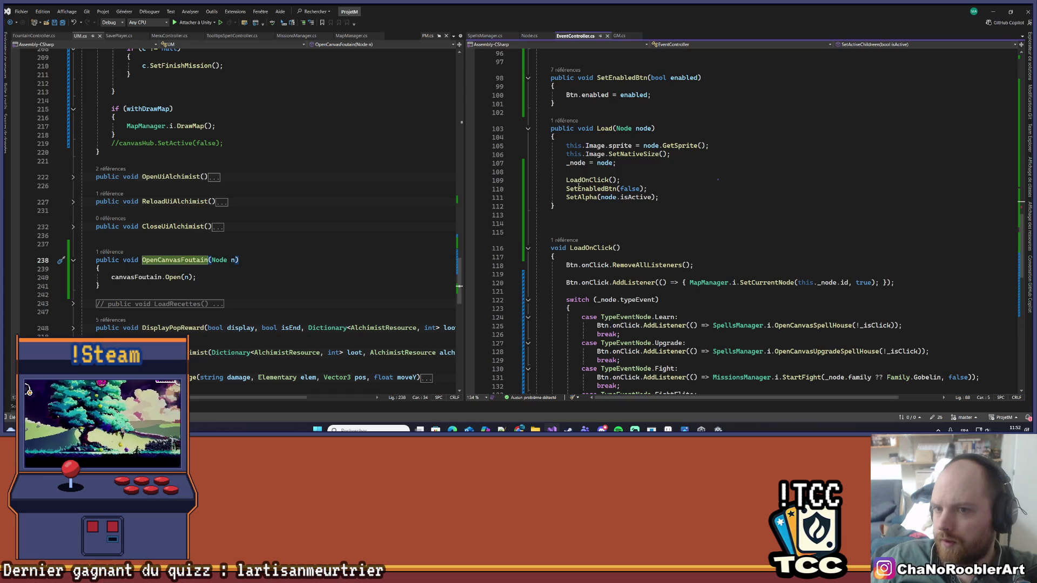
pyautogui.doubleClick(628, 189)
pyautogui.write('true')
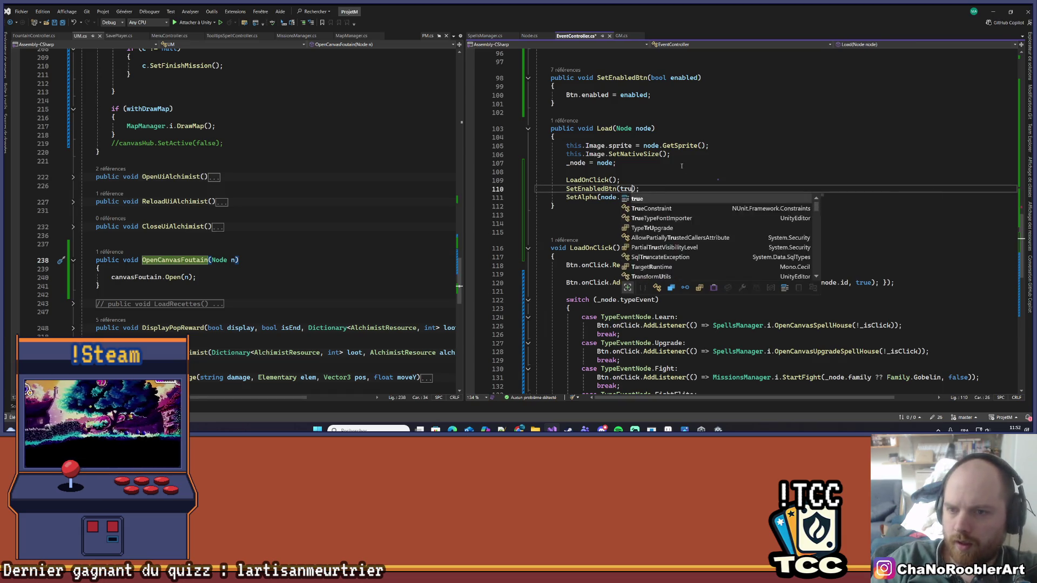
pyautogui.click(681, 164)
pyautogui.click(992, 11)
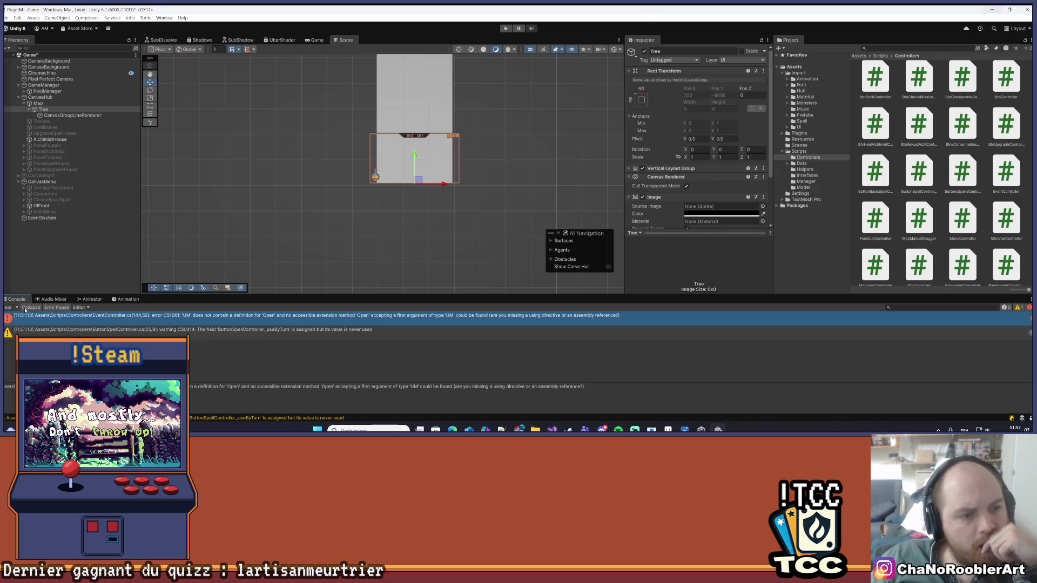
# - Clear the Console errors, deselect Tree, and enter Play mode to reach the main menu
pyautogui.click(8, 308)
pyautogui.click(55, 266)
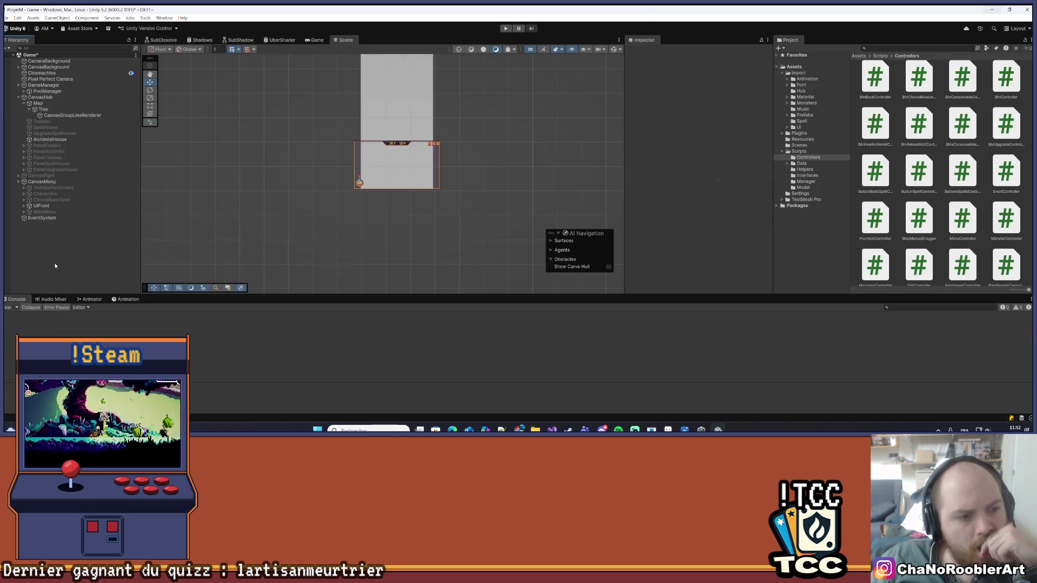
pyautogui.click(506, 30)
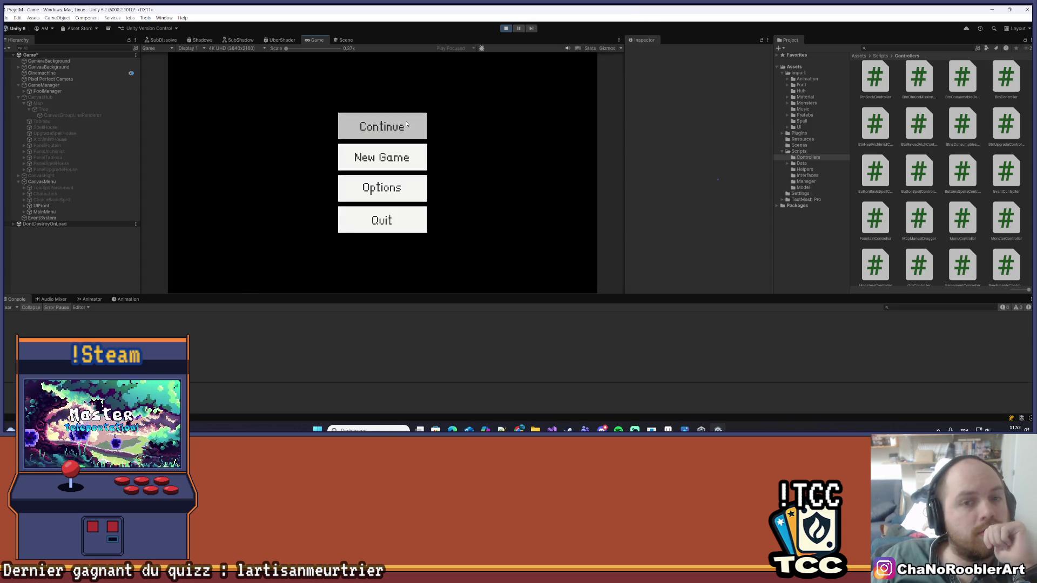
# - Continue the saved game and start a mission from a map node
pyautogui.click(407, 124)
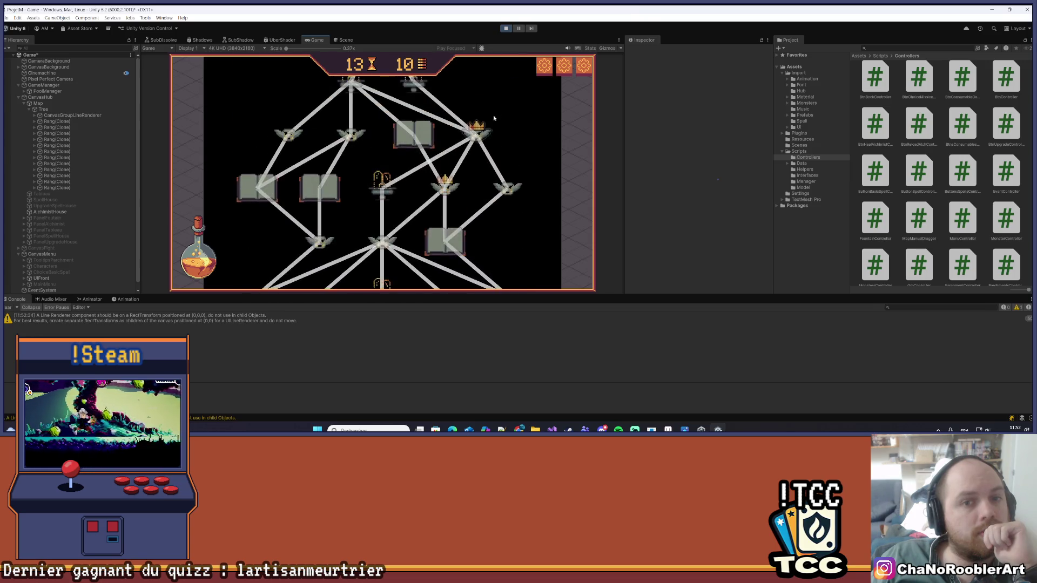
pyautogui.click(393, 198)
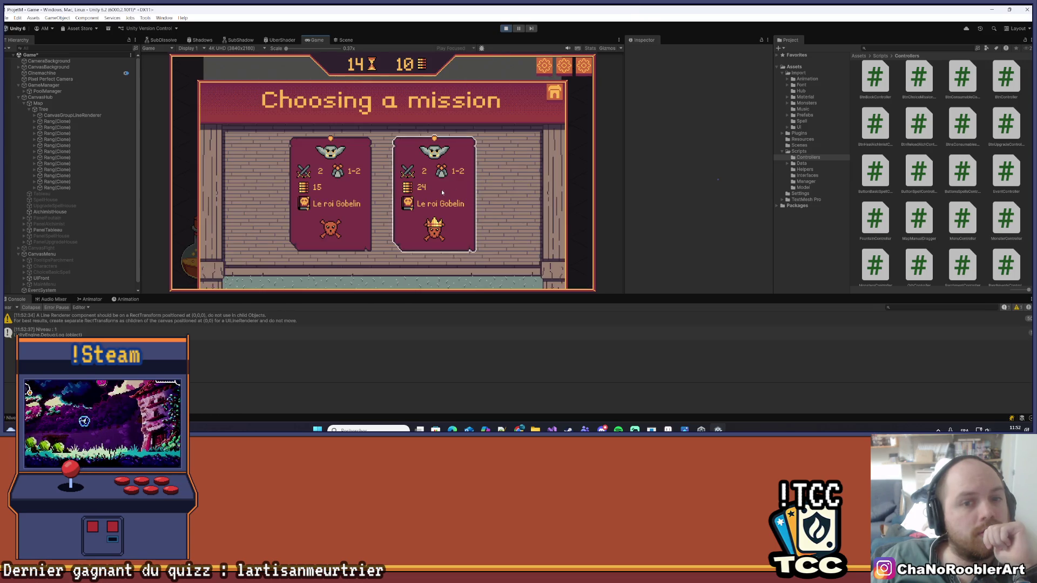
pyautogui.click(319, 186)
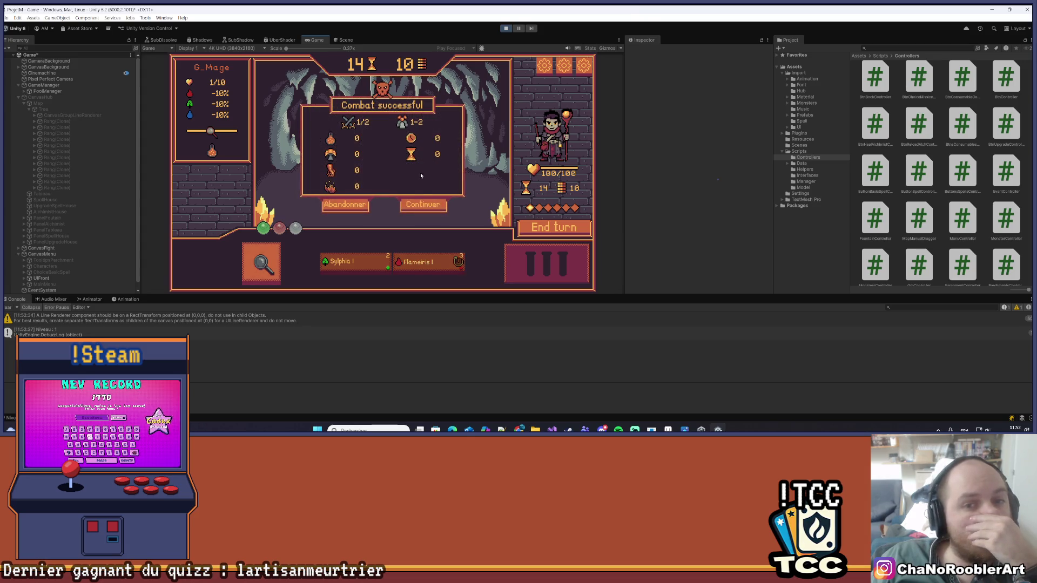
# - Defeat the goblins with the Sylphia spell, return to the map, and pan to check the lines
pyautogui.click(422, 204)
pyautogui.click(416, 259)
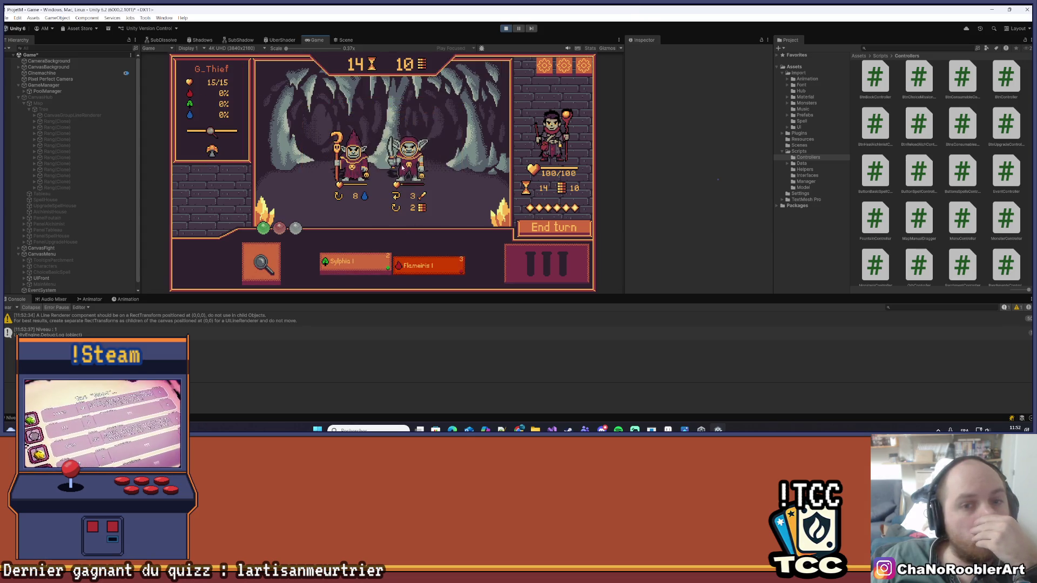
pyautogui.click(363, 264)
pyautogui.click(381, 184)
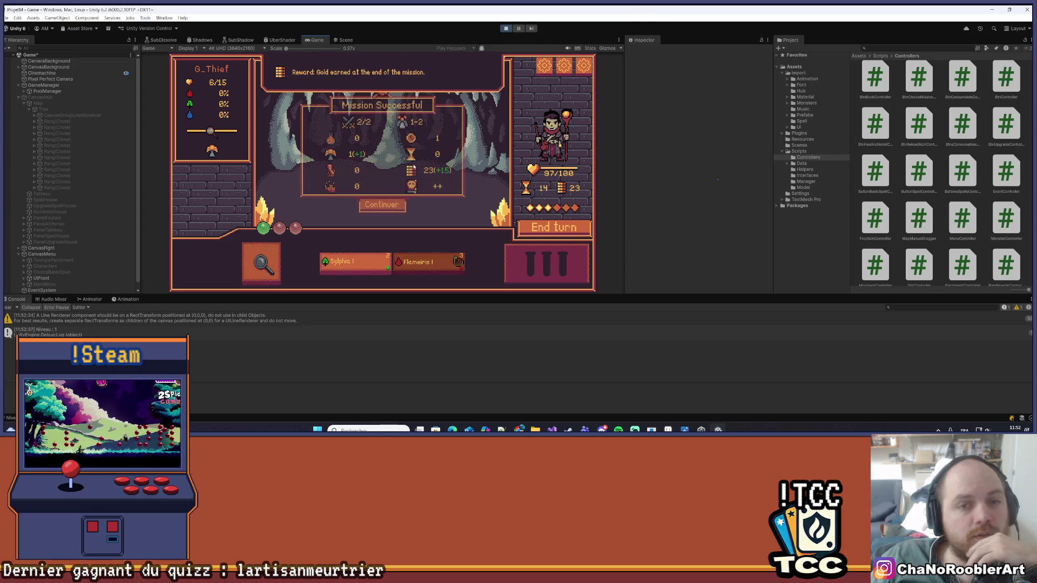
pyautogui.click(389, 205)
pyautogui.moveTo(543, 100); pyautogui.dragTo(544, 142)
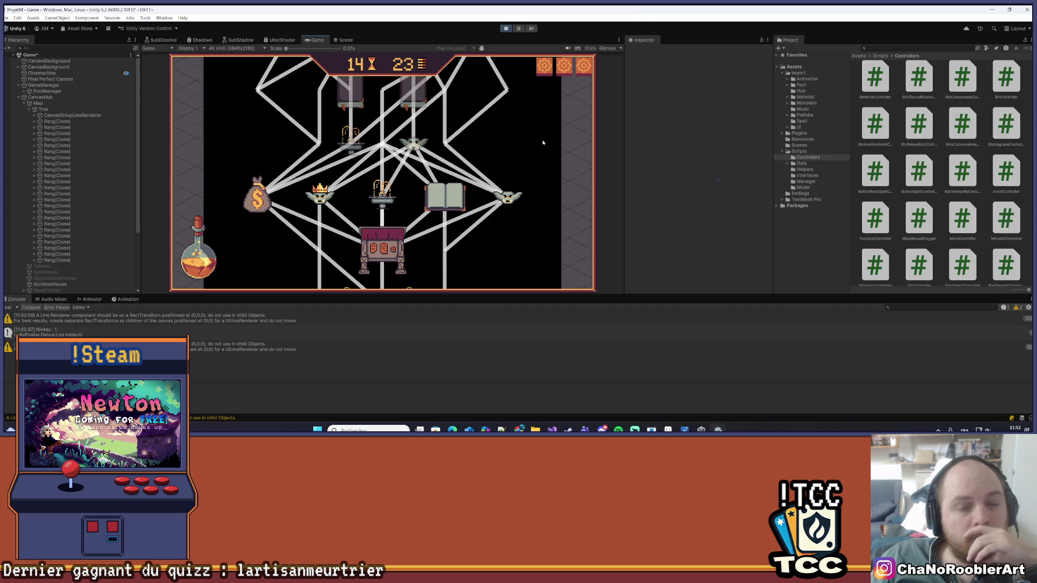
pyautogui.scroll(-5, 523, 243)
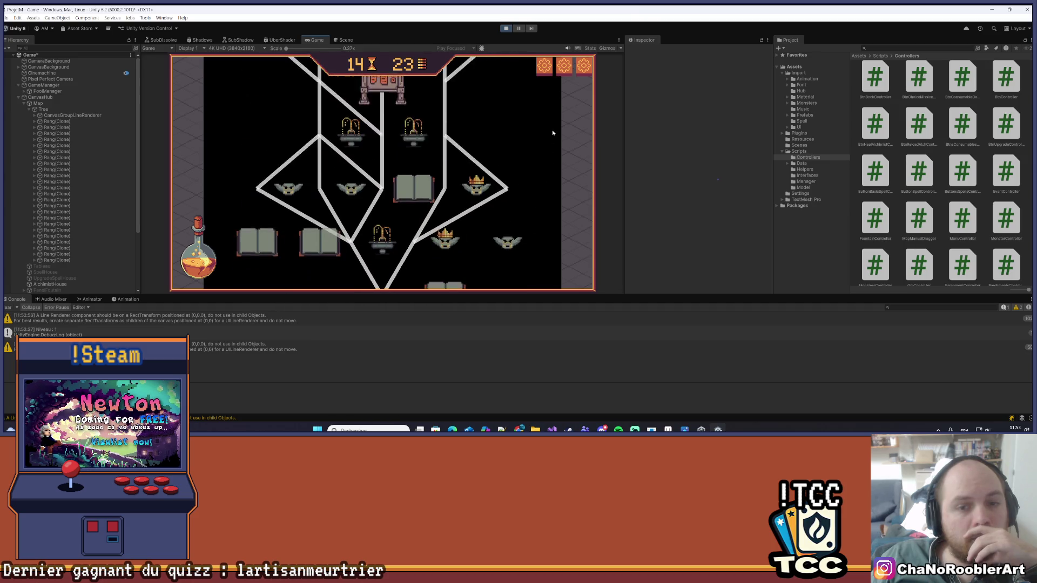
pyautogui.moveTo(558, 118); pyautogui.dragTo(539, 204)
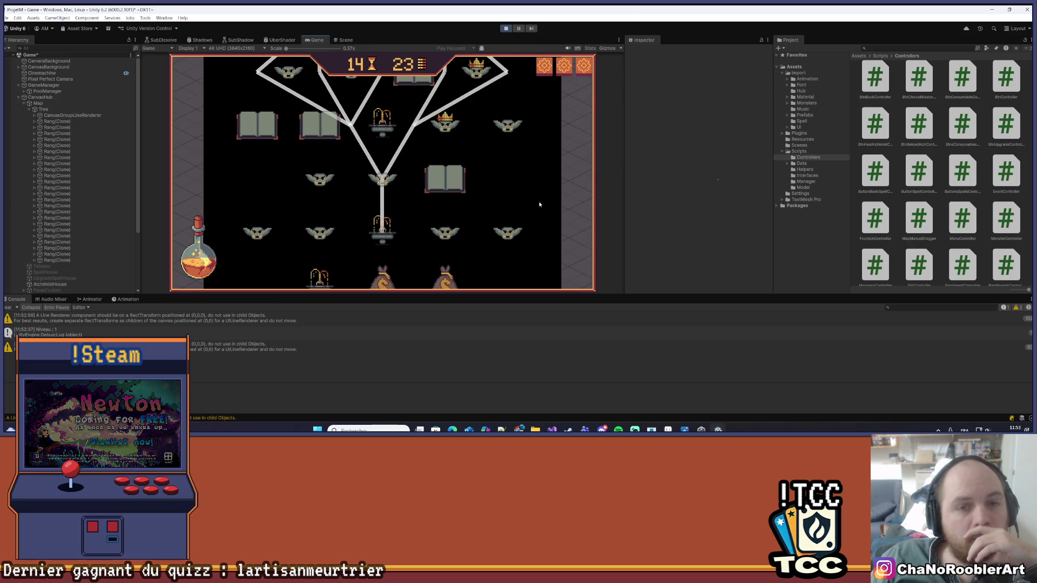
pyautogui.scroll(-5, 539, 204)
pyautogui.scroll(5, 537, 216)
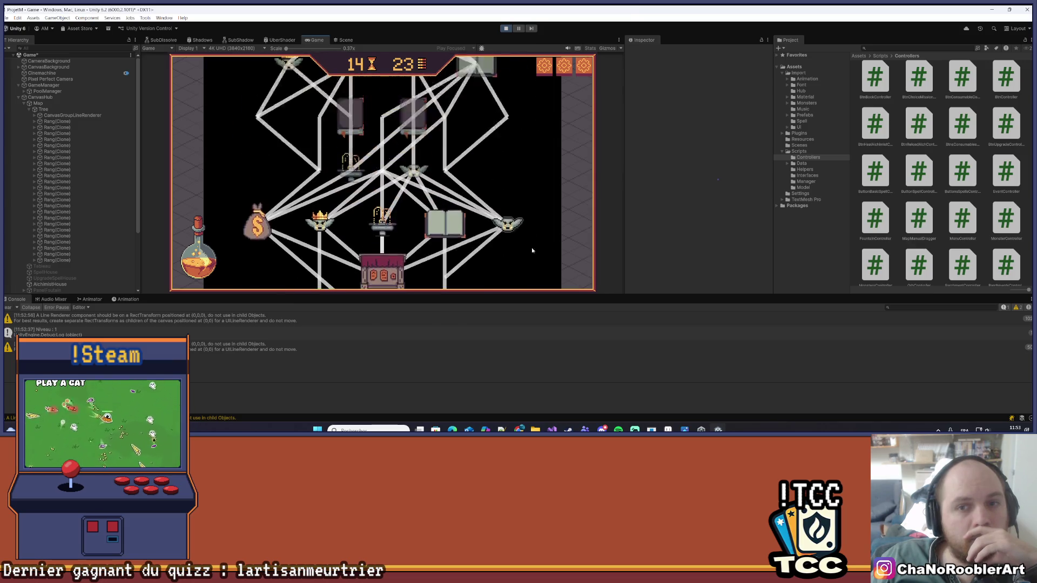
pyautogui.scroll(5, 532, 233)
pyautogui.scroll(-5, 501, 160)
pyautogui.scroll(-5, 544, 99)
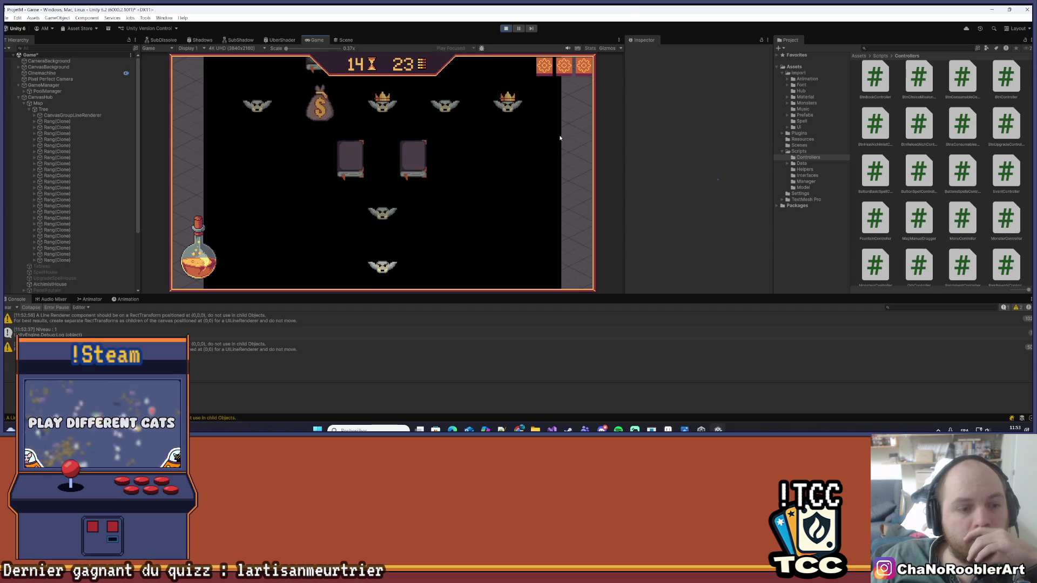
pyautogui.scroll(-5, 560, 138)
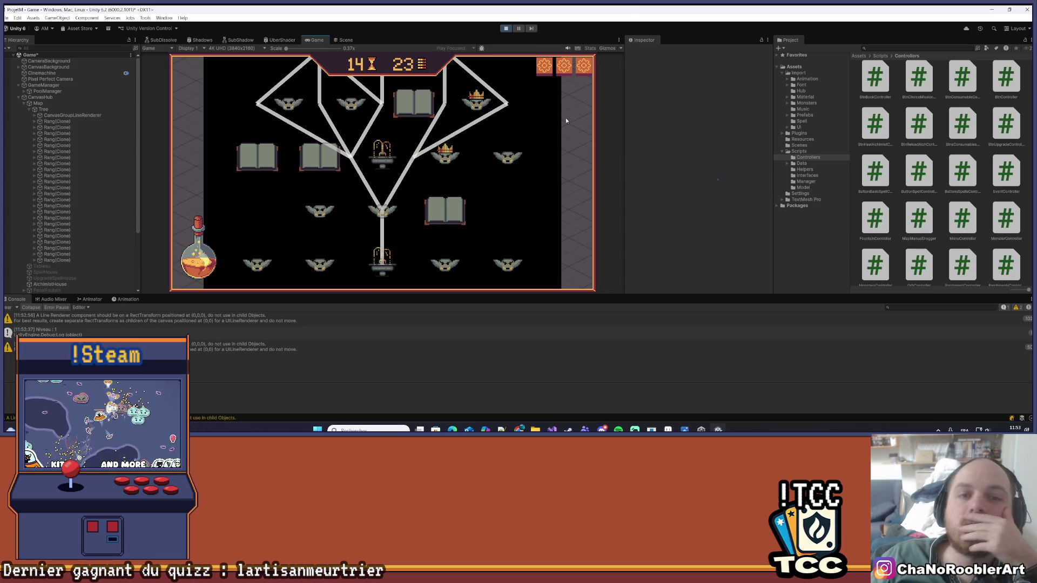
pyautogui.scroll(5, 534, 118)
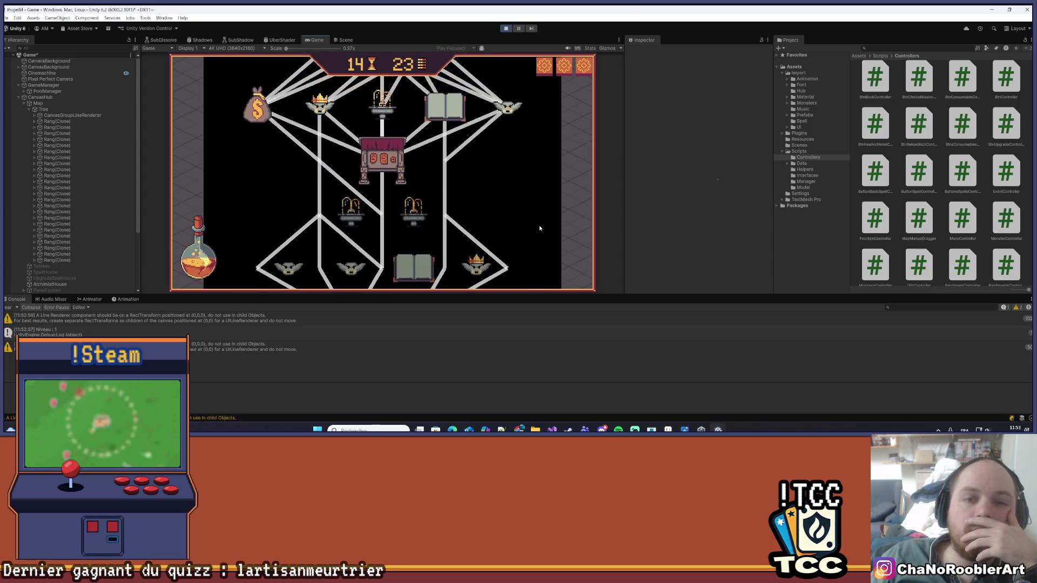
pyautogui.scroll(5, 551, 162)
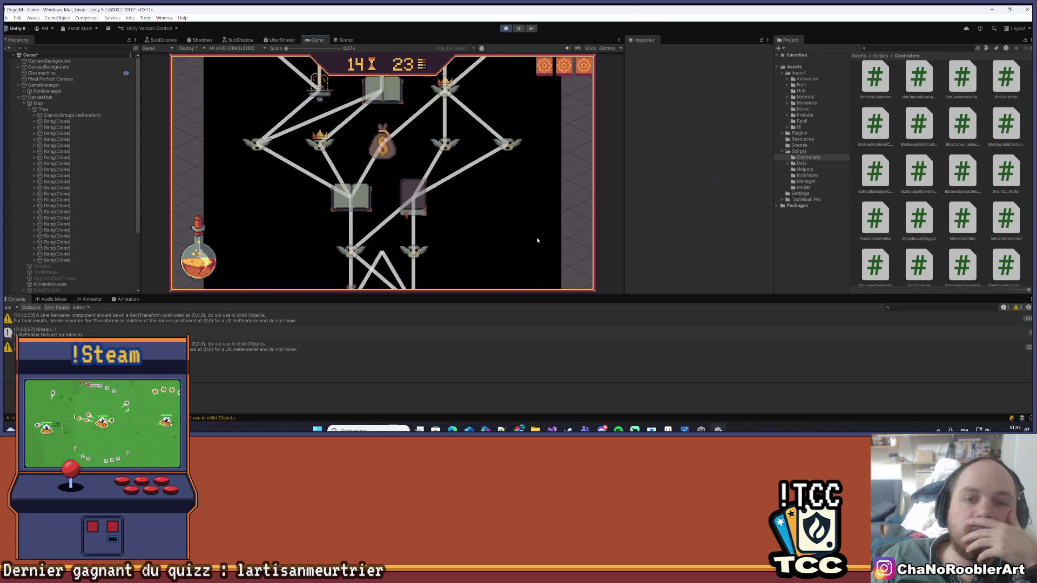
pyautogui.scroll(5, 515, 231)
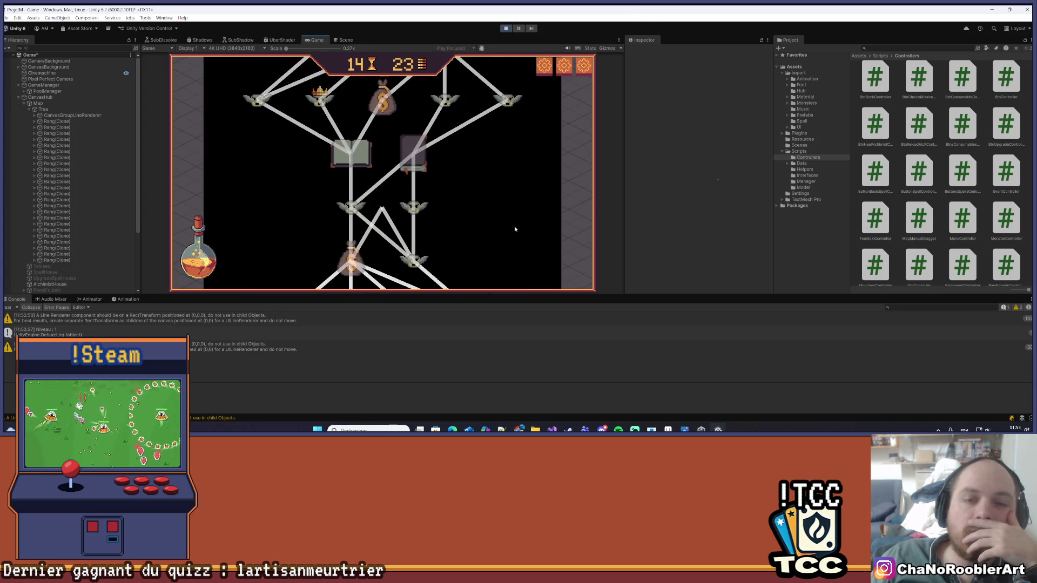
pyautogui.scroll(-3, 523, 194)
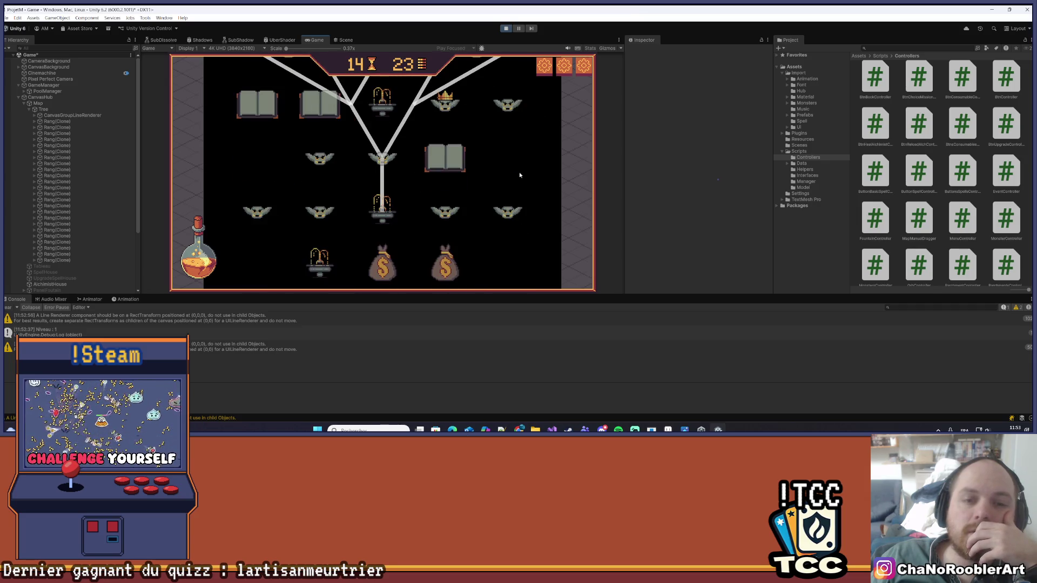
pyautogui.scroll(-5, 507, 253)
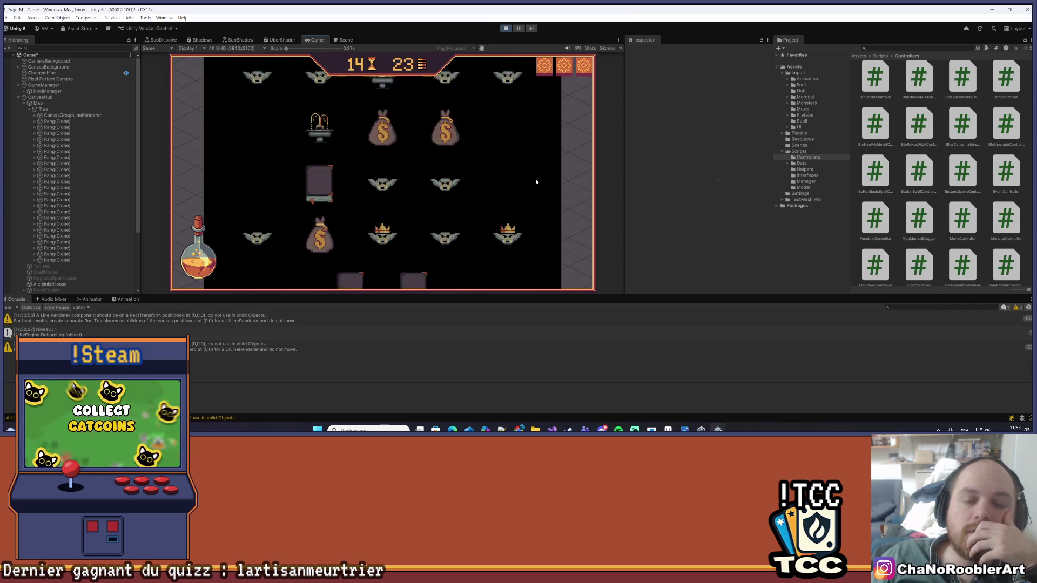
pyautogui.scroll(-1, 537, 129)
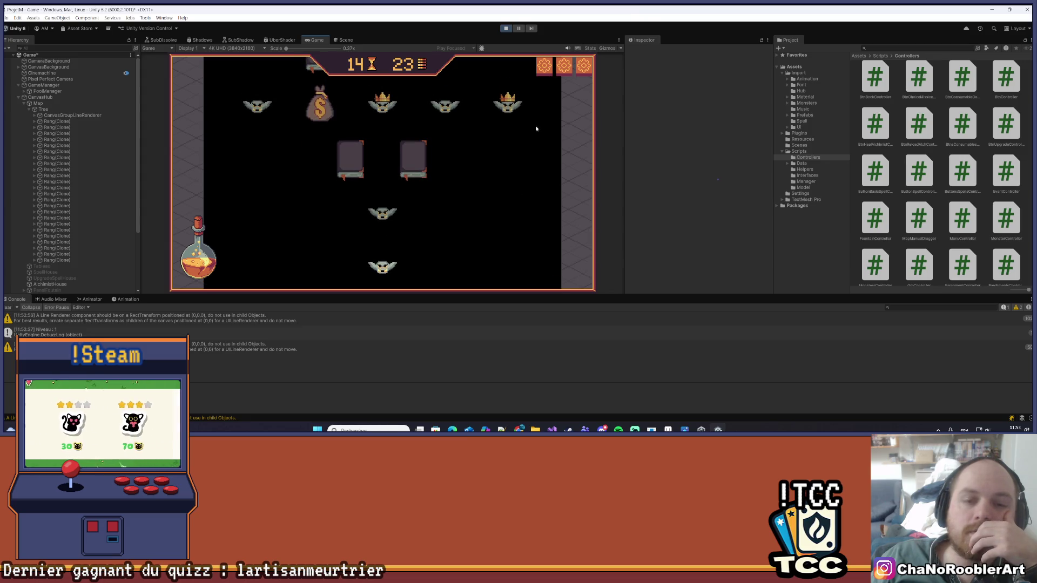
pyautogui.scroll(5, 536, 275)
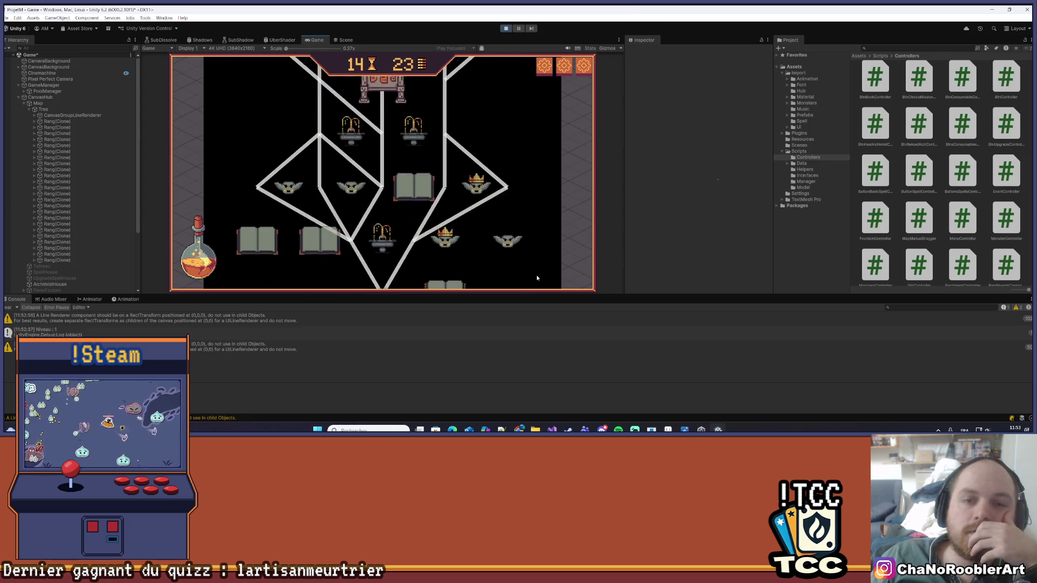
pyautogui.scroll(5, 527, 251)
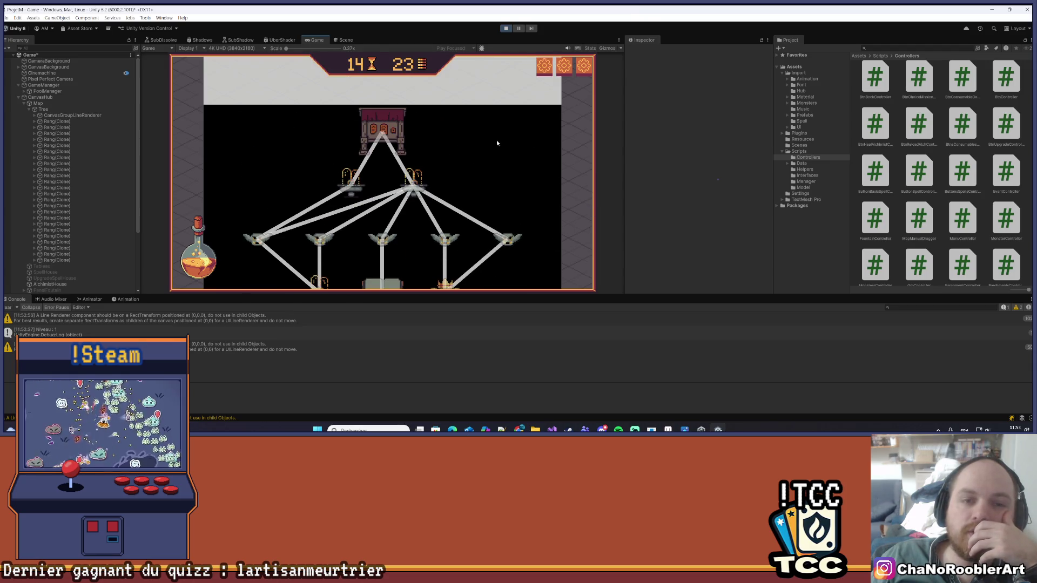
pyautogui.scroll(3, 497, 178)
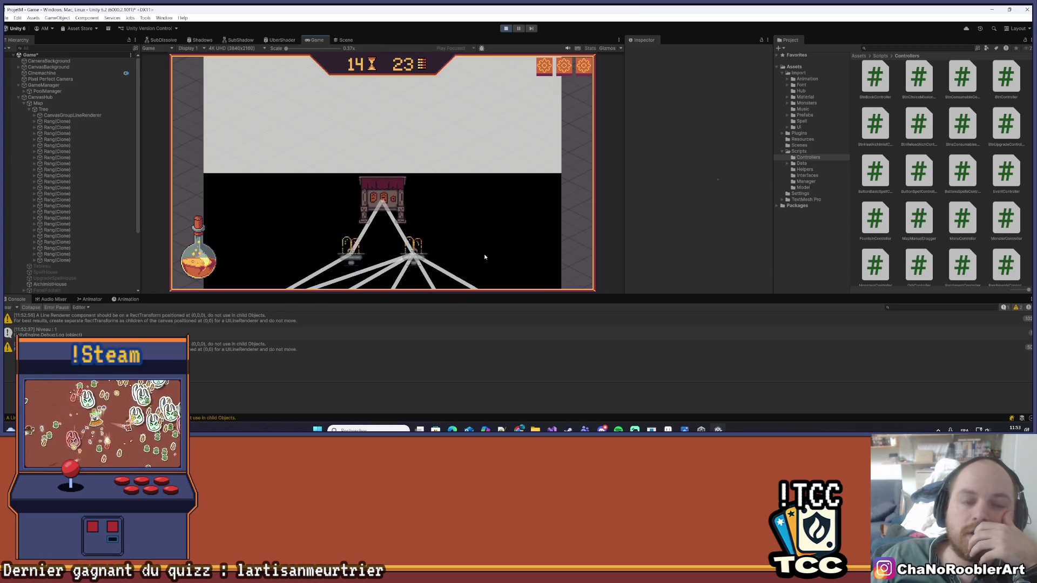
pyautogui.scroll(-5, 485, 257)
pyautogui.scroll(3, 498, 173)
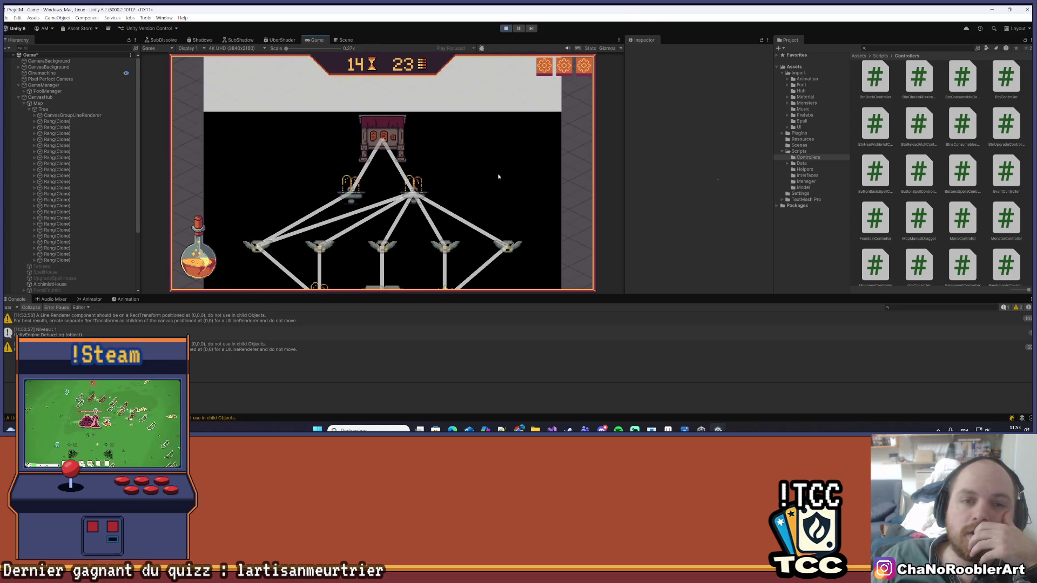
pyautogui.scroll(-5, 523, 236)
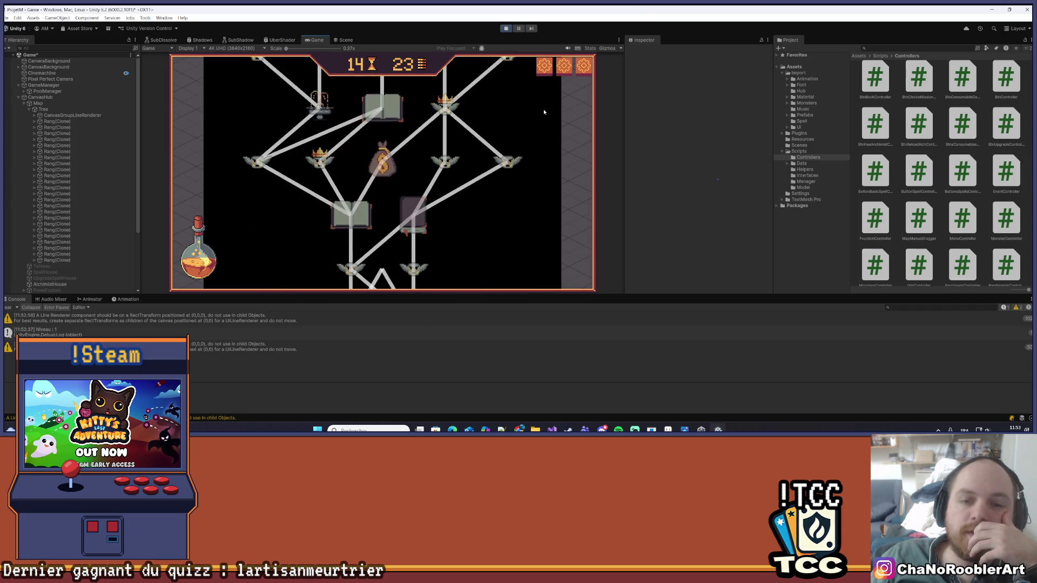
pyautogui.scroll(-6, 387, 163)
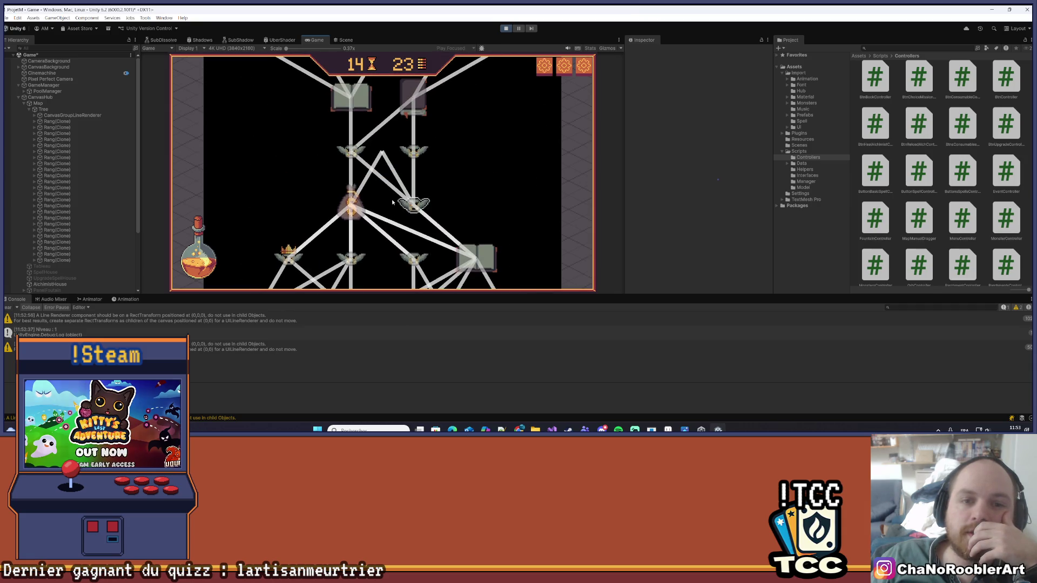
pyautogui.scroll(2, 491, 209)
pyautogui.scroll(-10, 490, 209)
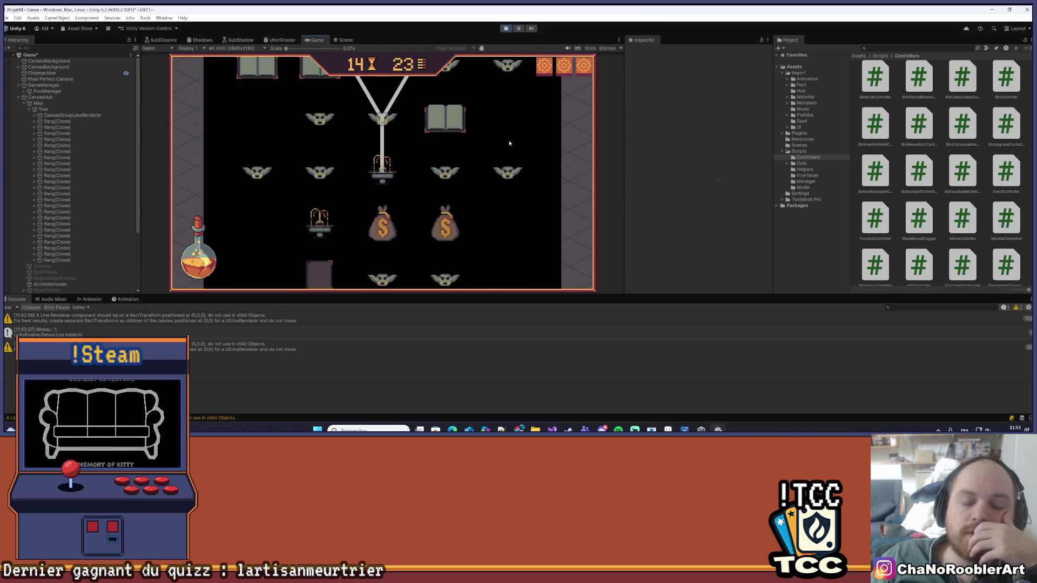
pyautogui.scroll(-10, 513, 137)
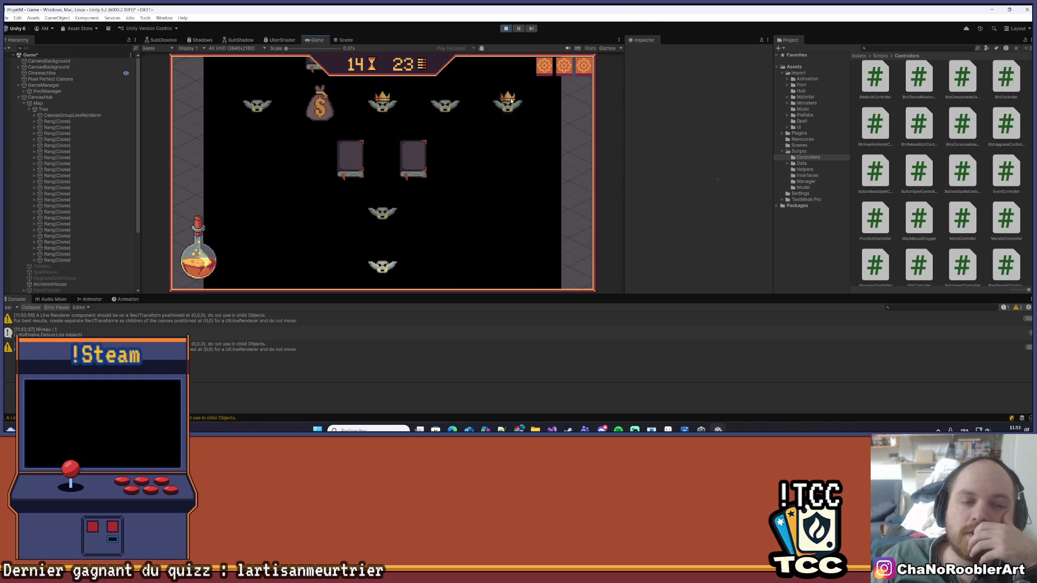
# - Inspect CanvasGroupLineRenderer's line clones and the Tree object in the Hierarchy
pyautogui.click(36, 116)
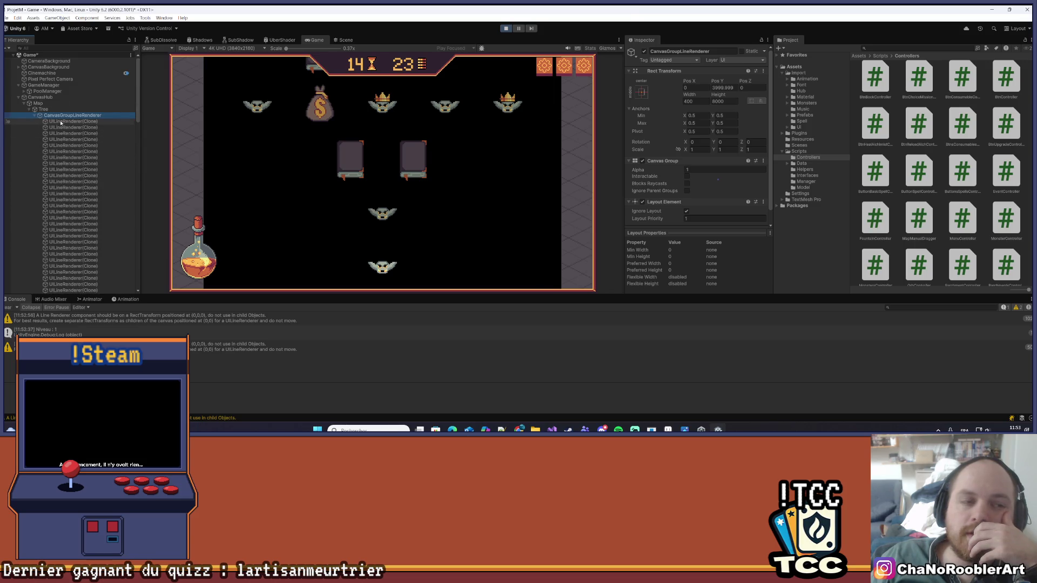
pyautogui.click(43, 109)
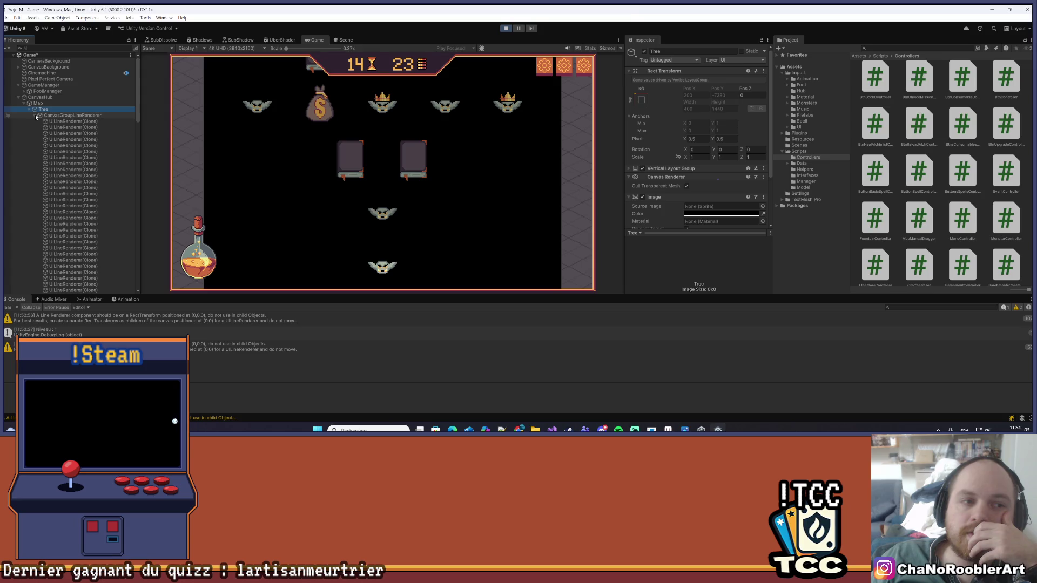
pyautogui.click(36, 116)
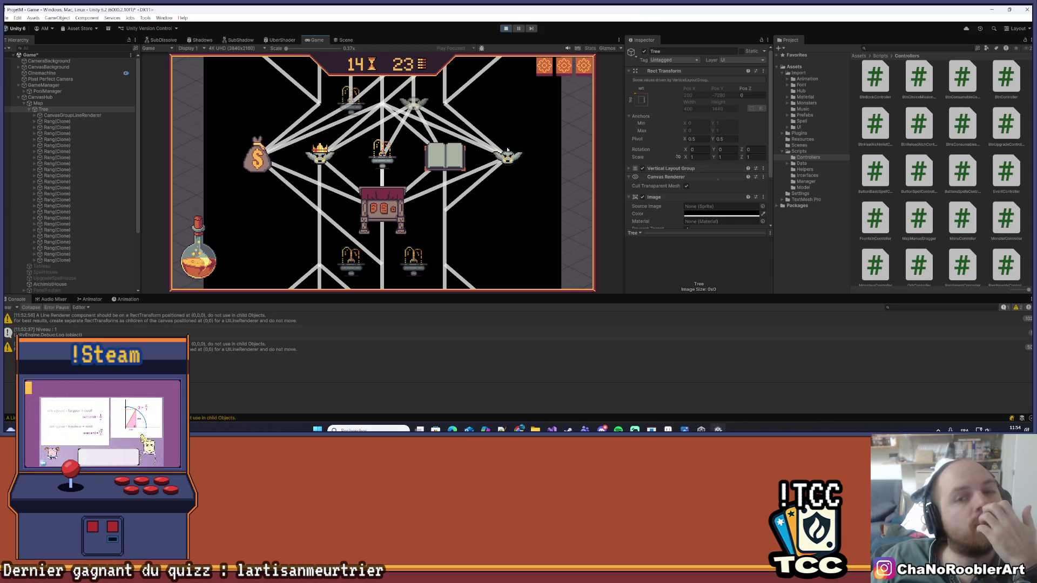
pyautogui.scroll(2, 548, 176)
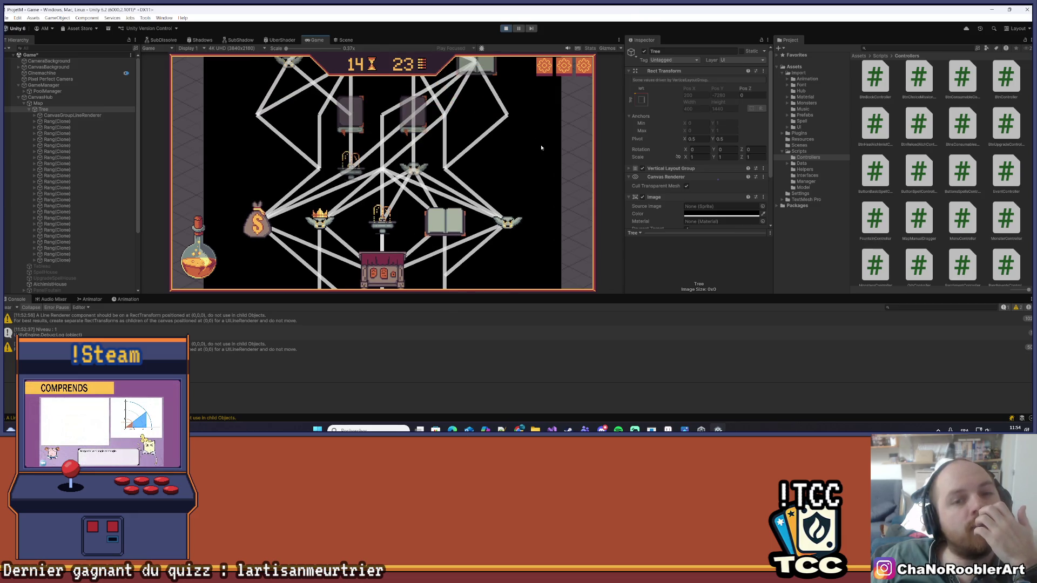
pyautogui.scroll(10, 513, 255)
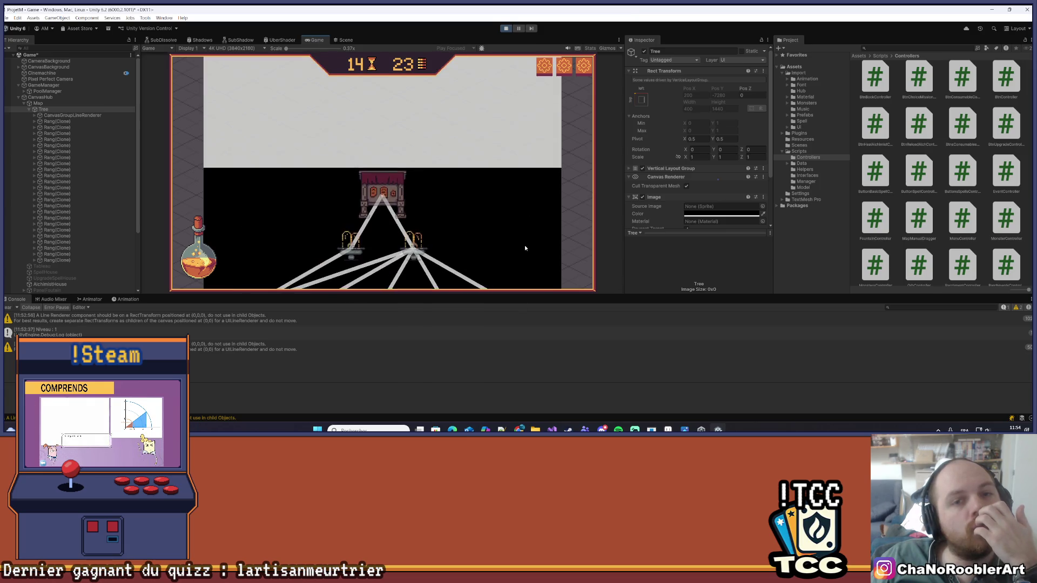
pyautogui.scroll(-5, 524, 248)
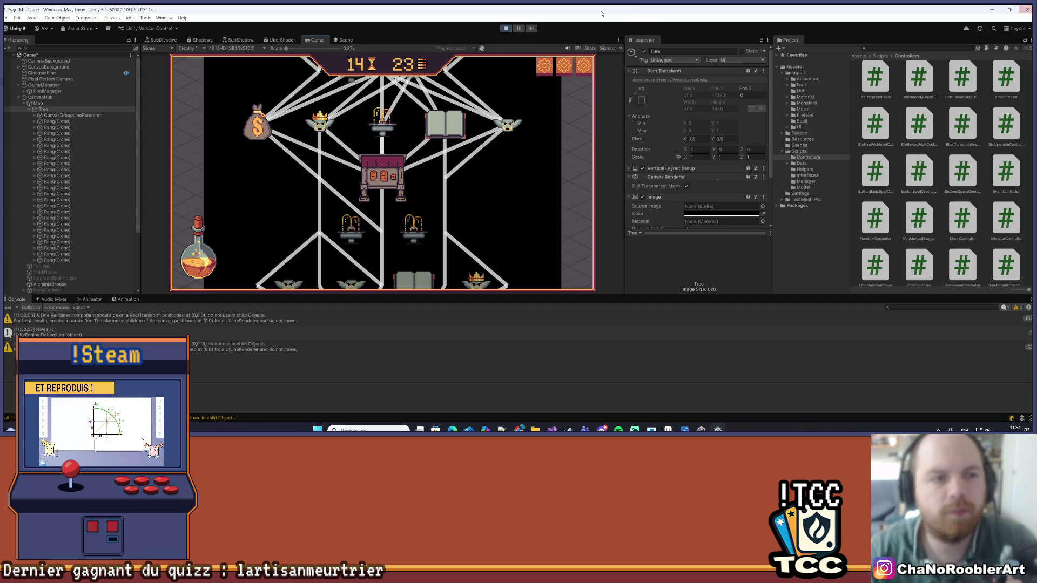
# - Set CanvasGroupLineRenderer's Rect Transform Pos Y from 3999.999 to 0
pyautogui.click(61, 115)
pyautogui.click(723, 87)
pyautogui.write('0')
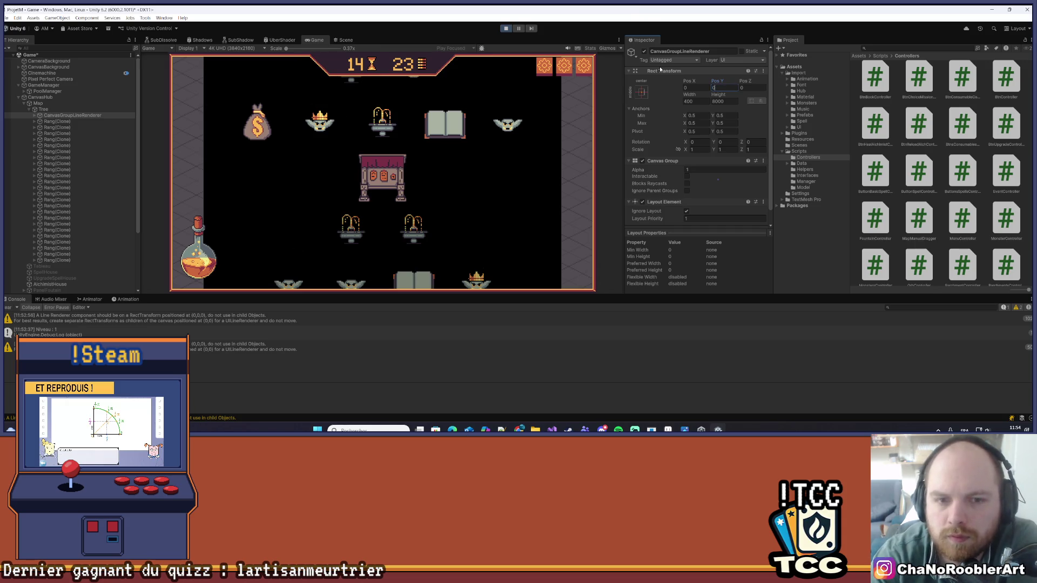
# - In the Scene view, move the line group along Y to 3075 and pan to the tree map
pyautogui.click(346, 41)
pyautogui.scroll(-5, 378, 211)
pyautogui.scroll(-2, 377, 210)
pyautogui.moveTo(379, 132); pyautogui.dragTo(379, 124)
pyautogui.scroll(3, 386, 129)
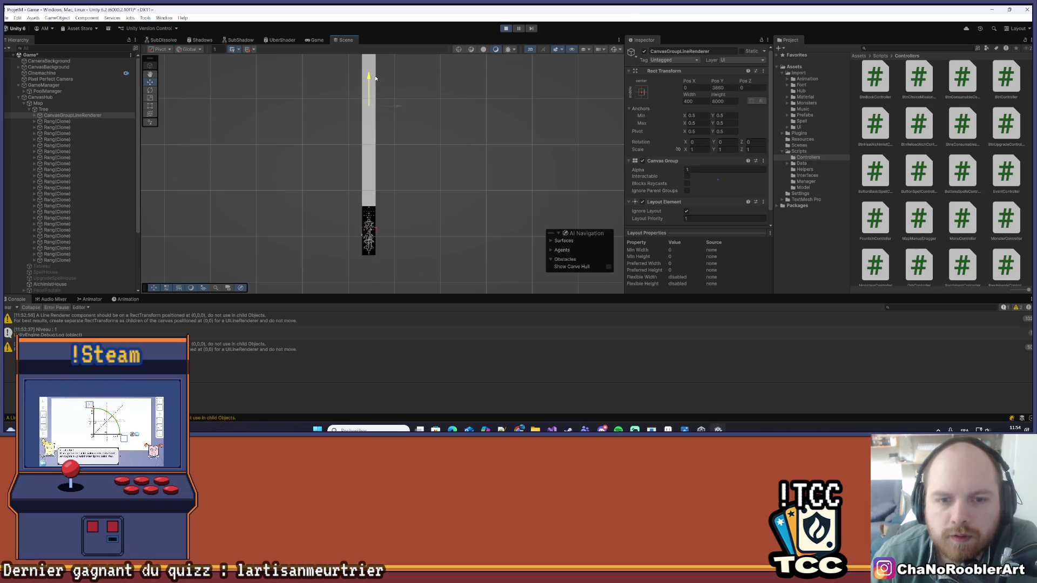
pyautogui.scroll(1, 354, 273)
pyautogui.scroll(6, 378, 243)
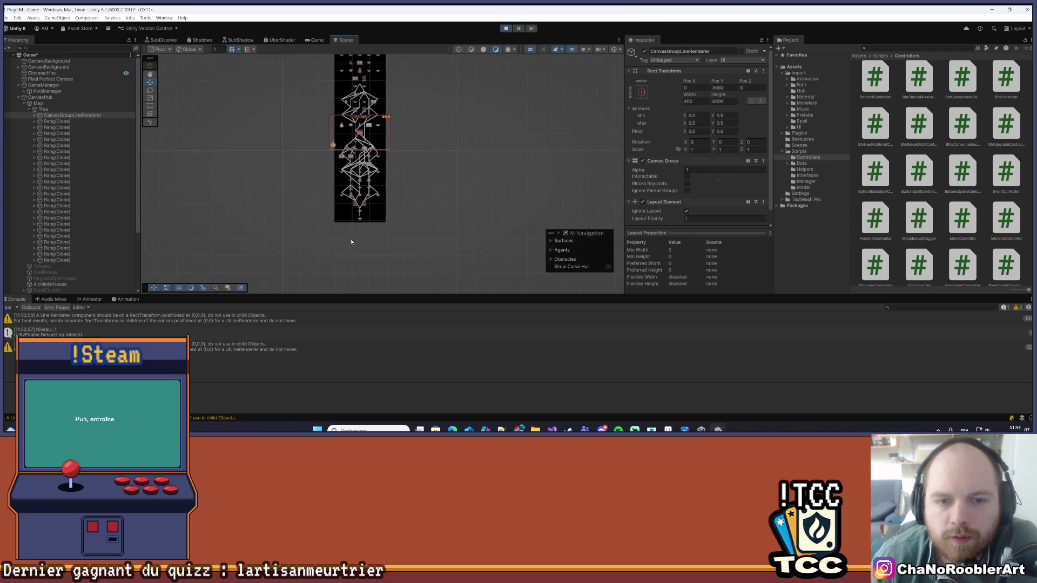
pyautogui.scroll(-2, 409, 108)
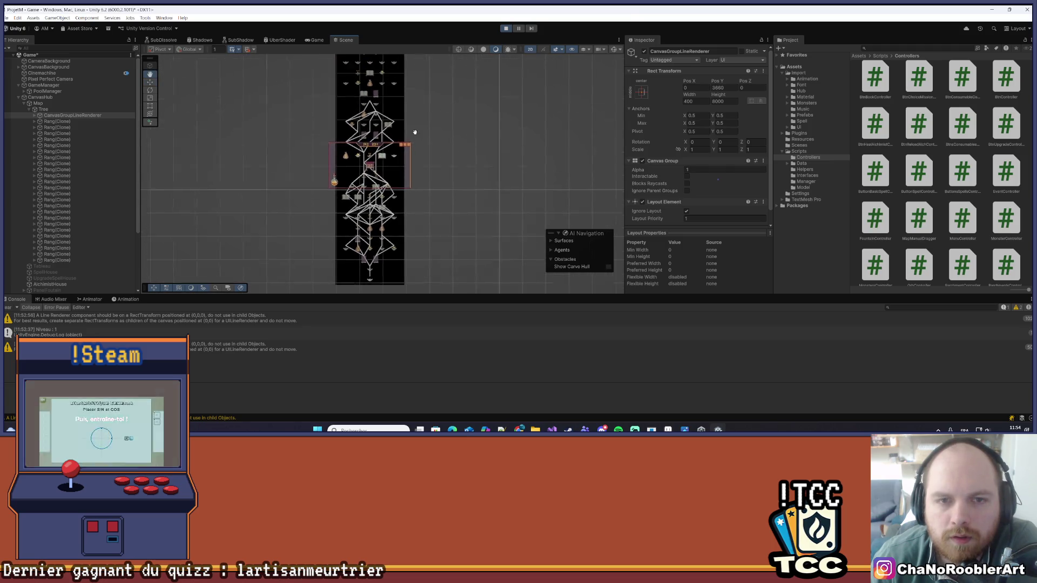
pyautogui.moveTo(285, 106)
pyautogui.mouseDown()
pyautogui.moveTo(289, 160)
pyautogui.moveTo(307, 107)
pyautogui.mouseUp()
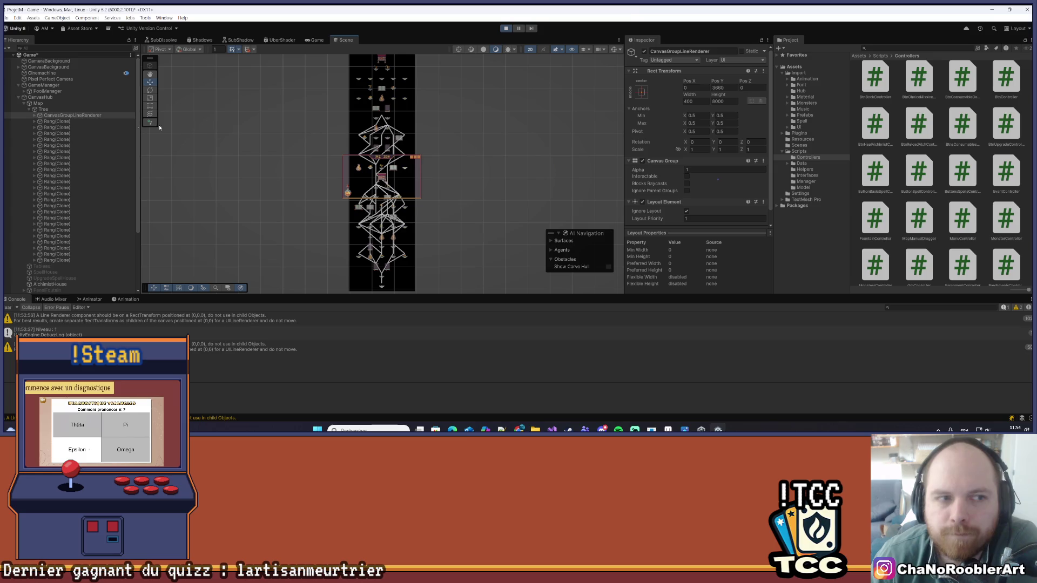
# - Inspect the Tree object's components, then select CanvasGroupLineRenderer
pyautogui.click(48, 110)
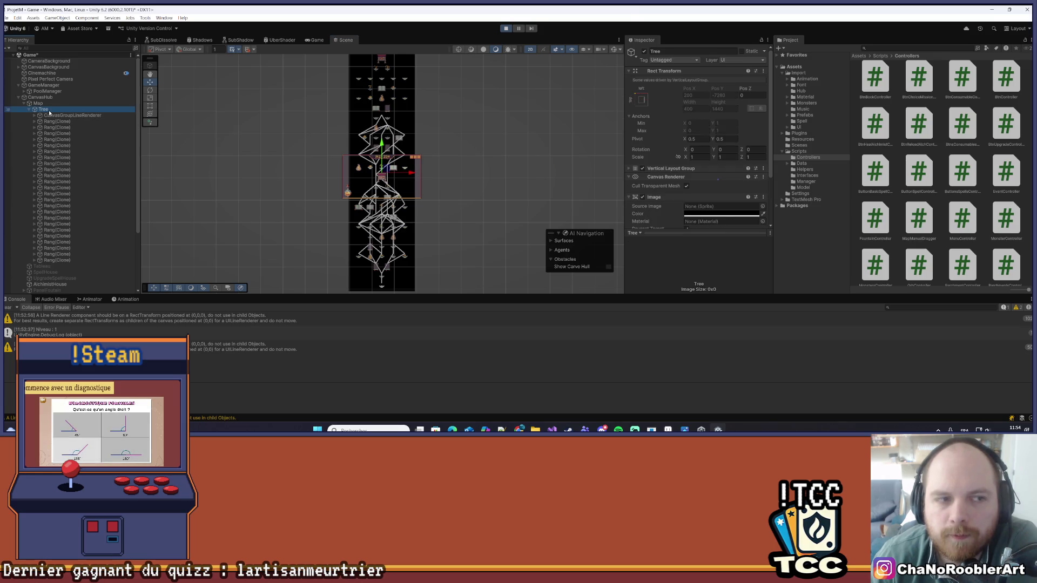
pyautogui.scroll(-3, 704, 116)
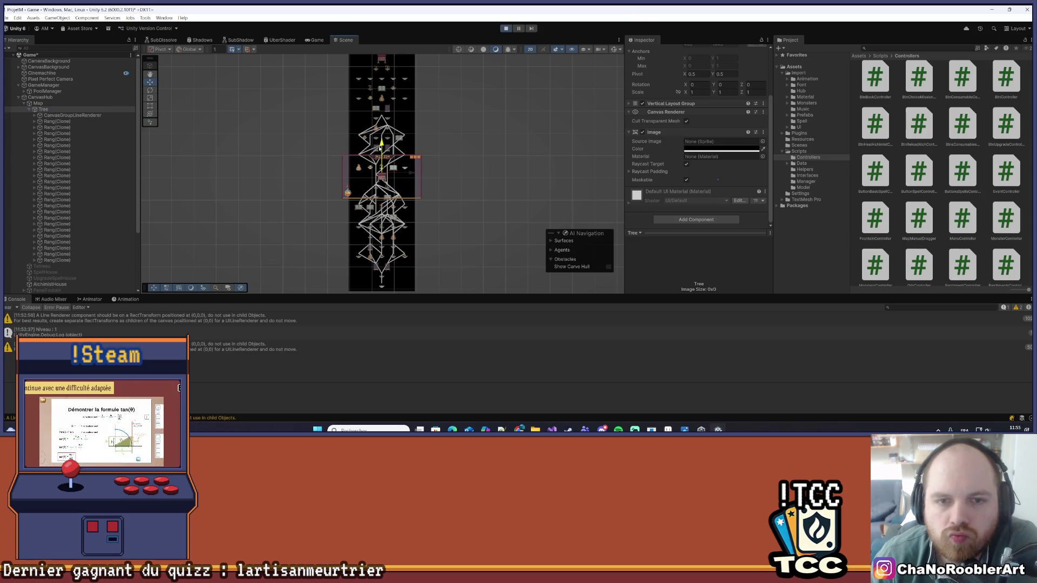
pyautogui.scroll(1, 379, 145)
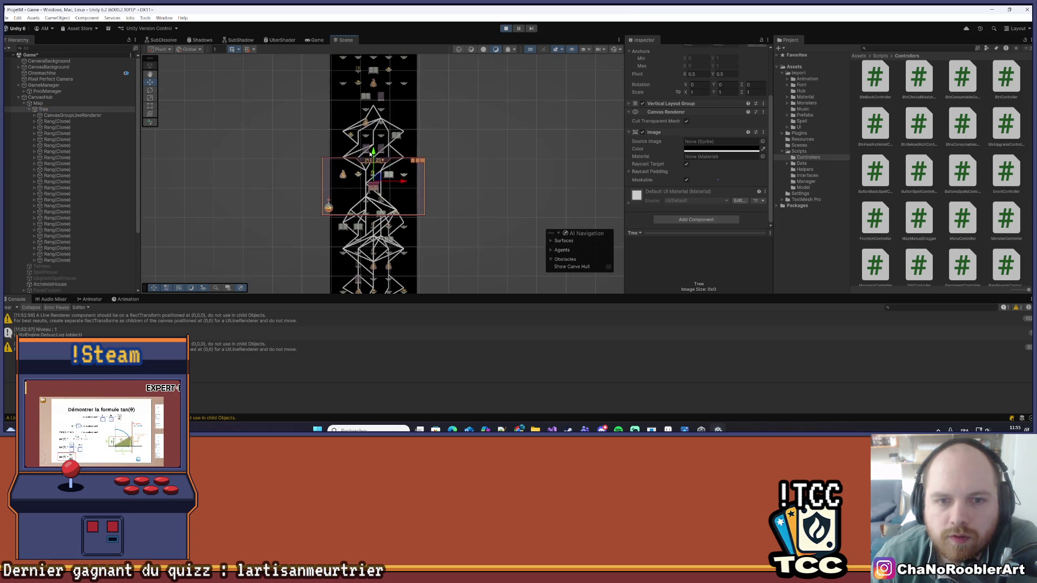
pyautogui.scroll(-2, 492, 182)
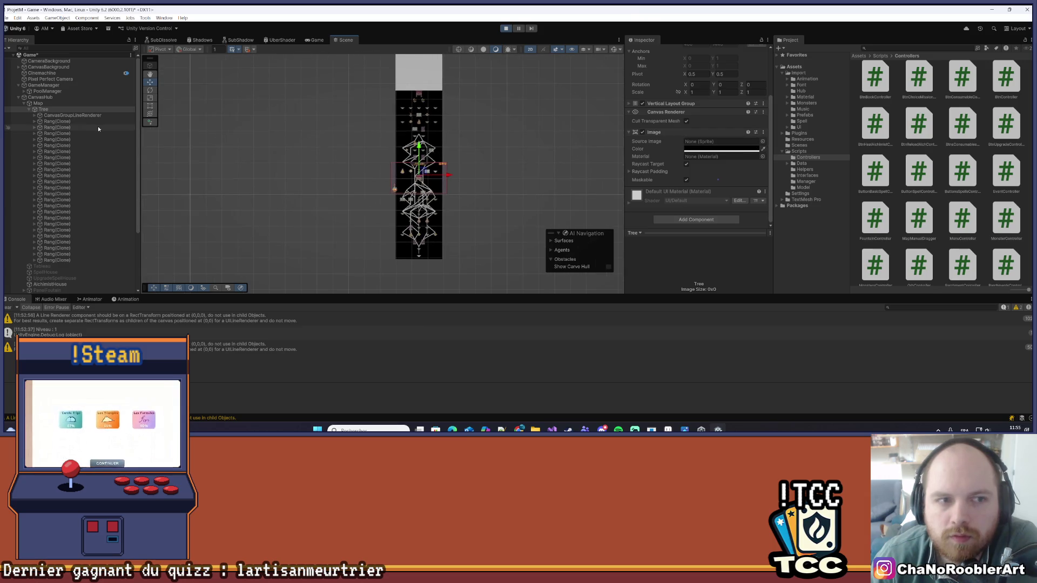
pyautogui.click(416, 162)
pyautogui.scroll(2, 416, 161)
pyautogui.scroll(4, 416, 161)
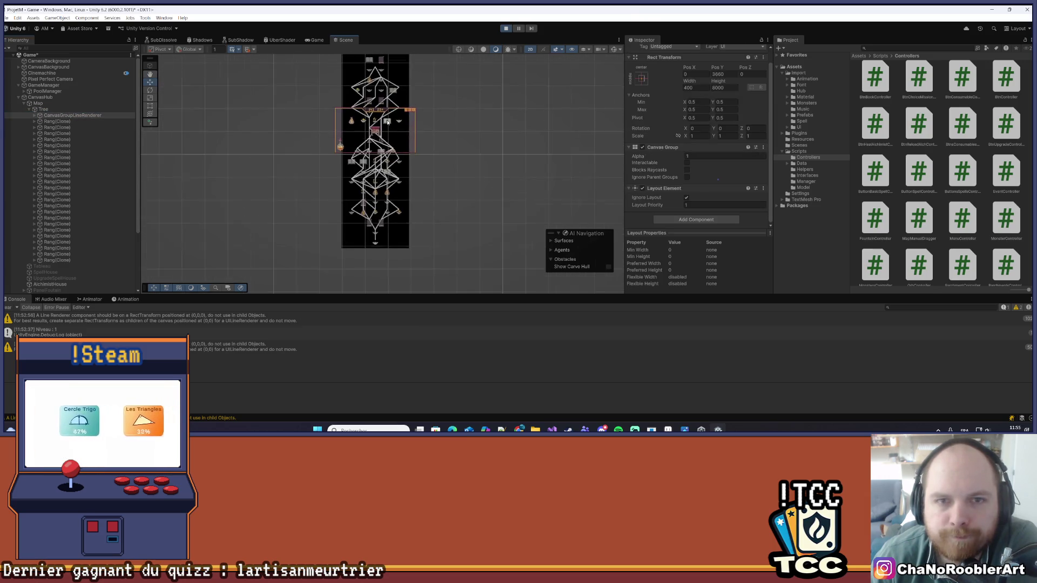
pyautogui.scroll(-2, 419, 223)
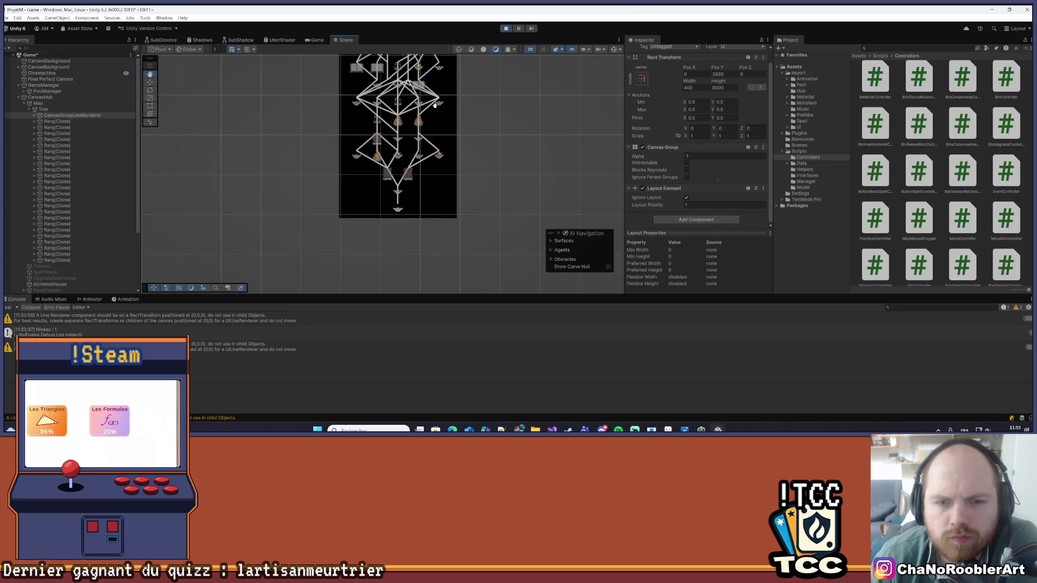
pyautogui.scroll(2, 507, 153)
# - Drag CanvasGroupLineRenderer's Pos Y down to about 3642 and check the lines near the chest
pyautogui.moveTo(722, 70); pyautogui.dragTo(683, 70)
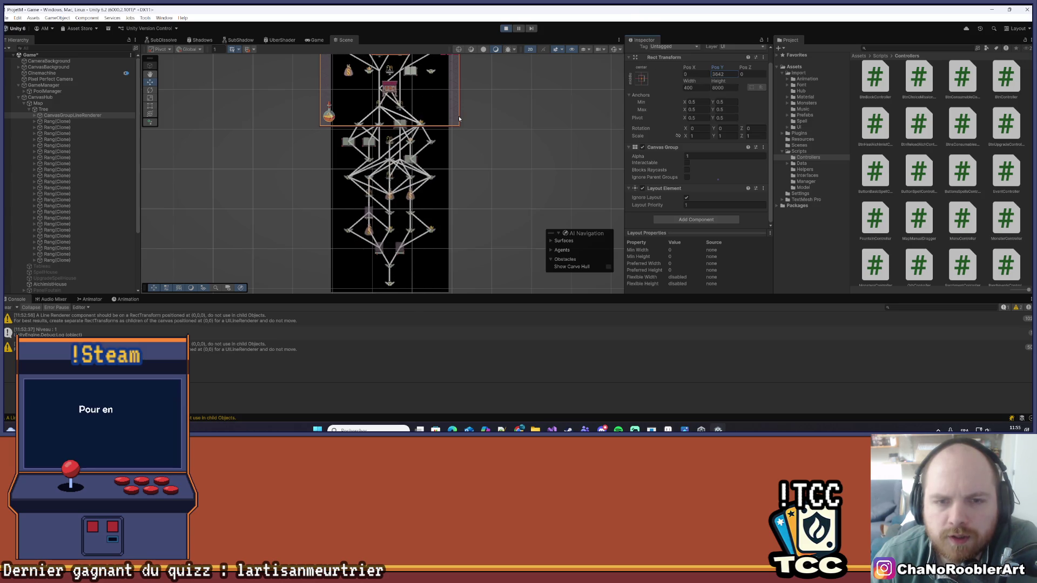
pyautogui.scroll(3, 394, 124)
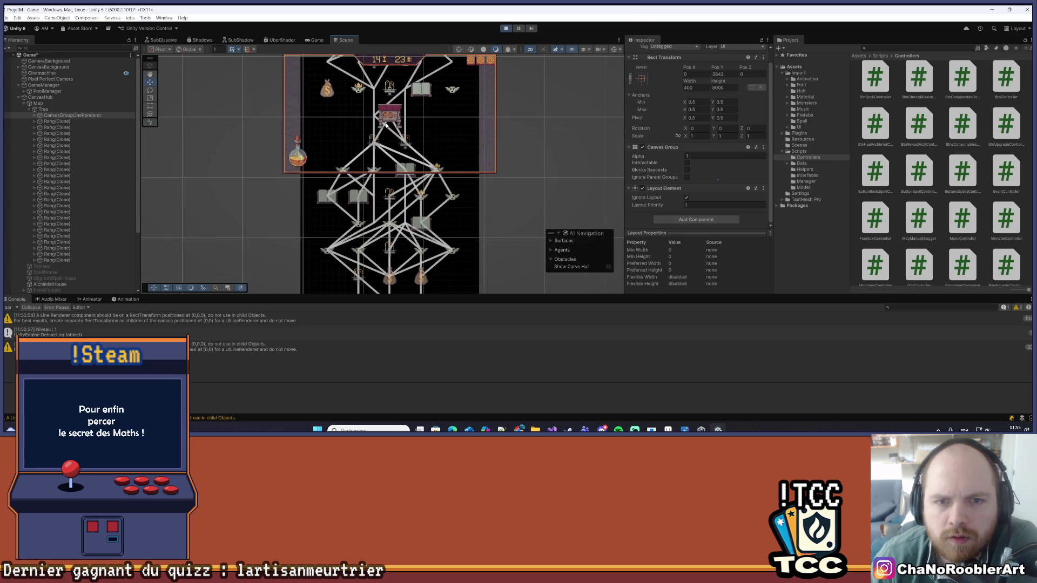
pyautogui.moveTo(437, 122)
pyautogui.mouseDown()
pyautogui.moveTo(440, 190)
pyautogui.moveTo(448, 132)
pyautogui.moveTo(429, 157)
pyautogui.moveTo(427, 135)
pyautogui.mouseUp()
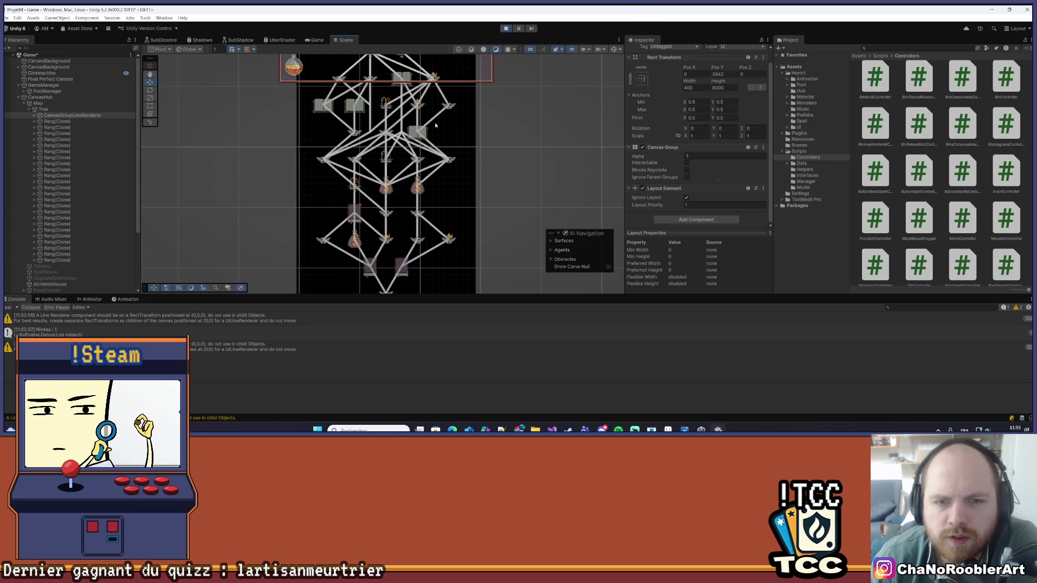
pyautogui.scroll(-2, 461, 171)
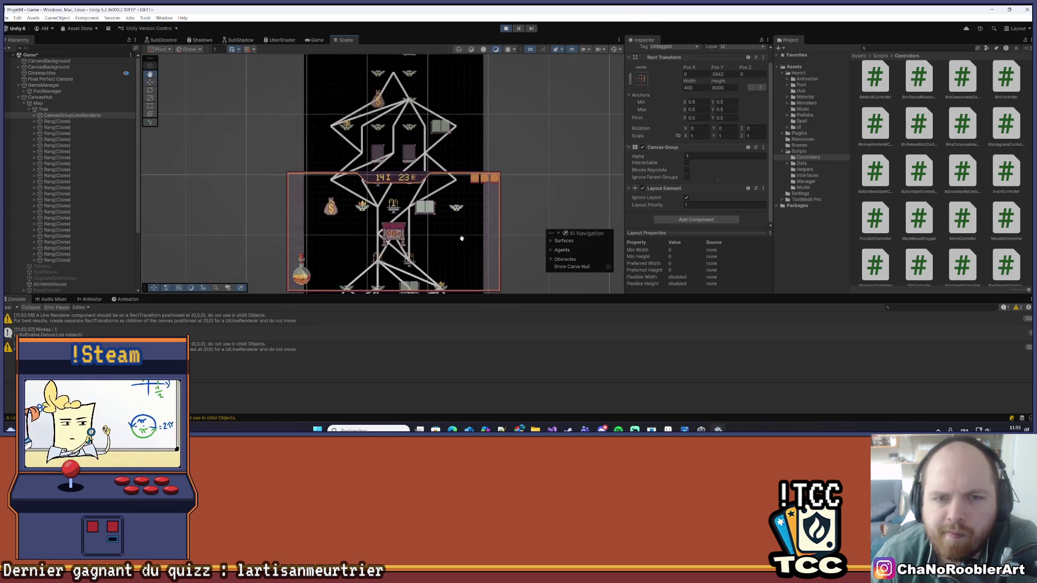
pyautogui.scroll(-5, 459, 157)
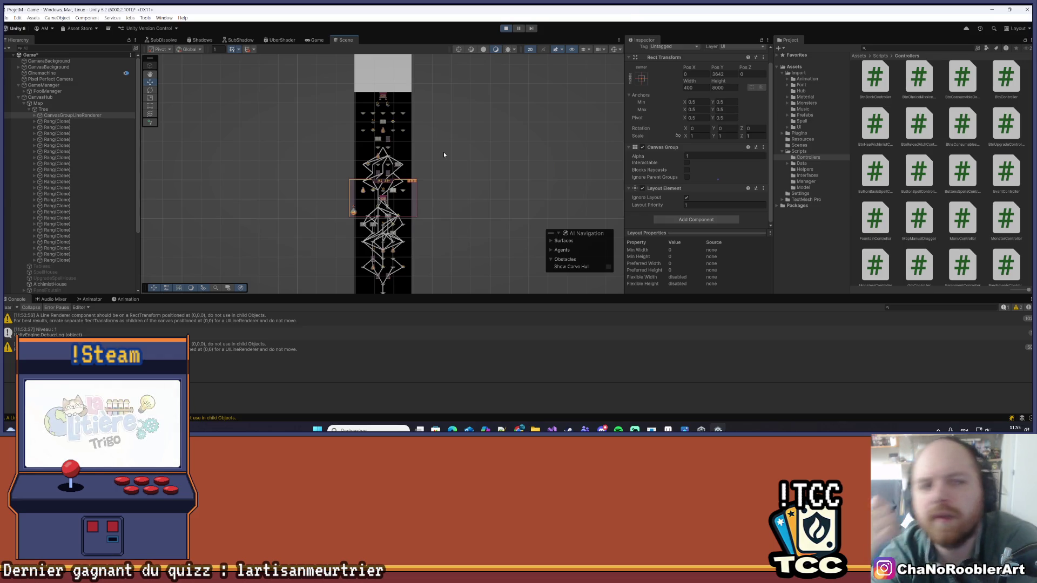
# - Restart Play mode and continue the saved game to view the map's connection lines
pyautogui.click(505, 29)
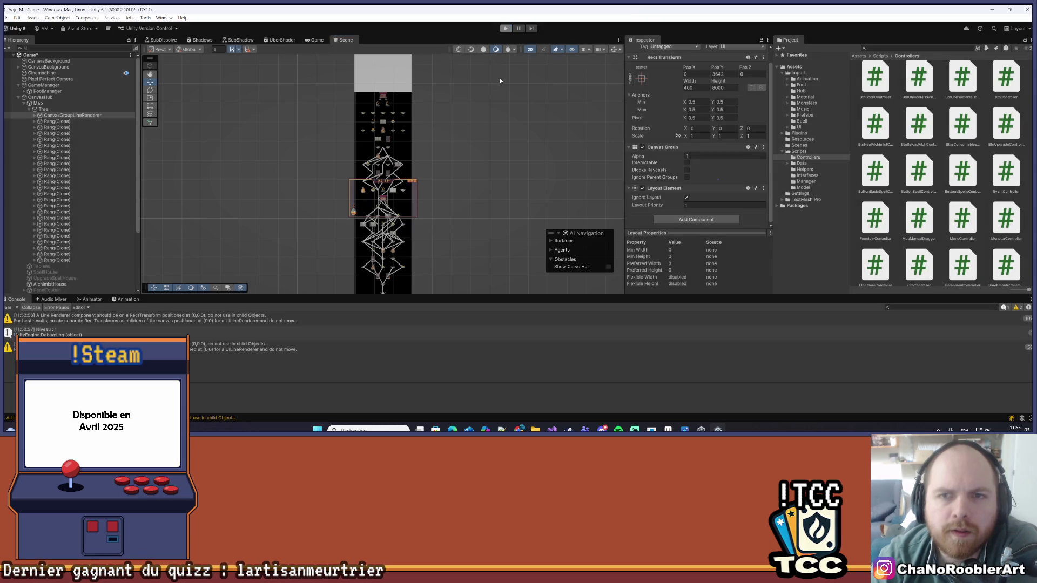
pyautogui.click(504, 30)
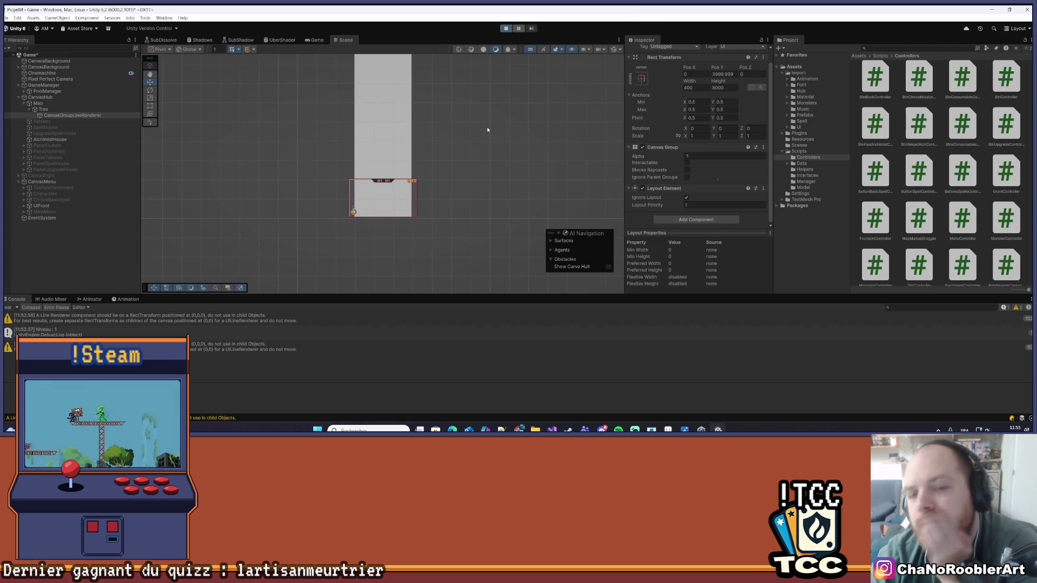
pyautogui.click(382, 125)
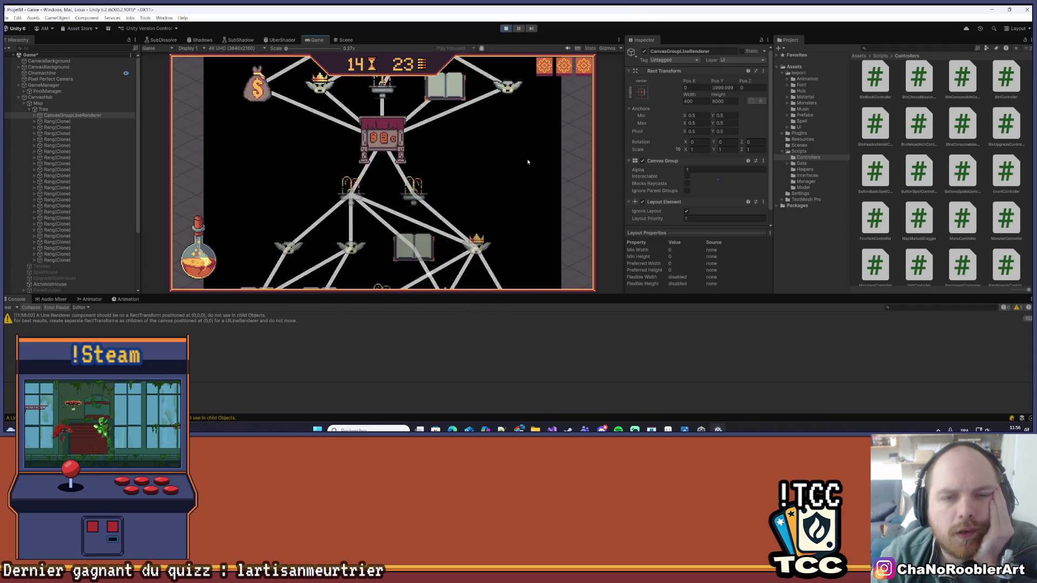
pyautogui.click(338, 41)
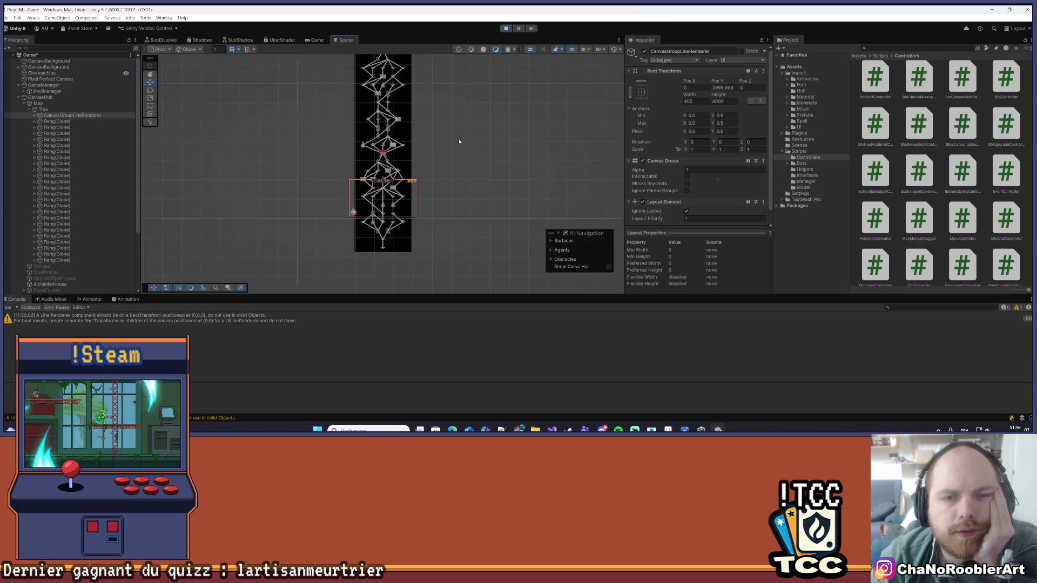
pyautogui.scroll(4, 467, 133)
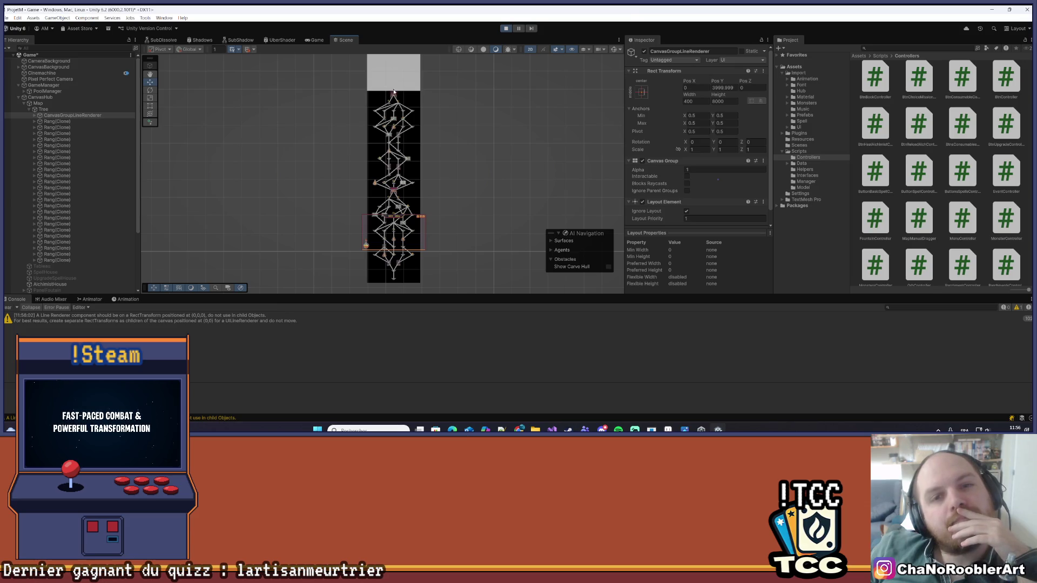
pyautogui.scroll(5, 398, 95)
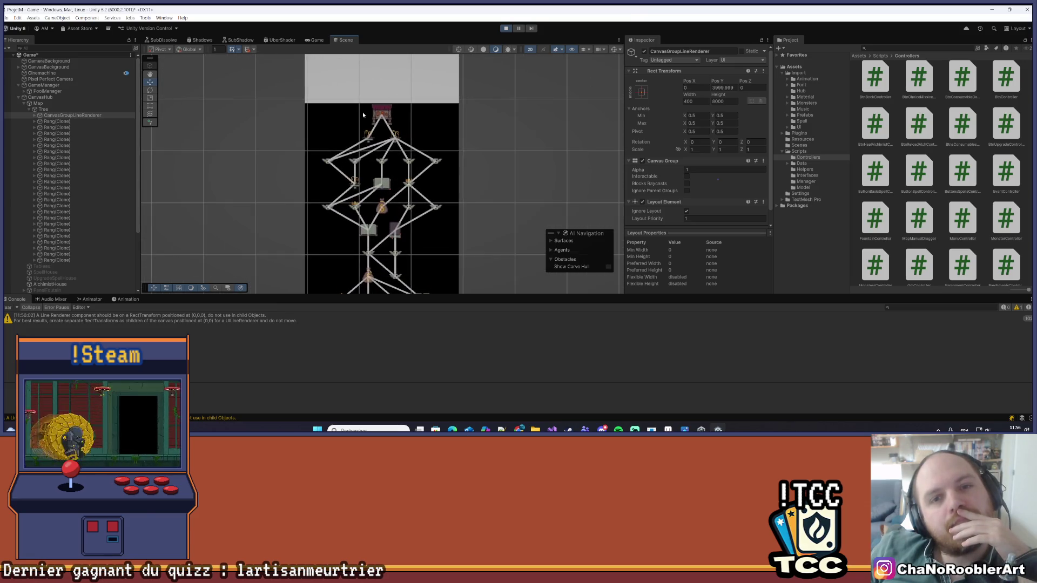
pyautogui.click(315, 39)
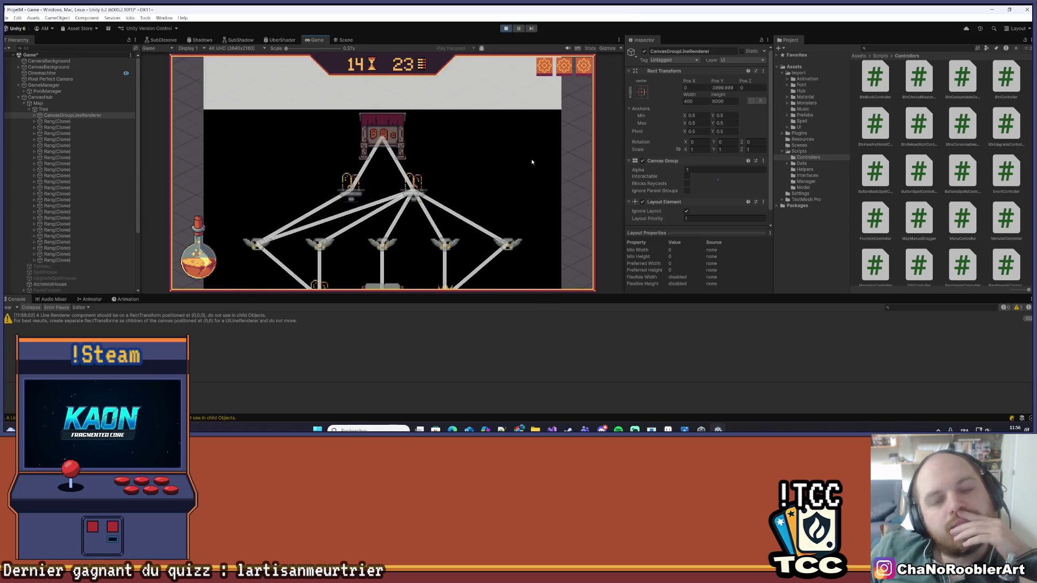
pyautogui.hotkey('alt', 'Tab')
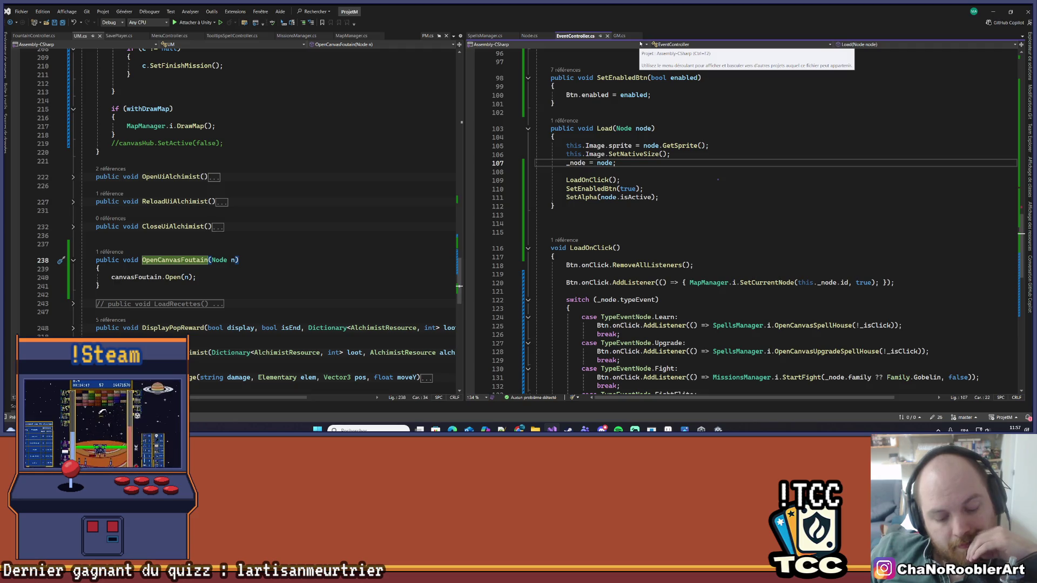
# - Collapse LoadOnClick's body in EventController.cs and move to SetFinishMission's _finish = true line
pyautogui.scroll(-3, 726, 152)
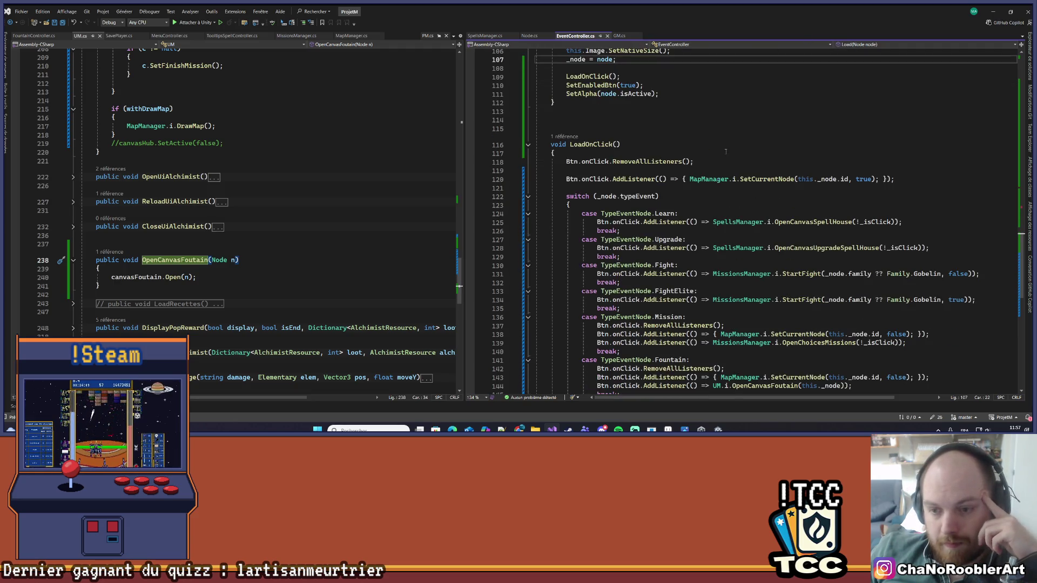
pyautogui.scroll(-3, 812, 177)
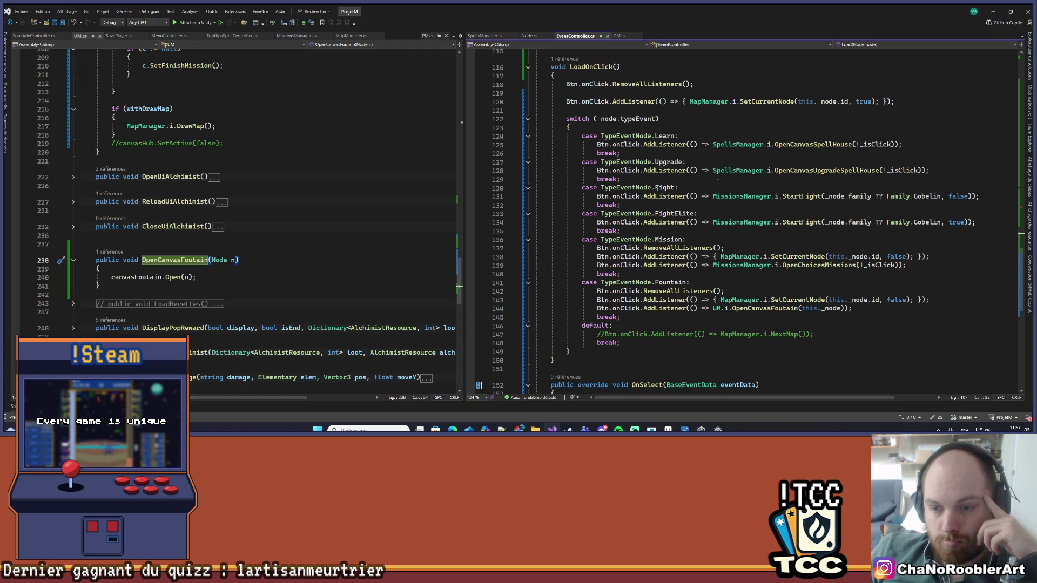
pyautogui.scroll(5, 663, 202)
pyautogui.click(530, 224)
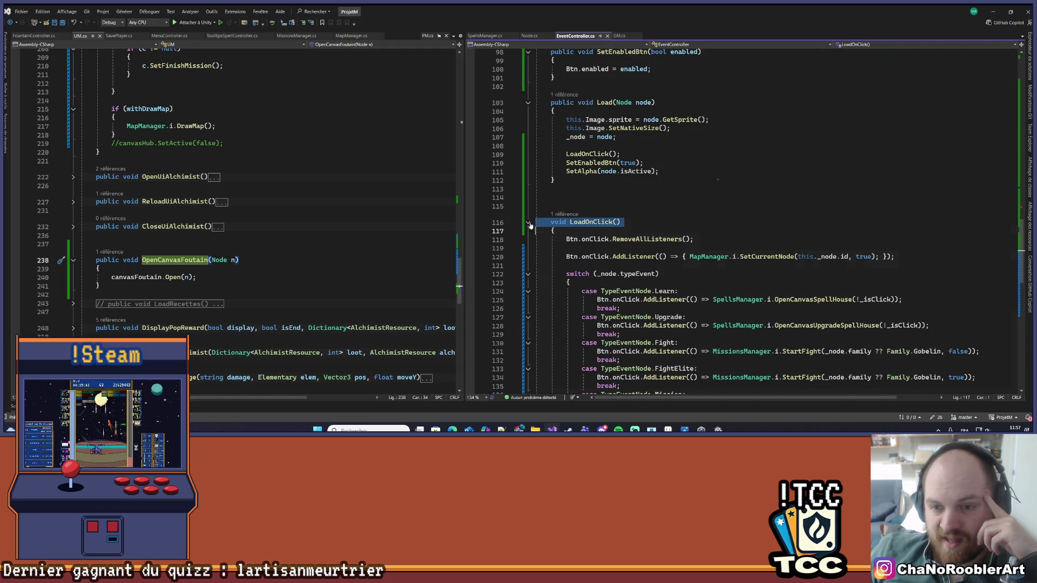
pyautogui.scroll(-5, 756, 243)
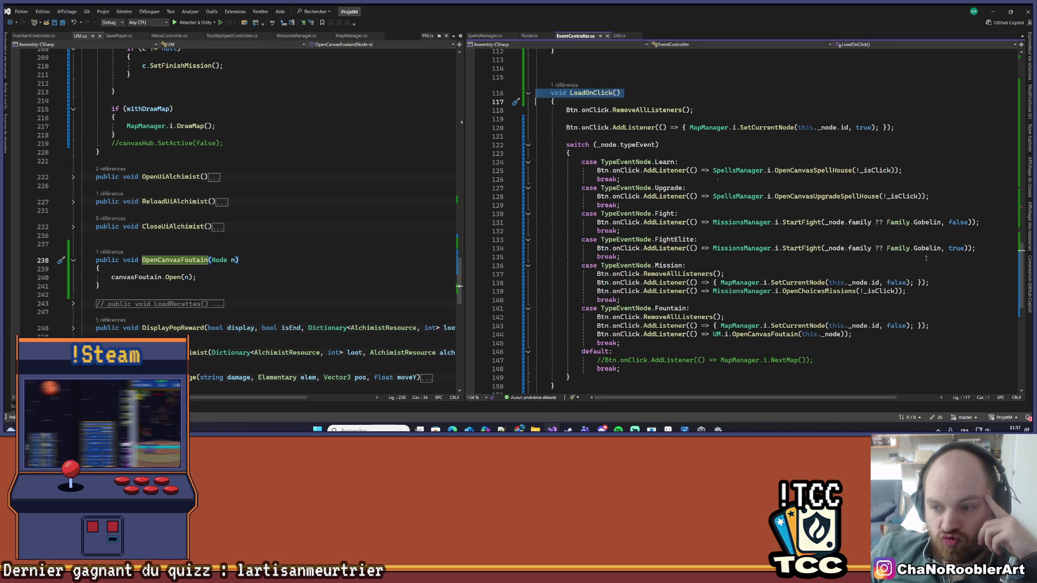
pyautogui.click(527, 94)
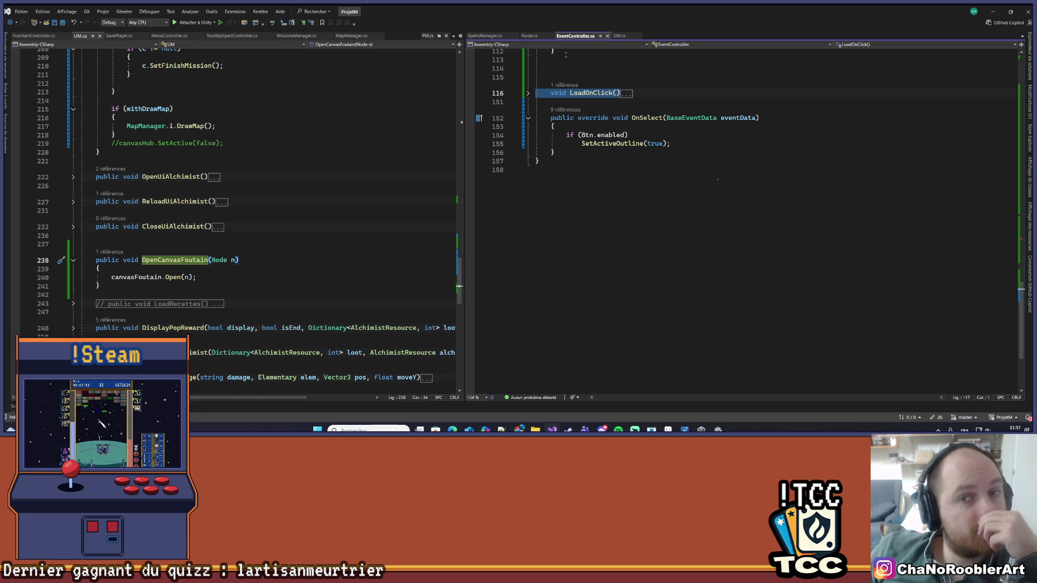
pyautogui.scroll(15, 671, 191)
pyautogui.scroll(7, 671, 192)
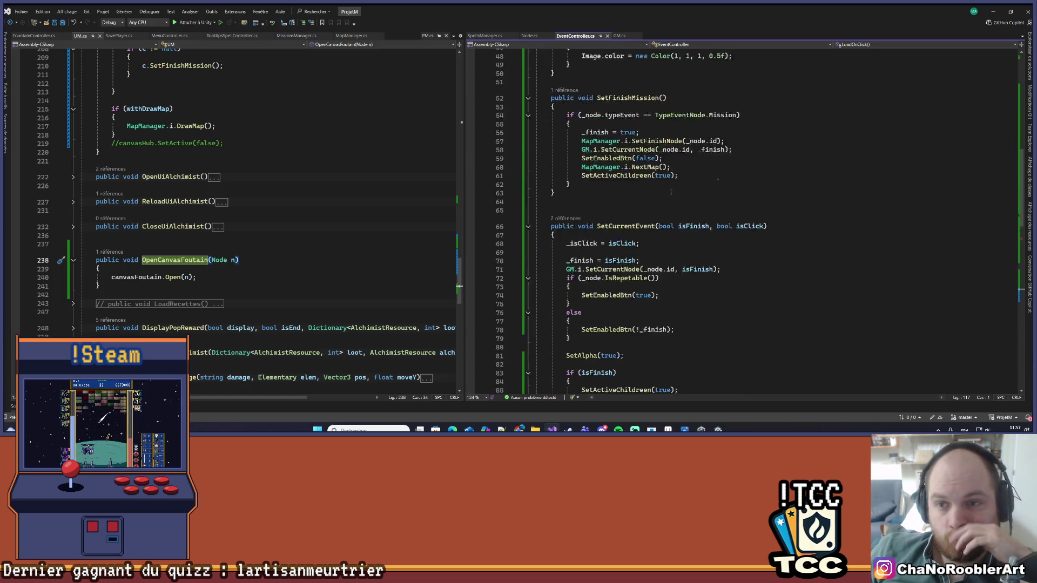
pyautogui.click(780, 193)
# - Go to the NextMap definition in MapManager via Go To Definition
pyautogui.press('Down')
pyautogui.press('Down')
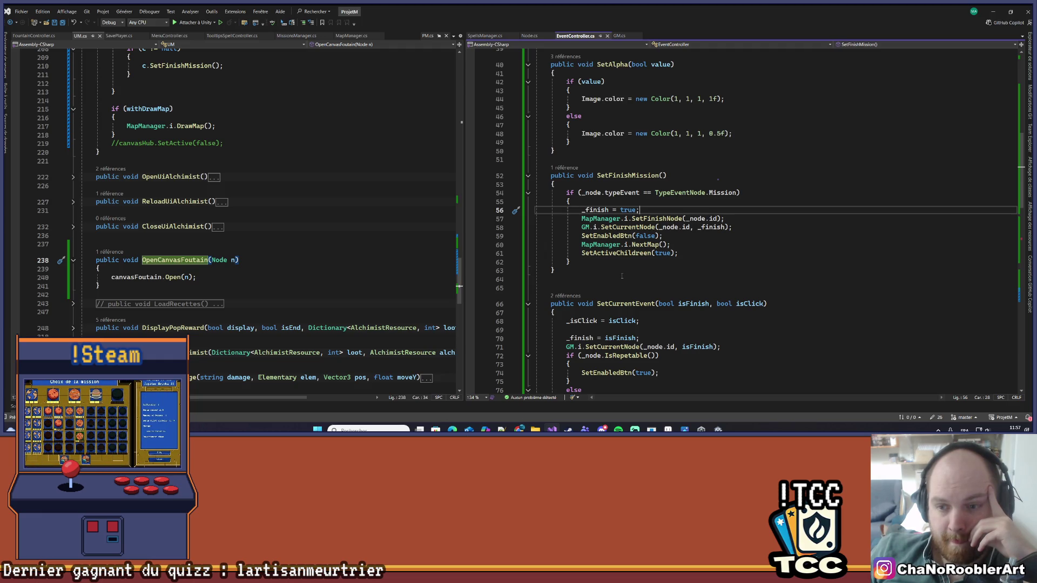
pyautogui.rightClick(635, 244)
pyautogui.click(675, 241)
pyautogui.scroll(-2, 325, 211)
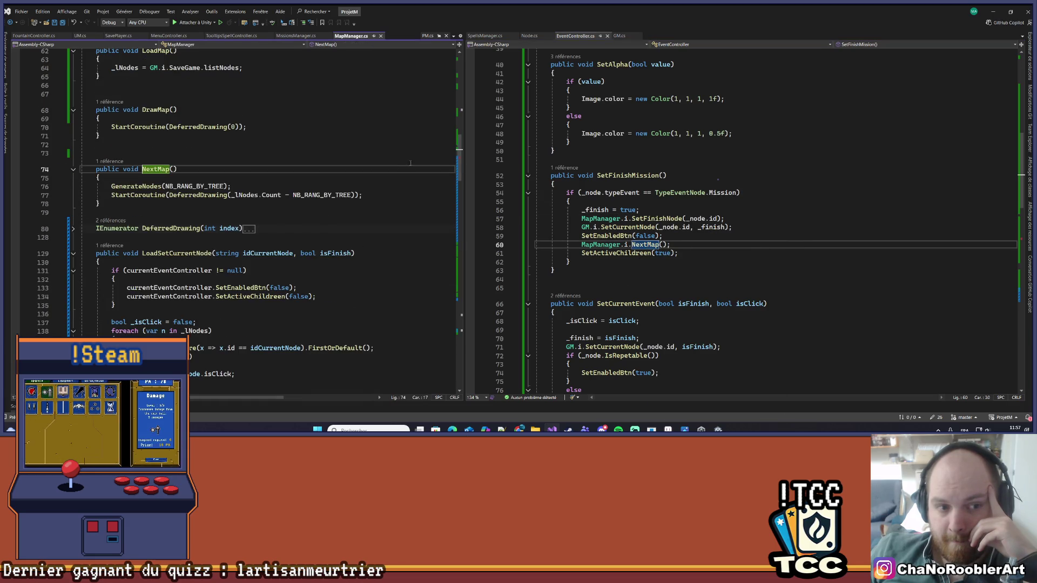
pyautogui.scroll(2, 394, 182)
pyautogui.scroll(-2, 394, 182)
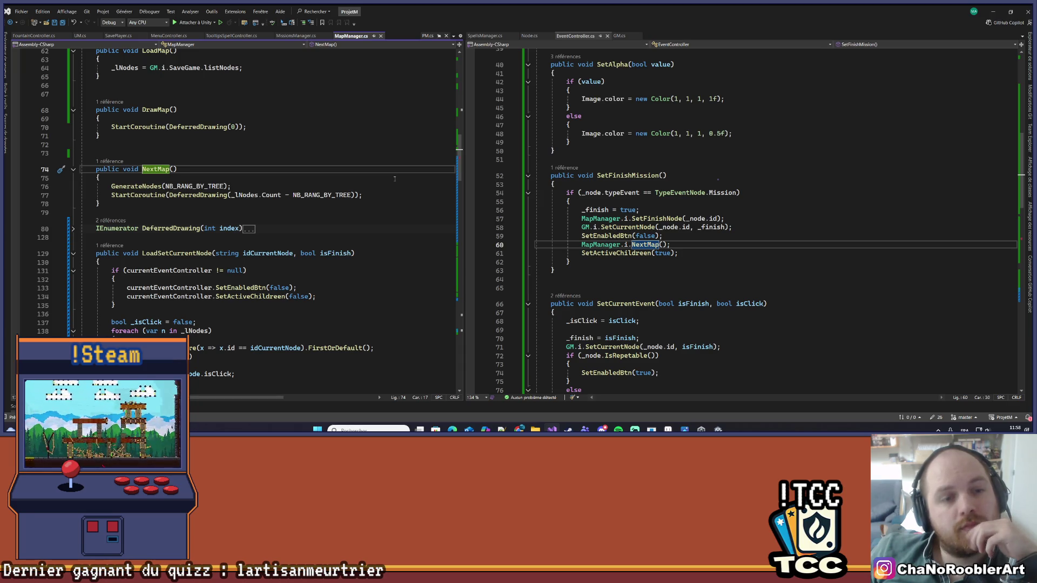
# - Follow SetFinishMission's single reference to its call in UM.cs's LoadMap
pyautogui.scroll(3, 395, 179)
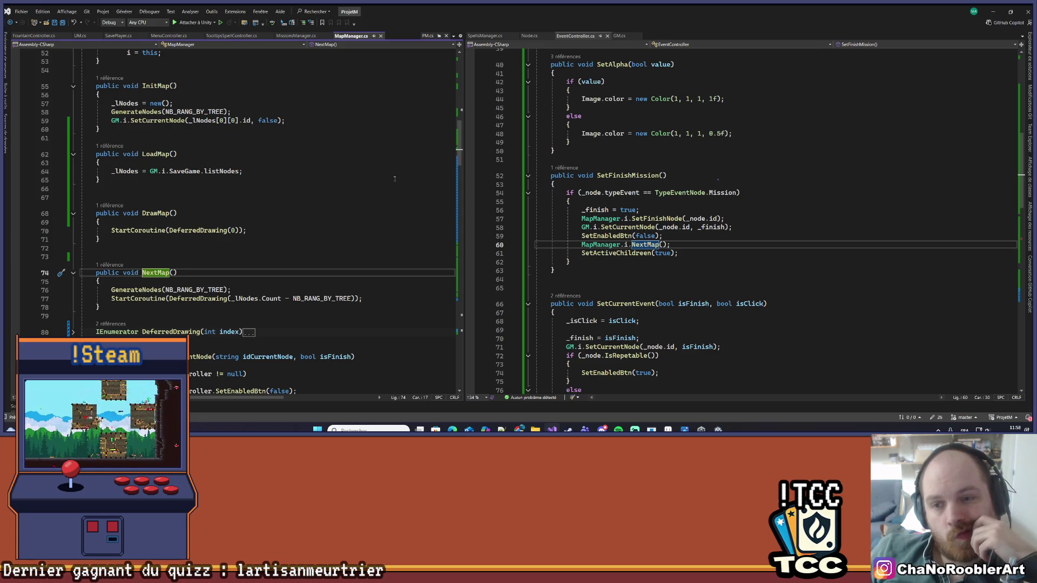
pyautogui.click(573, 172)
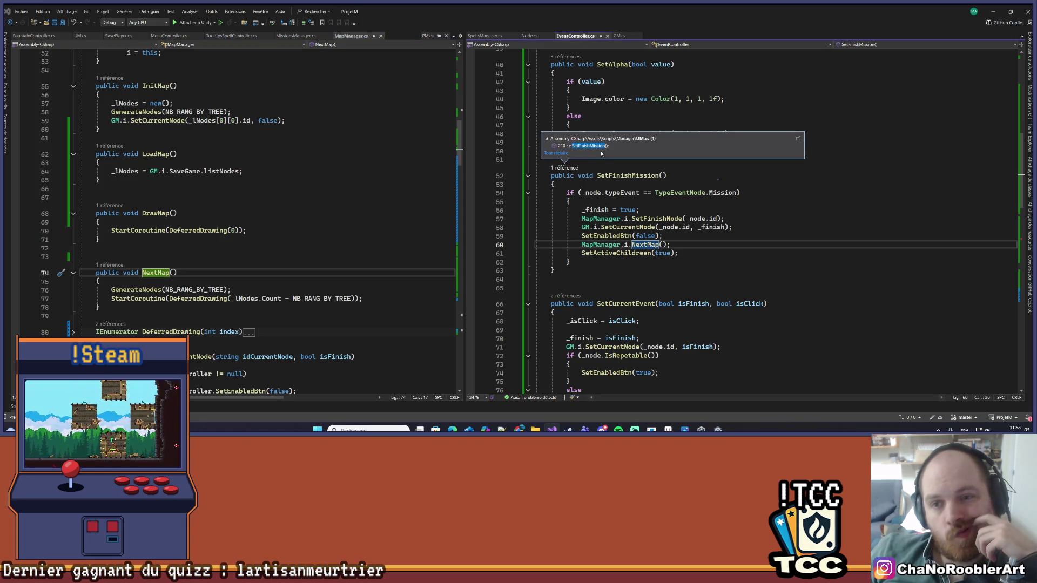
pyautogui.click(573, 144)
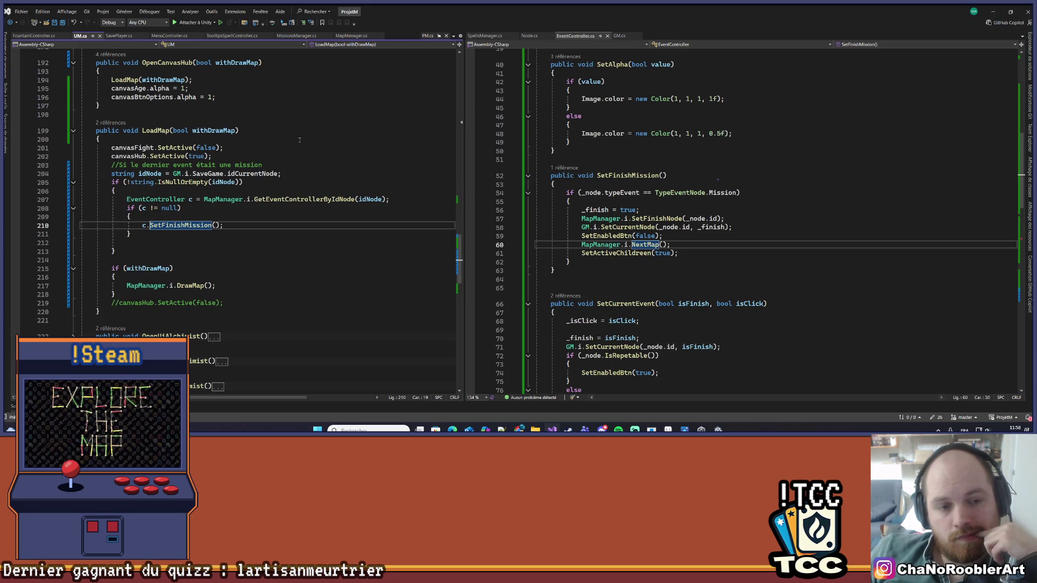
# - Jump from the NextMap call to its definition
pyautogui.scroll(-3, 300, 140)
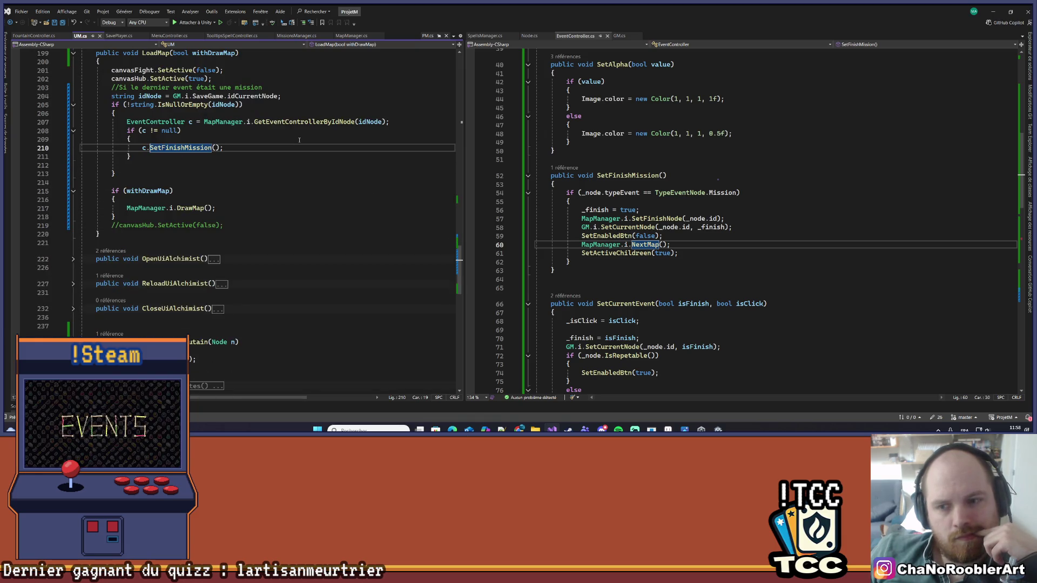
pyautogui.scroll(3, 299, 139)
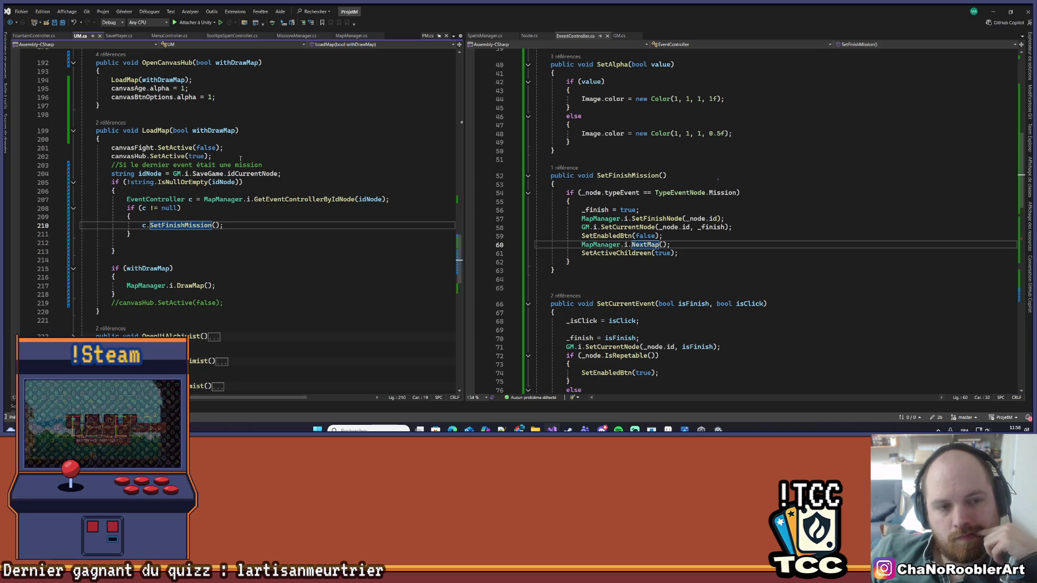
pyautogui.scroll(3, 240, 158)
pyautogui.scroll(-3, 239, 159)
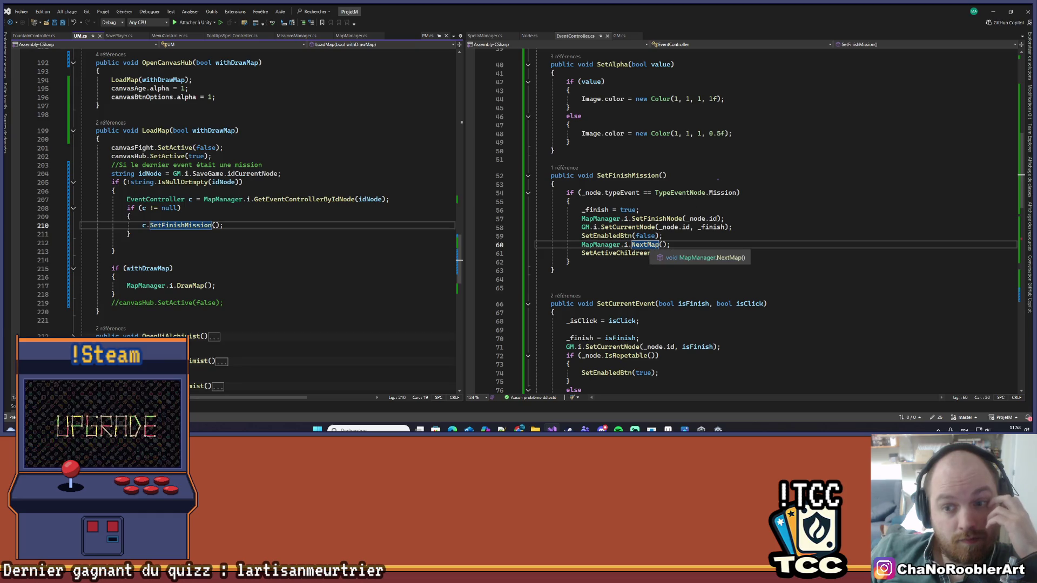
pyautogui.rightClick(647, 246)
pyautogui.click(686, 247)
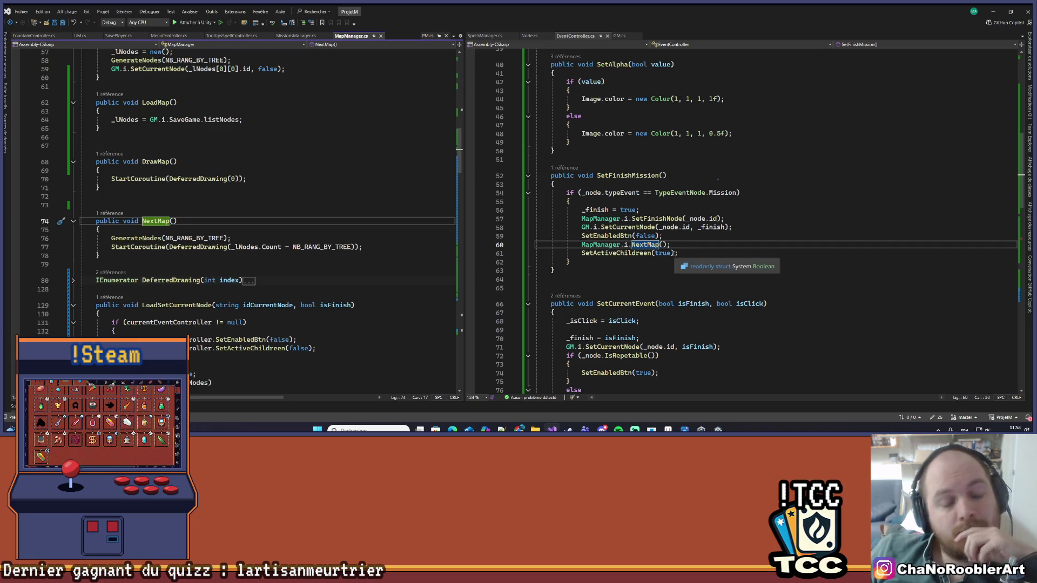
# - Follow SetFinishMission's caller into UM.cs, then LoadMap's caller on line 194
pyautogui.moveTo(302, 249)
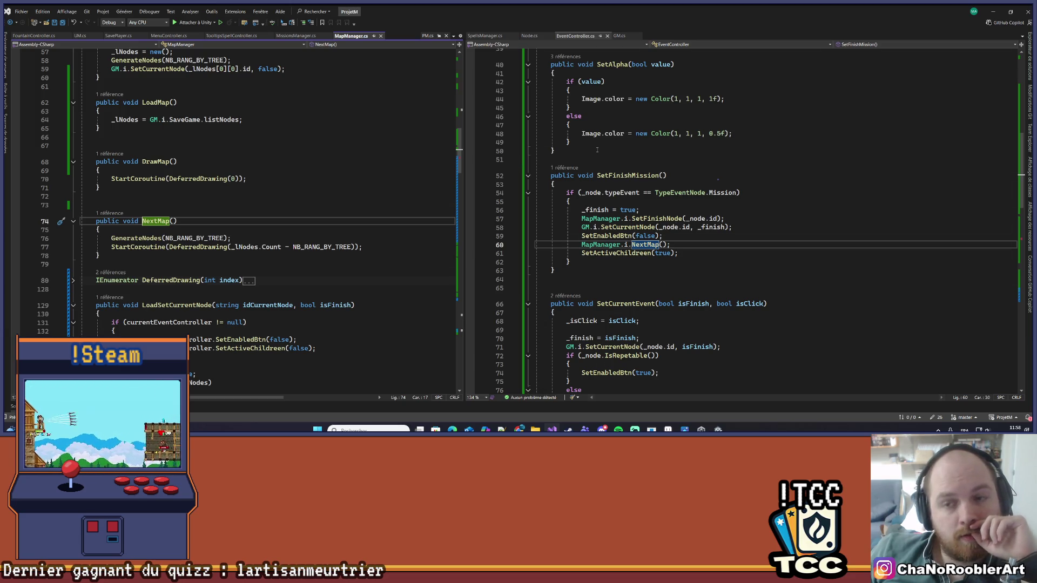
pyautogui.click(565, 167)
pyautogui.doubleClick(597, 147)
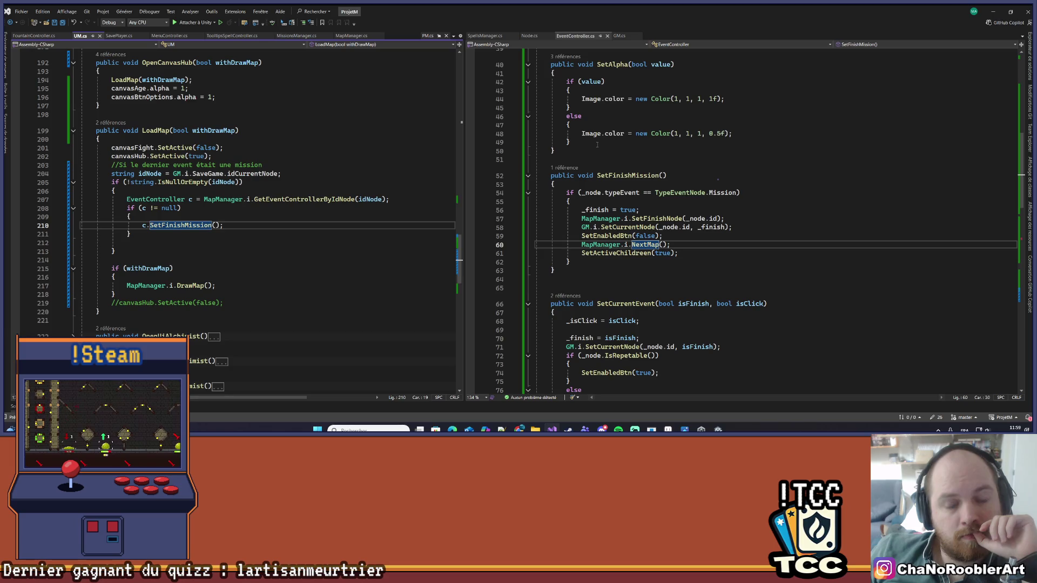
pyautogui.click(122, 125)
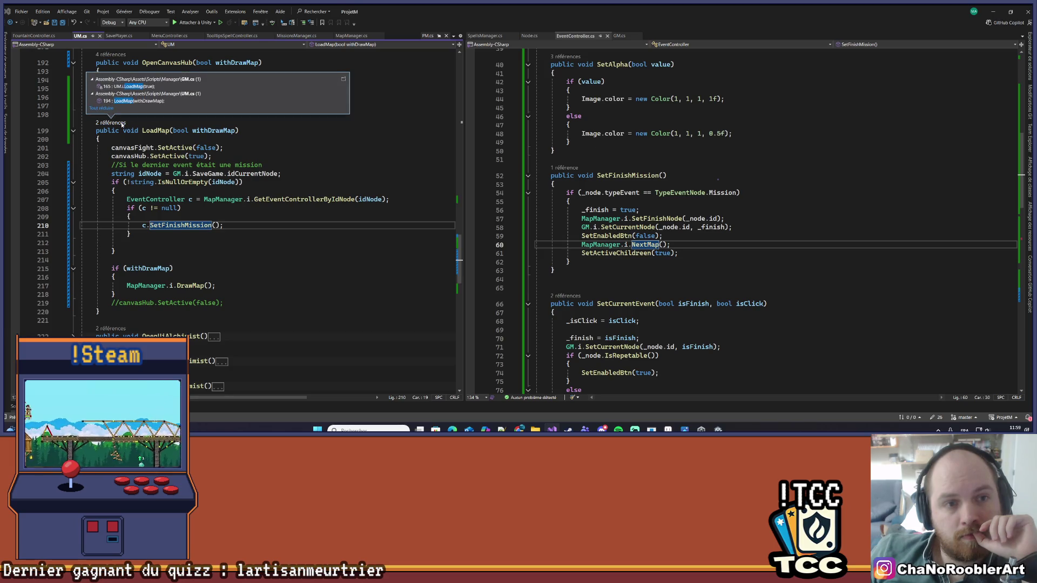
pyautogui.doubleClick(162, 101)
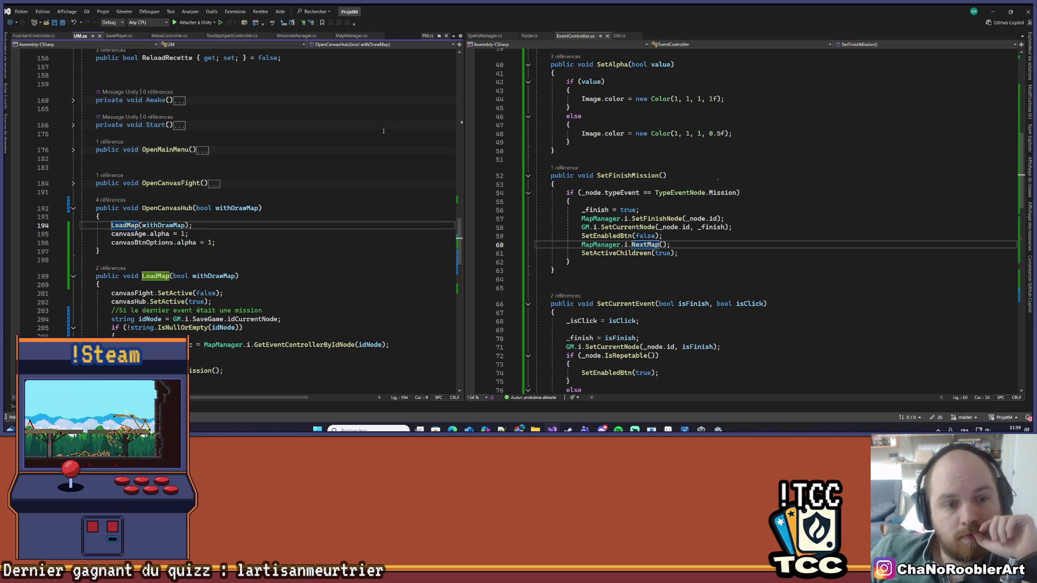
# - Open the LoadMap(true) call in GM.cs from LoadMap's CodeLens references
pyautogui.scroll(-3, 216, 189)
pyautogui.click(105, 197)
pyautogui.click(112, 186)
pyautogui.click(112, 190)
pyautogui.doubleClick(113, 154)
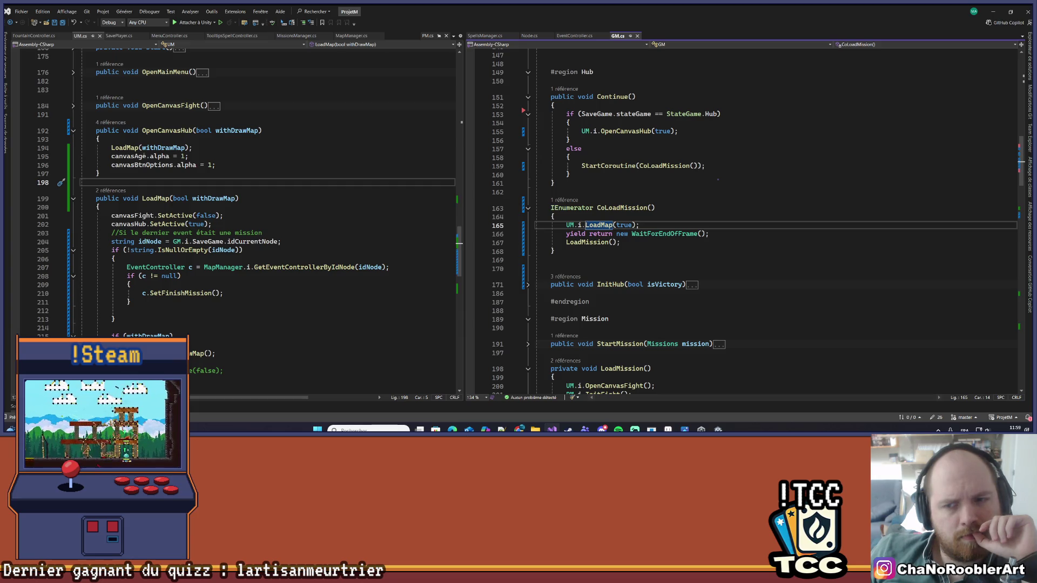
# - Go back to EventController.cs and jump to NextMap's definition in MapManager.cs
pyautogui.click(741, 184)
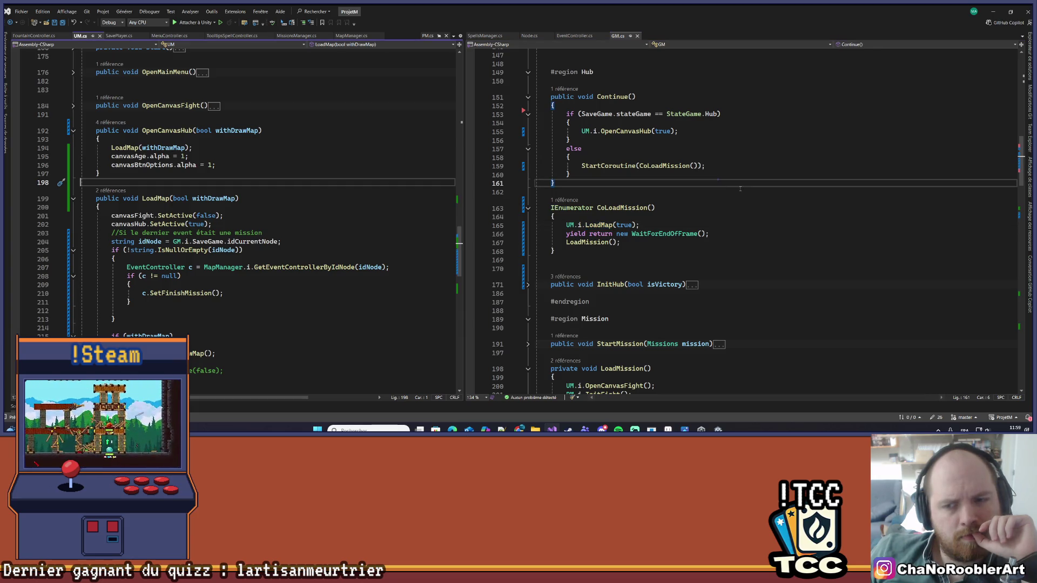
pyautogui.hotkey('ctrl', '-')
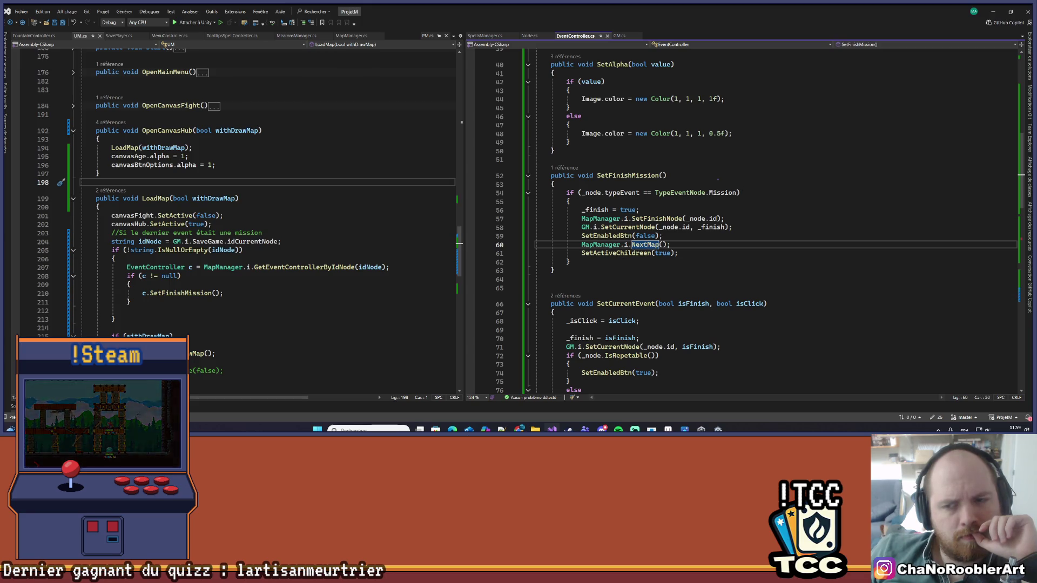
pyautogui.rightClick(648, 245)
pyautogui.click(676, 246)
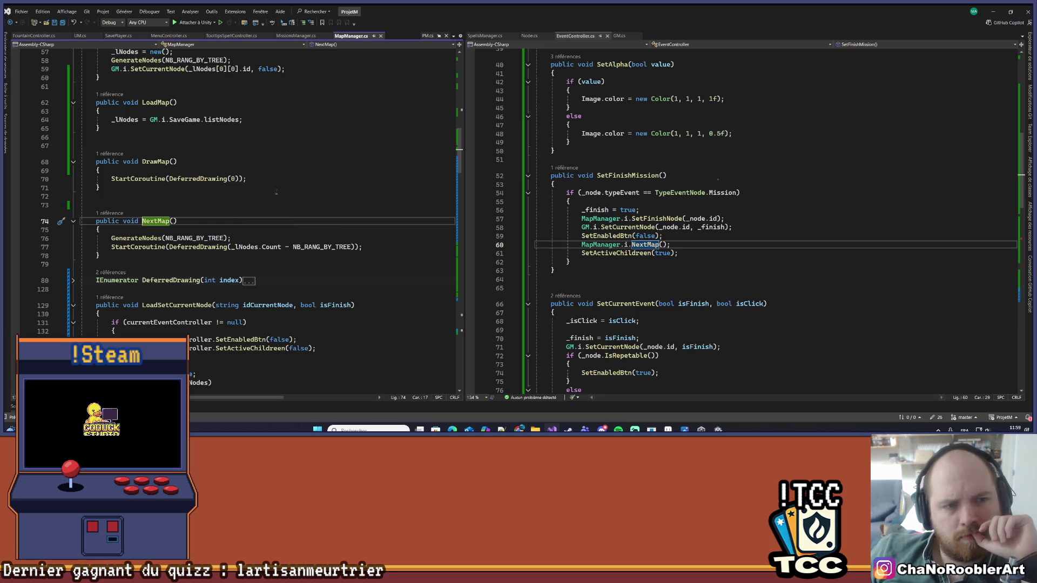
# - Open SetFinishMission's caller on line 210 of UM.cs via CodeLens
pyautogui.scroll(3, 276, 191)
pyautogui.scroll(1, 278, 193)
pyautogui.scroll(-1, 280, 193)
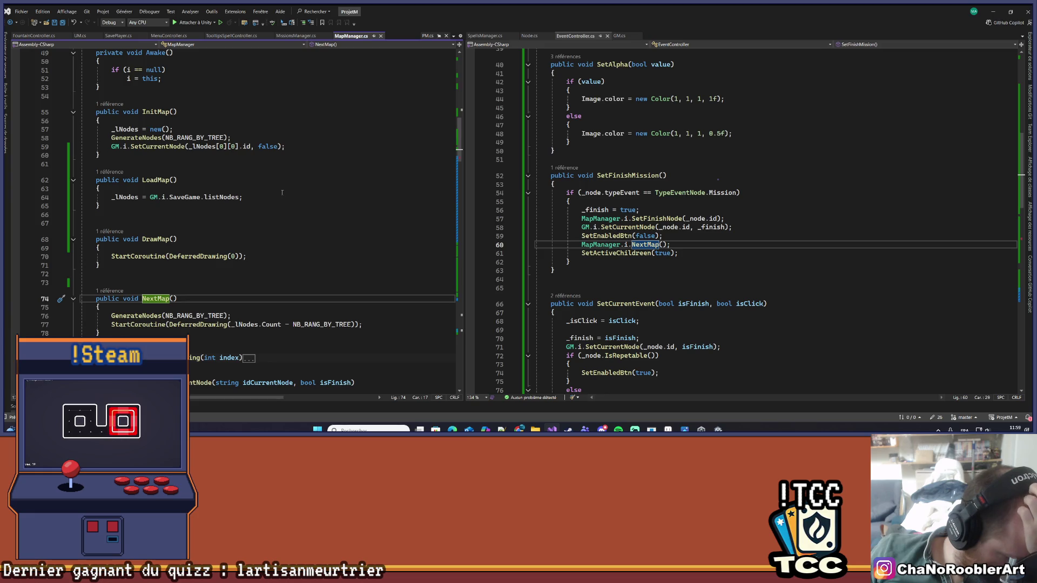
pyautogui.scroll(-4, 251, 233)
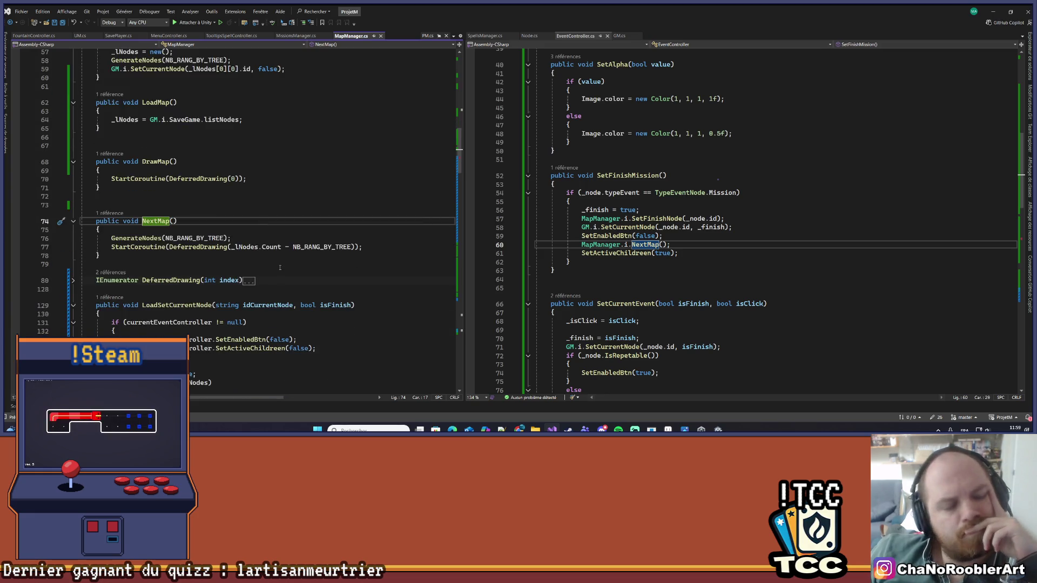
pyautogui.scroll(-1, 252, 233)
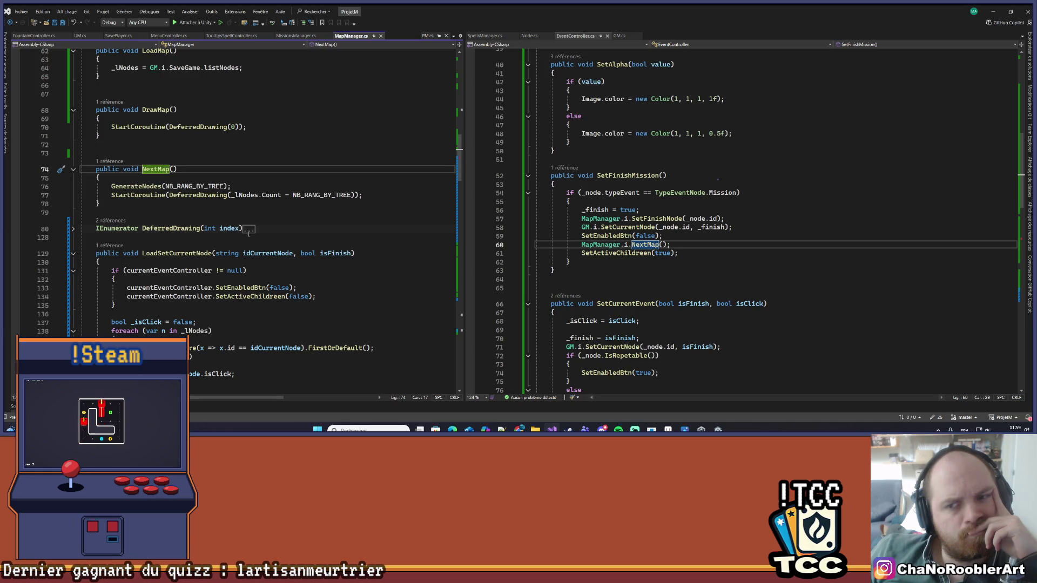
pyautogui.click(567, 167)
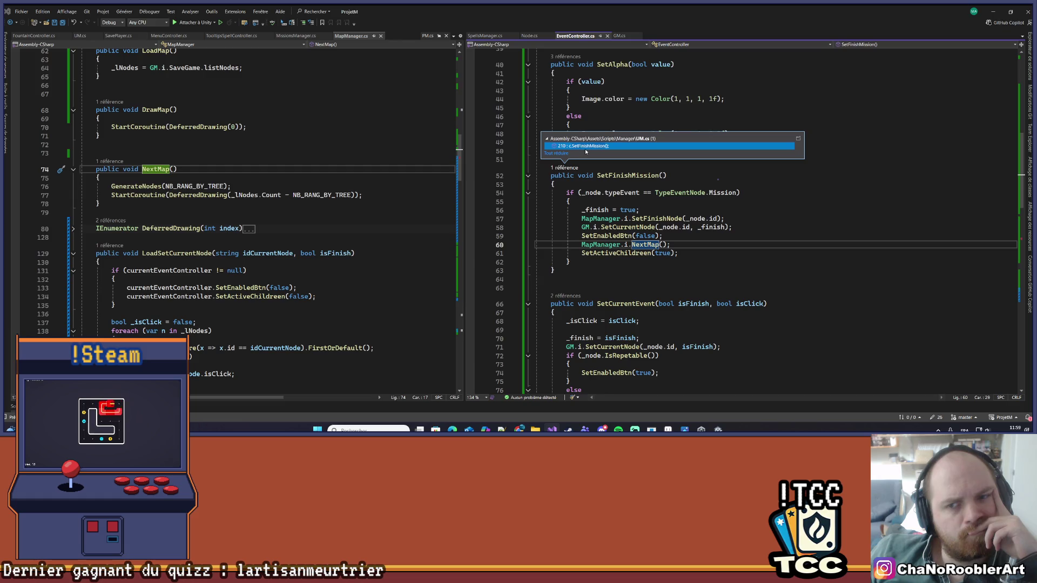
pyautogui.doubleClick(587, 147)
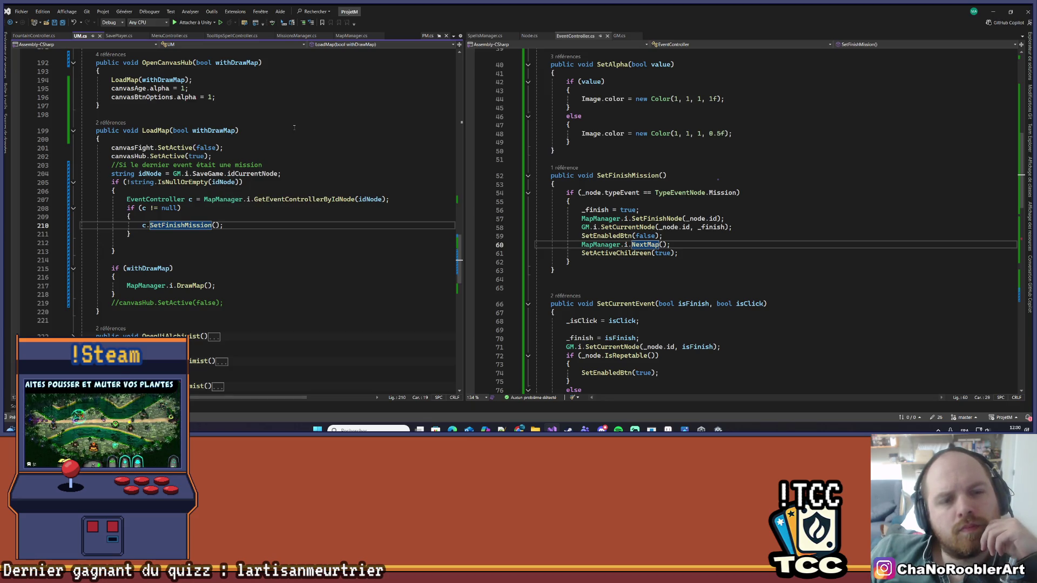
# - Select the canvasHub.SetActive(true) line, view DrawMap's definition in MapManager.cs, then navigate back
pyautogui.moveTo(106, 158)
pyautogui.mouseDown()
pyautogui.moveTo(221, 148)
pyautogui.moveTo(223, 158)
pyautogui.mouseUp()
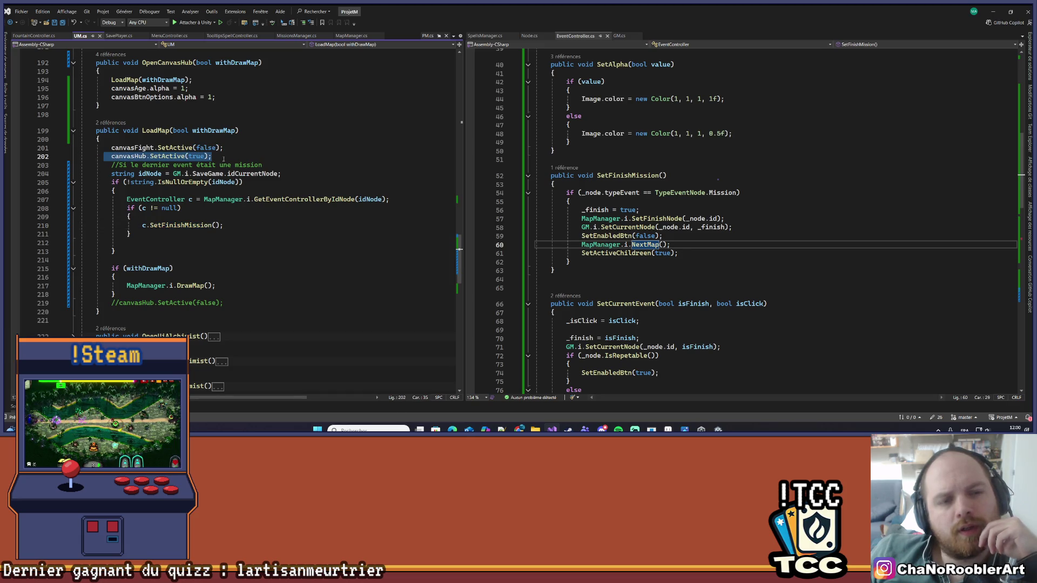
pyautogui.moveTo(101, 156); pyautogui.dragTo(111, 156)
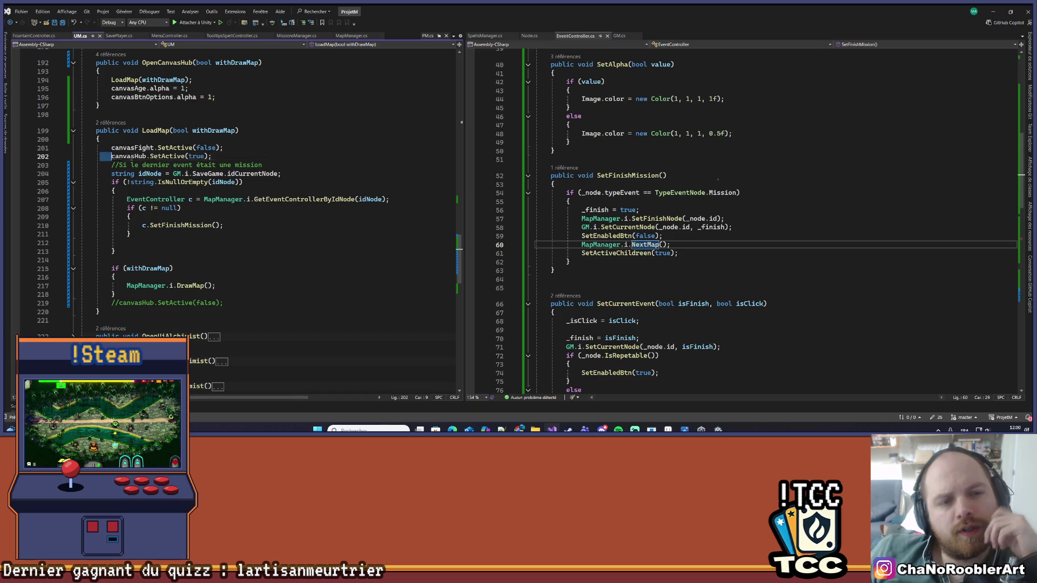
pyautogui.click(251, 151)
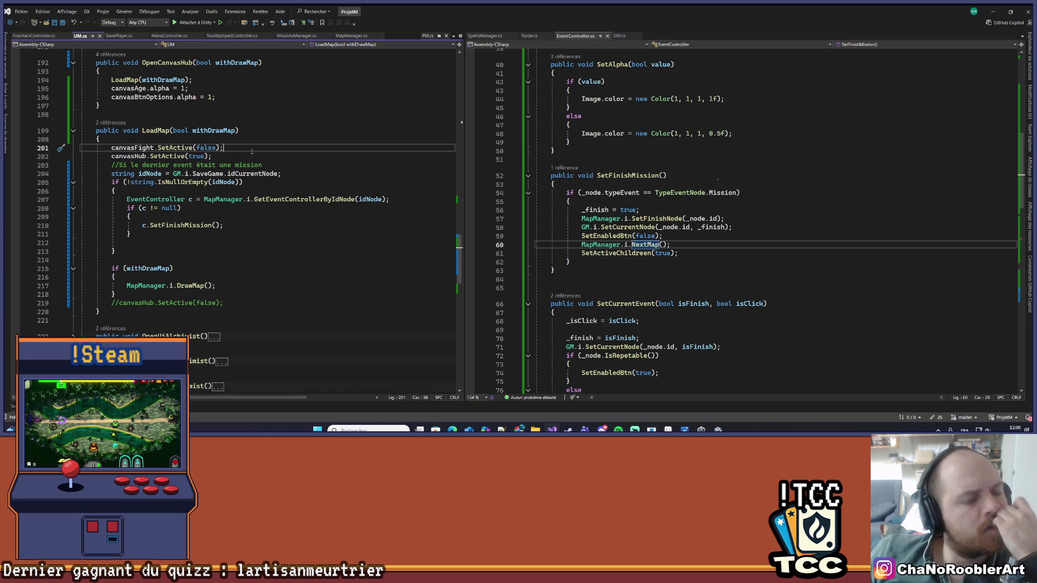
pyautogui.scroll(-8, 251, 151)
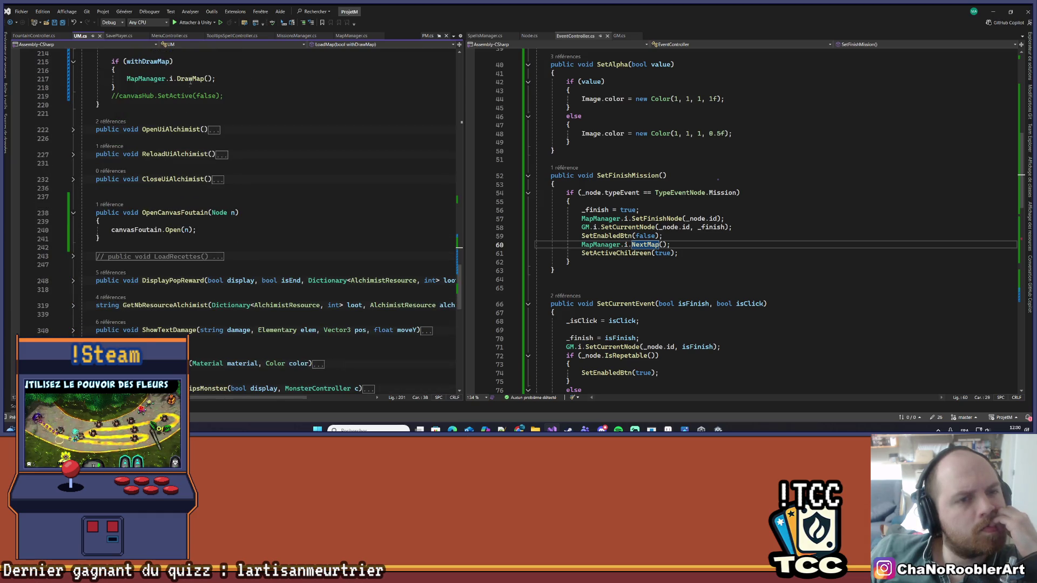
pyautogui.rightClick(190, 80)
pyautogui.click(227, 133)
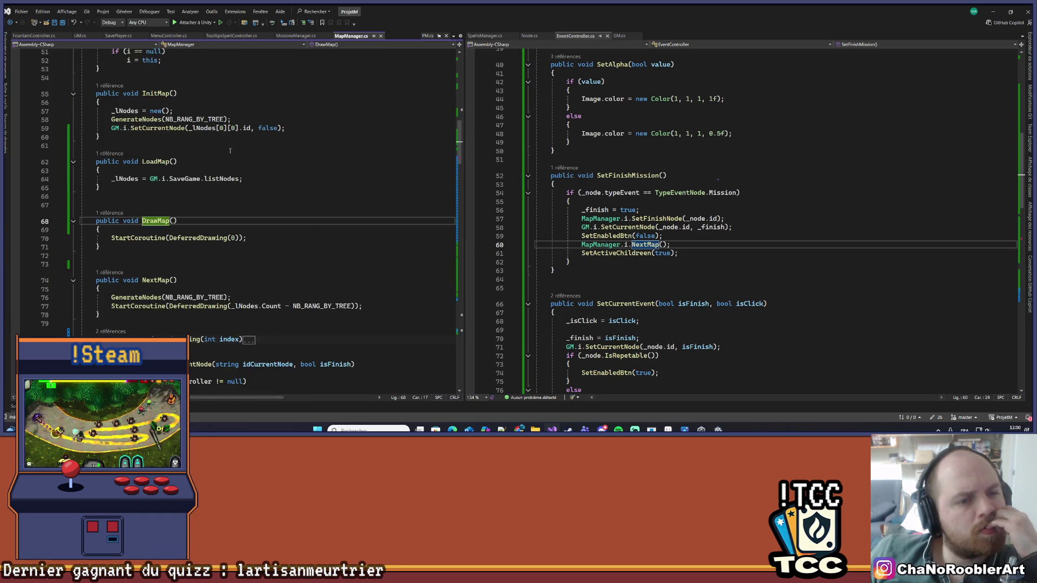
pyautogui.click(313, 165)
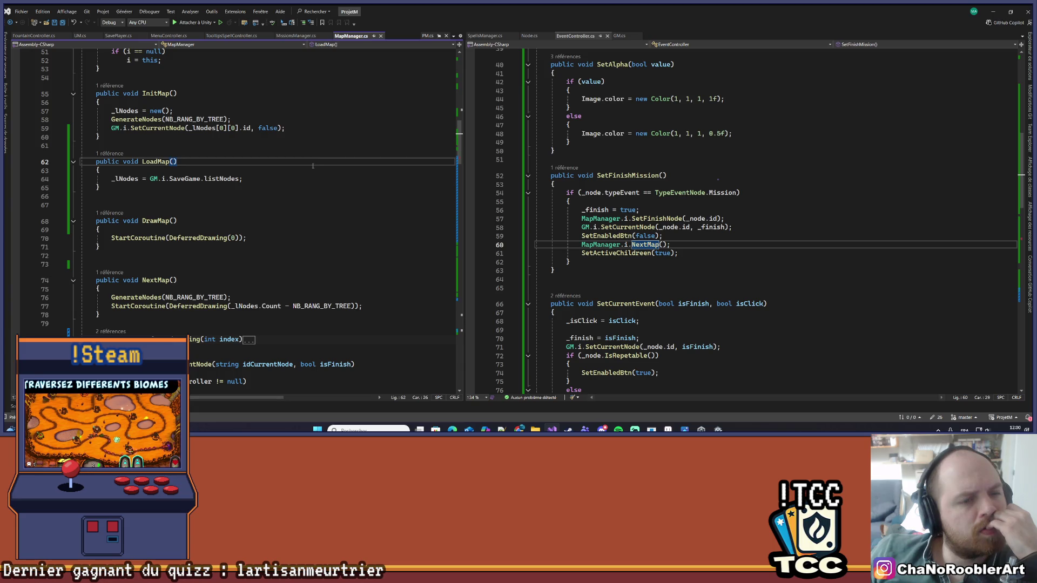
pyautogui.hotkey('ctrl', '-')
# - Trace LoadMap's caller on line 194, then open OpenCanvasHub(false) in GM.cs ReturnHub
pyautogui.scroll(7, 254, 204)
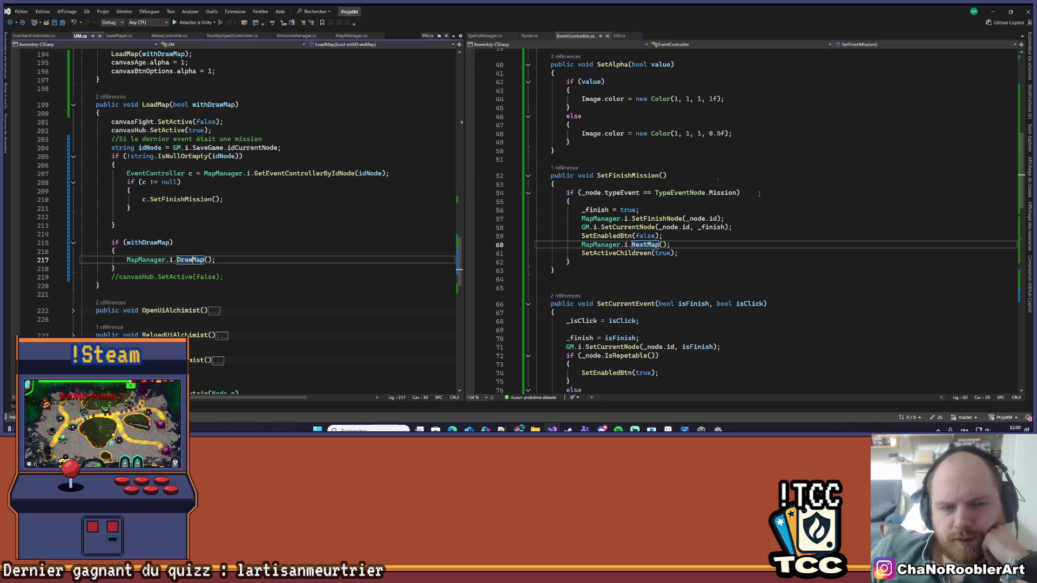
pyautogui.click(117, 97)
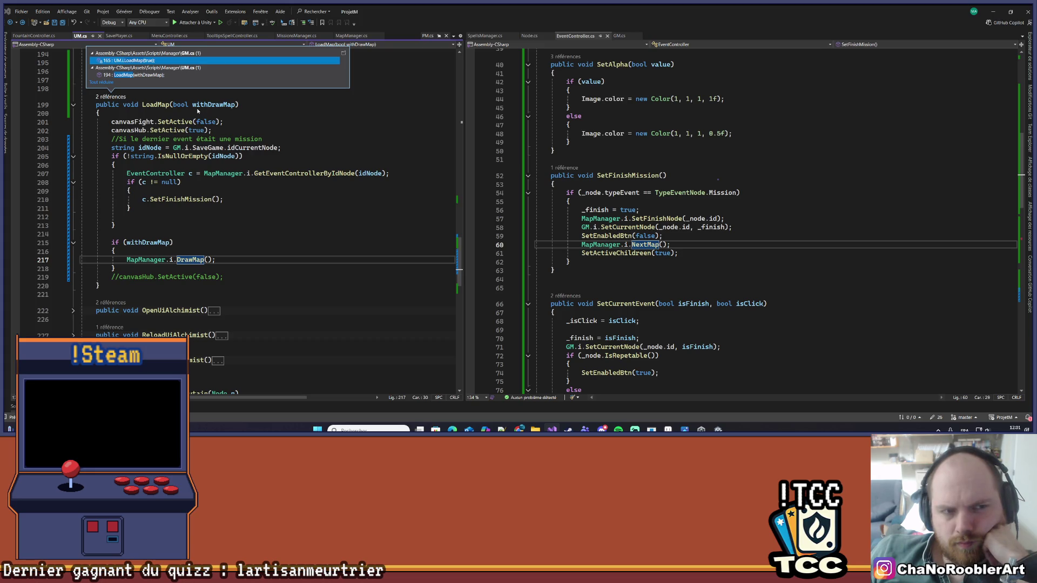
pyautogui.doubleClick(206, 75)
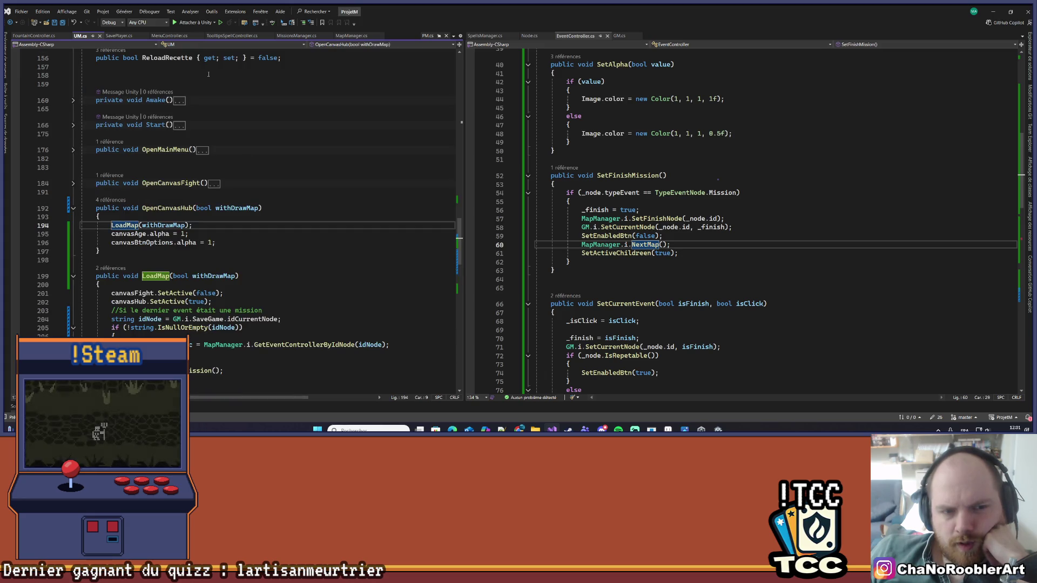
pyautogui.click(220, 208)
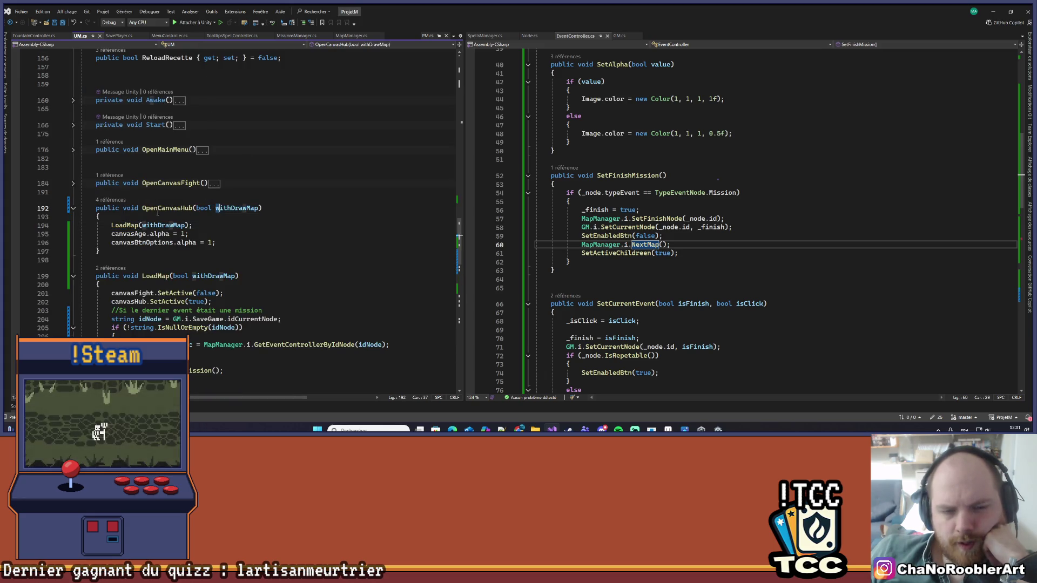
pyautogui.click(111, 200)
pyautogui.doubleClick(158, 171)
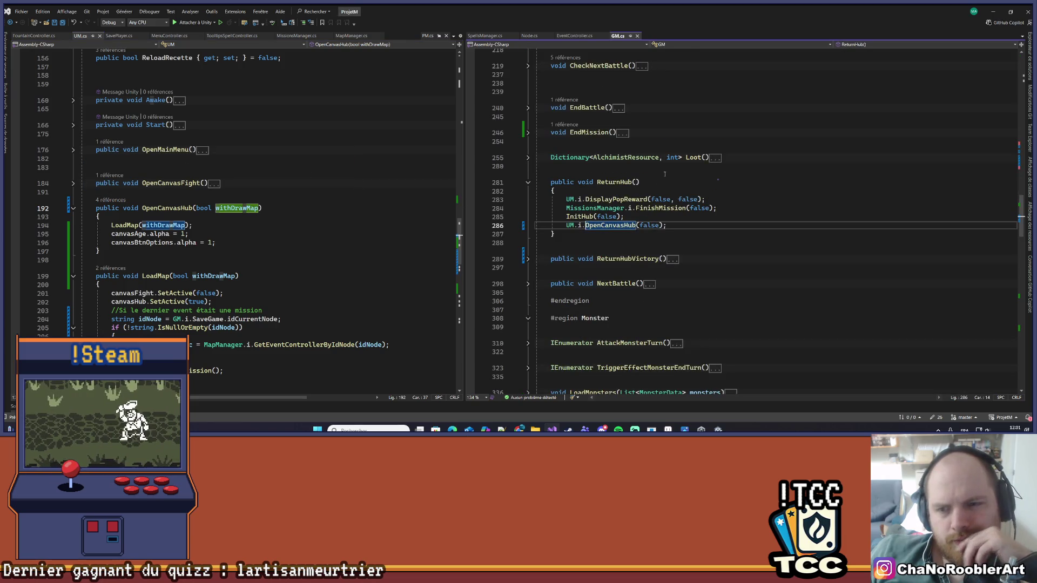
# - Delete the empty line in ReturnHubVictory and save GM.cs
pyautogui.click(525, 260)
pyautogui.click(525, 260)
pyautogui.scroll(-2, 592, 270)
pyautogui.click(718, 233)
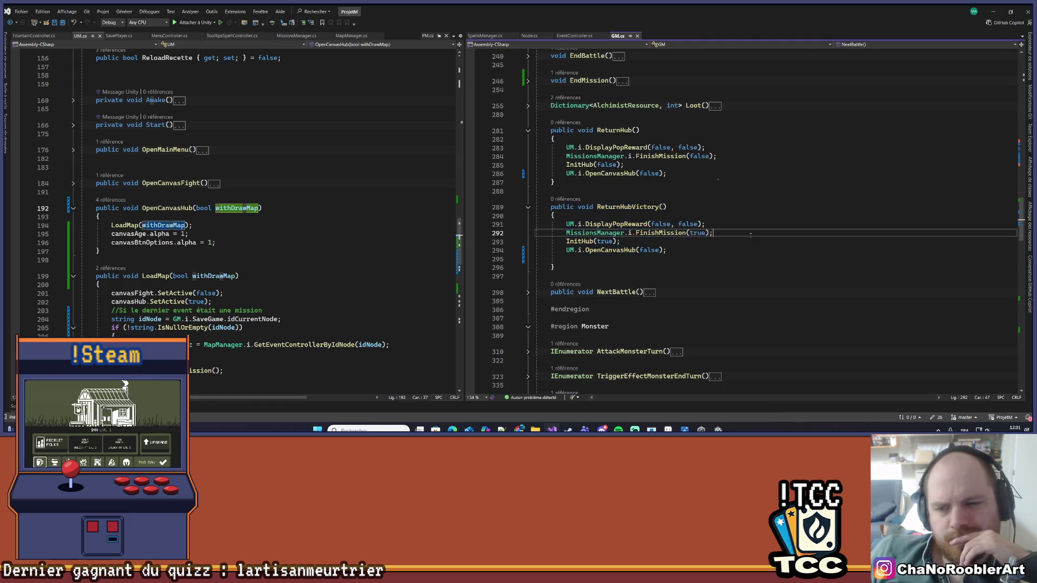
pyautogui.click(592, 259)
pyautogui.press('BackSpace')
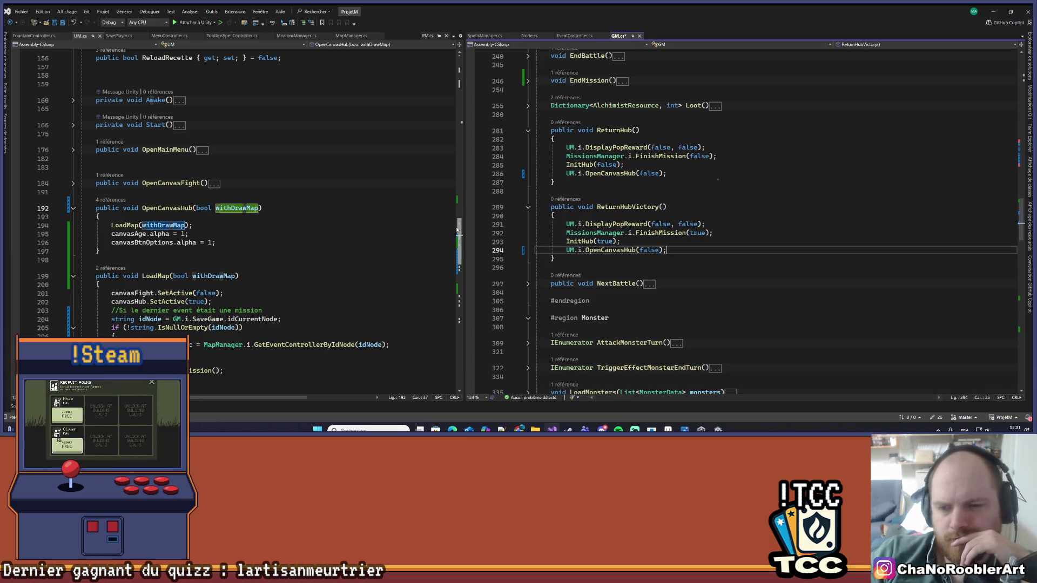
pyautogui.hotkey('ctrl', 's')
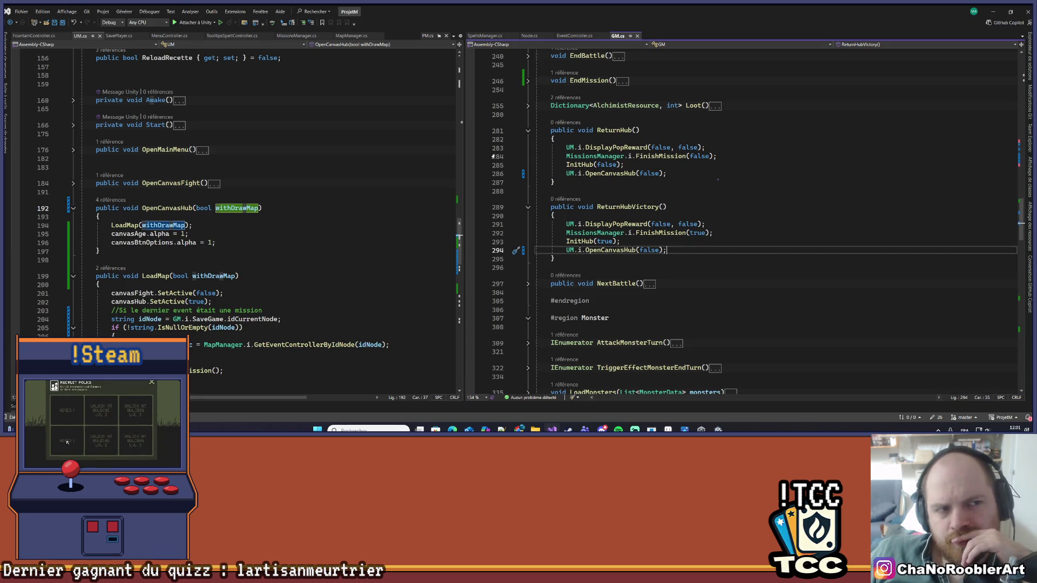
# - Go to OpenCanvasHub's definition and select its if (withDrawMap) block
pyautogui.rightClick(612, 250)
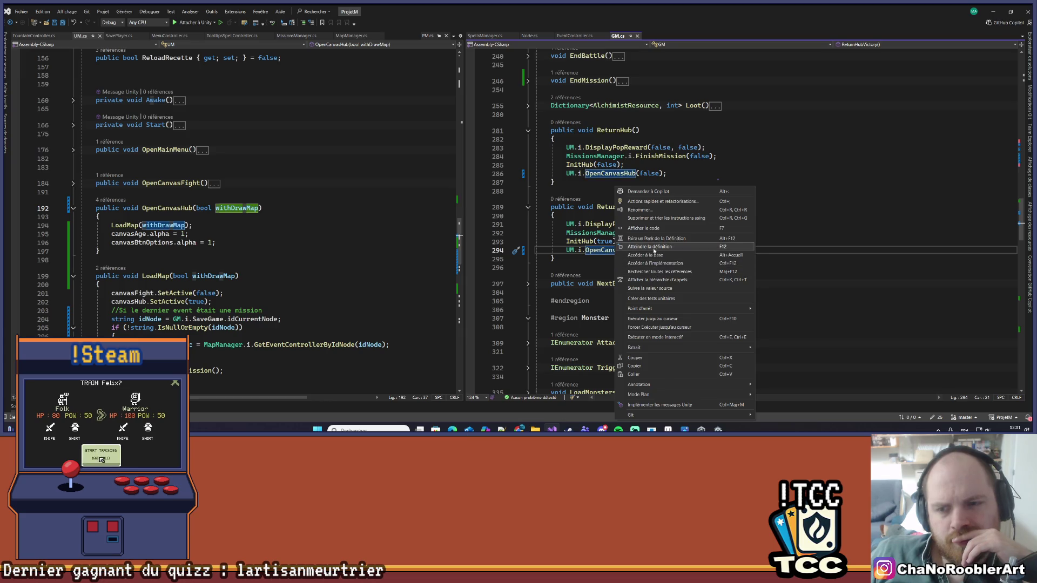
pyautogui.click(637, 250)
pyautogui.click(127, 238)
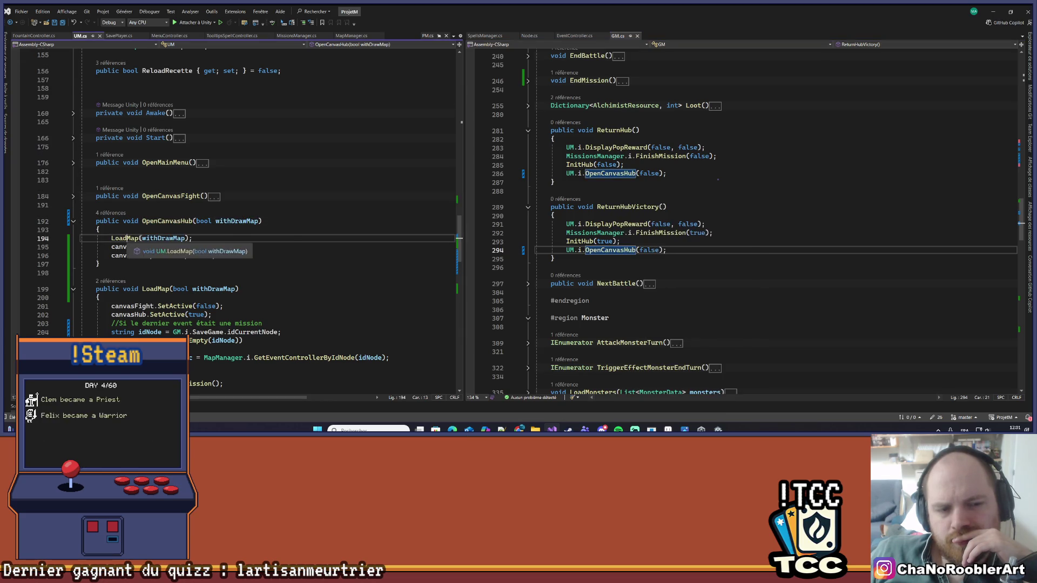
pyautogui.scroll(-5, 290, 248)
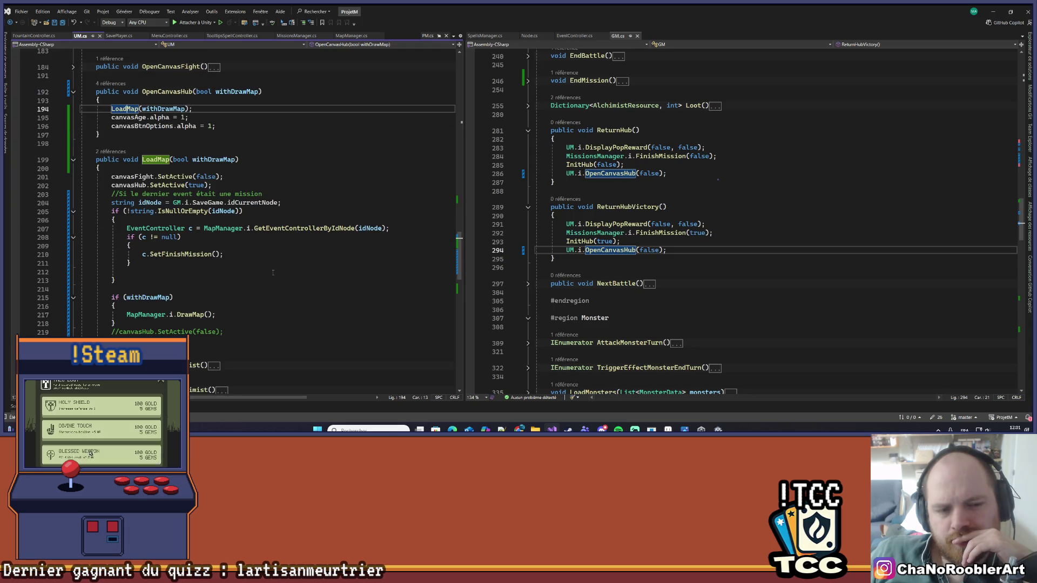
pyautogui.moveTo(81, 297); pyautogui.dragTo(155, 324)
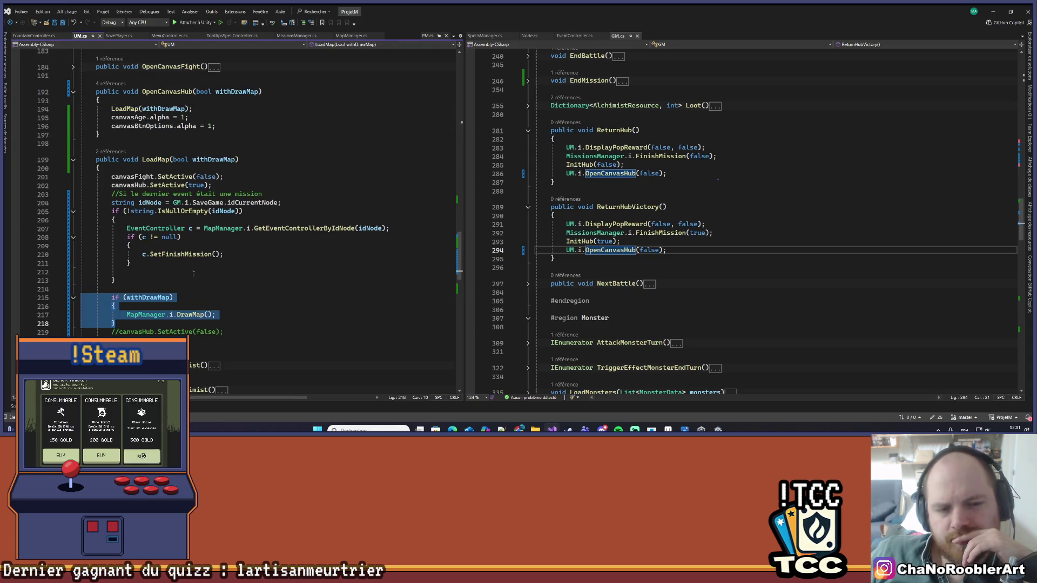
# - Follow SetFinishMission, then NextMap, to their definitions and select NextMap's body
pyautogui.click(207, 254)
pyautogui.rightClick(207, 254)
pyautogui.click(229, 246)
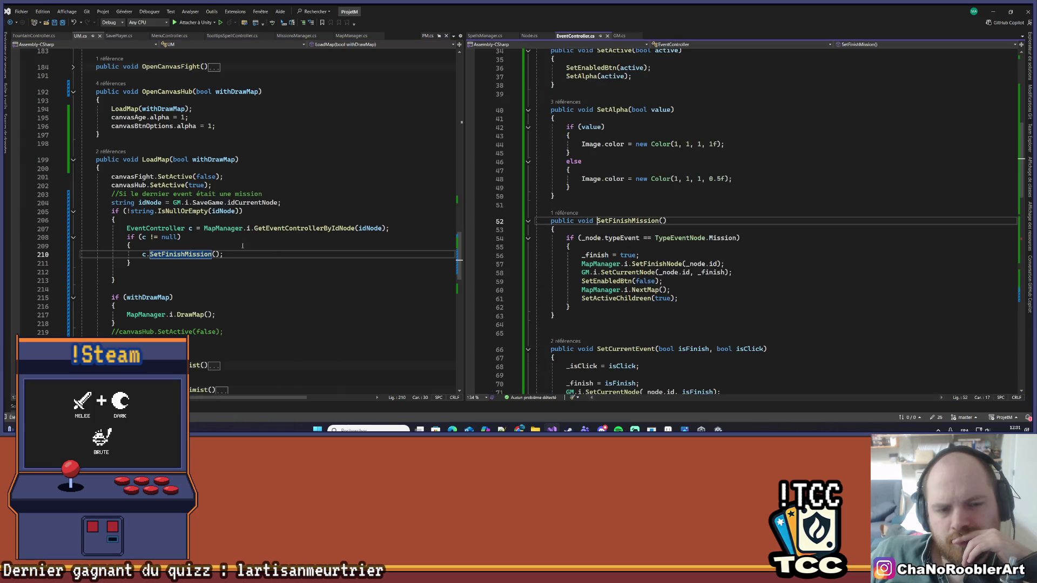
pyautogui.scroll(-1, 660, 264)
pyautogui.click(660, 264)
pyautogui.rightClick(660, 263)
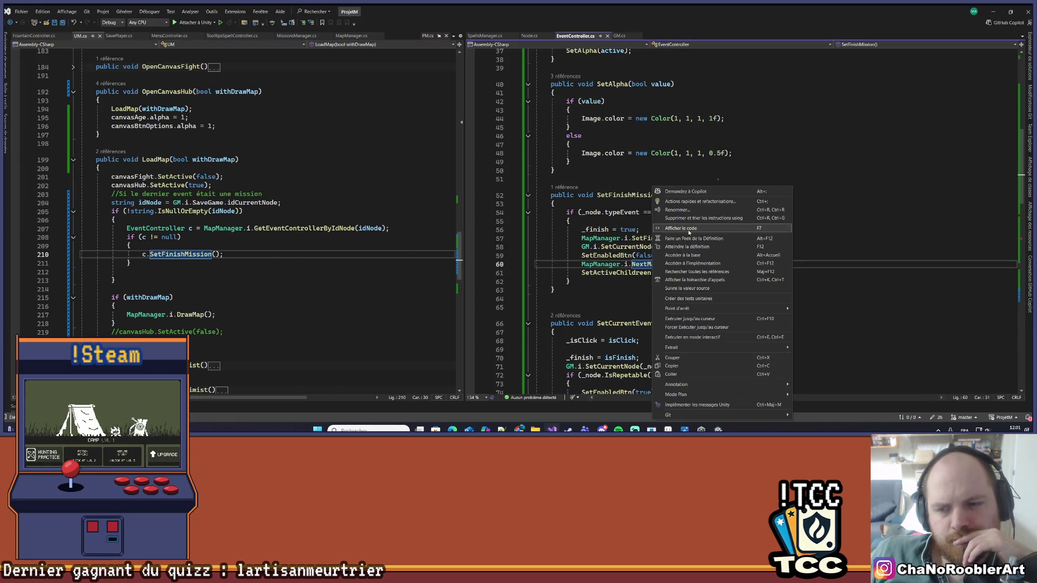
pyautogui.click(683, 251)
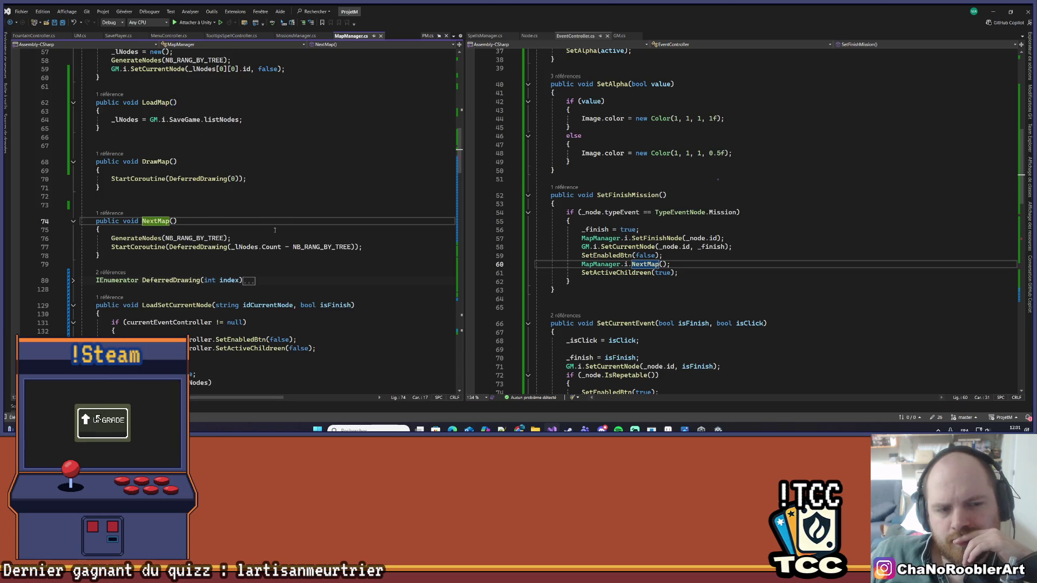
pyautogui.scroll(-1, 290, 232)
pyautogui.moveTo(119, 207); pyautogui.dragTo(401, 219)
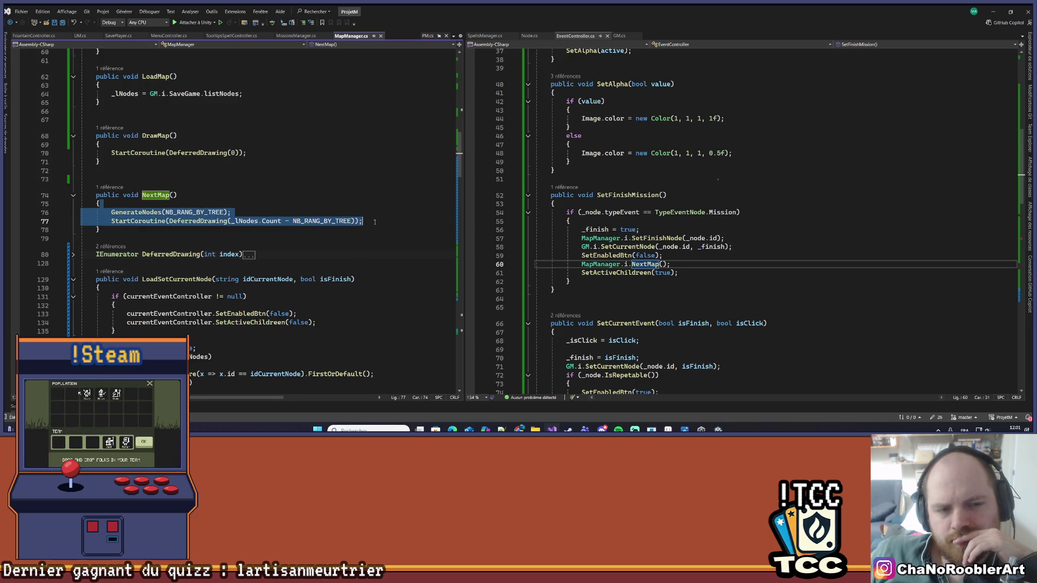
# - Expand DeferredDrawing to read its for loop at line 82, then select Tree in Unity
pyautogui.click(187, 221)
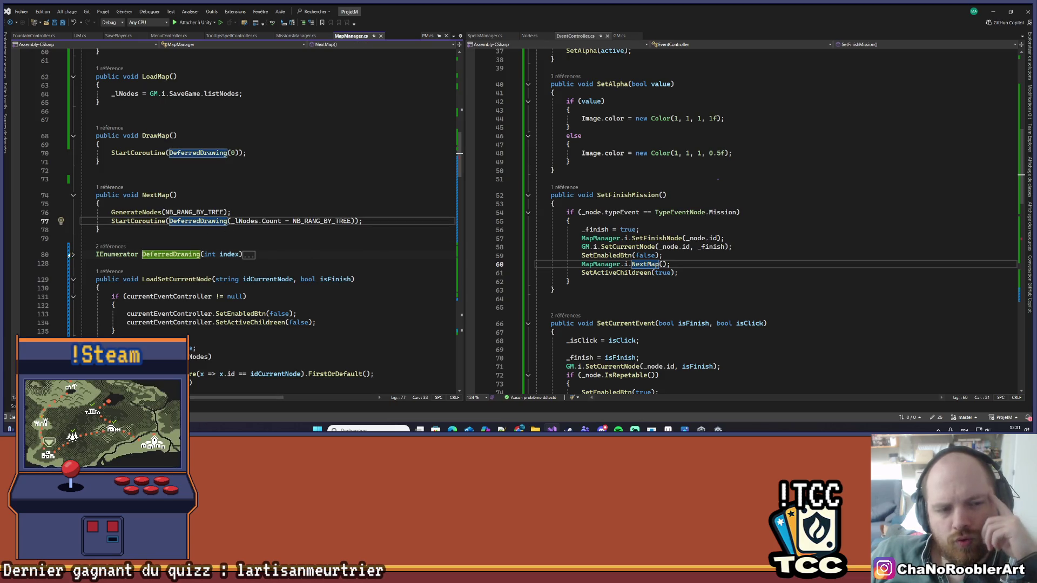
pyautogui.doubleClick(248, 255)
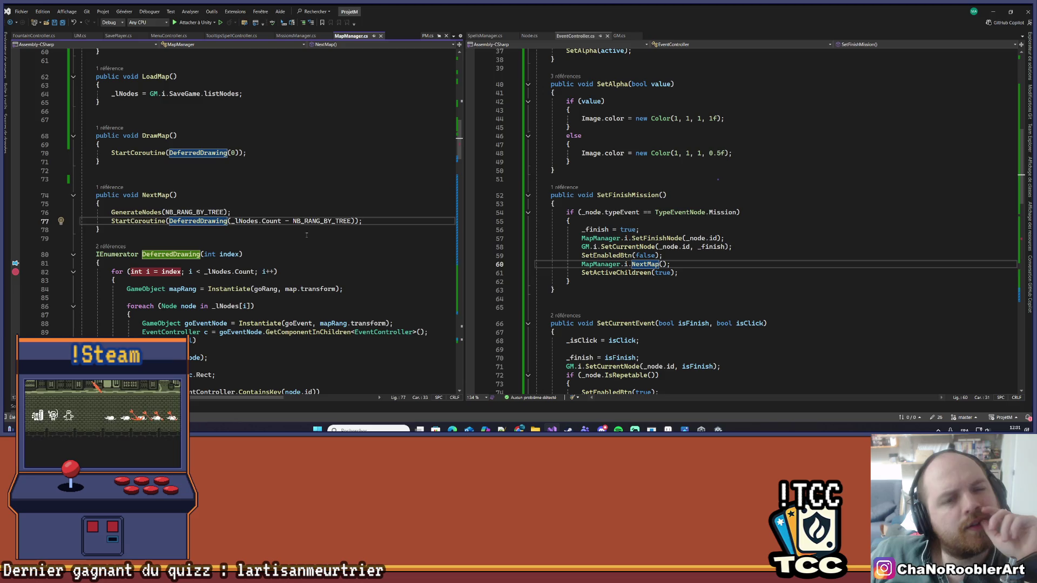
pyautogui.scroll(-5, 139, 238)
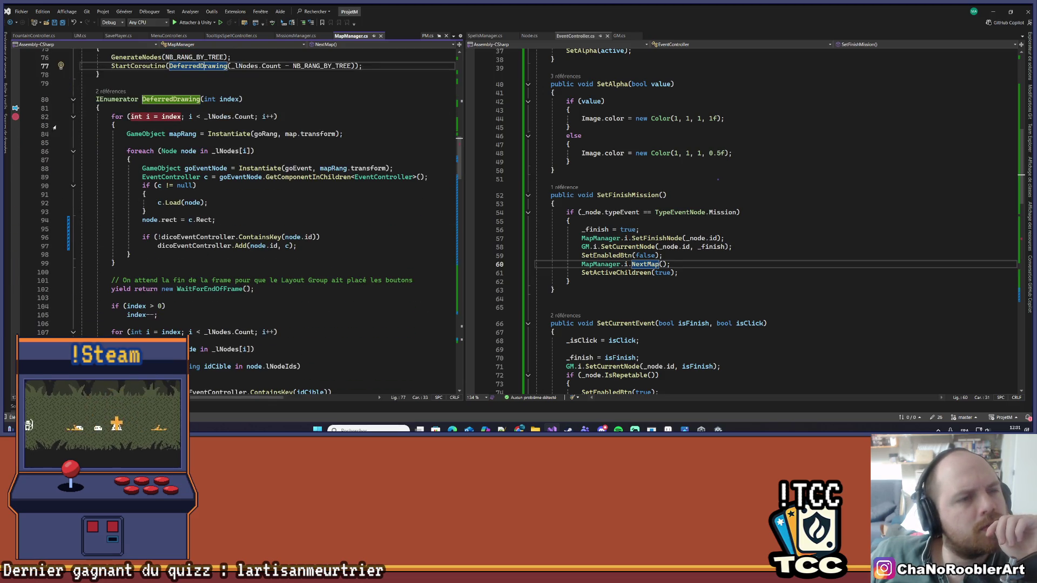
pyautogui.click(130, 117)
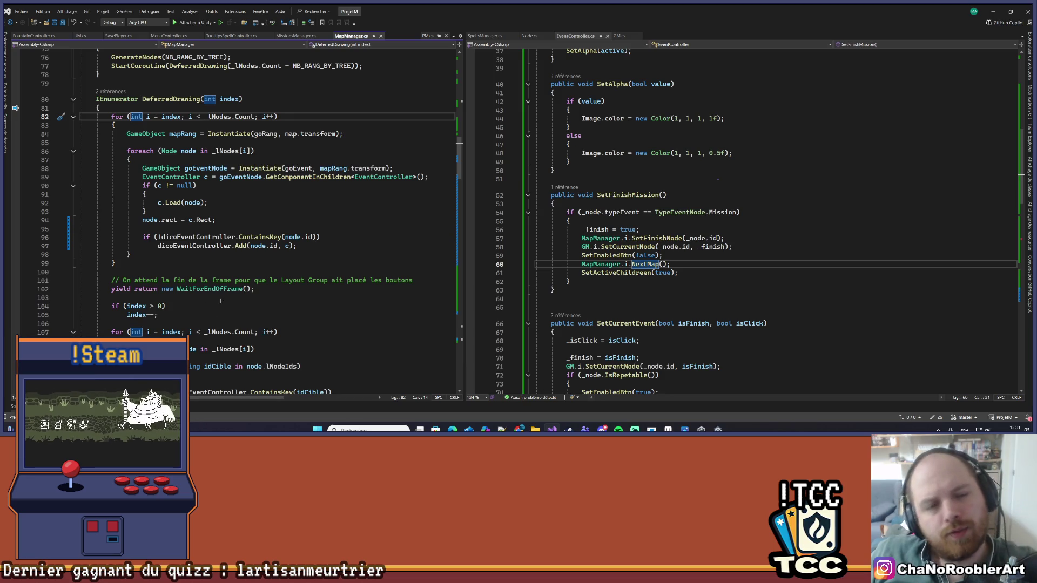
pyautogui.hotkey('alt', 'Tab')
pyautogui.click(43, 109)
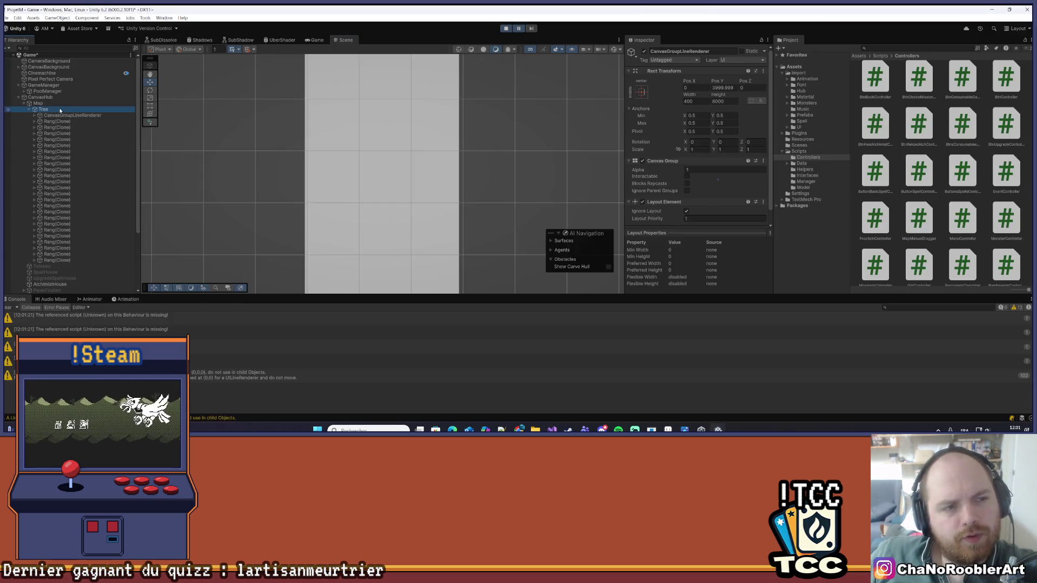
# - Review the Tree object's layout components in the Inspector, then return to Visual Studio
pyautogui.scroll(-1, 705, 164)
pyautogui.scroll(2, 736, 165)
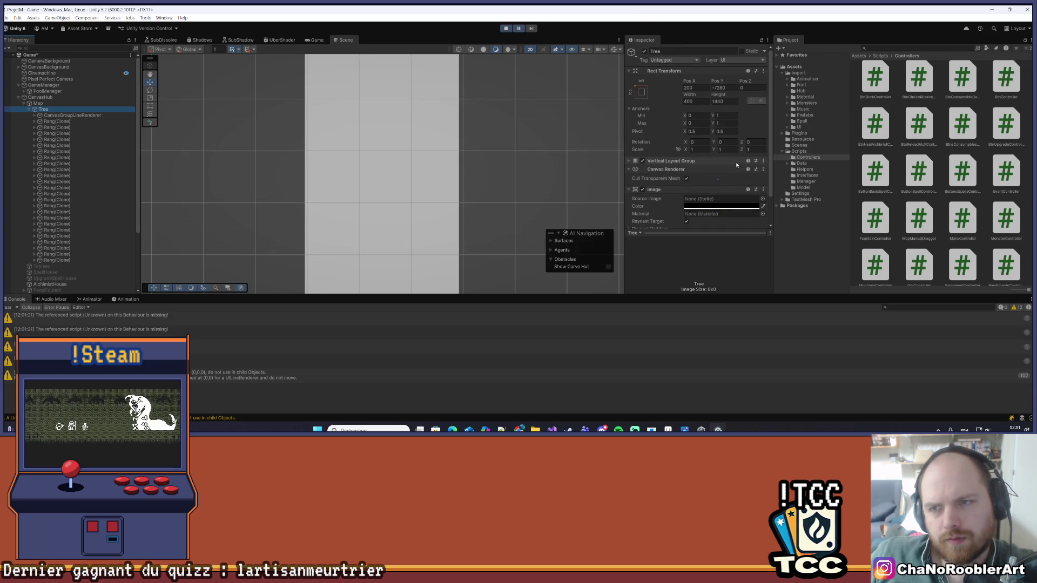
pyautogui.click(47, 103)
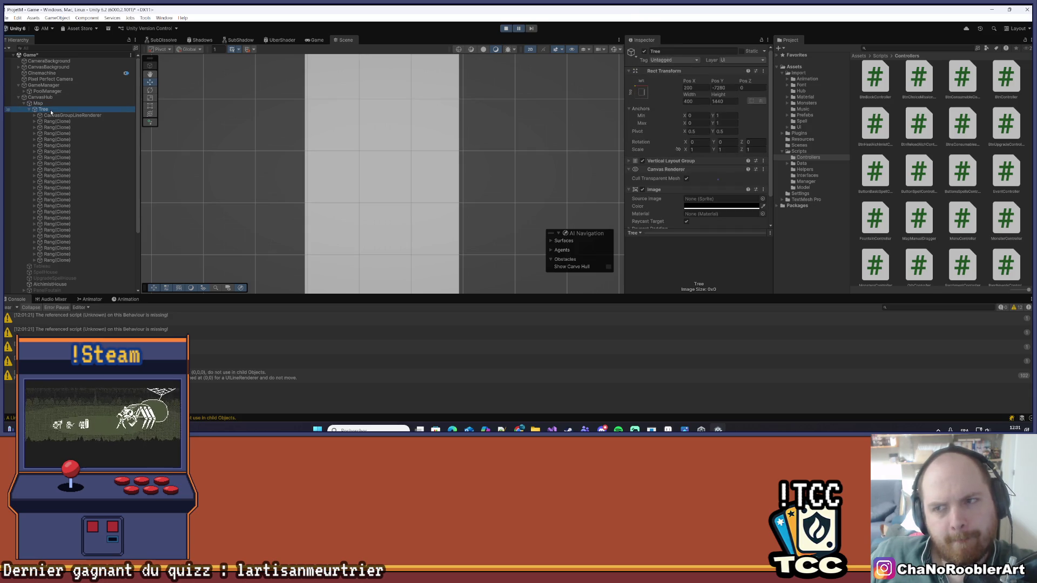
pyautogui.hotkey('alt', 'Tab')
pyautogui.scroll(-7, 369, 223)
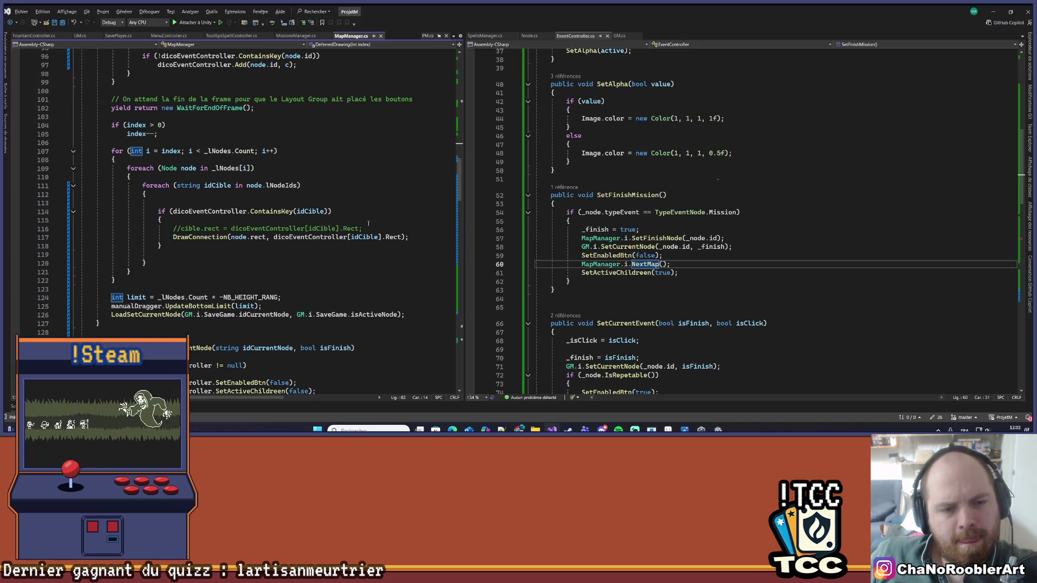
# - Open DrawConnection's definition, highlight the 6450 offset on line 252, then switch to Unity
pyautogui.scroll(5, 351, 221)
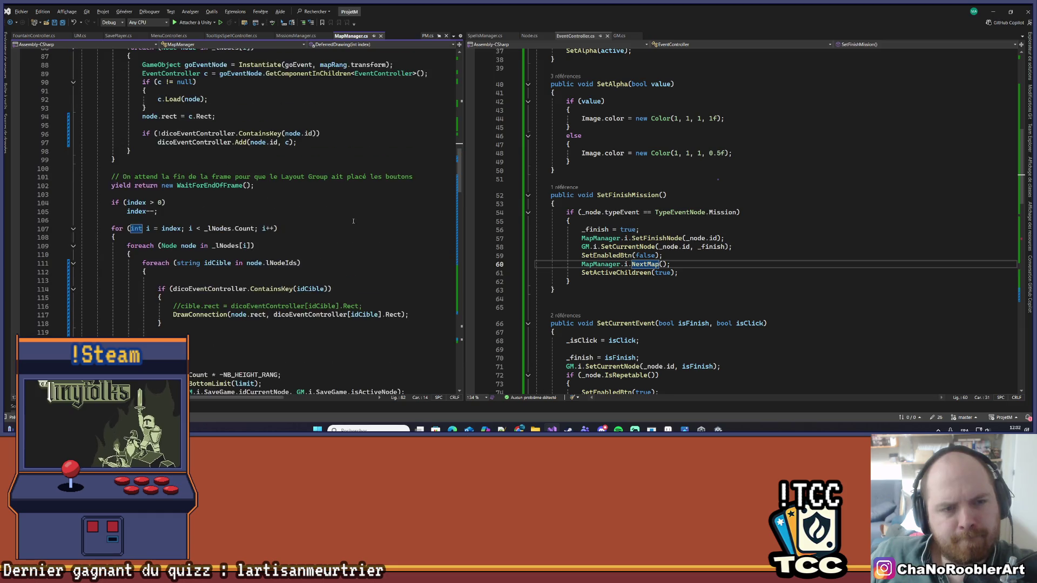
pyautogui.scroll(1, 350, 221)
pyautogui.scroll(-5, 351, 222)
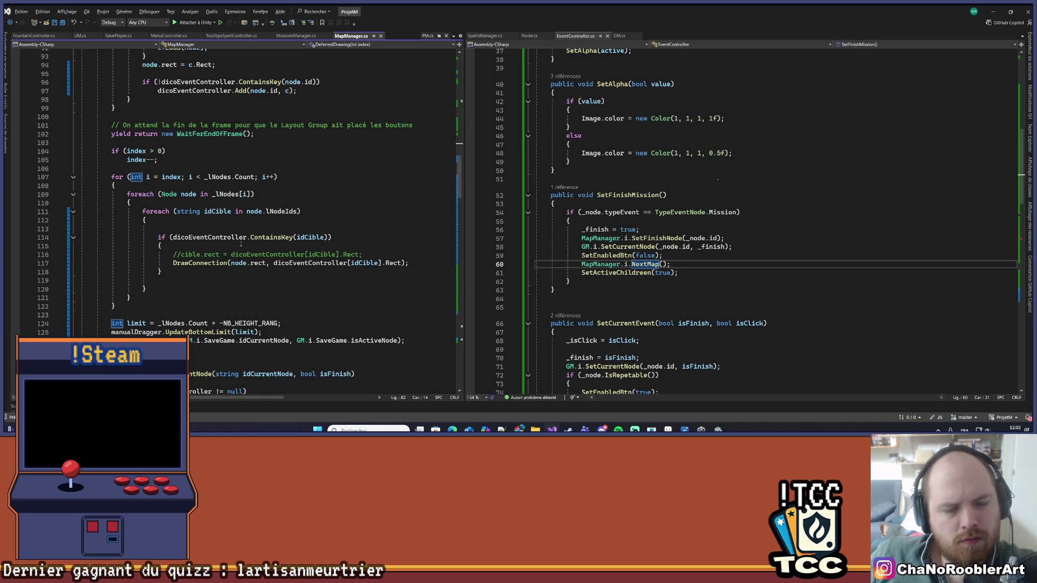
pyautogui.rightClick(185, 263)
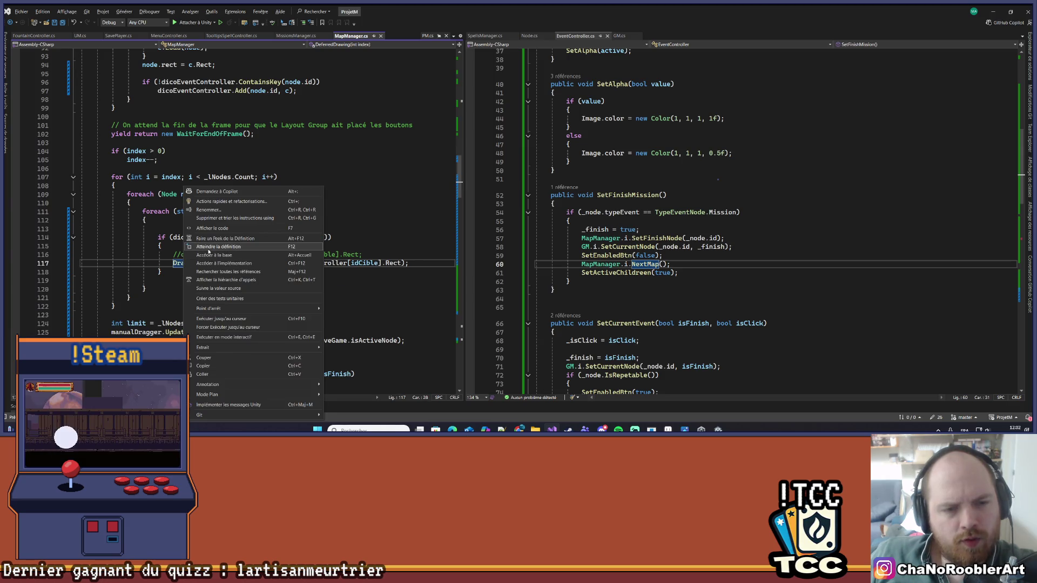
pyautogui.click(209, 248)
pyautogui.scroll(-1, 246, 238)
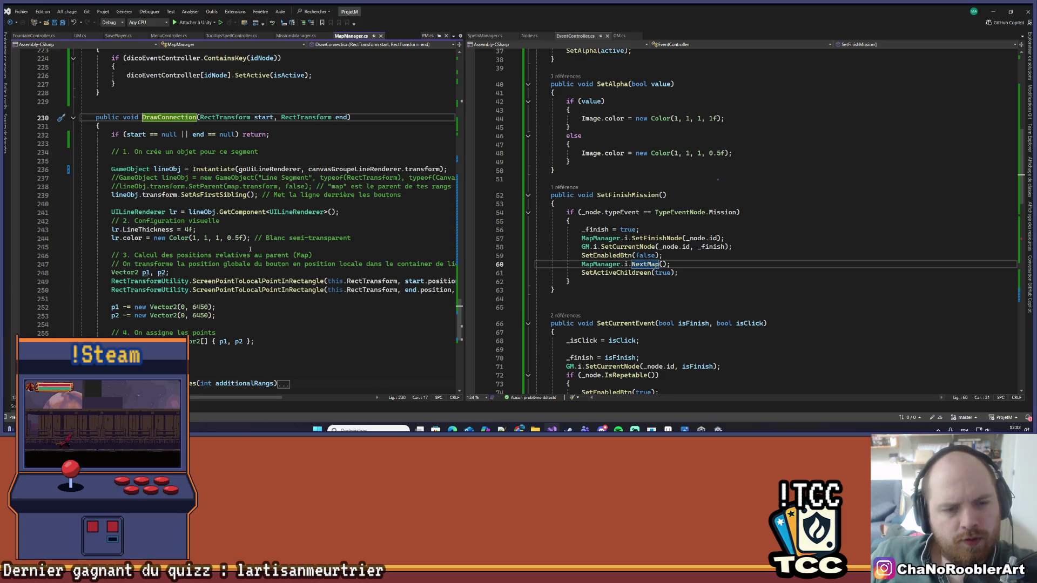
pyautogui.doubleClick(200, 307)
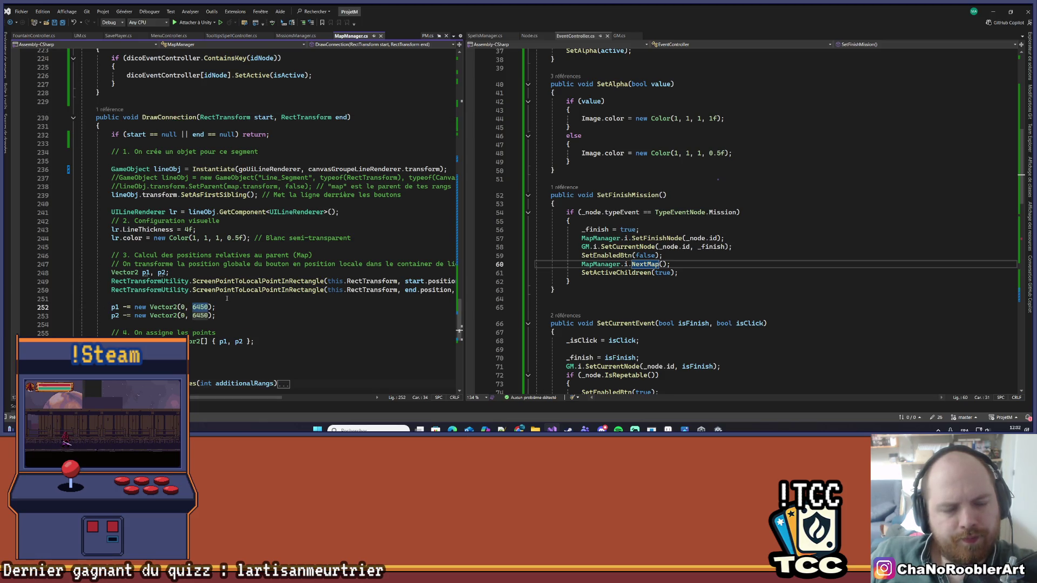
pyautogui.moveTo(253, 292)
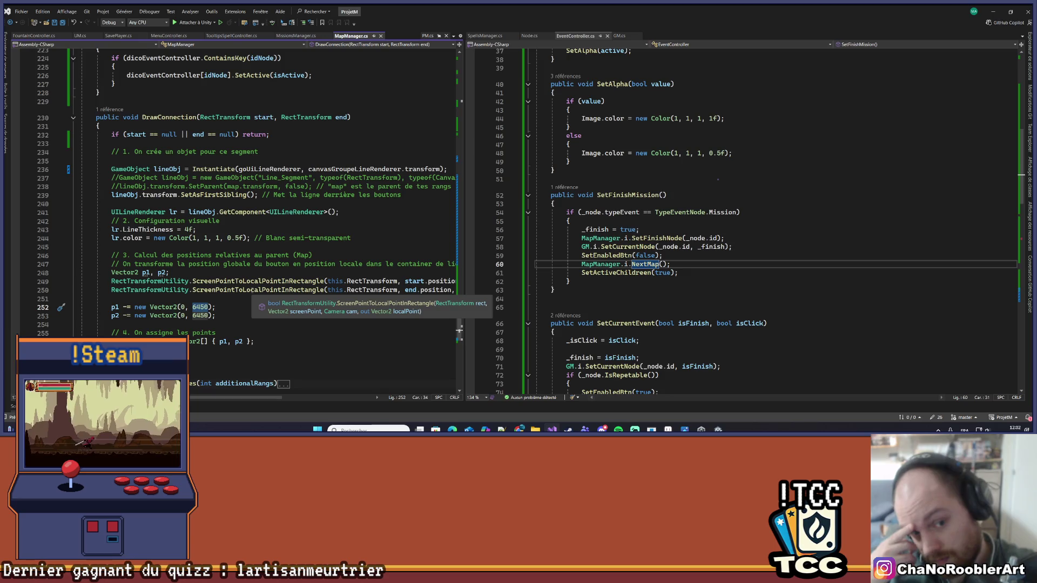
pyautogui.hotkey('alt', 'Tab')
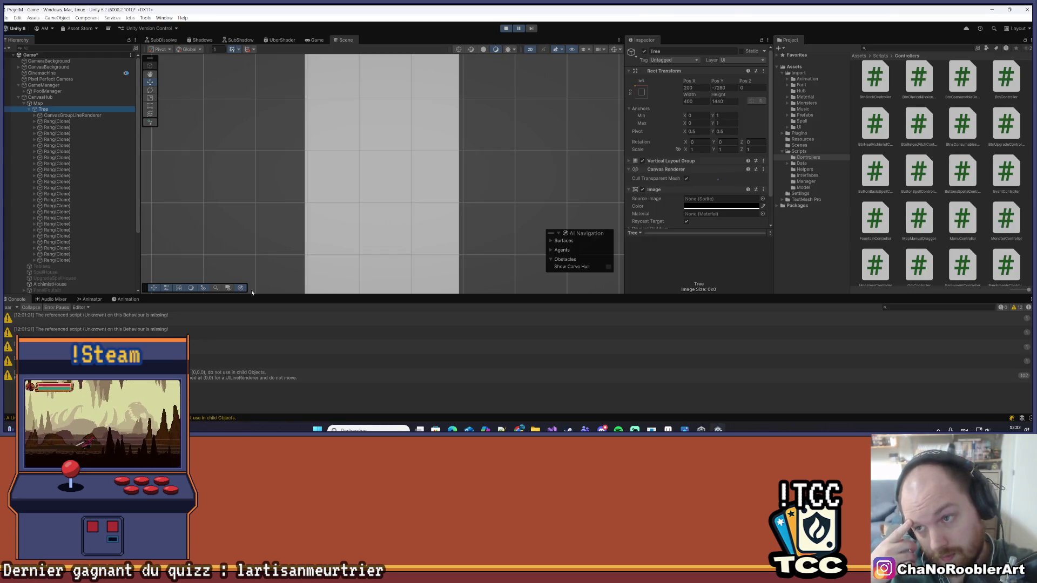
# - Inspect the Map, CanvasGroupLineRenderer and Tree objects, then select MapManager.cs's p1/p2 offset lines
pyautogui.scroll(-2, 23, 74)
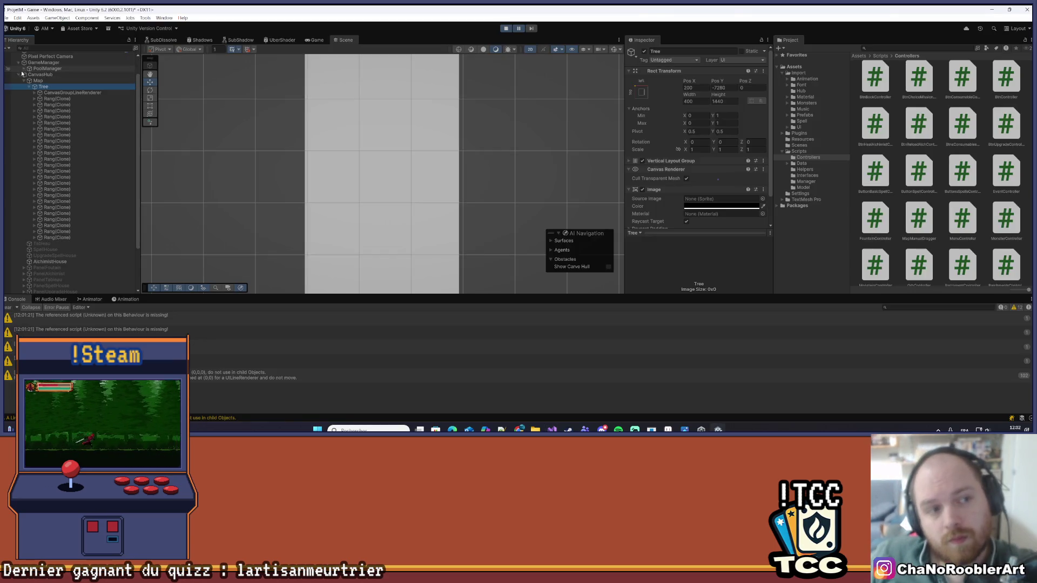
pyautogui.click(38, 80)
pyautogui.click(51, 87)
pyautogui.press('Down')
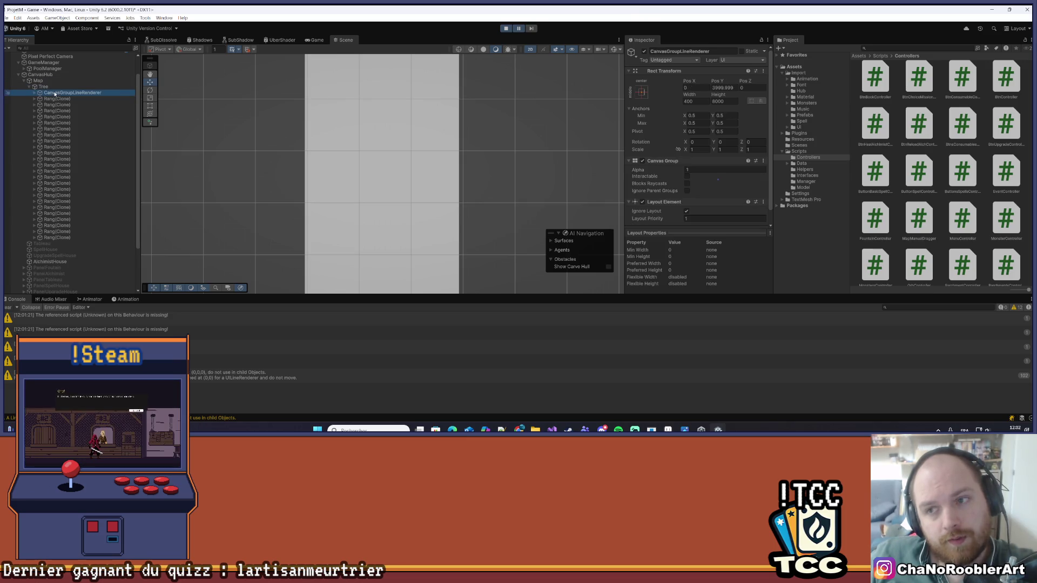
pyautogui.click(44, 87)
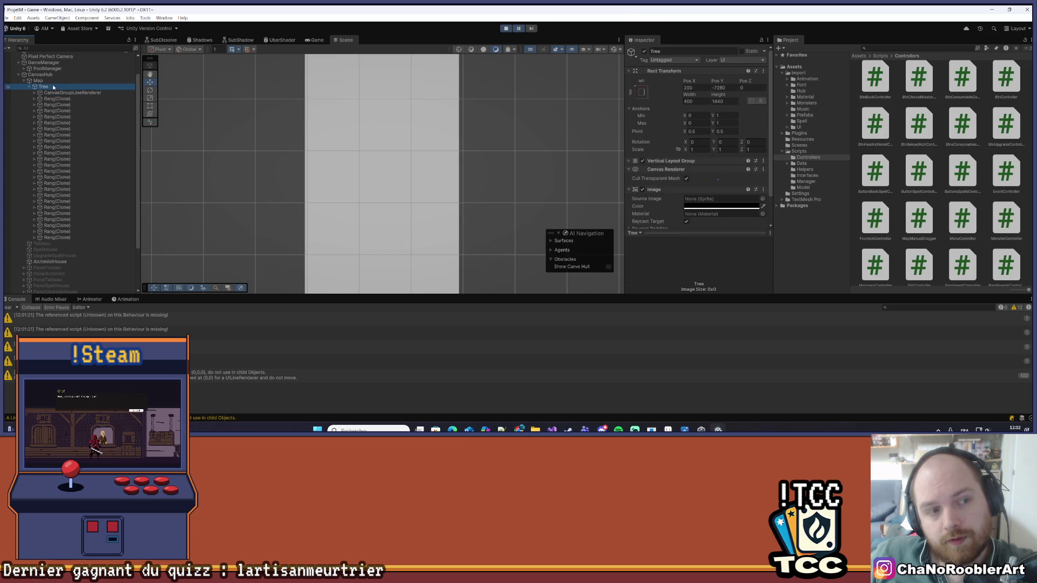
pyautogui.scroll(-3, 408, 162)
pyautogui.scroll(1, 408, 162)
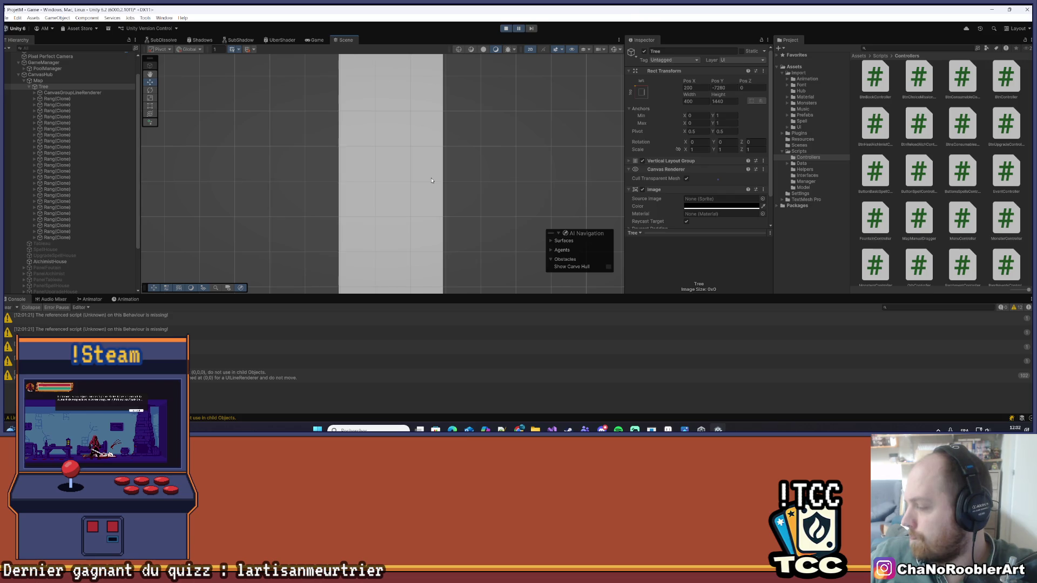
pyautogui.hotkey('alt', 'Tab')
pyautogui.moveTo(105, 305); pyautogui.dragTo(232, 316)
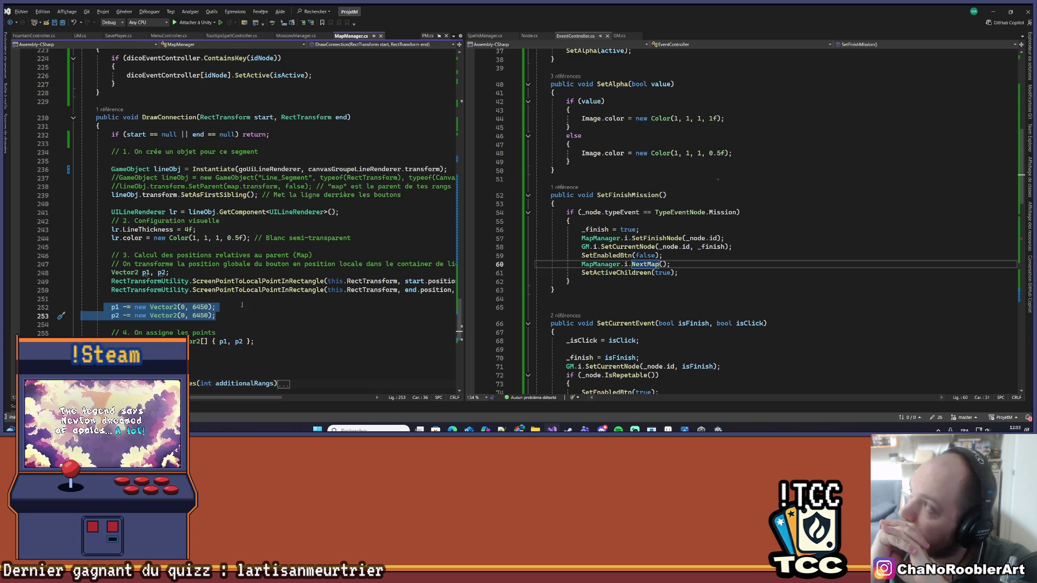
# - Insert a blank line above the p1/p2 offset lines and widen the left editor pane
pyautogui.press('Left')
pyautogui.press('Return')
pyautogui.press('Return')
pyautogui.press('Up')
pyautogui.press('BackSpace')
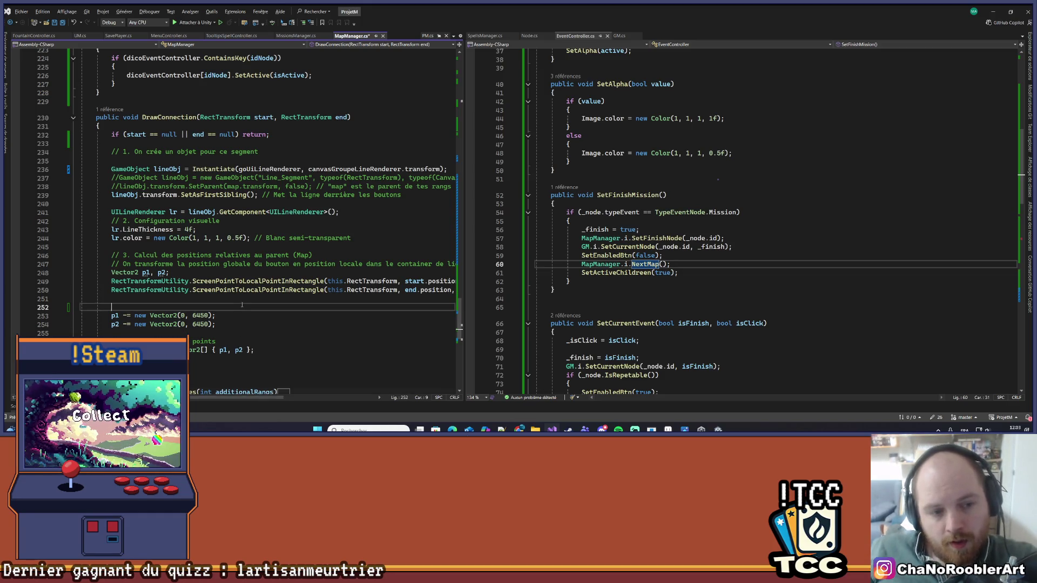
pyautogui.scroll(-3, 244, 289)
pyautogui.moveTo(464, 185)
pyautogui.mouseDown()
pyautogui.moveTo(686, 184)
pyautogui.moveTo(676, 184)
pyautogui.mouseUp()
pyautogui.scroll(2, 300, 168)
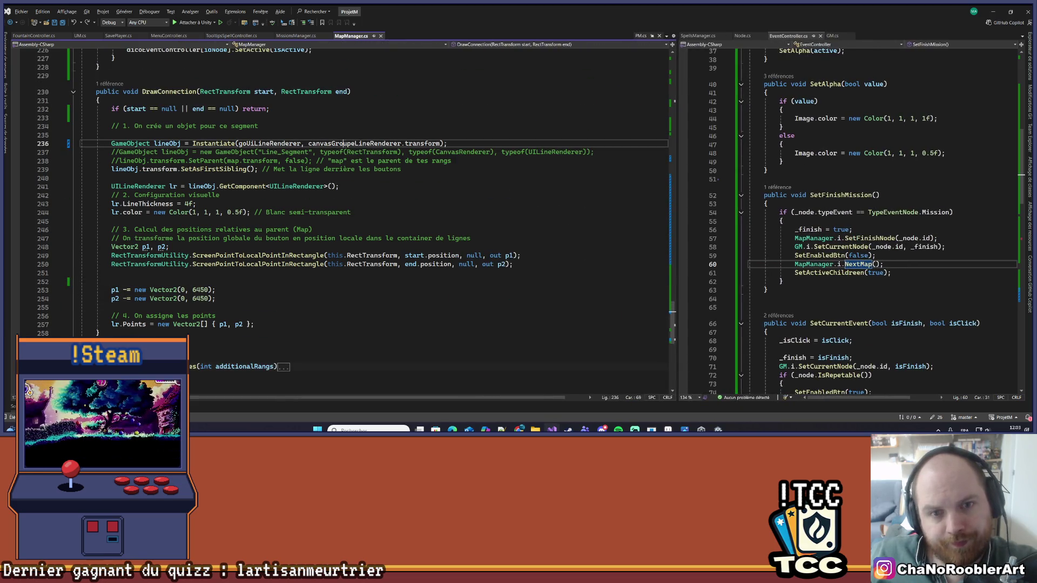
# - Review the goUILineRenderer reference, the 6450 offset, commented-out lines and SetAsFirstSibling
pyautogui.doubleClick(269, 143)
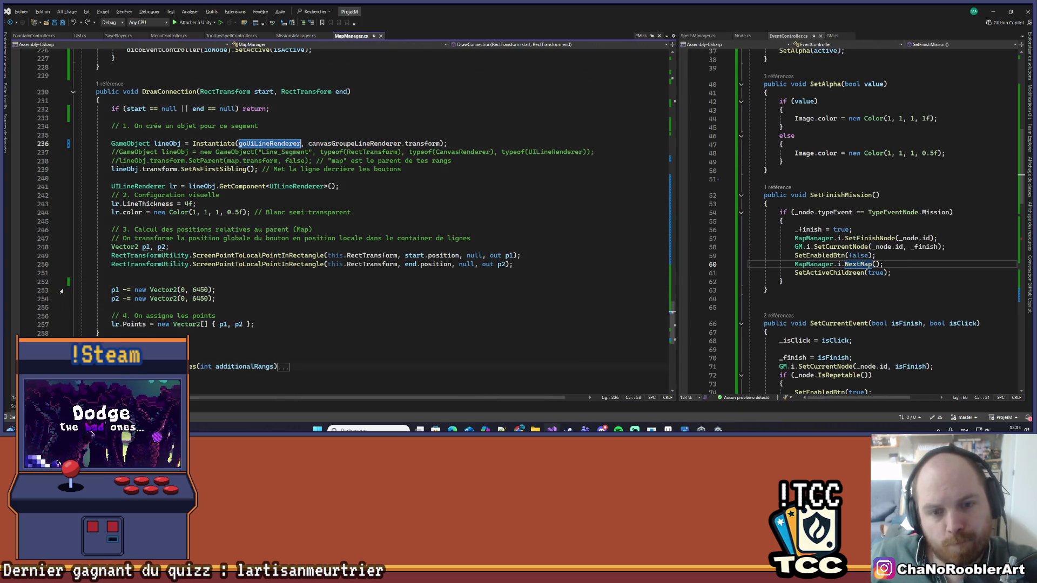
pyautogui.moveTo(62, 290); pyautogui.dragTo(241, 306)
pyautogui.click(240, 304)
pyautogui.click(185, 290)
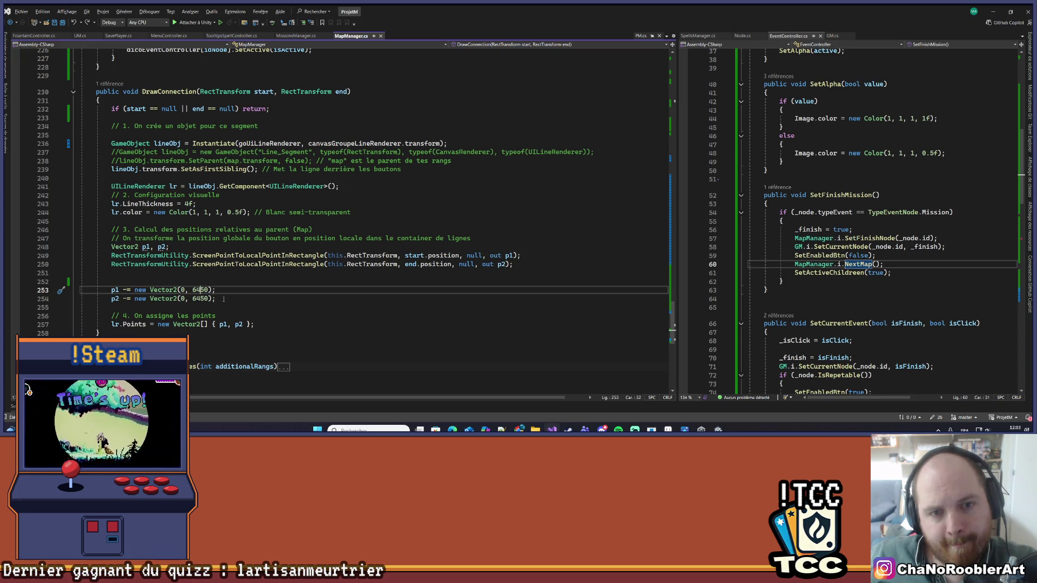
pyautogui.moveTo(104, 152)
pyautogui.mouseDown()
pyautogui.moveTo(594, 153)
pyautogui.moveTo(540, 169)
pyautogui.moveTo(451, 161)
pyautogui.mouseUp()
pyautogui.click(181, 169)
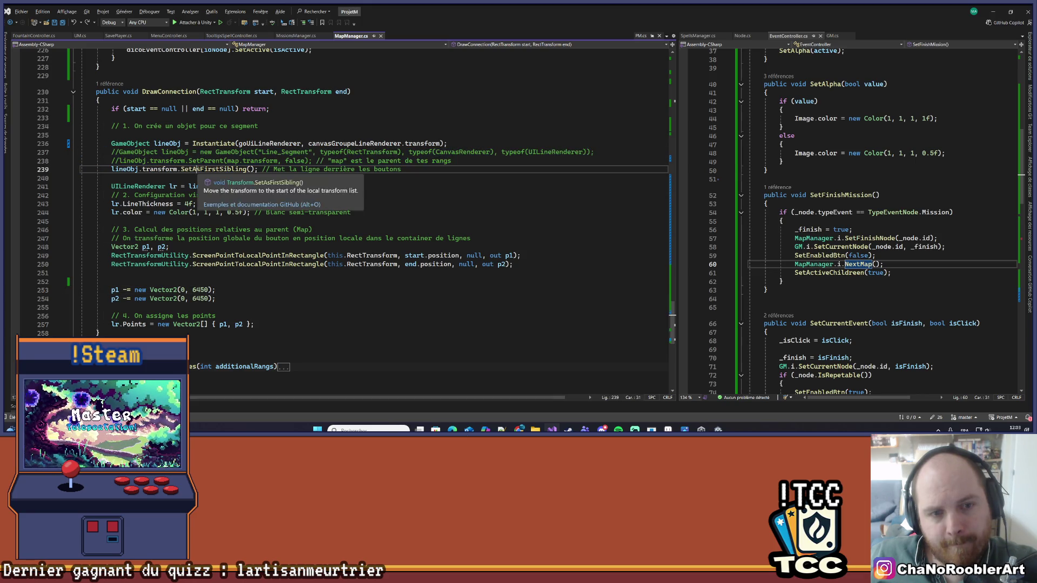
pyautogui.scroll(20, 184, 179)
pyautogui.scroll(20, 157, 216)
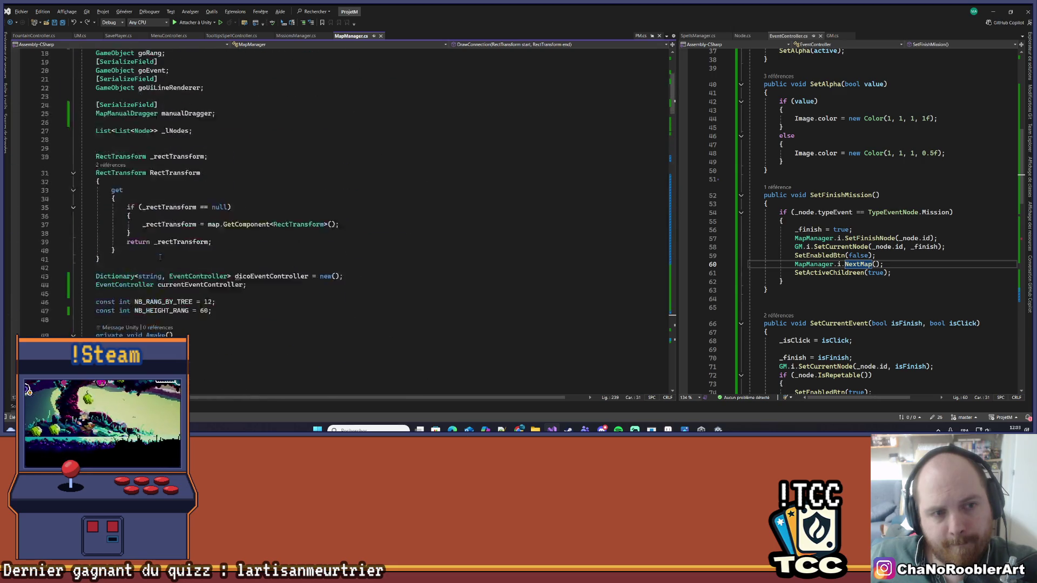
# - Check the map field declaration, type 'map' on the blank line, then return to Unity
pyautogui.click(149, 172)
pyautogui.scroll(-12, 293, 213)
pyautogui.scroll(-20, 292, 214)
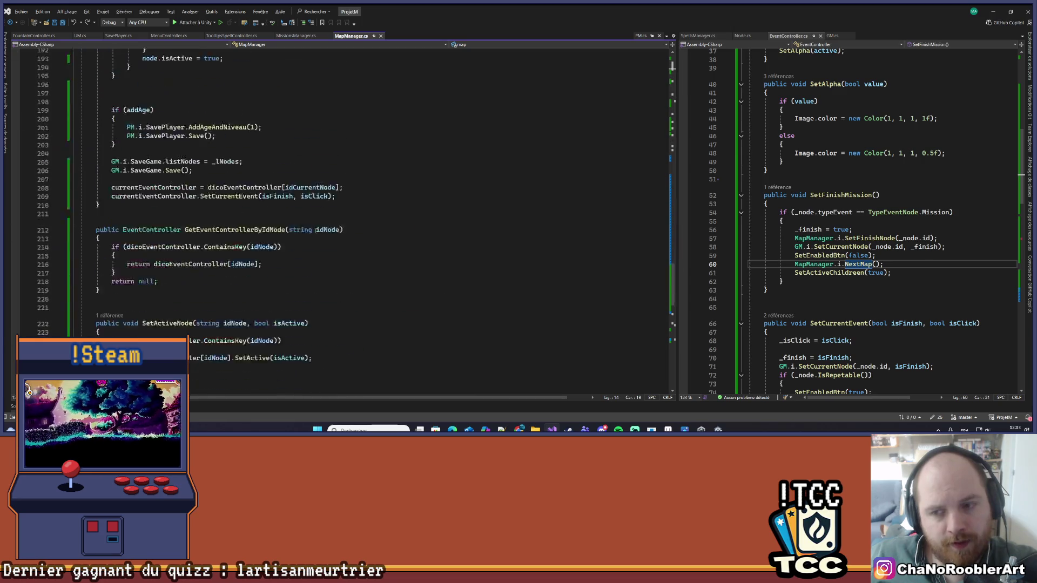
pyautogui.click(190, 198)
pyautogui.write('map')
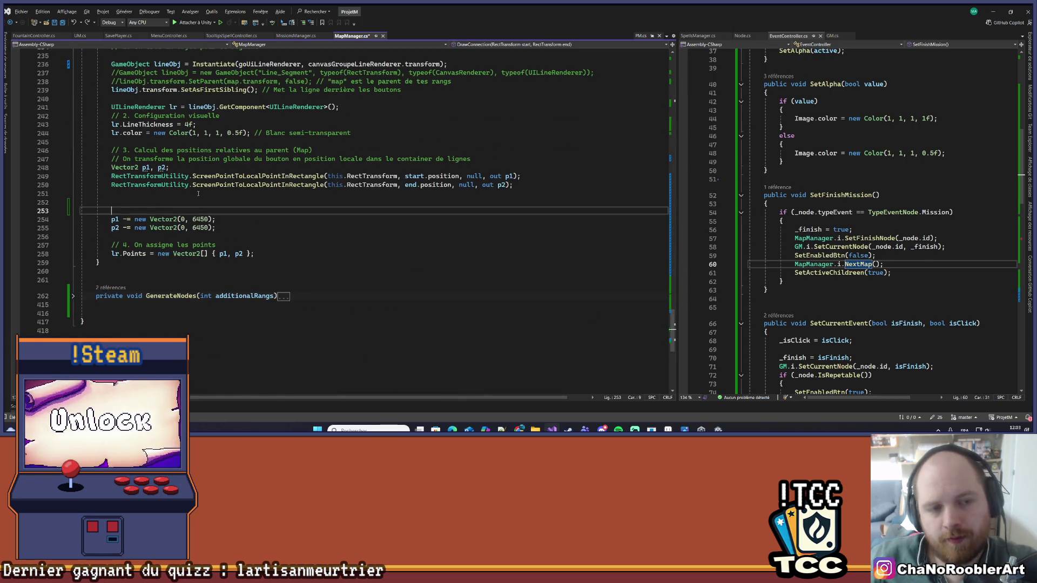
pyautogui.hotkey('alt', 'Tab')
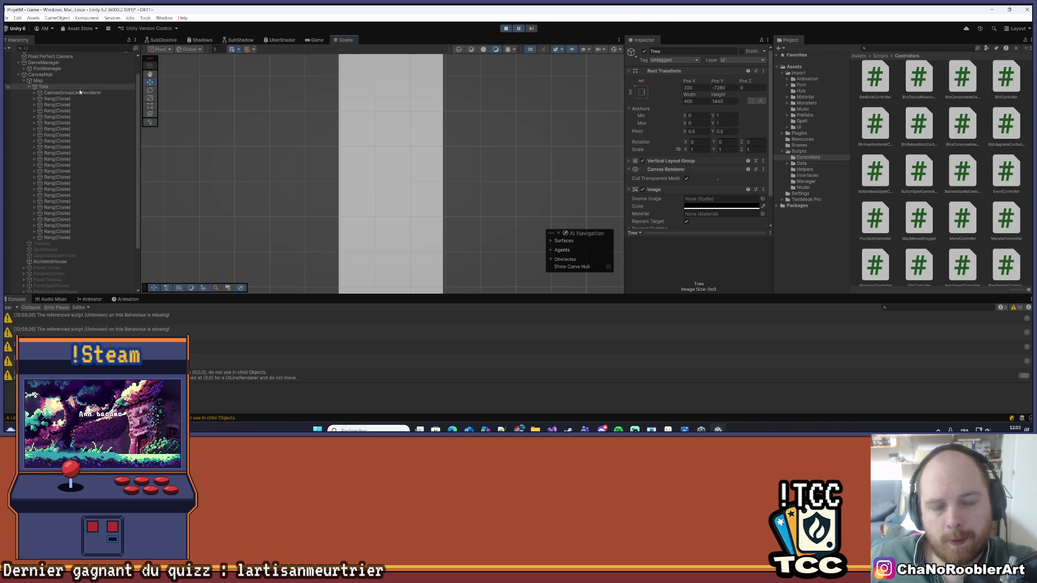
# - Select the Tree object, exit play mode, and switch back to Visual Studio
pyautogui.click(61, 86)
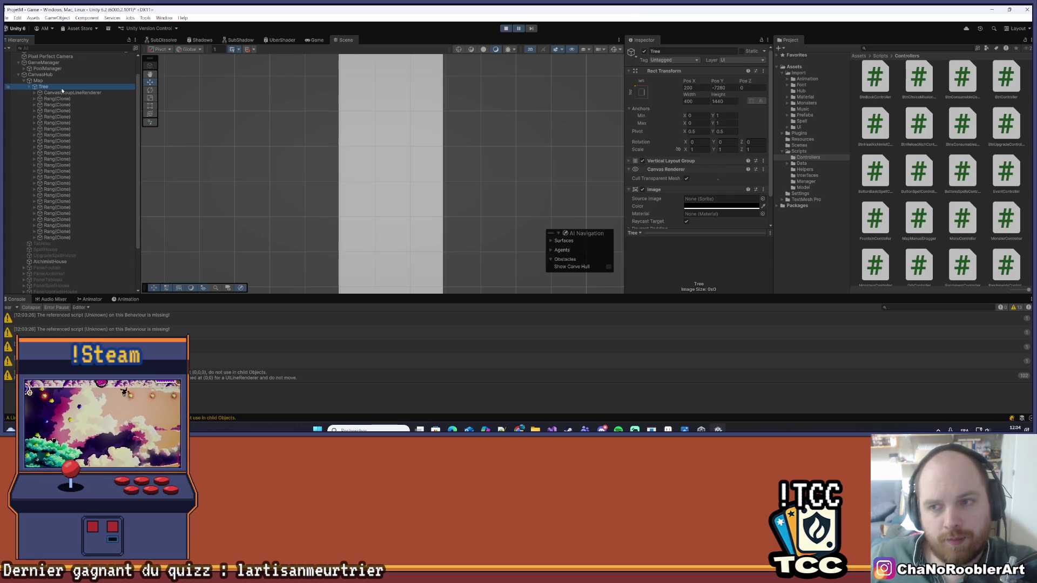
pyautogui.click(506, 28)
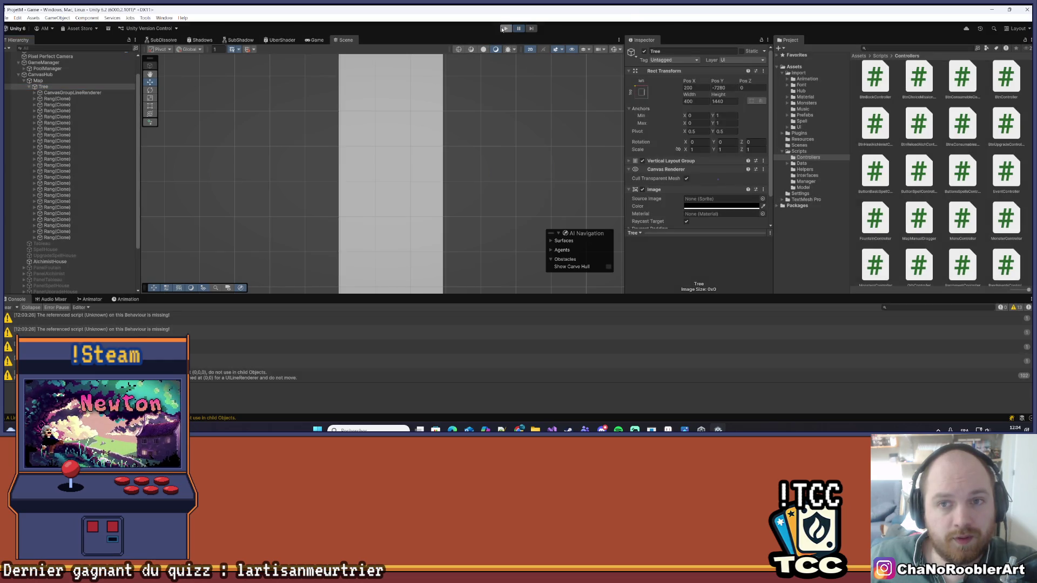
pyautogui.hotkey('alt', 'Tab')
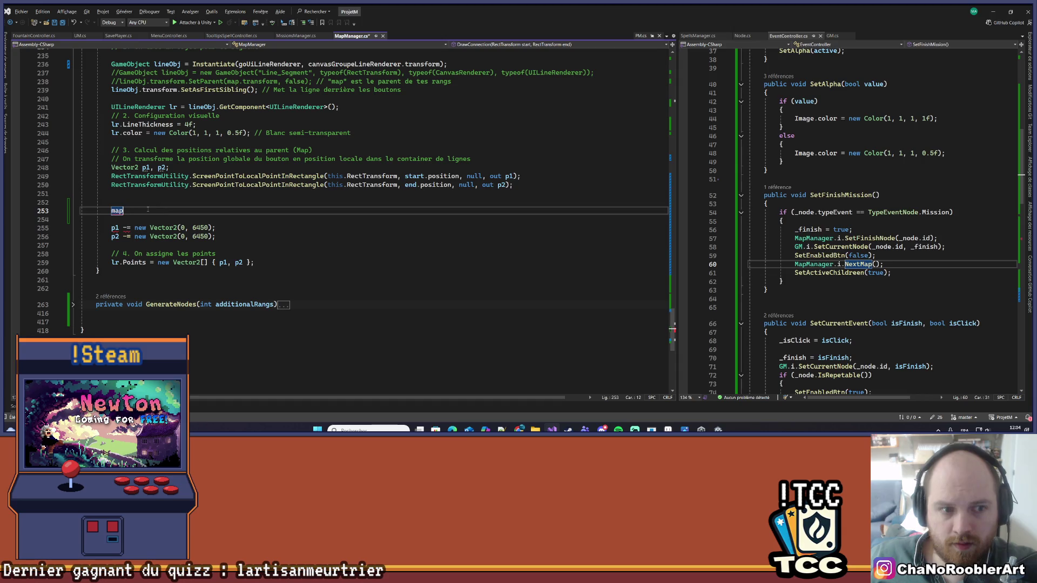
# - Write 'RectTransform rectMap = map.GetComponent<RectTransform>();' on line 253 of DrawConnection
pyautogui.press('Left')
pyautogui.press('Left')
pyautogui.press('Left')
pyautogui.press('Left')
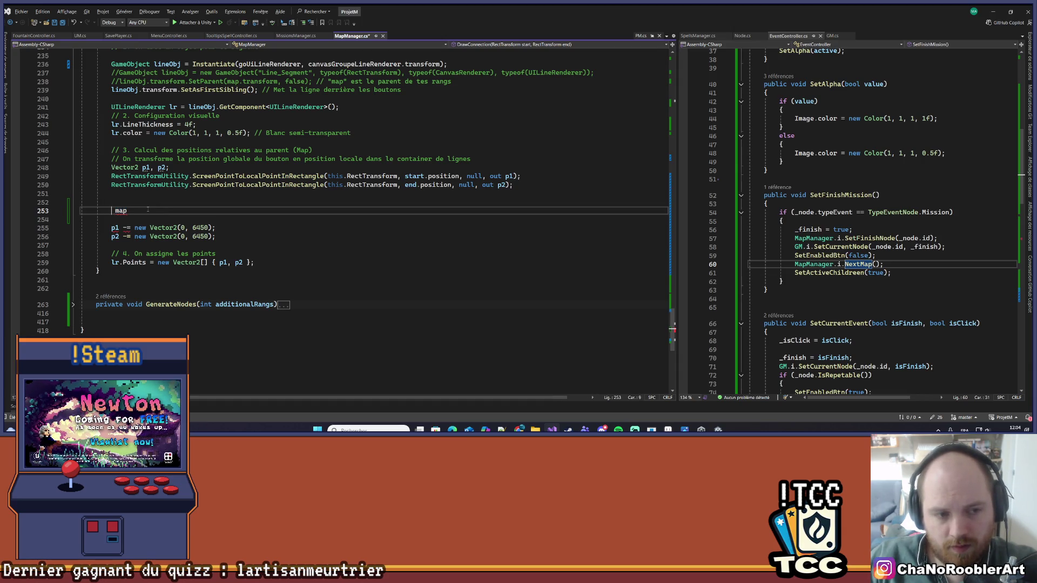
pyautogui.write('RectTransform rectMap =')
pyautogui.press('BackSpace')
pyautogui.scroll(13, 183, 236)
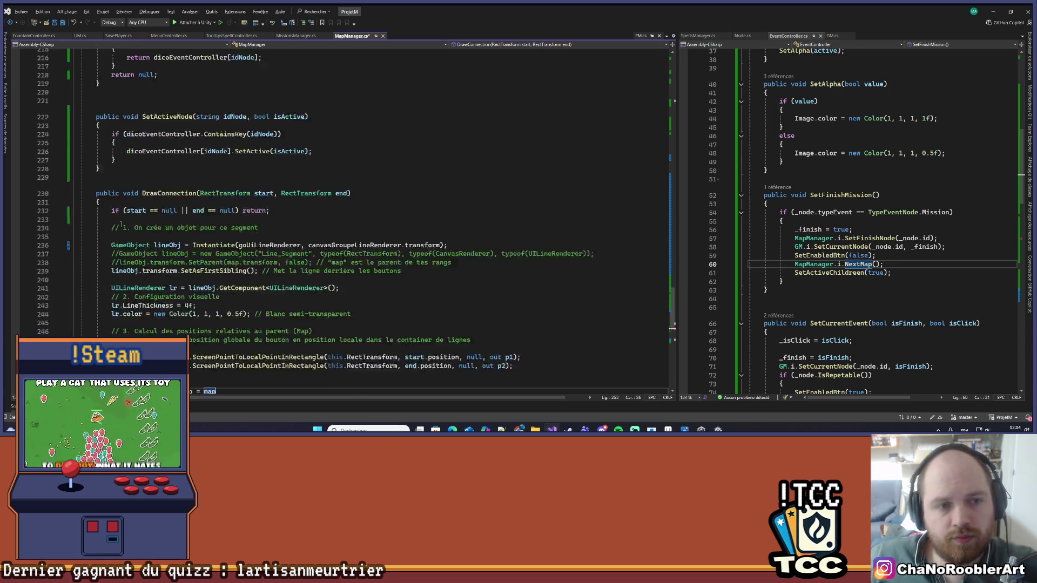
pyautogui.scroll(-18, 182, 236)
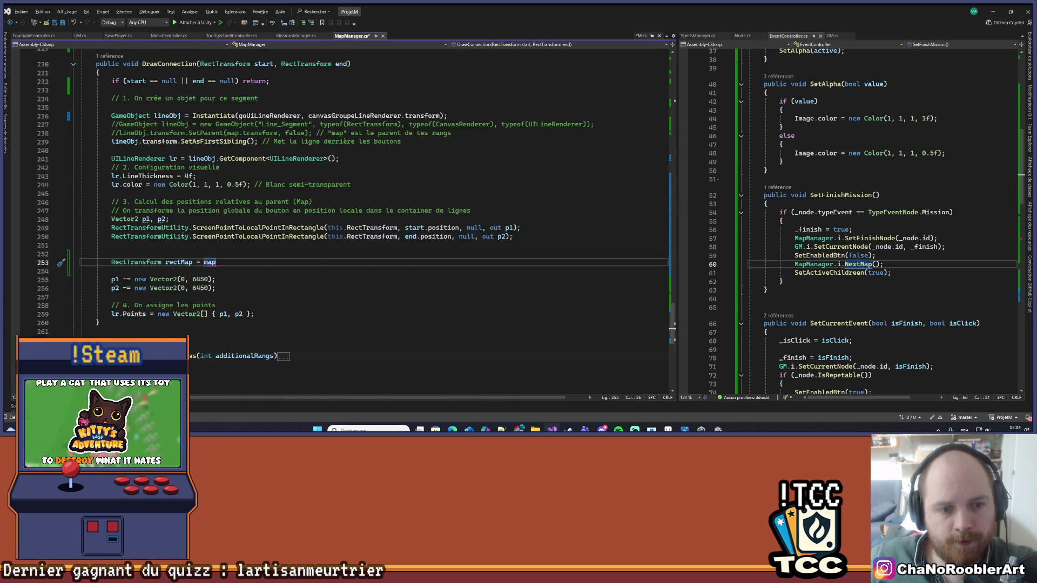
pyautogui.scroll(6, 252, 238)
pyautogui.write('.Get')
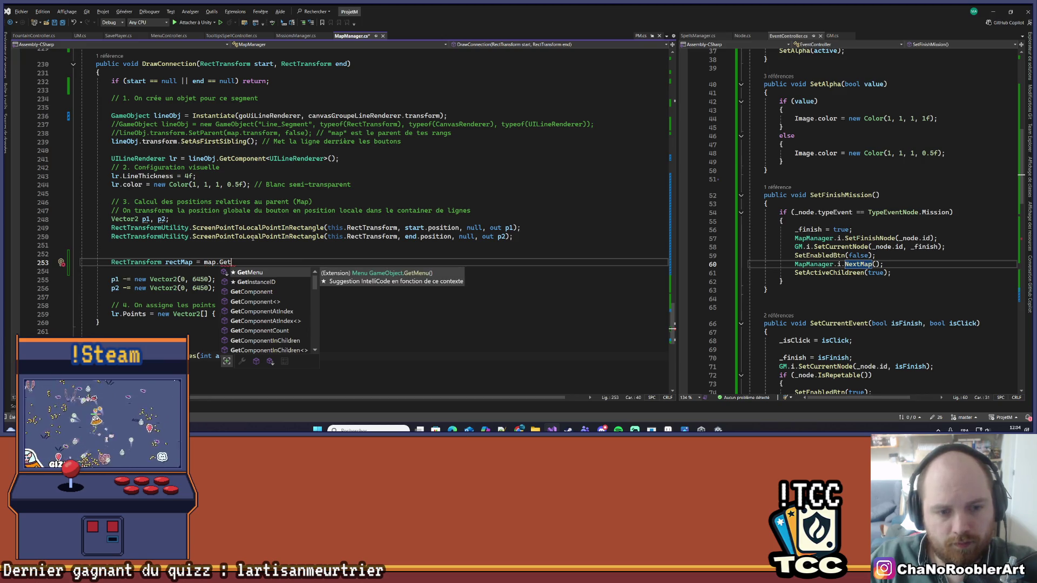
pyautogui.write('Component<RectTransform>();')
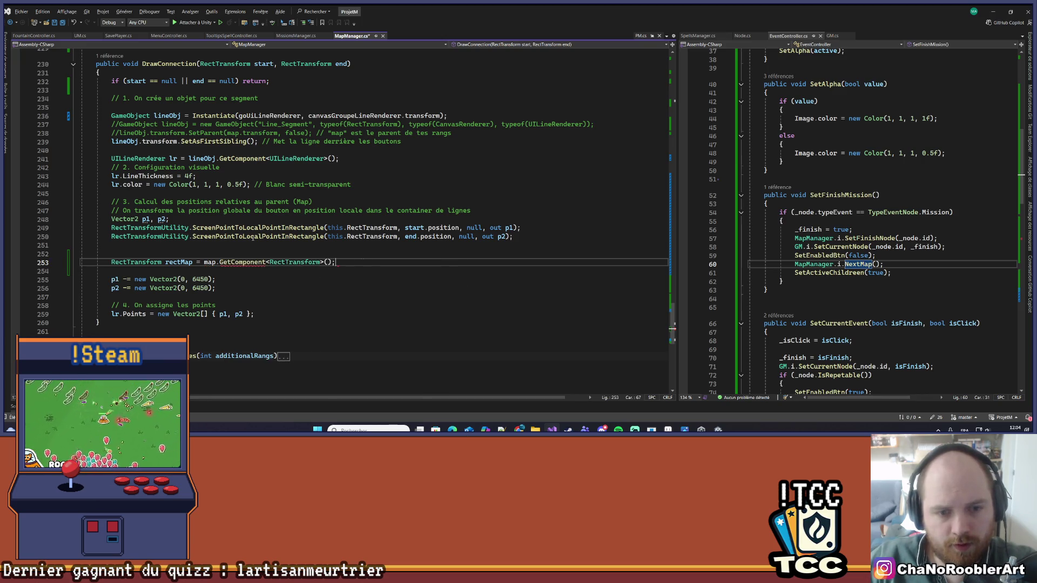
# - Add a Debug.Log of rectMap.transform.position below it, save MapManager, and return to Unity
pyautogui.press('Return')
pyautogui.write('cons')
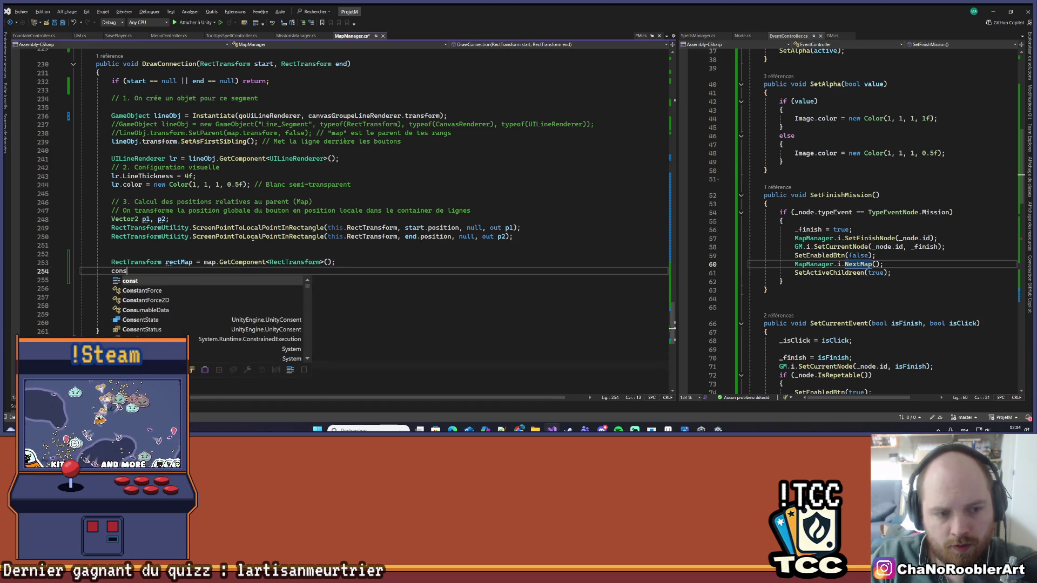
pyautogui.press('BackSpace')
pyautogui.press('BackSpace')
pyautogui.press('BackSpace')
pyautogui.write('Deb')
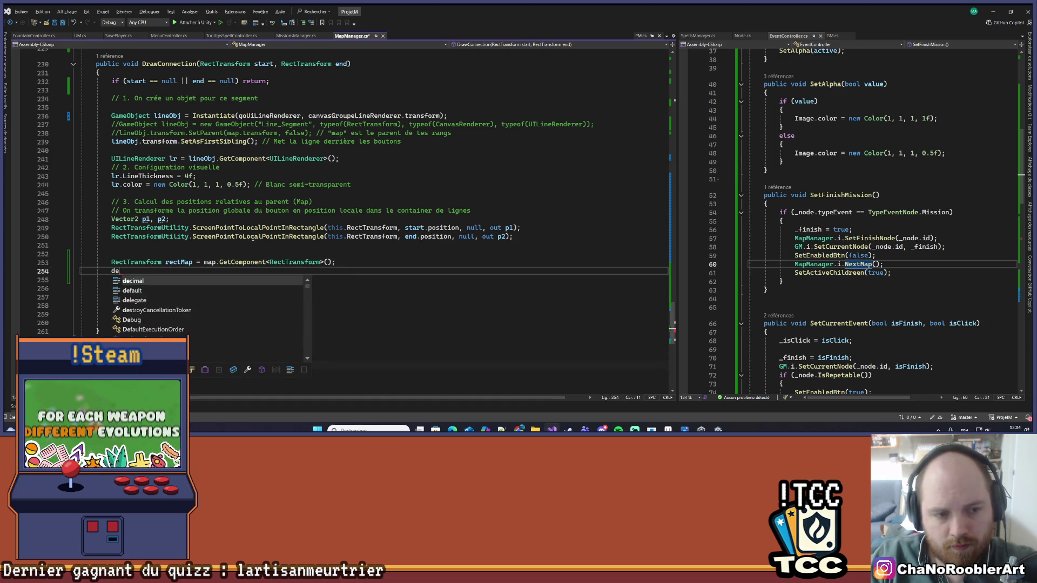
pyautogui.write('ug.LogException(')
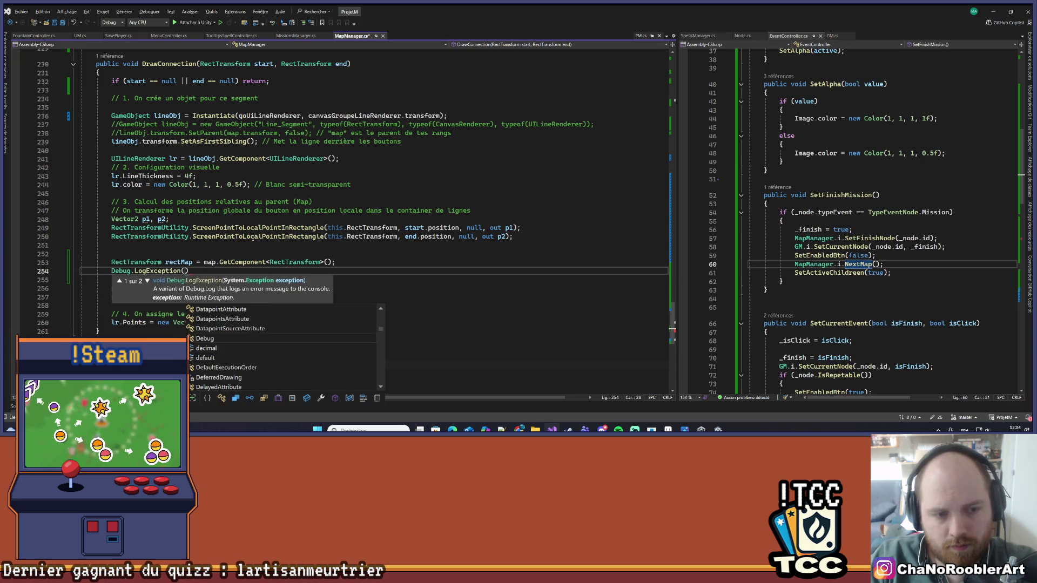
pyautogui.press('BackSpace')
pyautogui.press('BackSpace')
pyautogui.press('BackSpace')
pyautogui.write('lo')
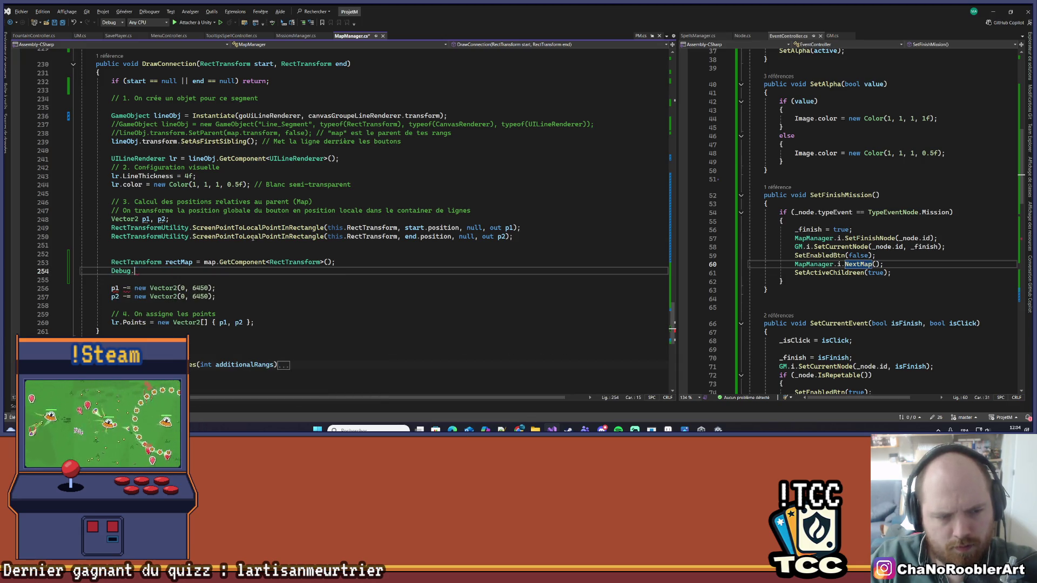
pyautogui.write('LogE')
pyautogui.press('Tab')
pyautogui.press('BackSpace')
pyautogui.press('BackSpace')
pyautogui.press('BackSpace')
pyautogui.write('(')
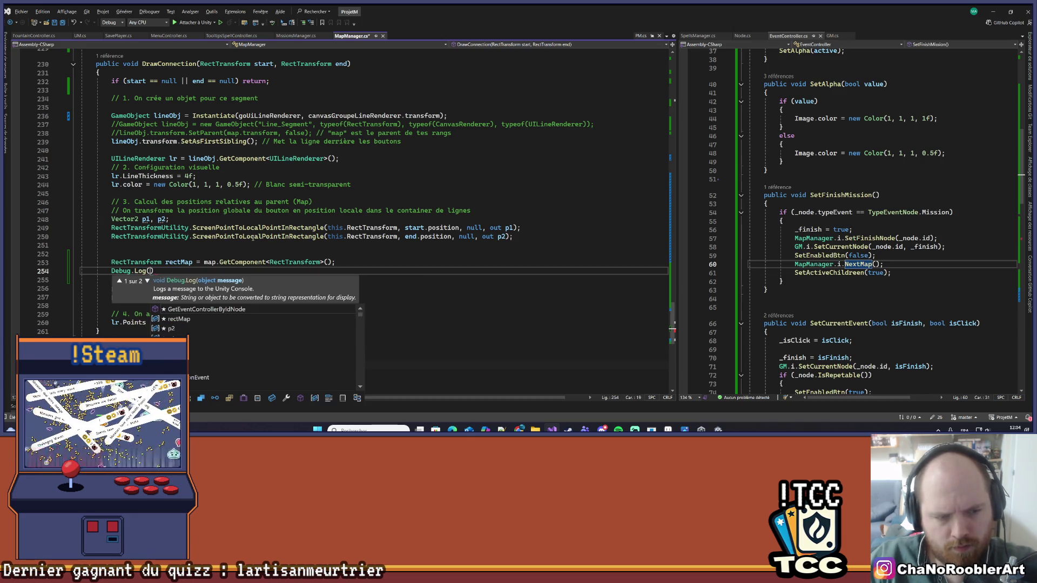
pyautogui.write('$"{rectMap.')
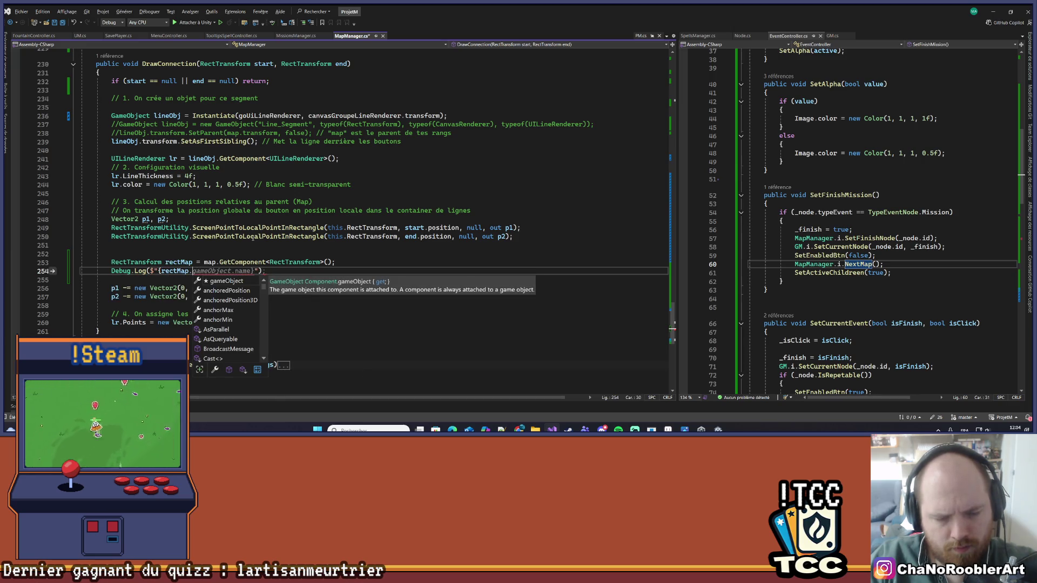
pyautogui.write('h')
pyautogui.write('transform.pos')
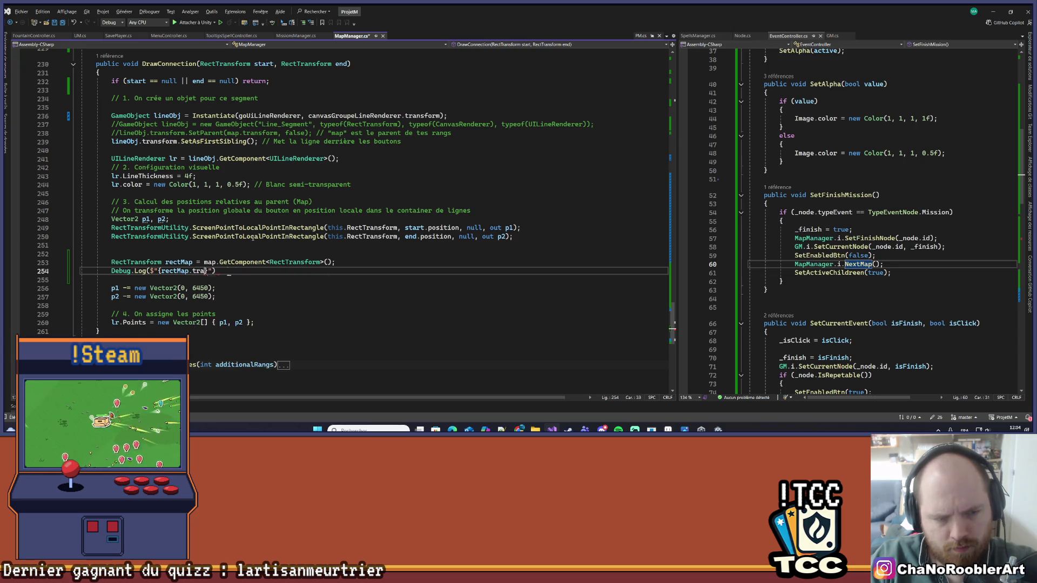
pyautogui.press('Tab')
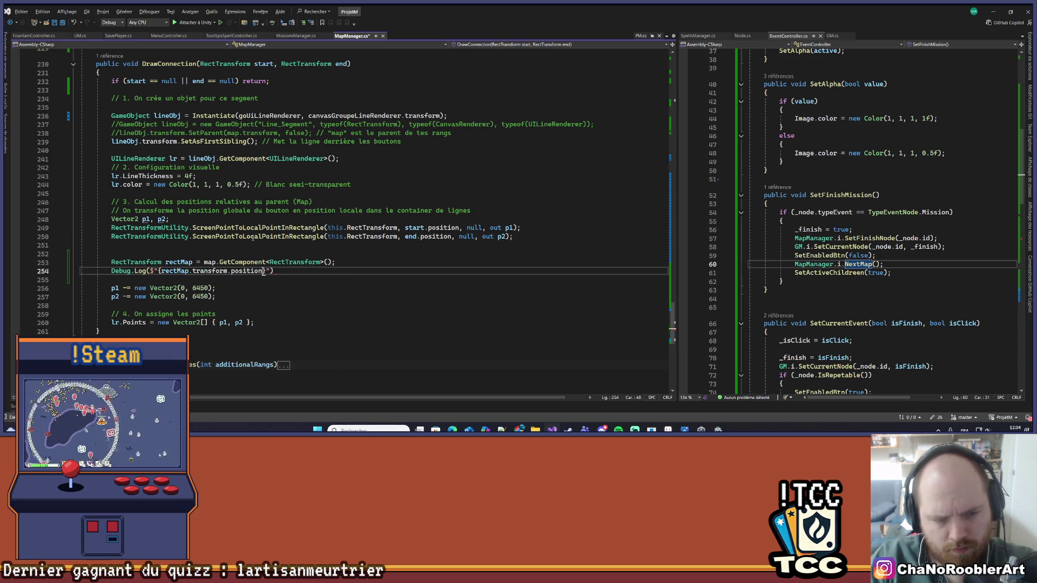
pyautogui.press('BackSpace')
pyautogui.write('}')
pyautogui.hotkey('ctrl', 's')
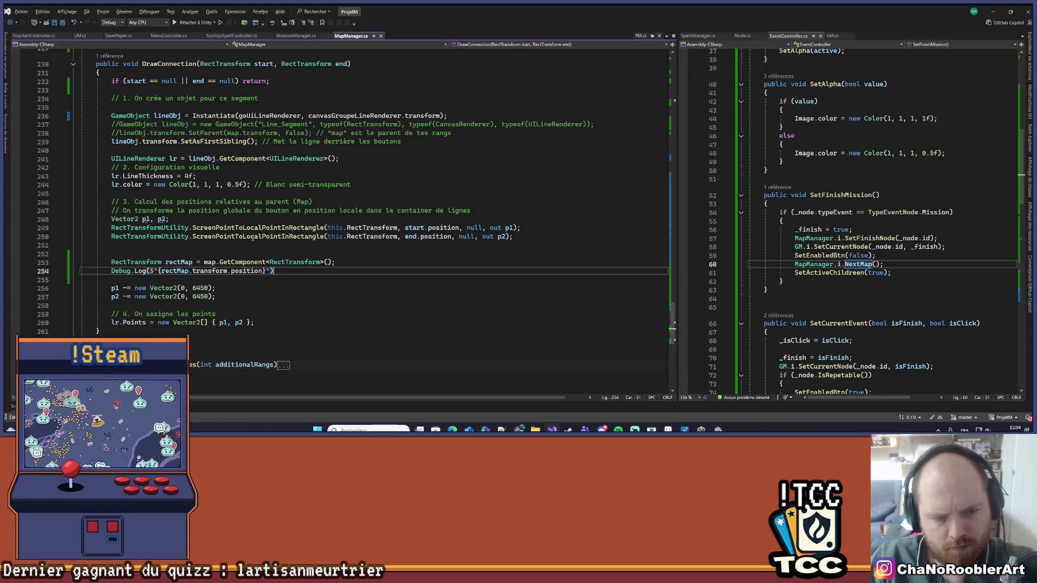
pyautogui.hotkey('alt', 'Tab')
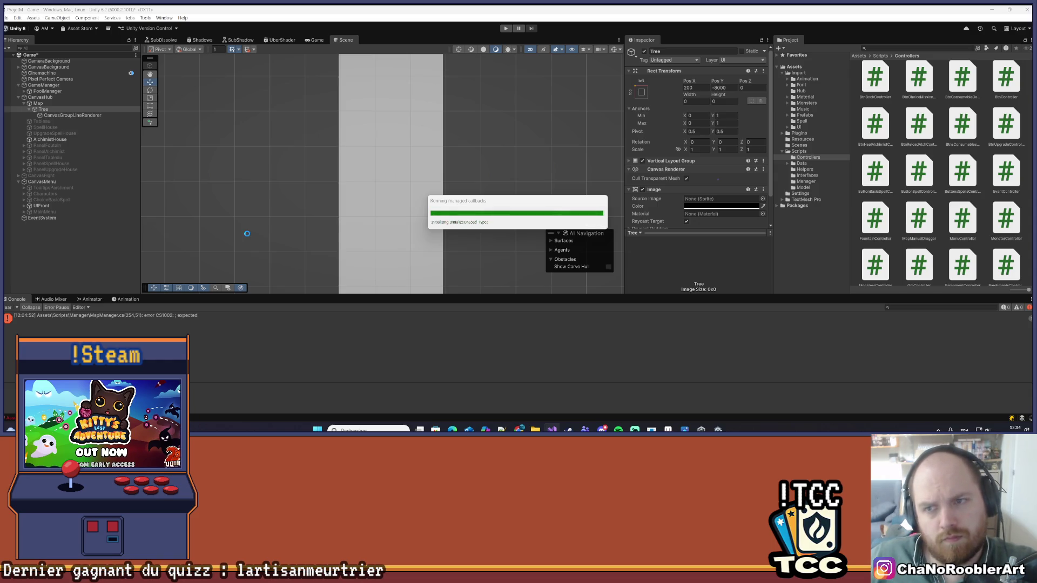
# - Begin adding a {rectMap.transform.hei} height term to the Debug.Log message
pyautogui.hotkey('alt', 'Tab')
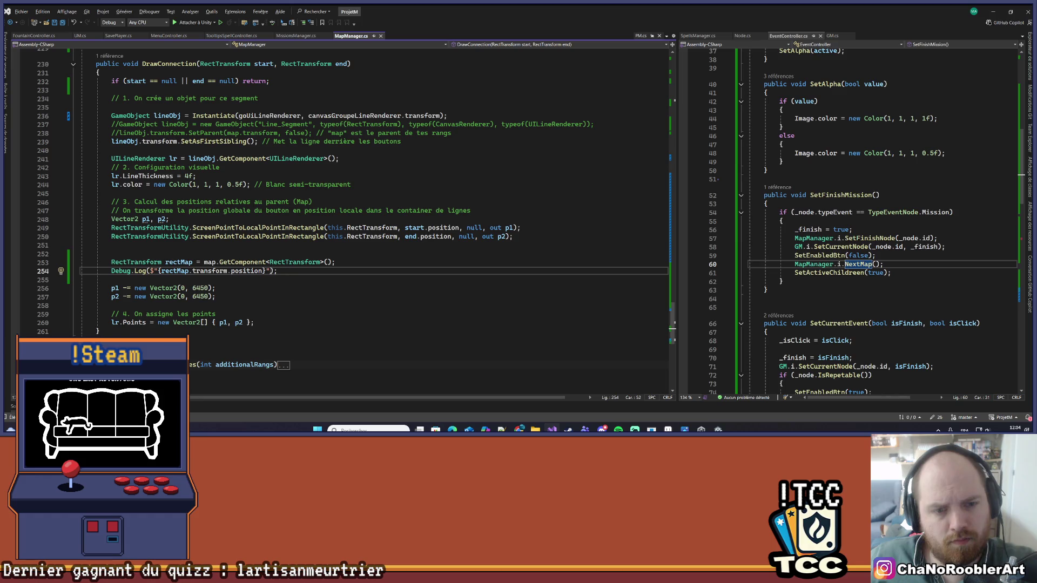
pyautogui.press('BackSpace')
pyautogui.write('{rectMap')
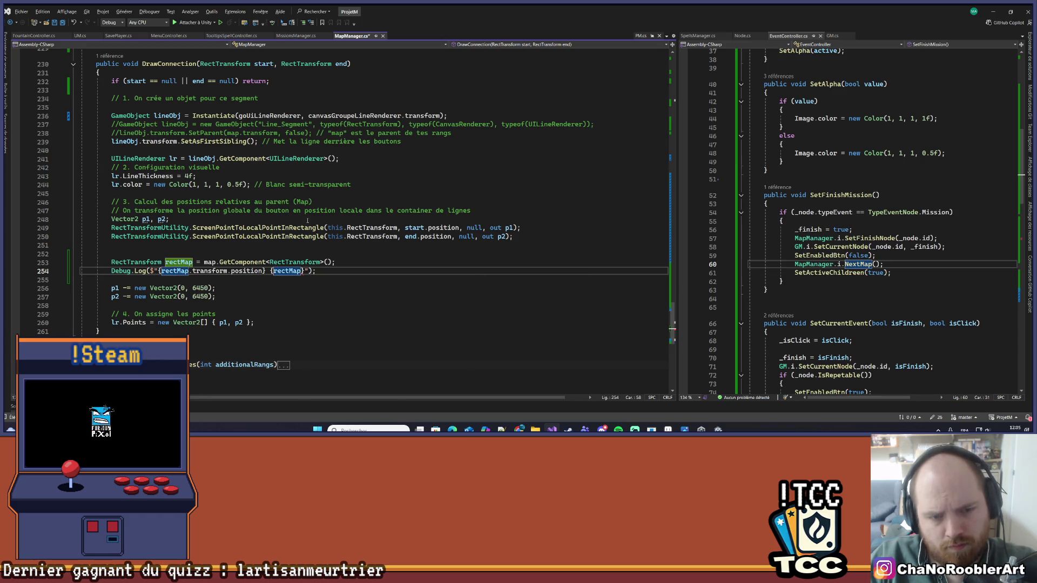
pyautogui.write('.')
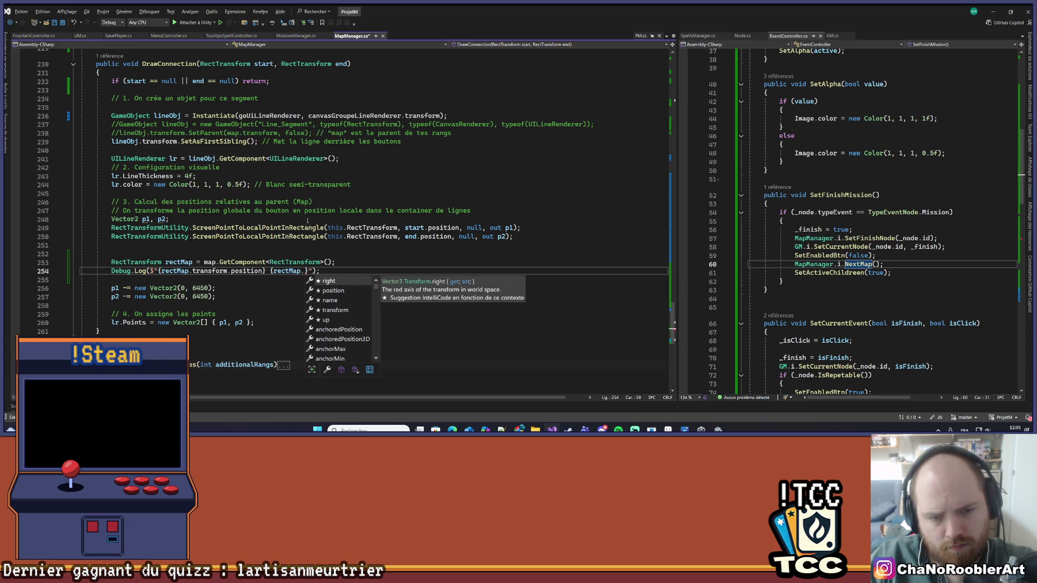
pyautogui.write('he')
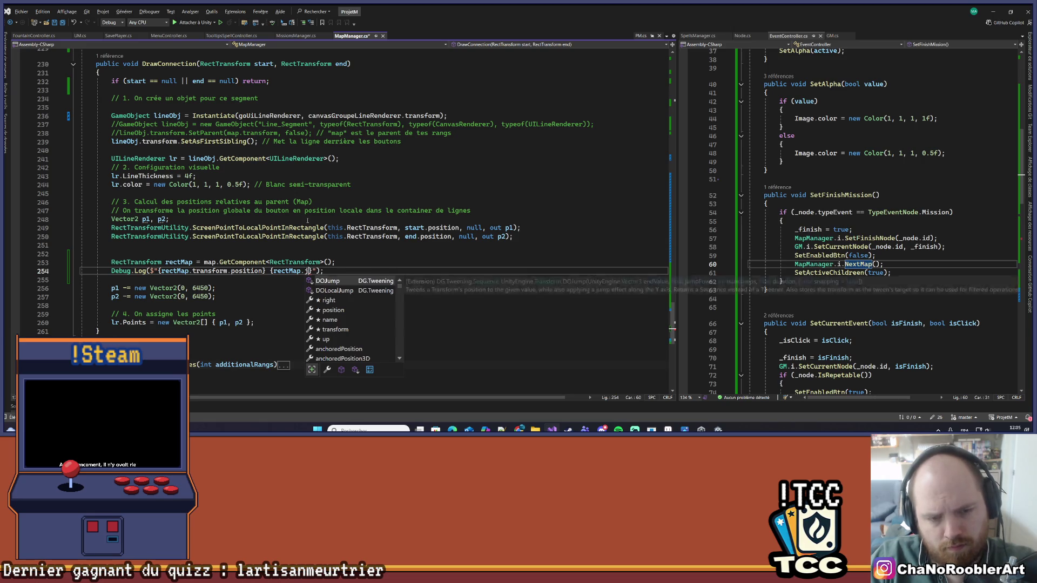
pyautogui.press('BackSpace')
pyautogui.press('BackSpace')
pyautogui.write('transform.h')
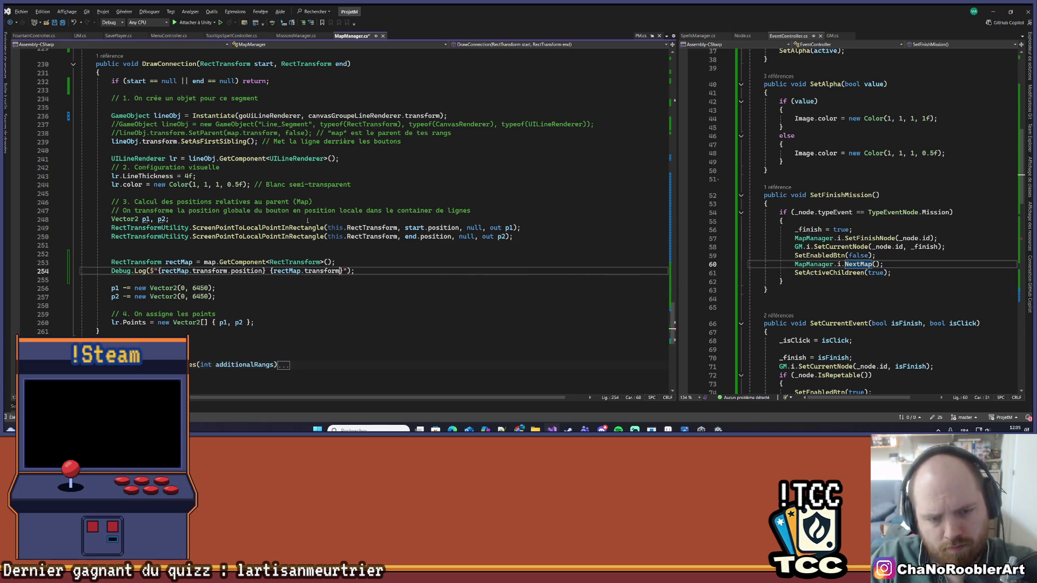
pyautogui.write('ei')
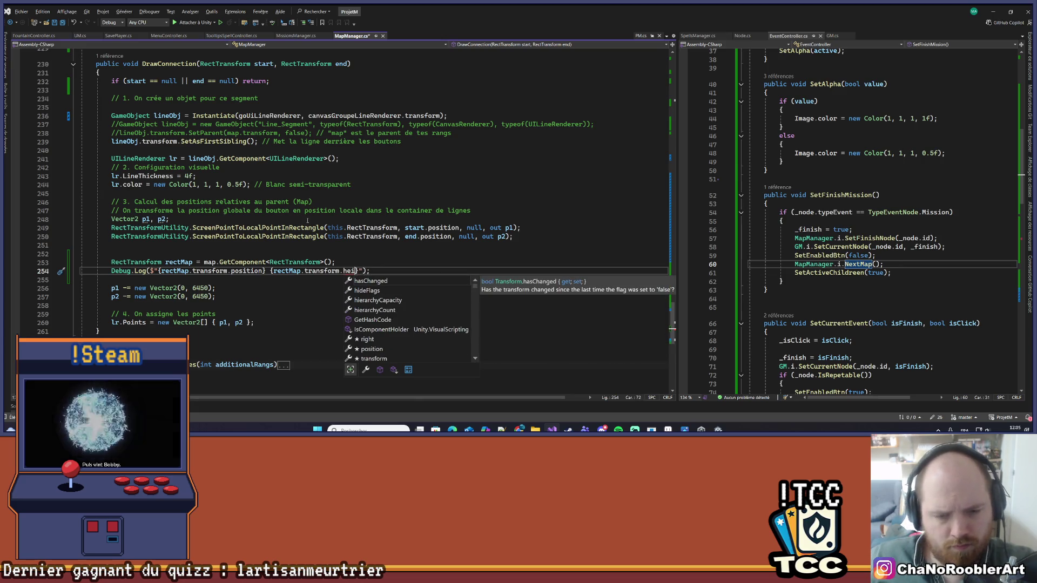
# - Delete the unfinished height term so the log prints only rectMap.transform.position, then return to Unity
pyautogui.scroll(-2, 395, 307)
pyautogui.scroll(-10, 400, 310)
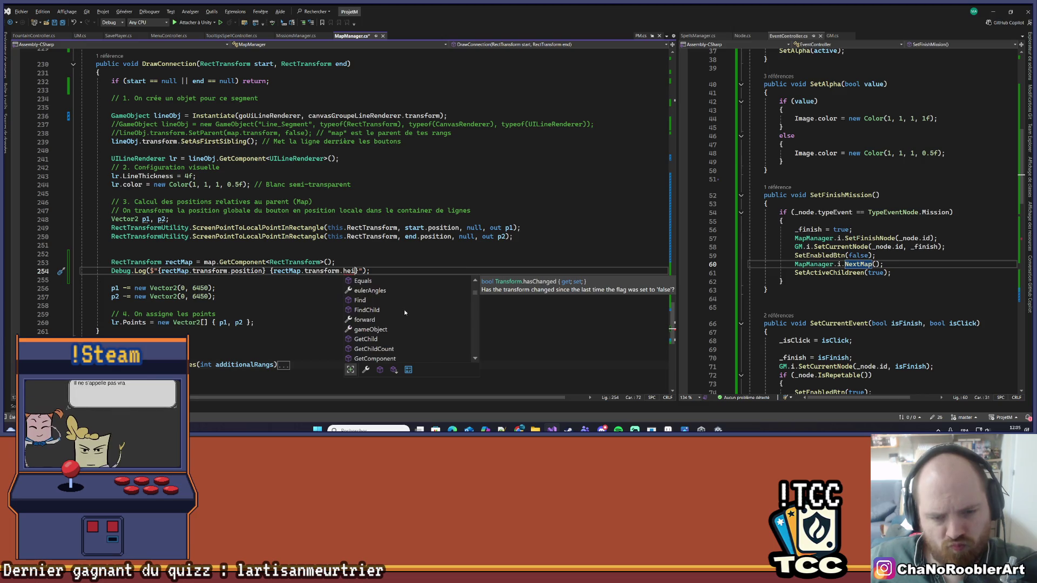
pyautogui.scroll(-15, 409, 323)
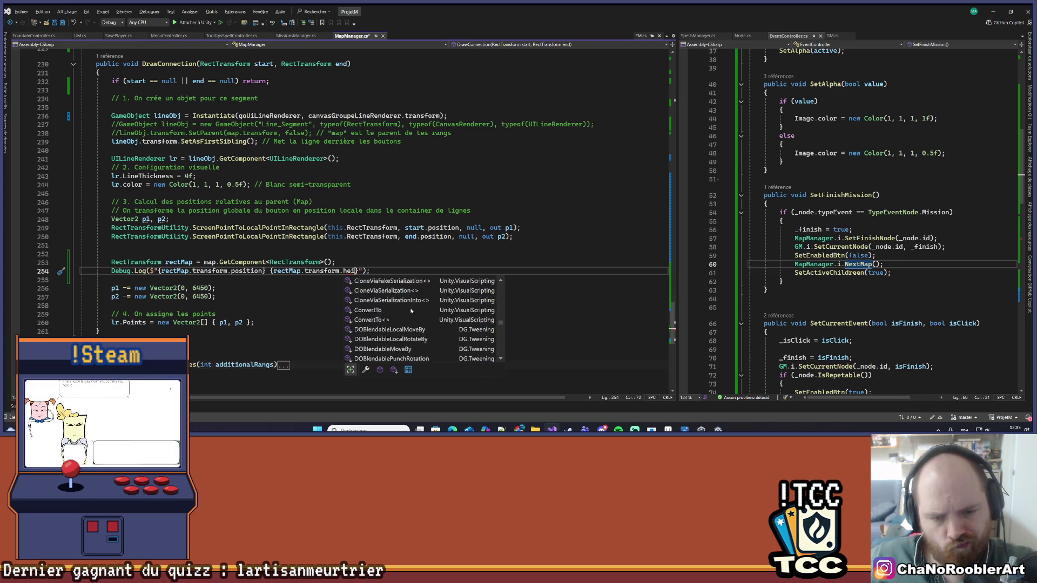
pyautogui.scroll(1, 410, 311)
pyautogui.scroll(1, 411, 311)
pyautogui.press('Escape')
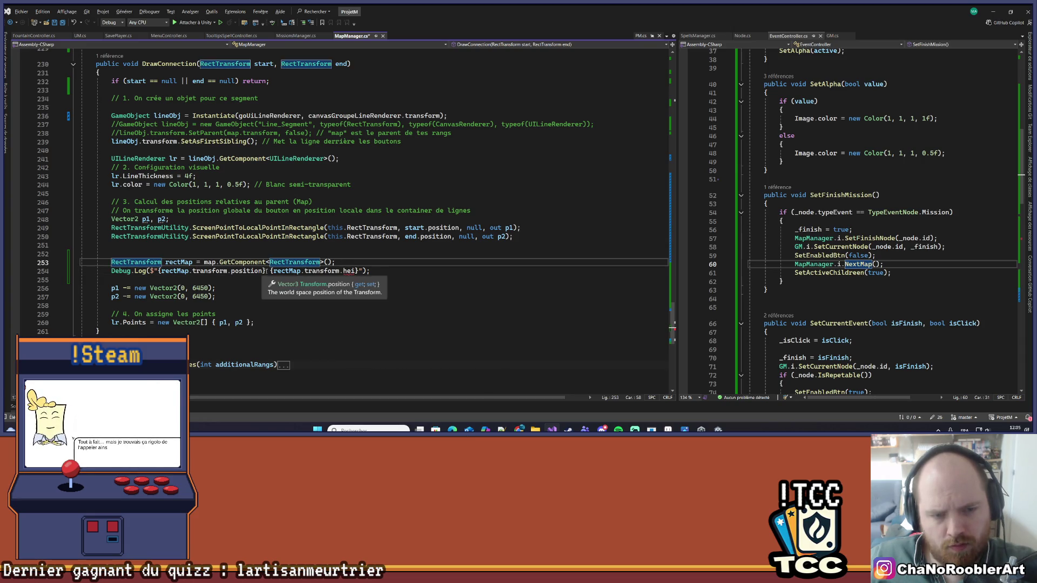
pyautogui.press('Right')
pyautogui.press('BackSpace')
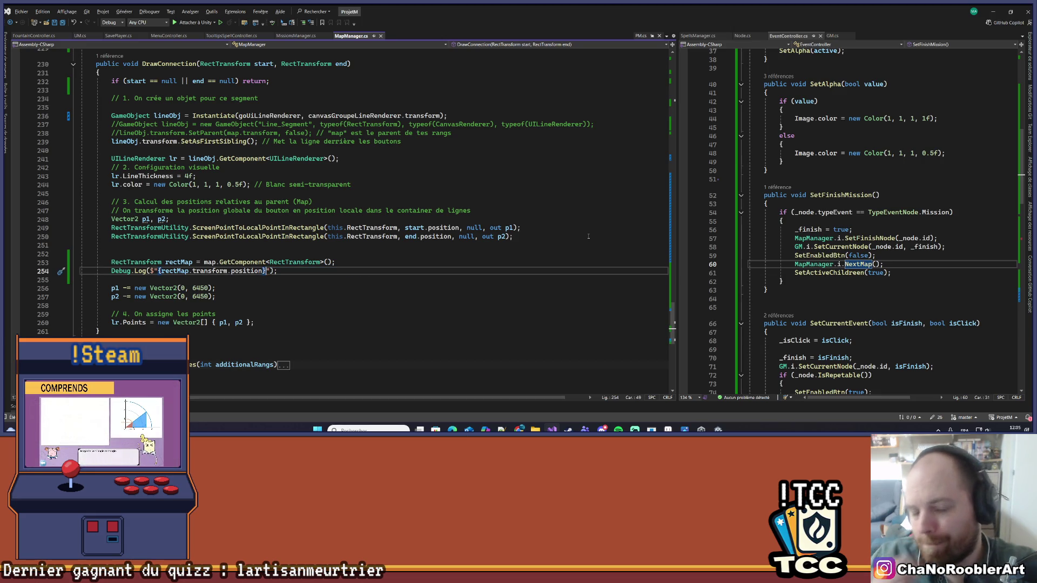
pyautogui.click(993, 11)
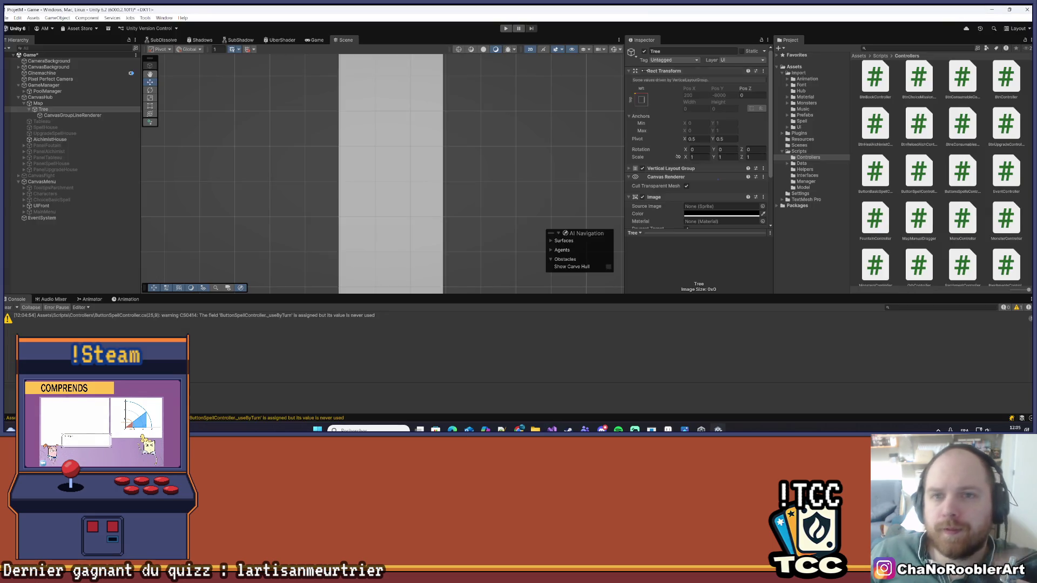
# - Enter Play mode and Continue the saved game to load the node map
pyautogui.click(505, 30)
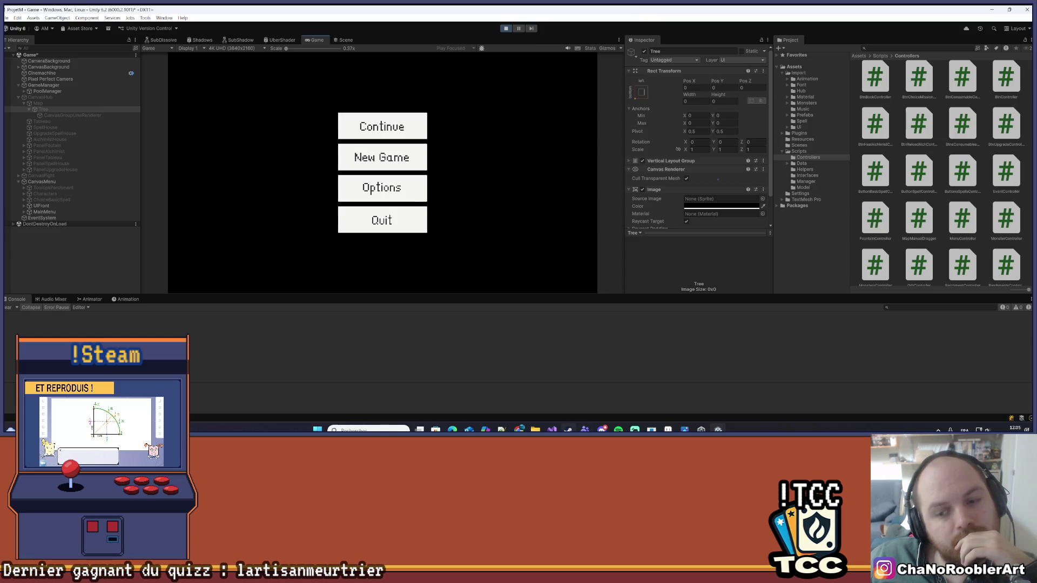
pyautogui.click(552, 430)
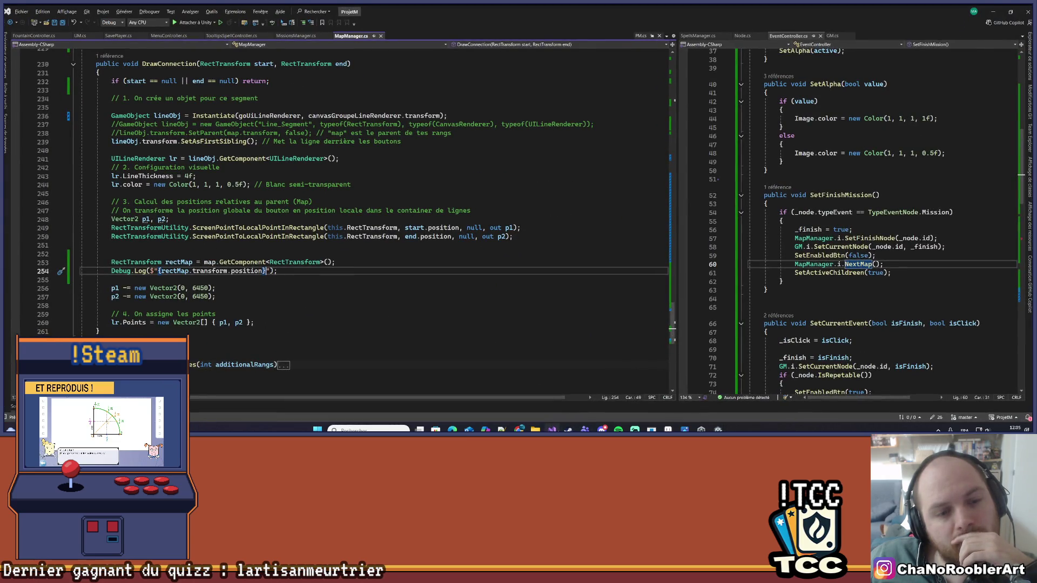
pyautogui.hotkey('alt', 'Tab')
pyautogui.click(406, 131)
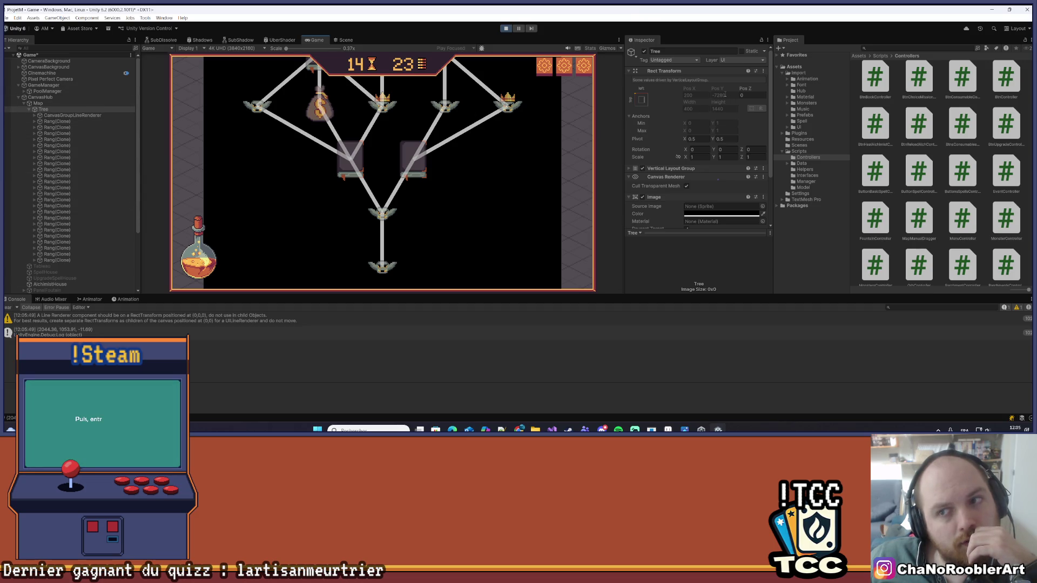
# - Set CanvasGroupLineRenderer's Pos Y to 0, which hides the lines, then stop the game
pyautogui.click(90, 117)
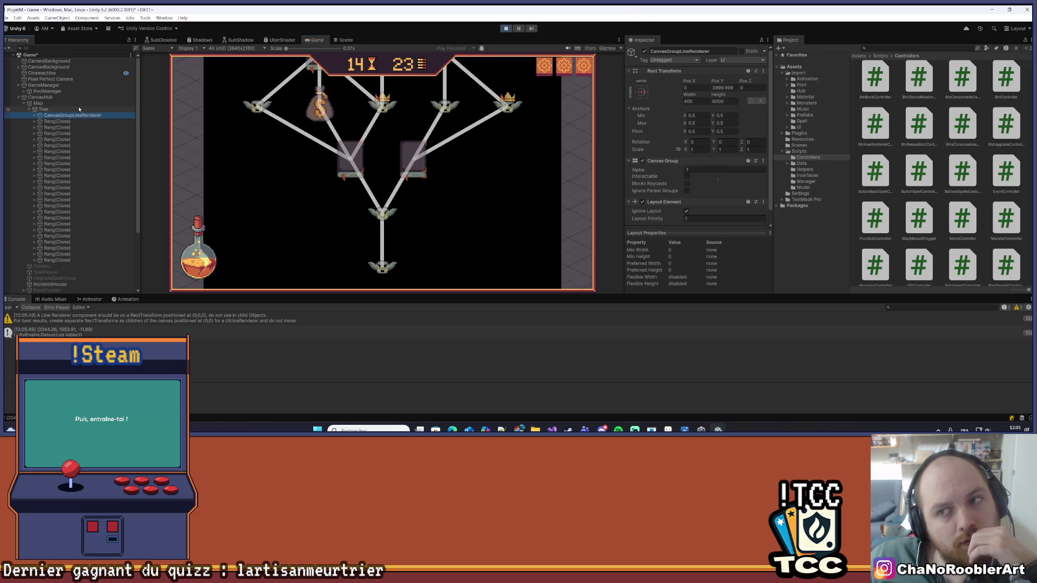
pyautogui.click(79, 109)
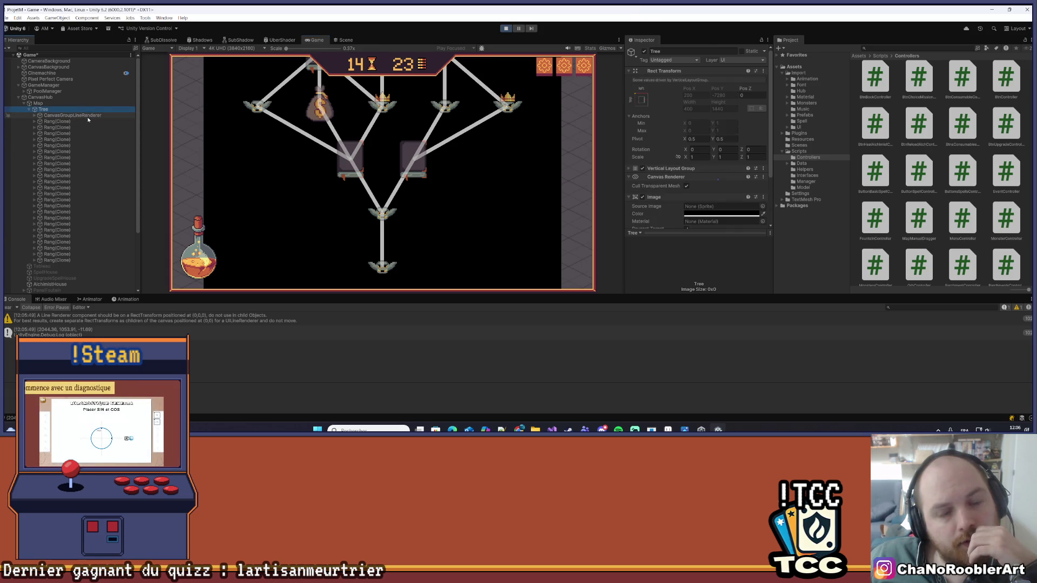
pyautogui.click(86, 116)
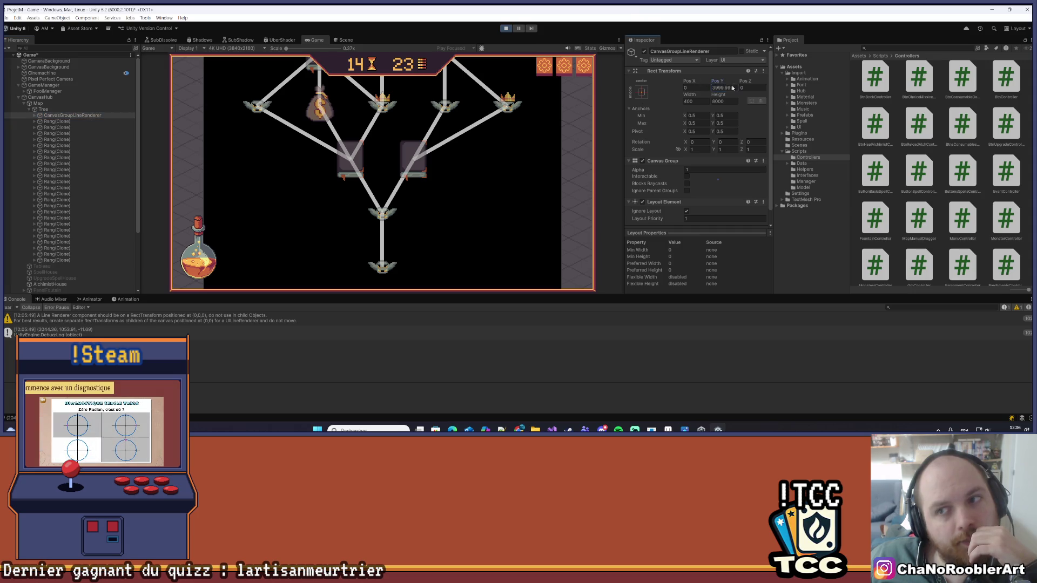
pyautogui.write('0')
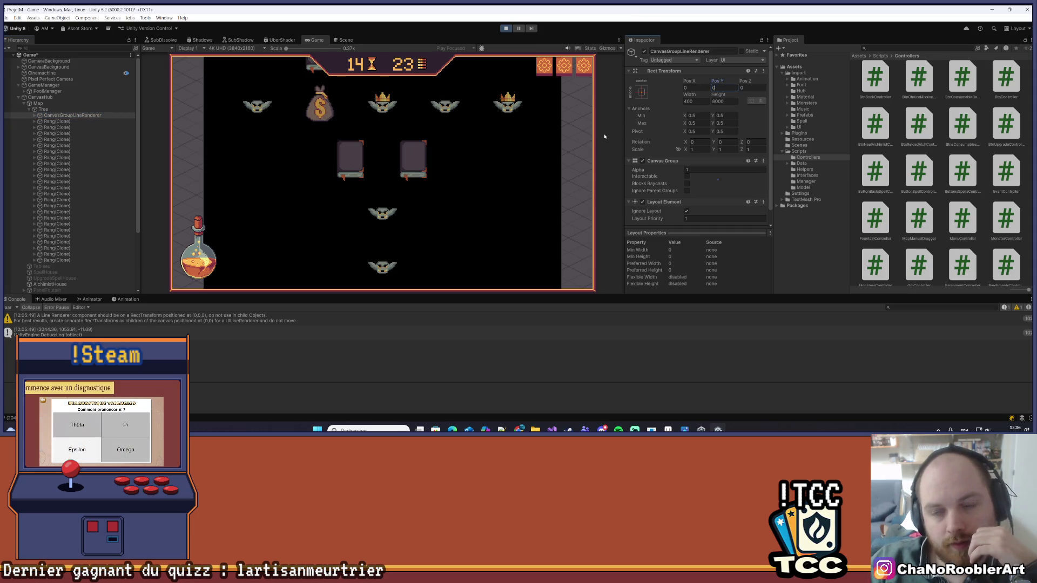
pyautogui.click(506, 28)
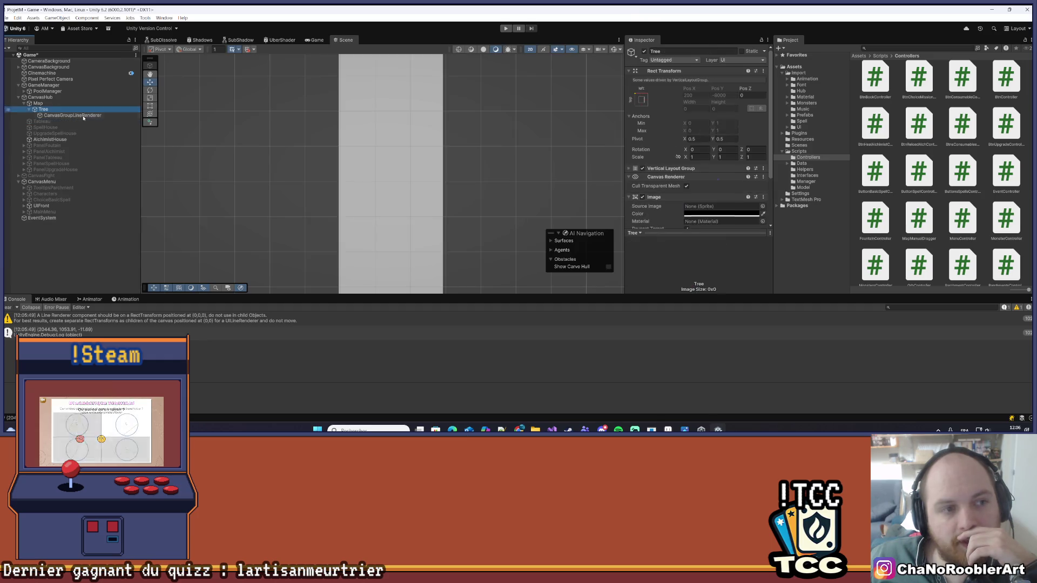
# - Set CanvasGroupLineRenderer's Pos Y to 0 and inspect it alongside the Map object
pyautogui.click(83, 116)
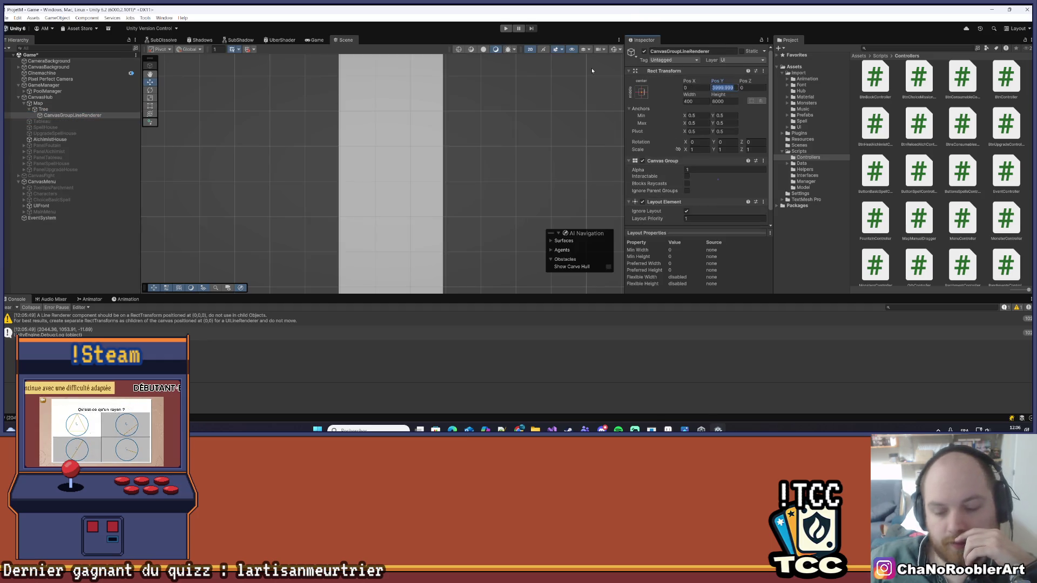
pyautogui.write('0')
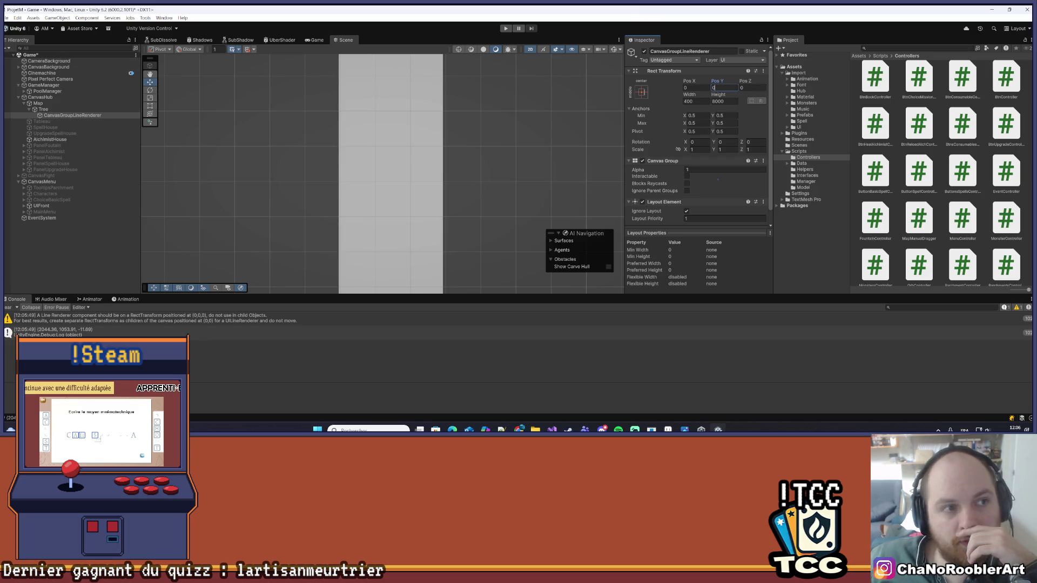
pyautogui.click(7, 18)
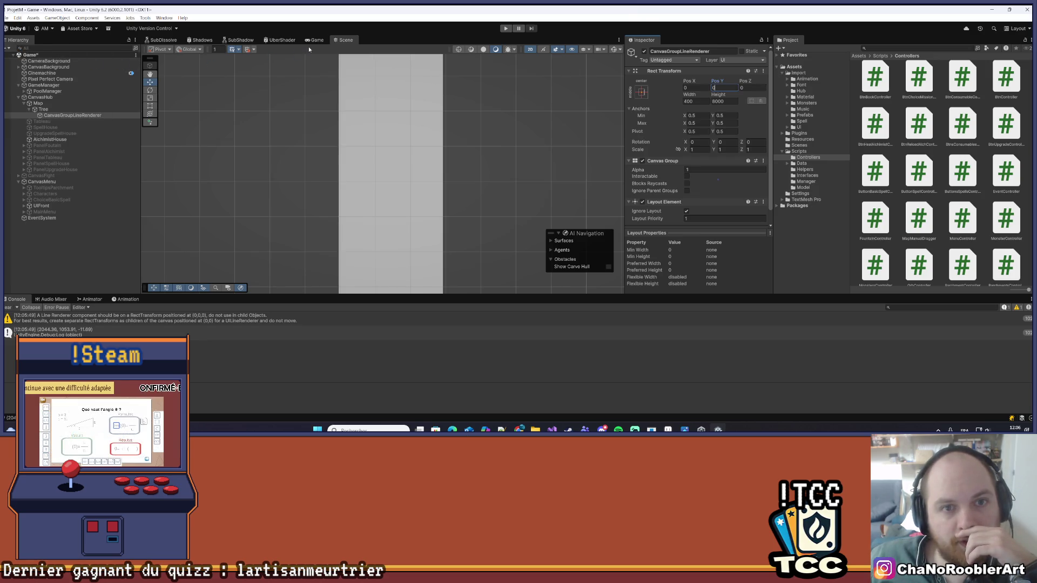
pyautogui.scroll(-3, 345, 156)
pyautogui.scroll(-2, 344, 156)
pyautogui.scroll(4, 368, 241)
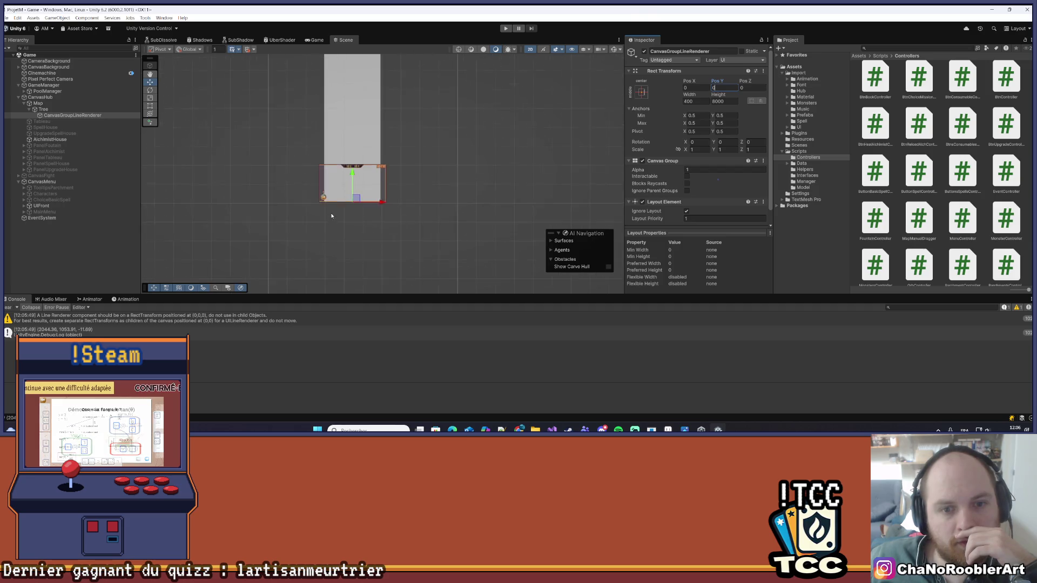
pyautogui.moveTo(413, 171); pyautogui.dragTo(423, 201)
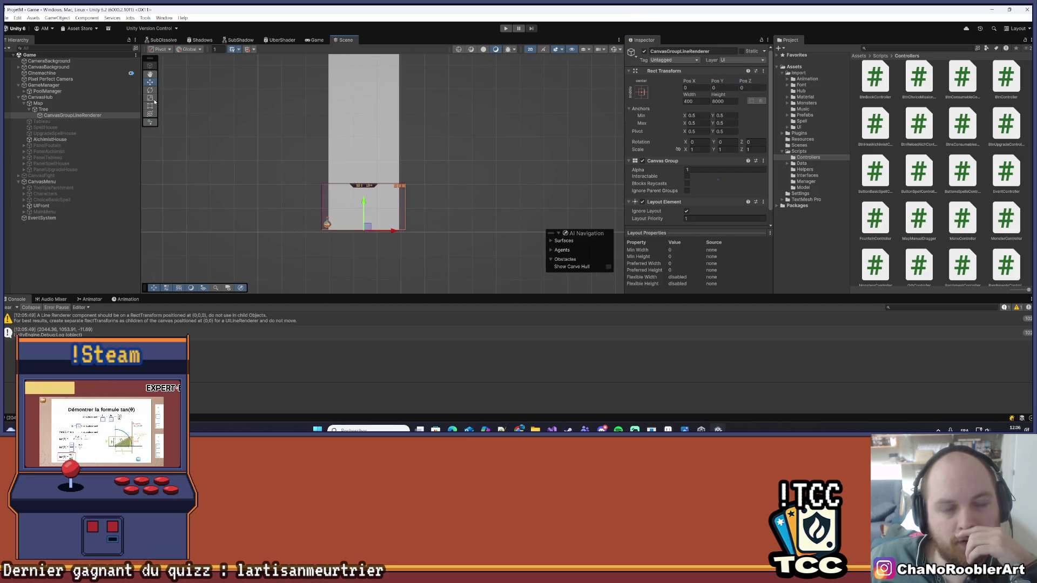
pyautogui.click(19, 28)
pyautogui.click(58, 115)
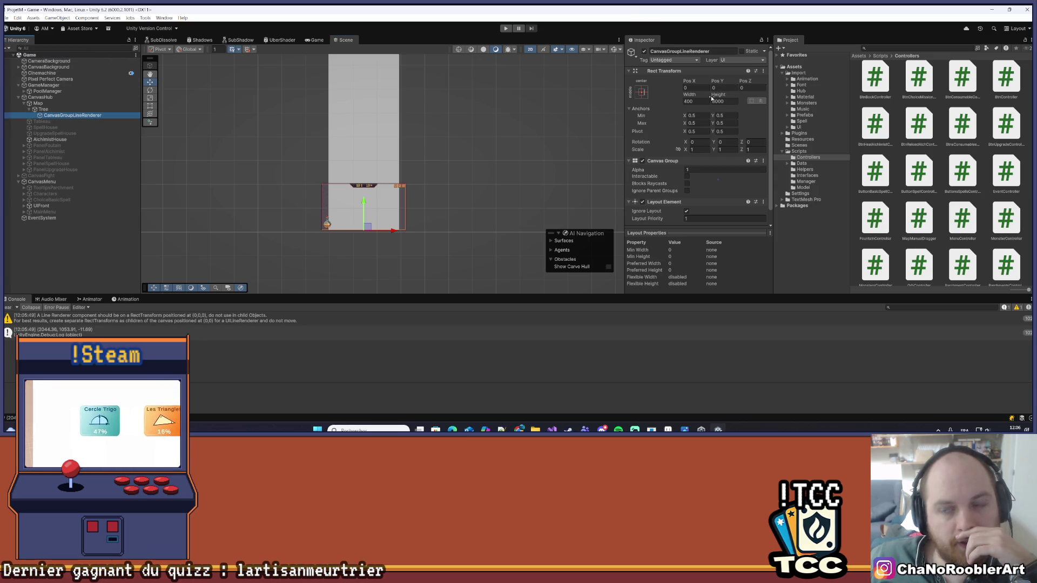
pyautogui.click(60, 104)
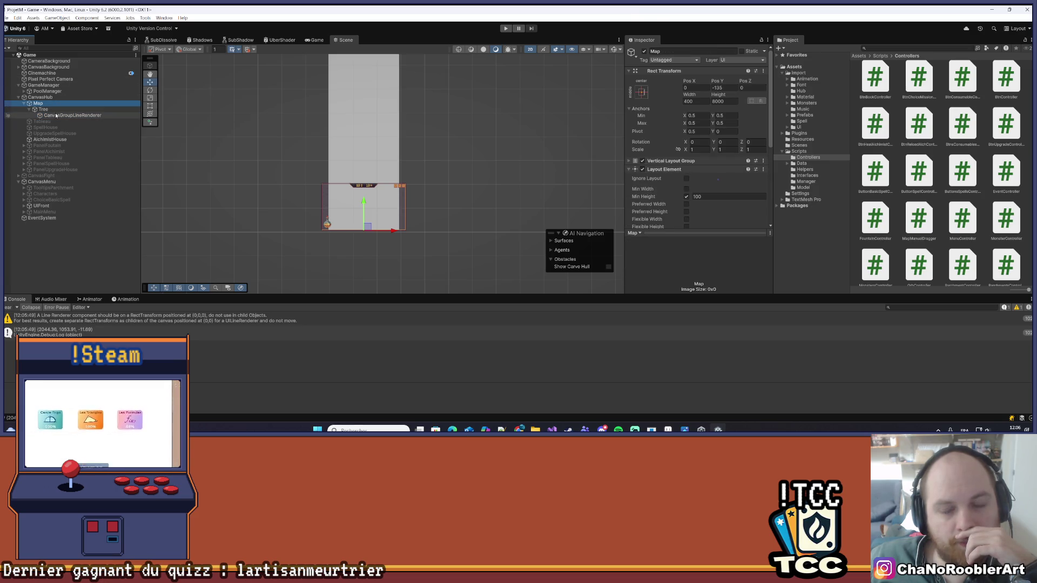
pyautogui.click(56, 115)
# - Save the scene via File > Save, then review the Tree and Map layout settings
pyautogui.click(7, 18)
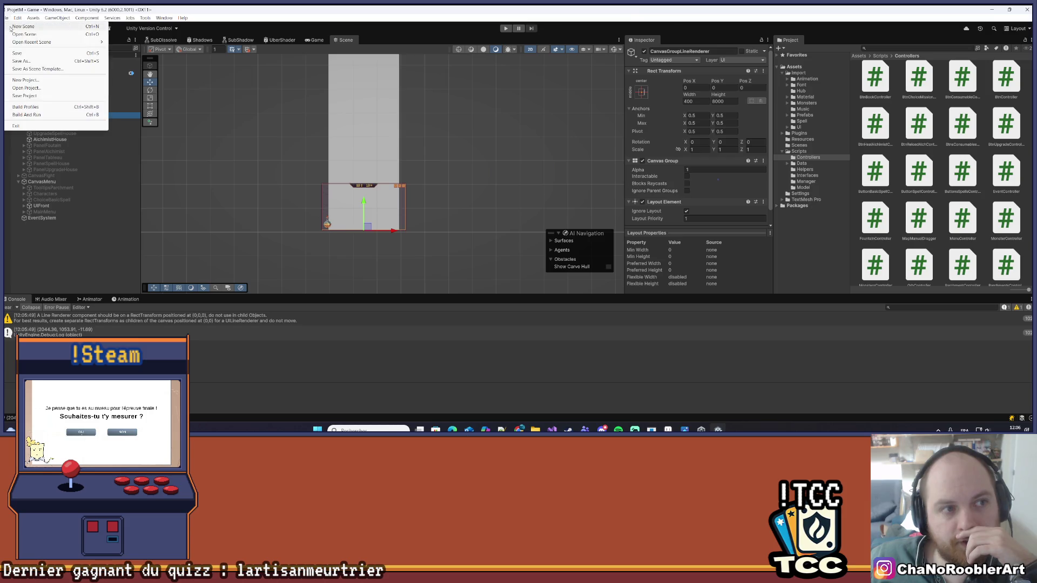
pyautogui.click(24, 52)
pyautogui.click(49, 110)
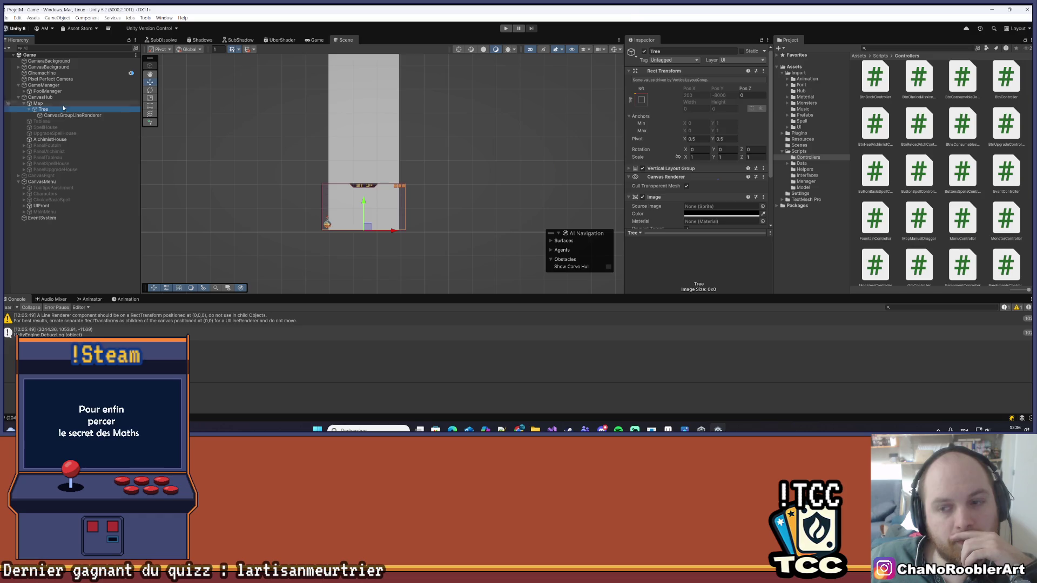
pyautogui.scroll(-3, 679, 101)
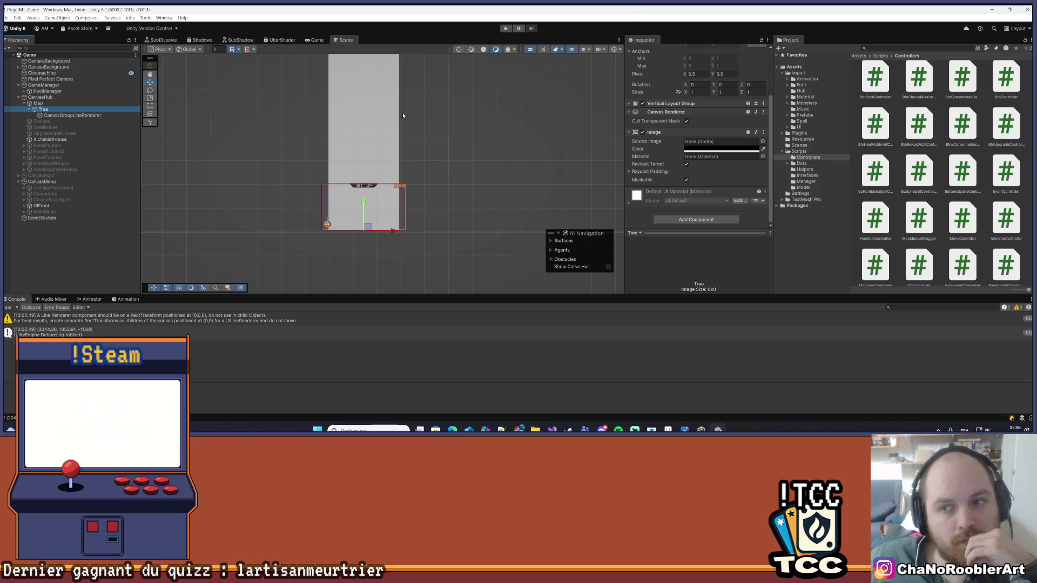
pyautogui.click(38, 102)
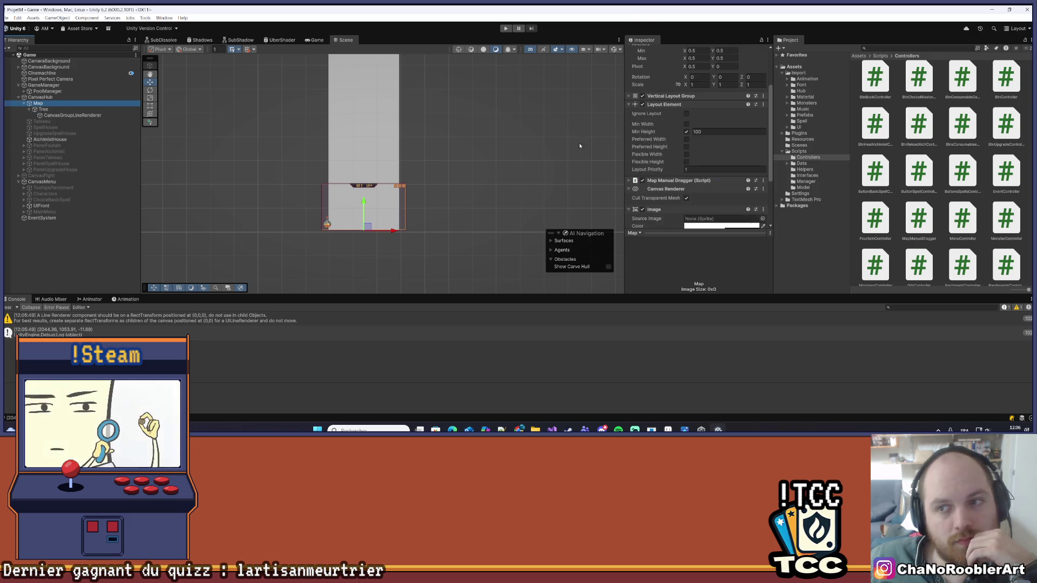
pyautogui.hscroll(2, 540, 149)
pyautogui.scroll(-2, 518, 152)
pyautogui.click(500, 160)
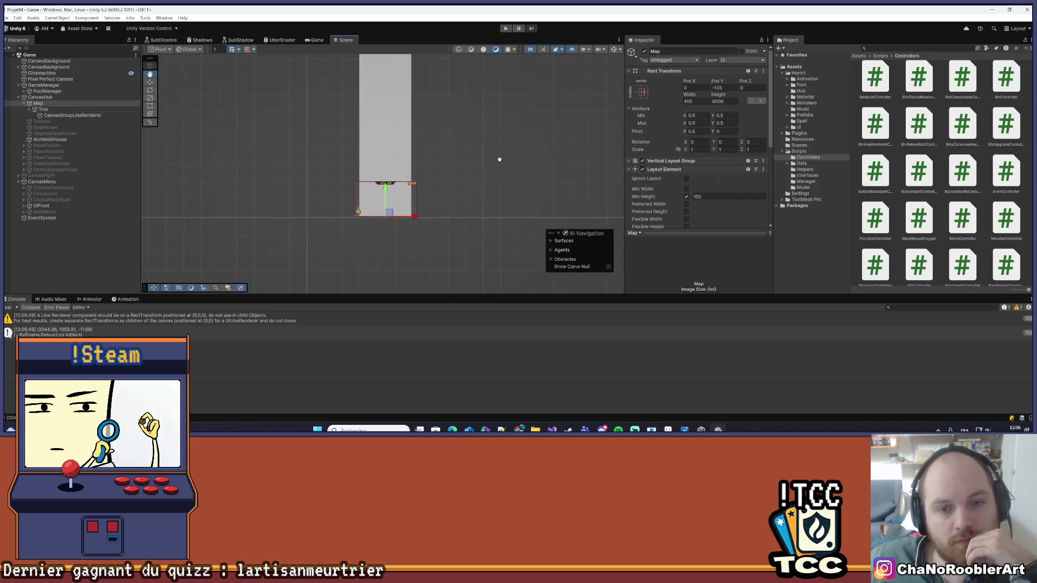
# - Select Tree under Map and save the scene again from the File menu
pyautogui.hotkey('alt', 'space')
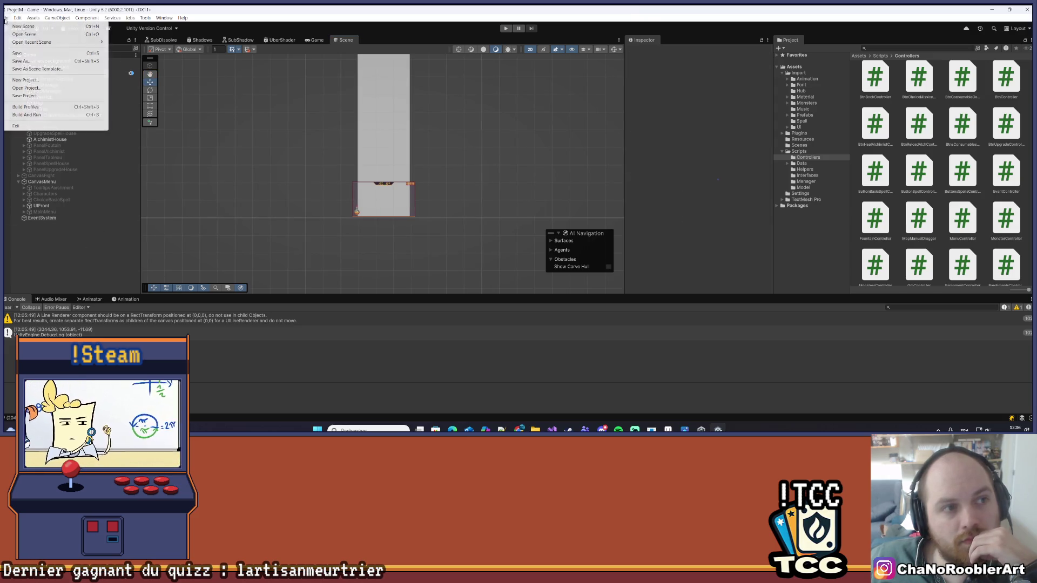
pyautogui.press('Escape')
pyautogui.click(47, 104)
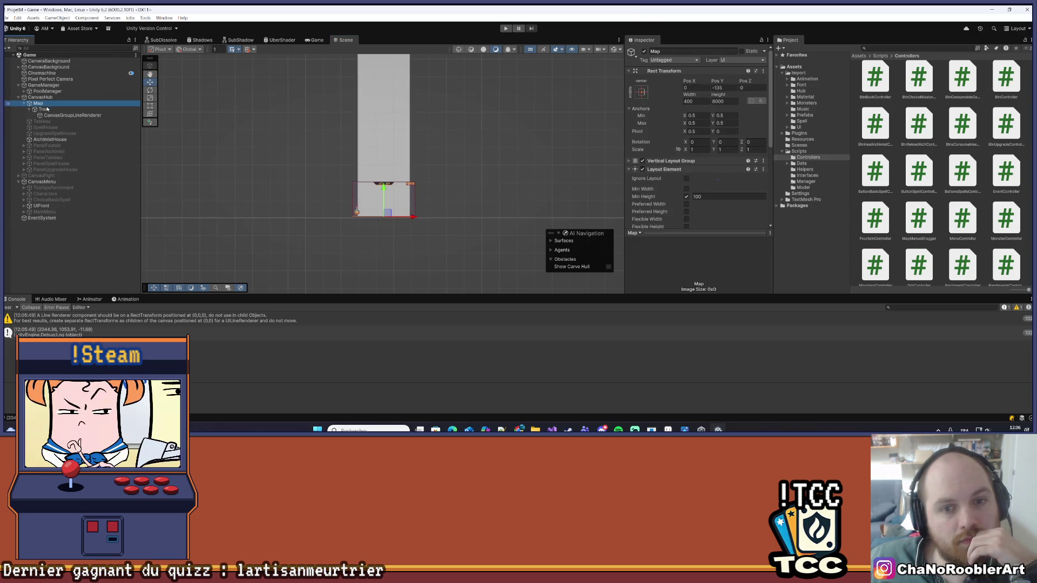
pyautogui.click(47, 109)
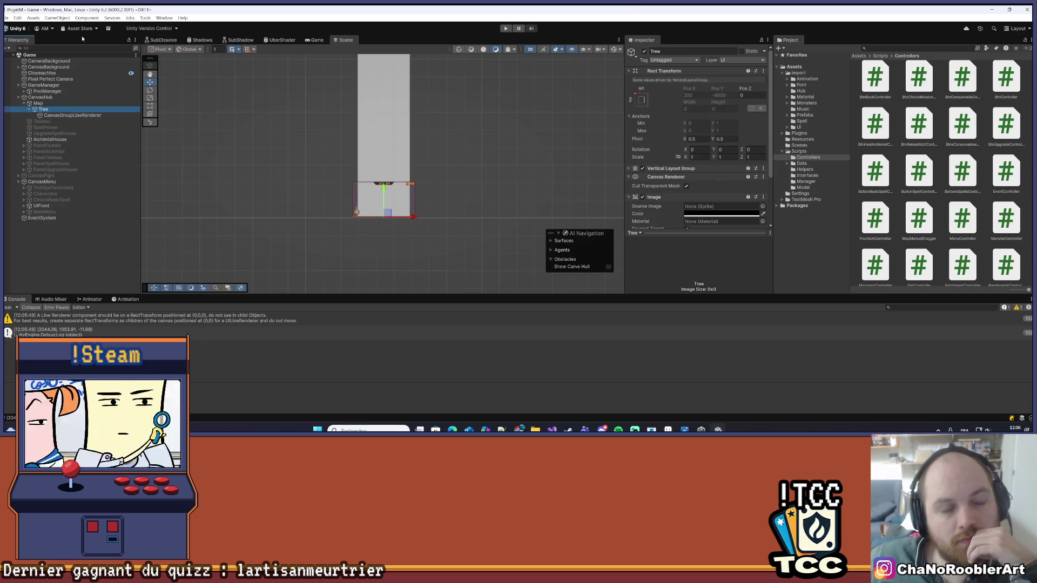
pyautogui.click(7, 18)
pyautogui.click(16, 54)
# - Enter Play mode, Continue into the generated map, and view it in the Scene tab
pyautogui.click(505, 28)
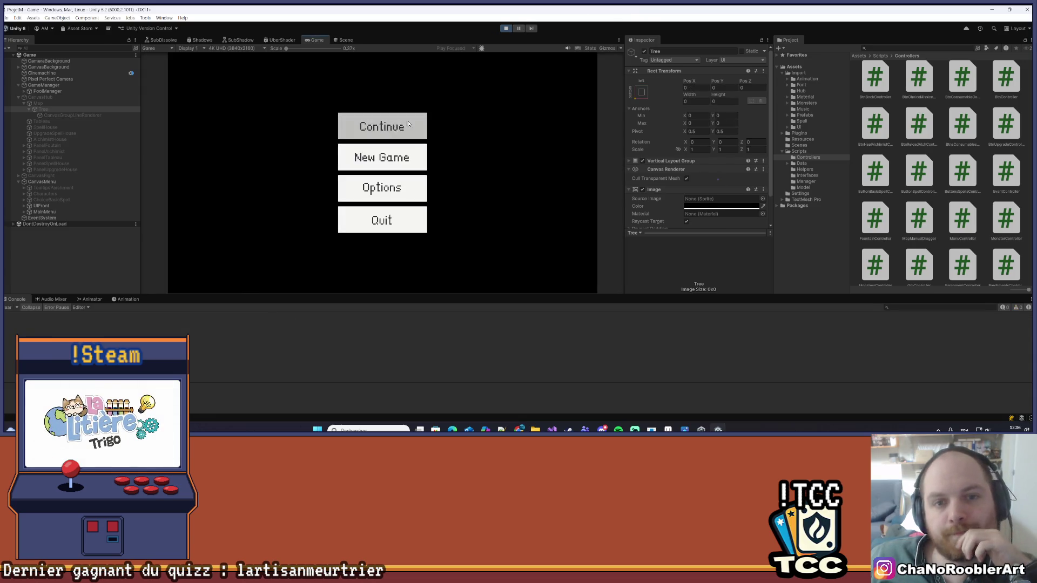
pyautogui.click(399, 126)
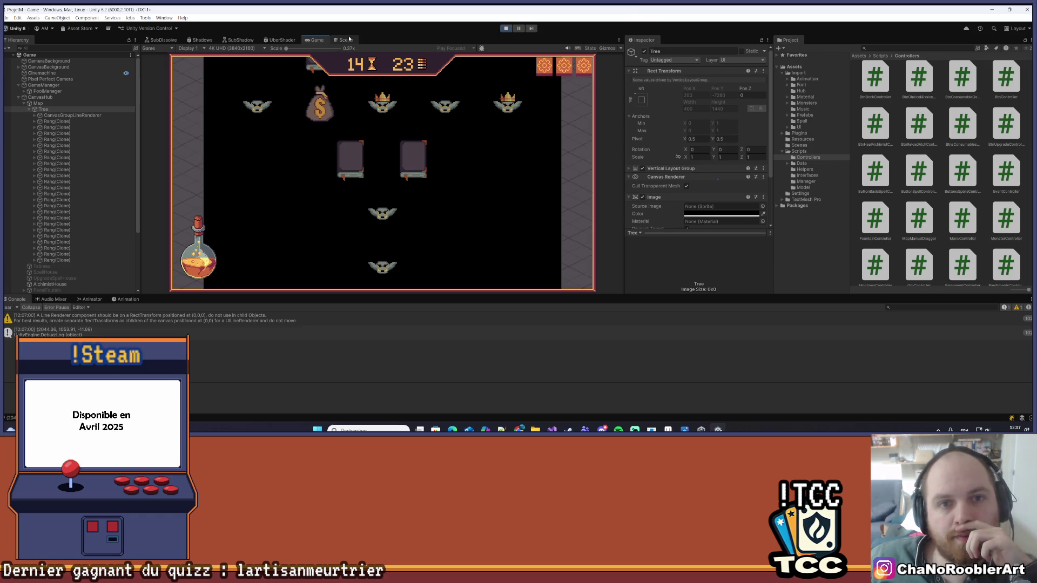
pyautogui.click(349, 40)
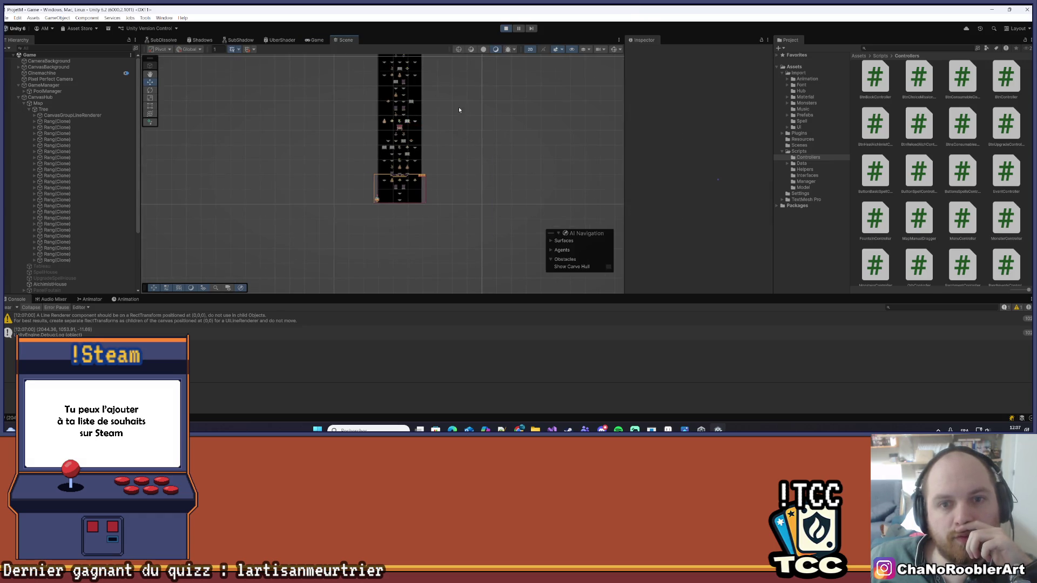
# - Frame CanvasGroupLineRenderer in the Scene view and pan to compare its lines with the map
pyautogui.scroll(-5, 442, 155)
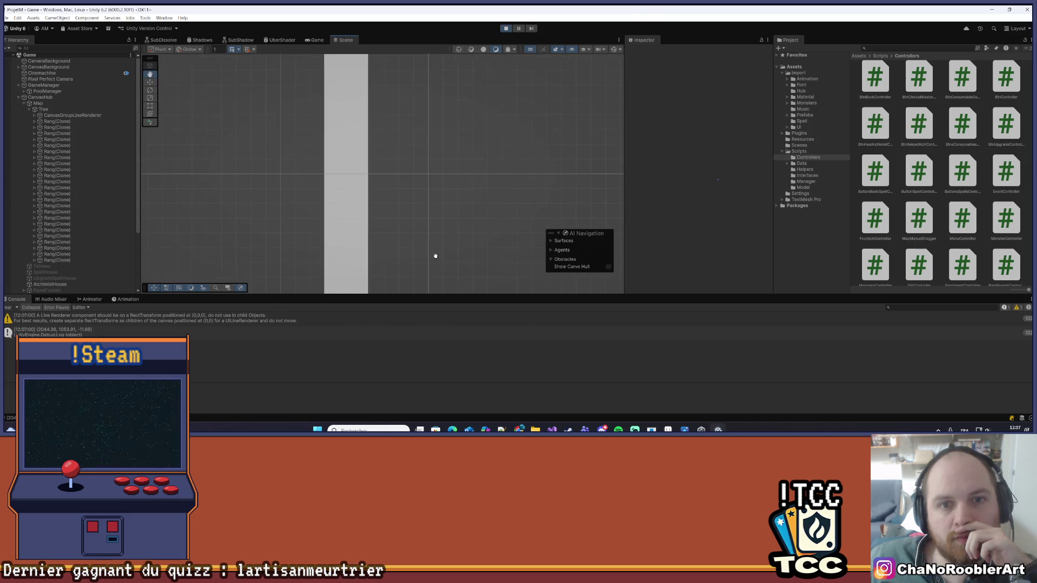
pyautogui.scroll(-1, 396, 151)
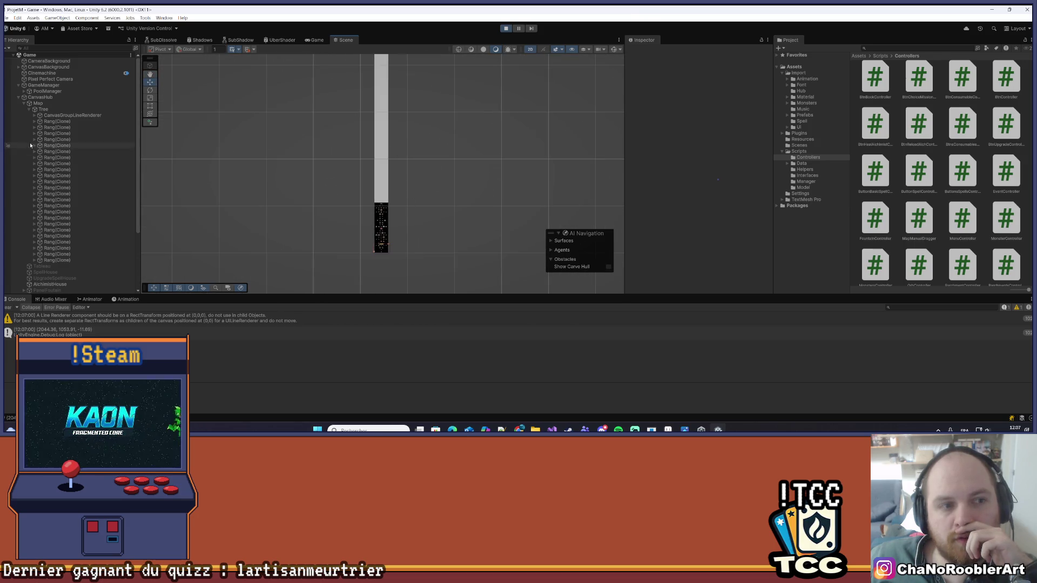
pyautogui.click(55, 116)
pyautogui.press('f')
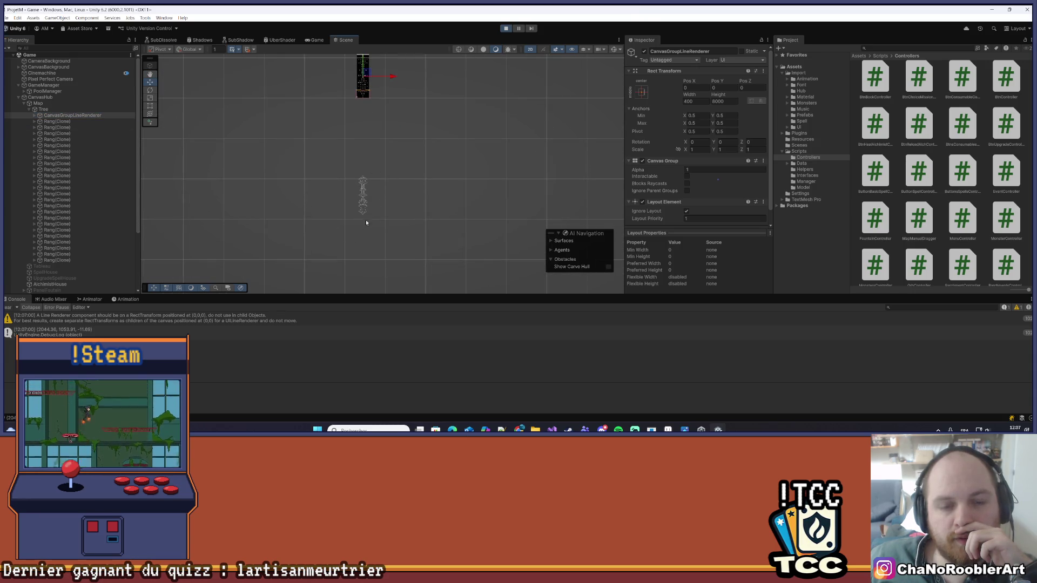
pyautogui.scroll(5, 361, 164)
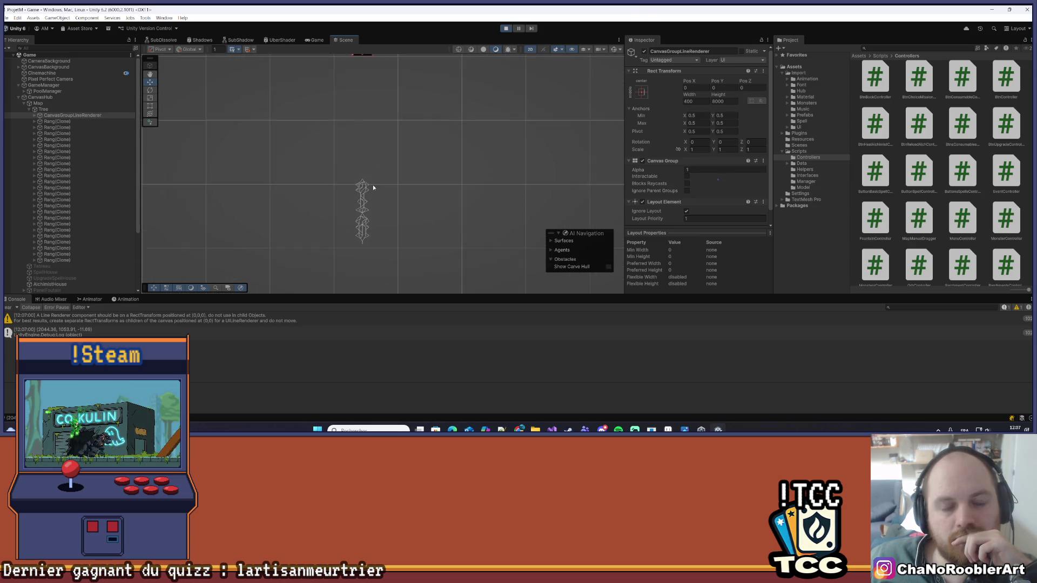
pyautogui.moveTo(373, 237); pyautogui.dragTo(388, 178)
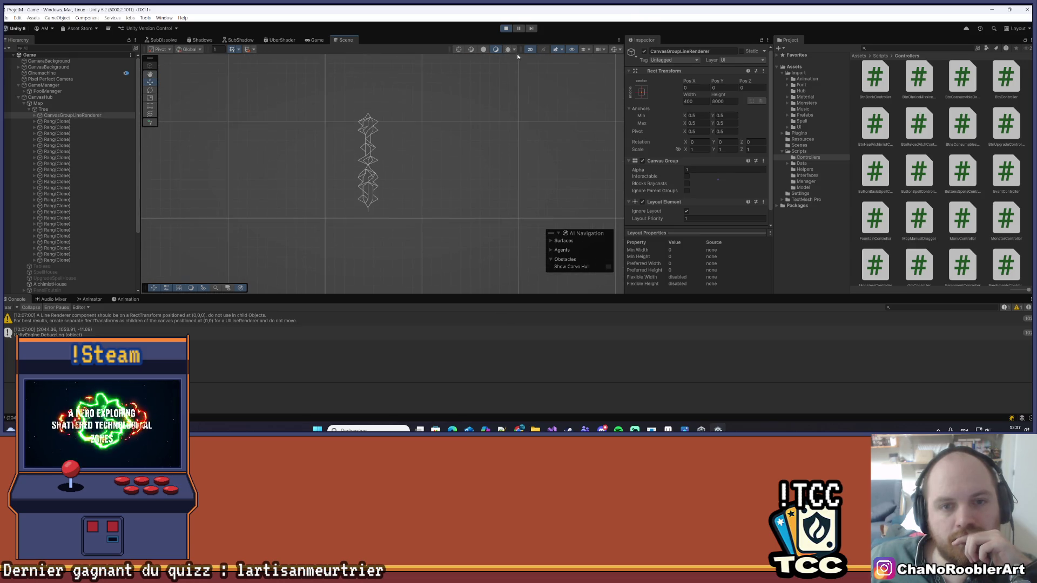
pyautogui.moveTo(481, 71)
pyautogui.mouseDown()
pyautogui.moveTo(481, 103)
pyautogui.moveTo(456, 141)
pyautogui.mouseUp()
pyautogui.scroll(-2, 422, 168)
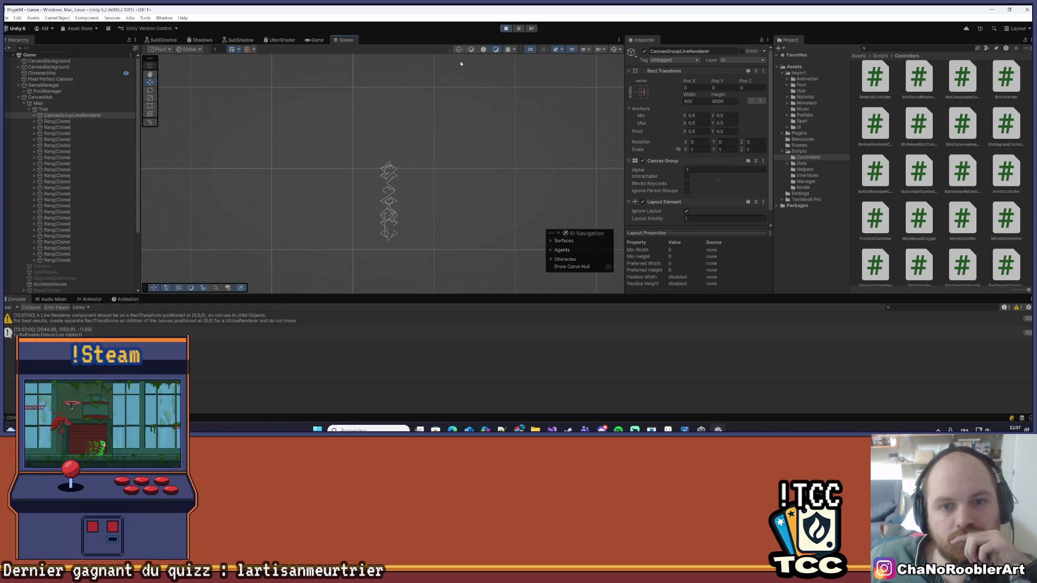
pyautogui.hotkey('alt', 'Tab')
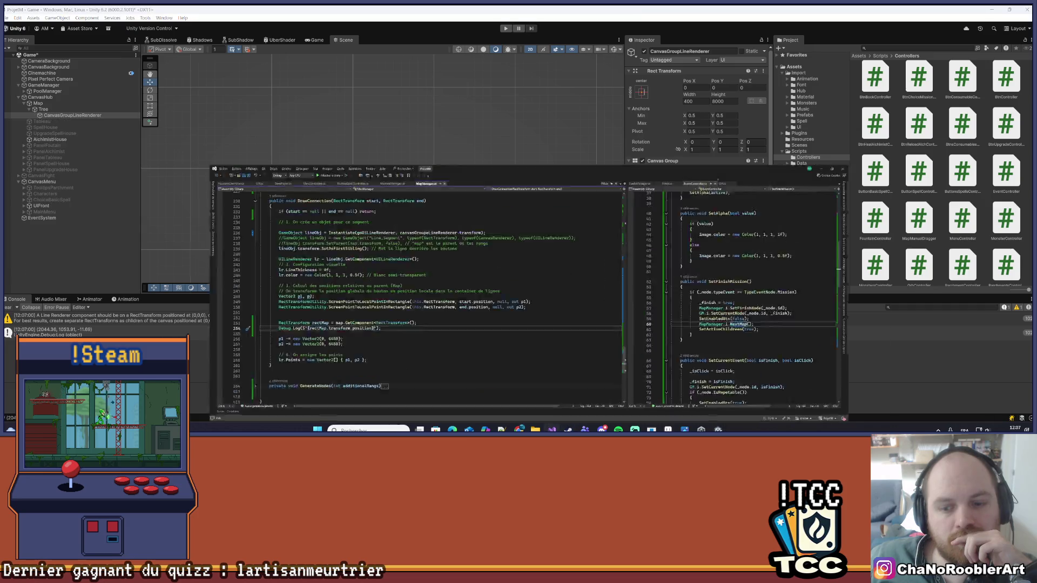
# - Comment out the p1 and p2 offset lines 256–257 in DrawConnection with Ctrl+K, Ctrl+C
pyautogui.moveTo(111, 288); pyautogui.dragTo(251, 296)
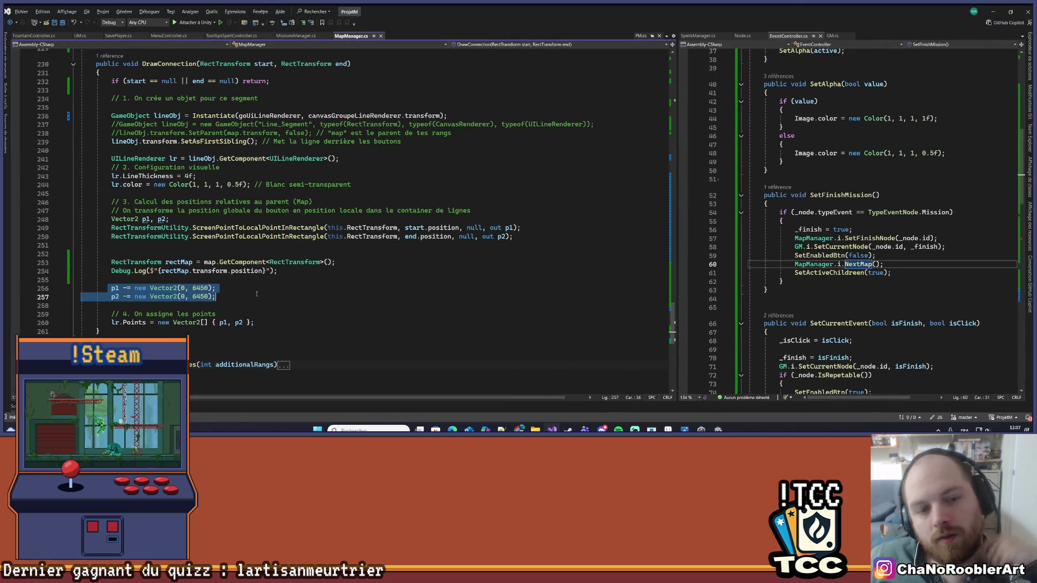
pyautogui.hotkey('ctrl', 'k')
pyautogui.hotkey('ctrl', 'c')
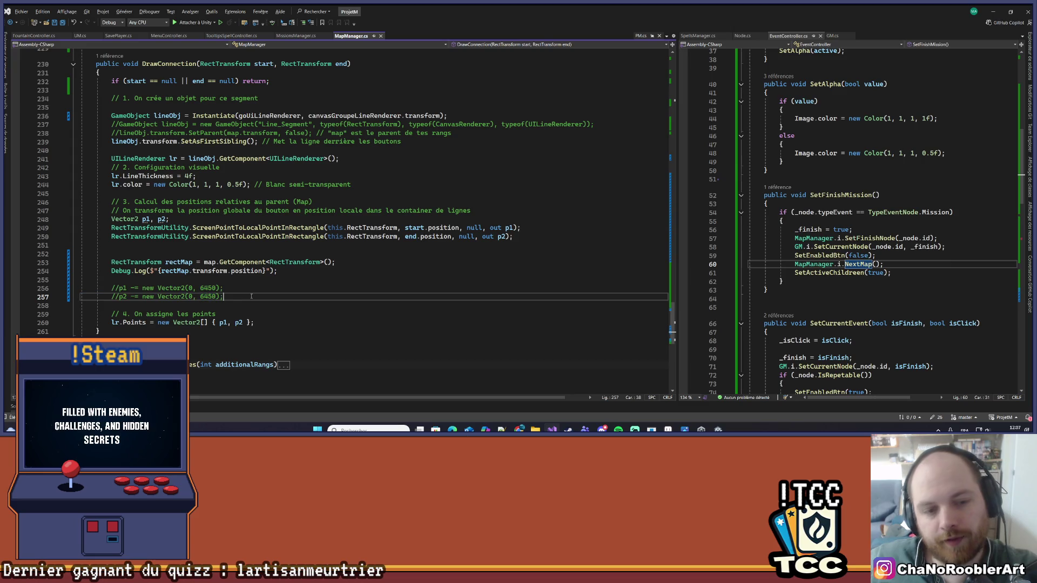
pyautogui.hotkey('alt', 'Tab')
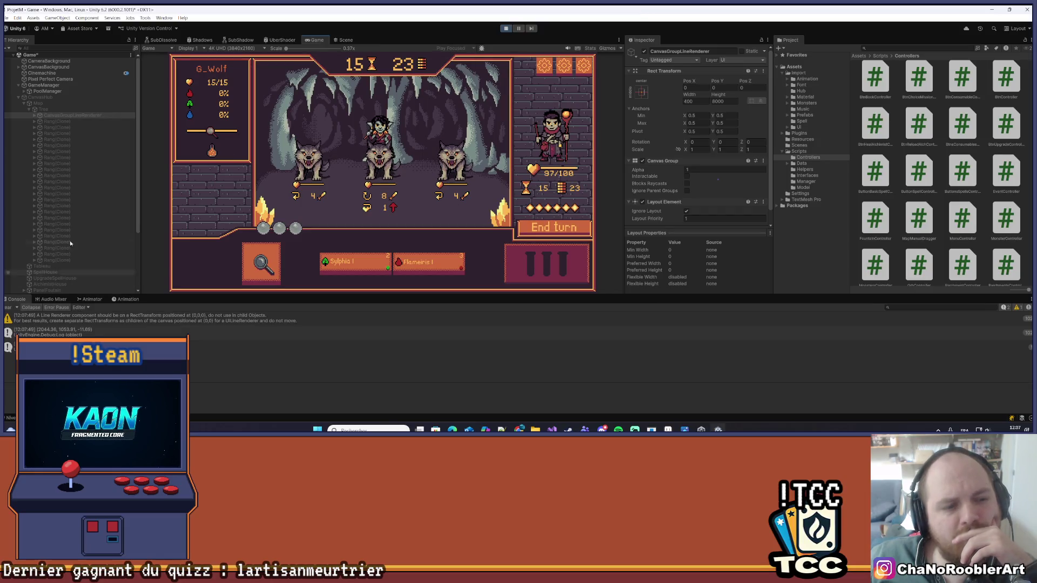
# - Restart Play mode, begin a New Game with an apprentice wizard and Needle Rain, and frame the line container
pyautogui.click(505, 28)
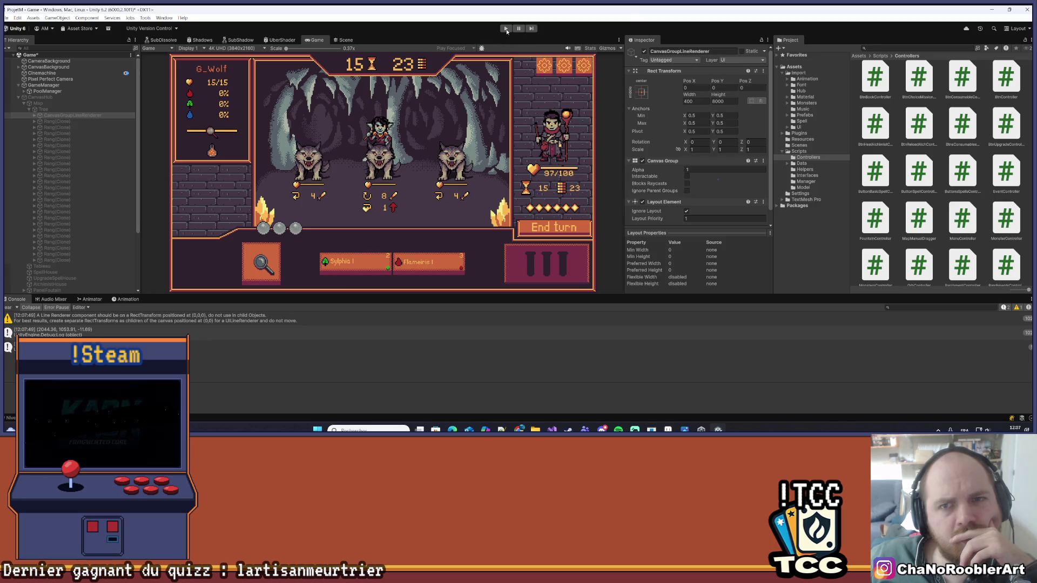
pyautogui.click(505, 28)
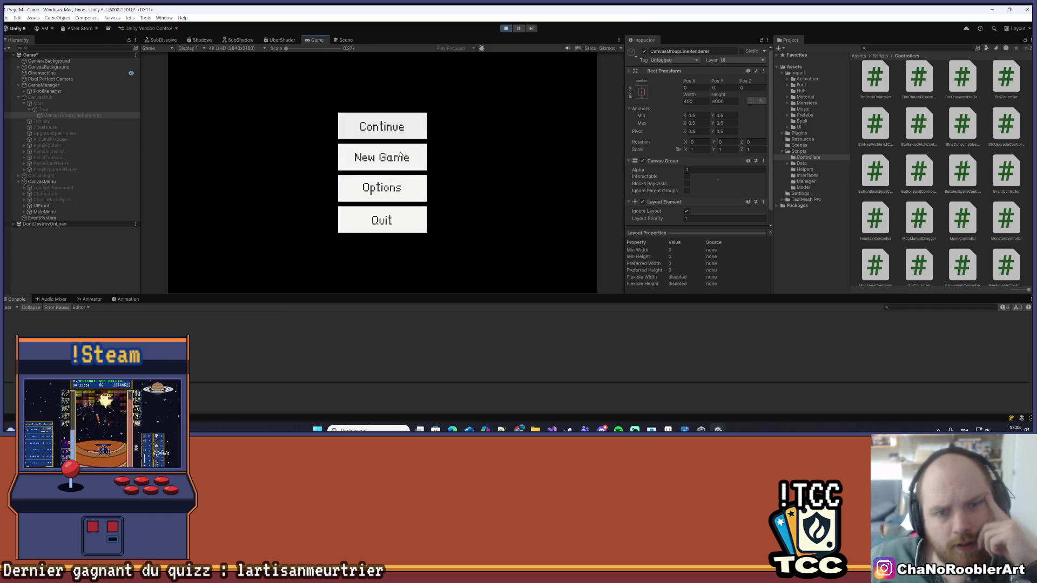
pyautogui.click(400, 155)
pyautogui.click(384, 179)
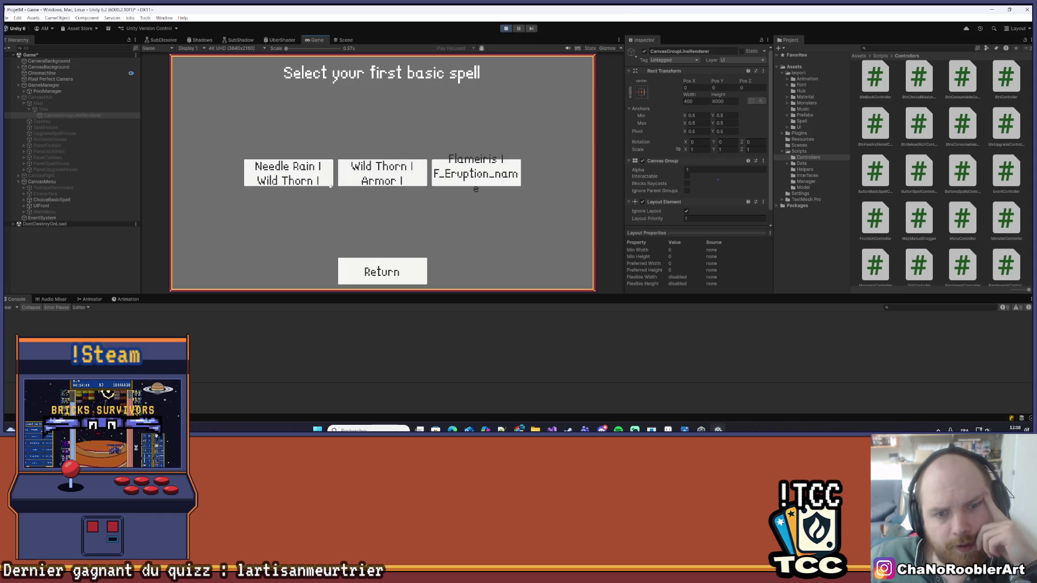
pyautogui.click(333, 183)
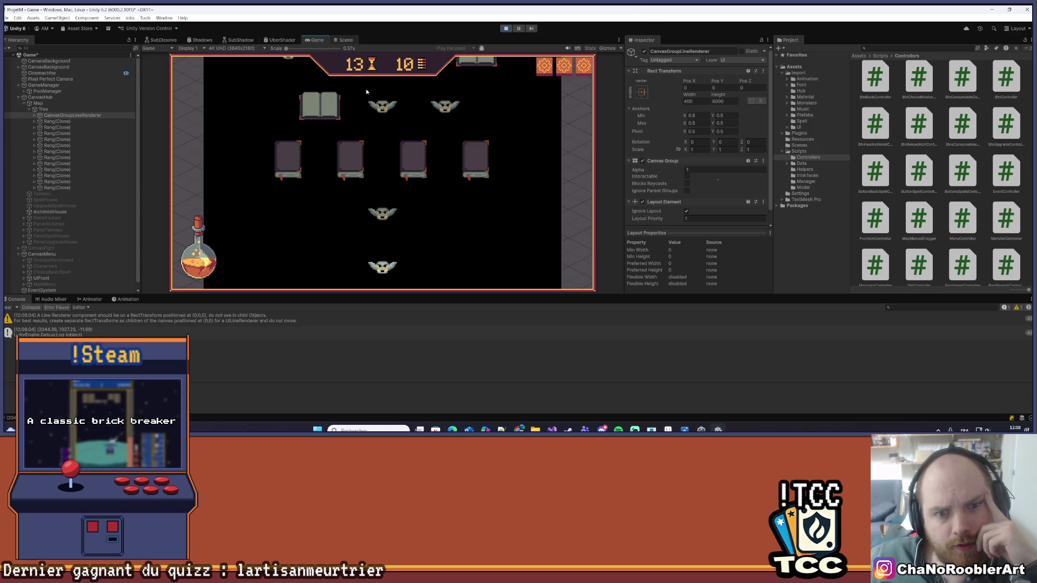
pyautogui.hotkey('ctrl', '1')
pyautogui.press('f')
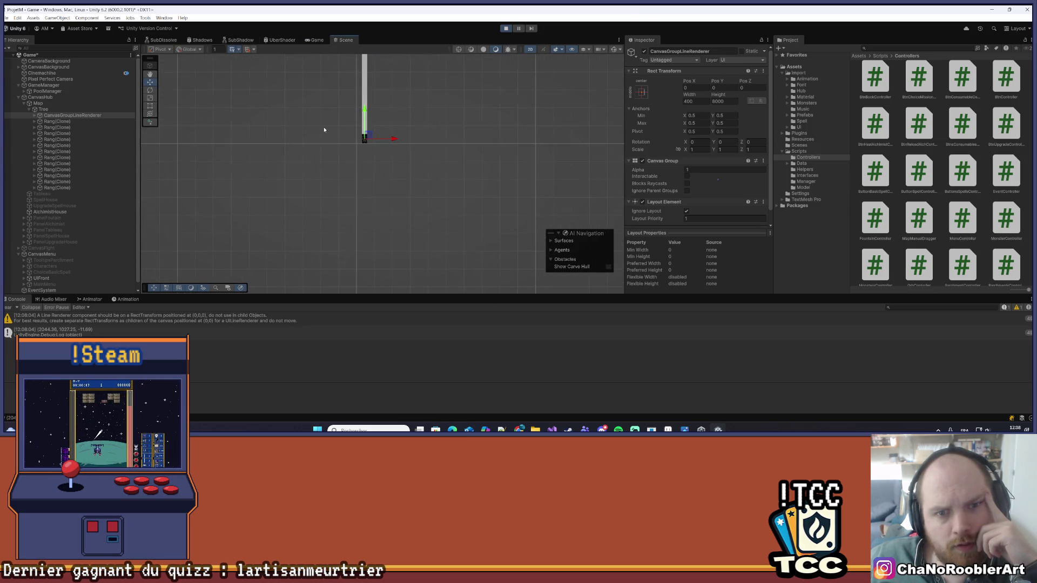
# - Expand CanvasGroupLineRenderer and compare the Points of several UILineRenderer(Clone) lines
pyautogui.doubleClick(50, 115)
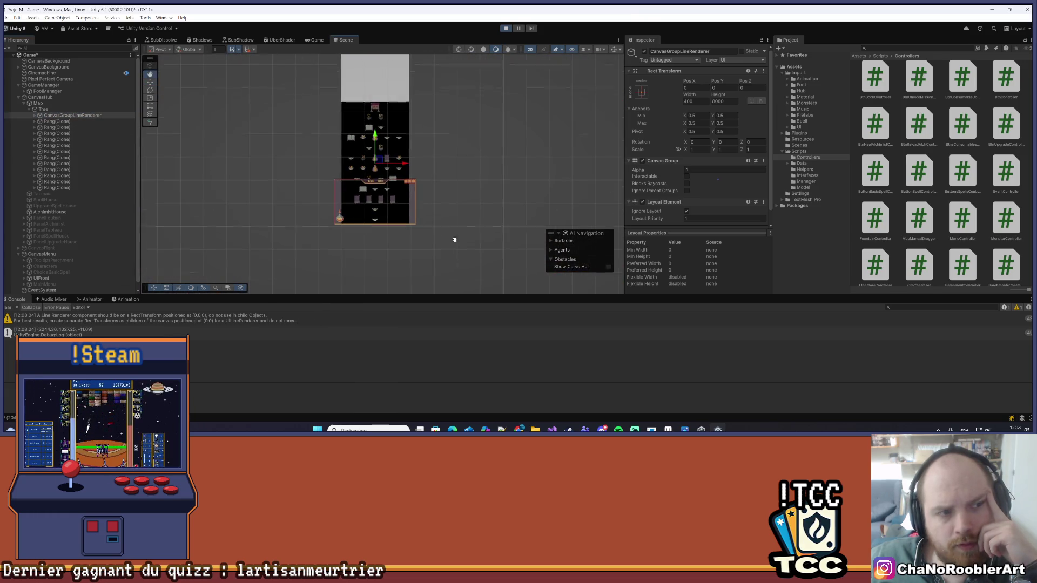
pyautogui.scroll(-5, 459, 237)
pyautogui.scroll(5, 466, 220)
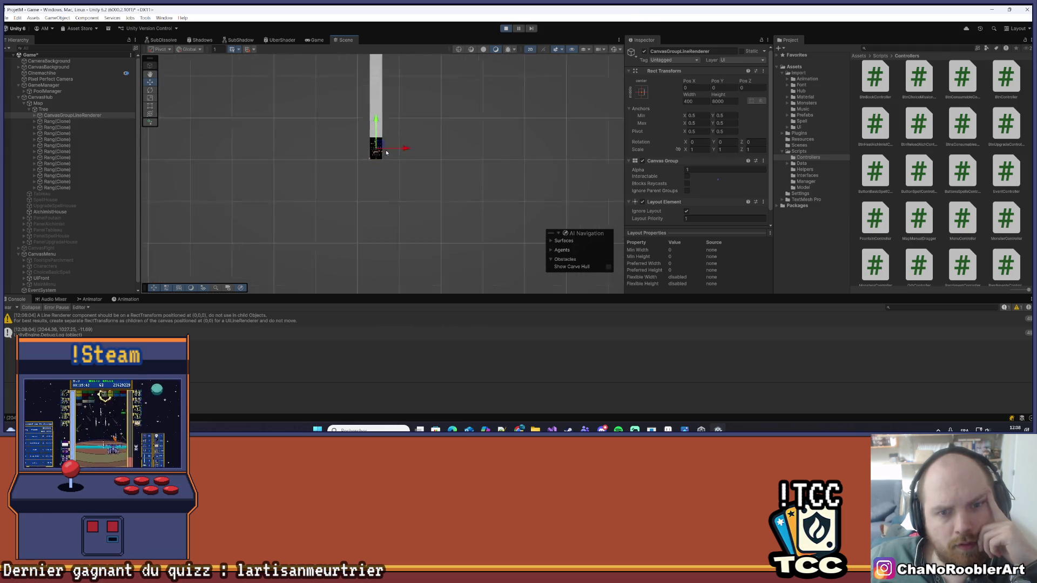
pyautogui.scroll(5, 386, 153)
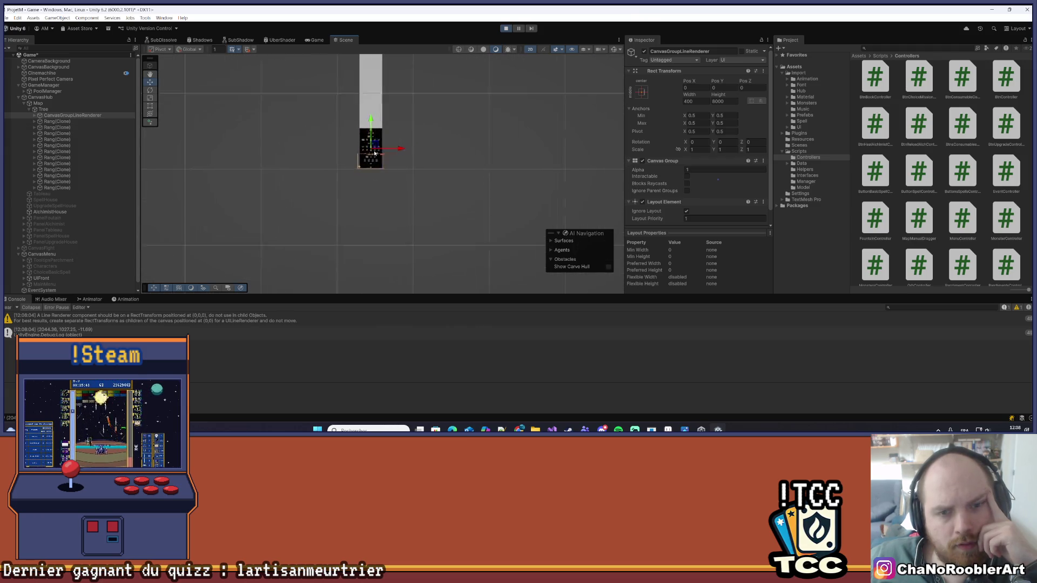
pyautogui.click(33, 117)
pyautogui.click(70, 121)
pyautogui.click(74, 146)
pyautogui.scroll(-5, 686, 122)
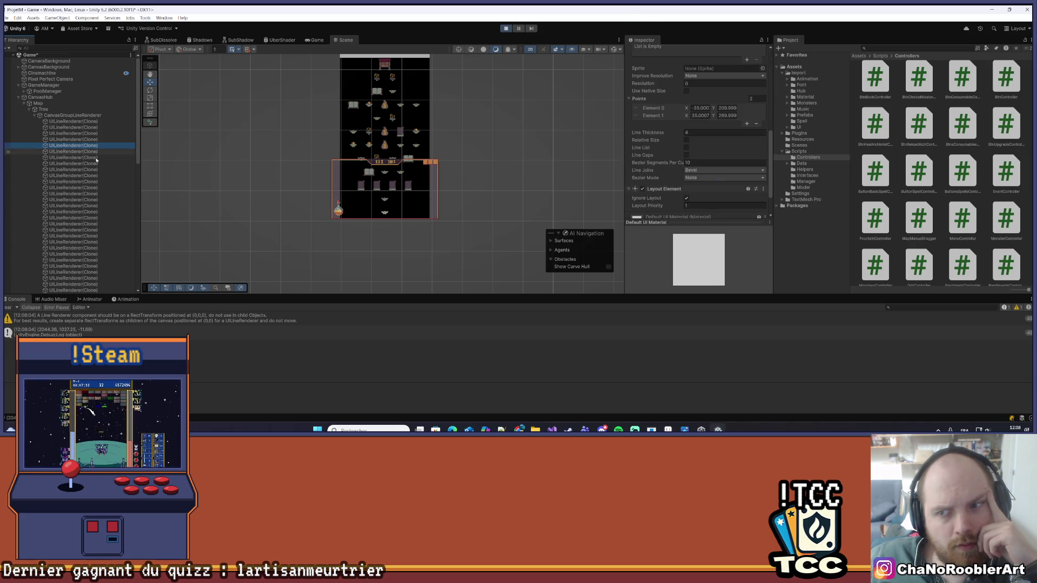
pyautogui.click(87, 176)
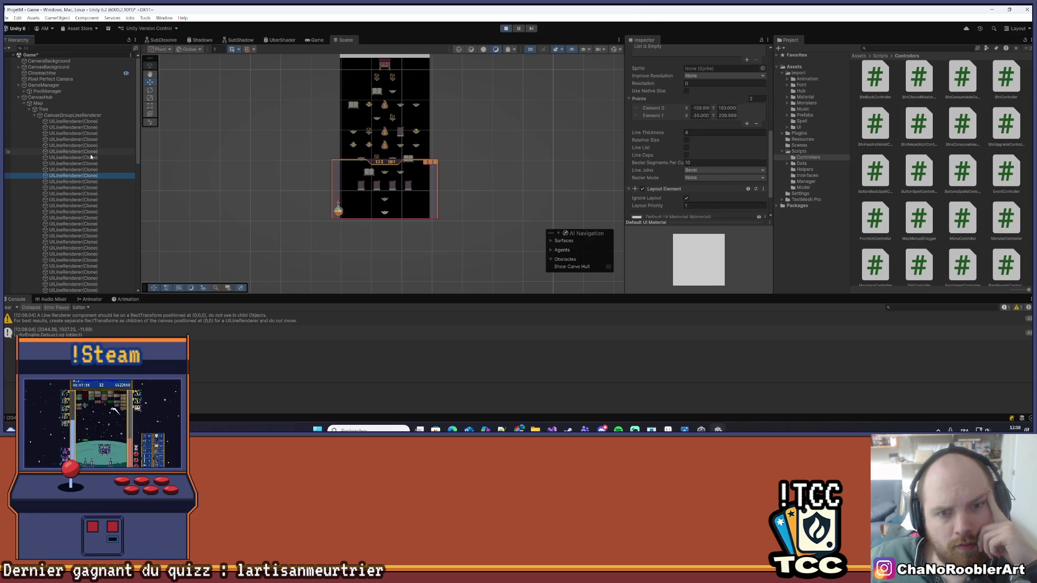
pyautogui.click(91, 146)
pyautogui.click(95, 134)
pyautogui.click(90, 188)
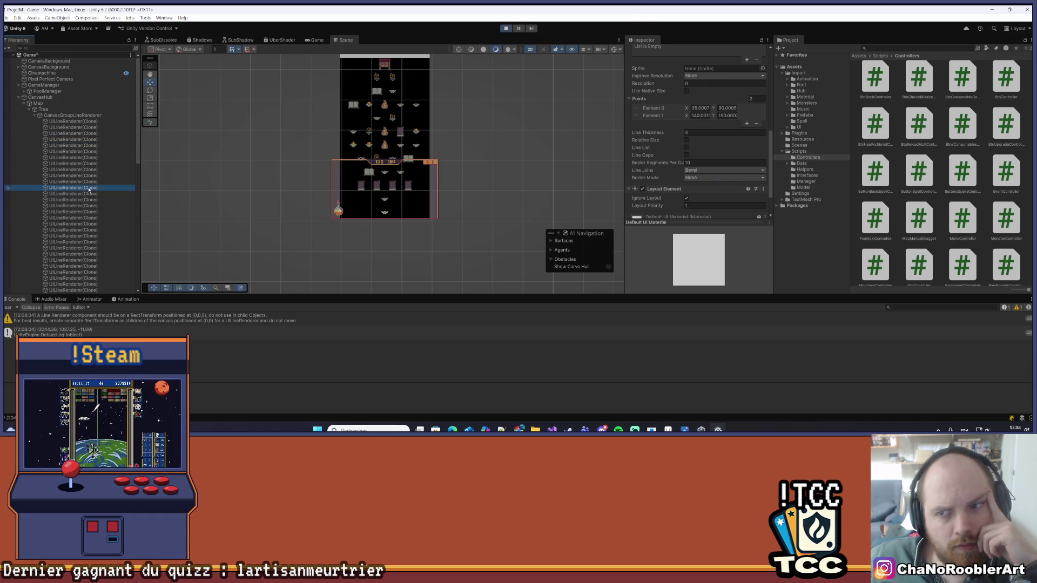
# - Drag the line container down to Pos Y -482, then undo back to Pos Y 0
pyautogui.click(86, 115)
pyautogui.moveTo(387, 110); pyautogui.dragTo(378, 243)
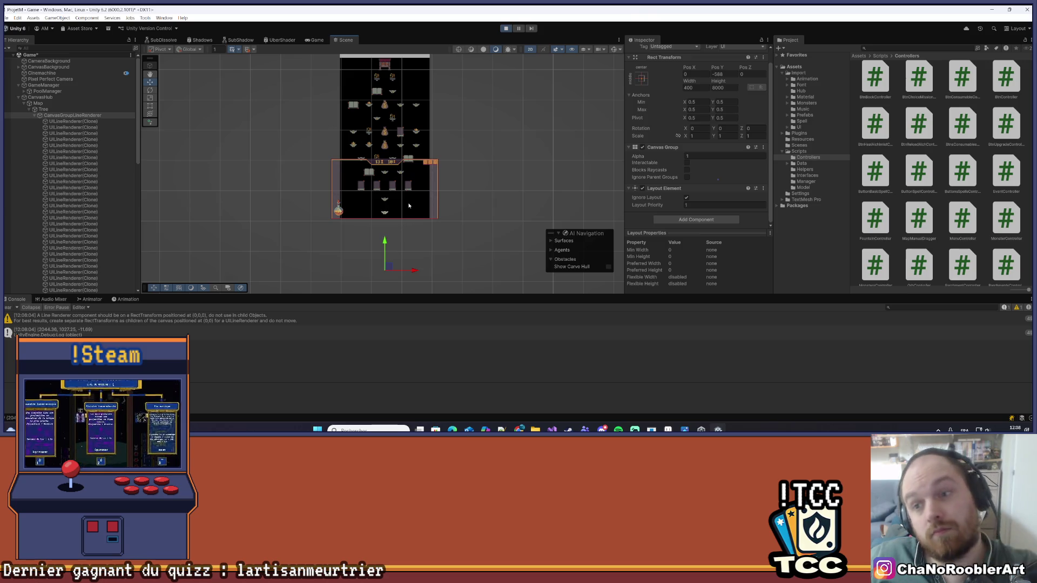
pyautogui.hotkey('ctrl', 'z')
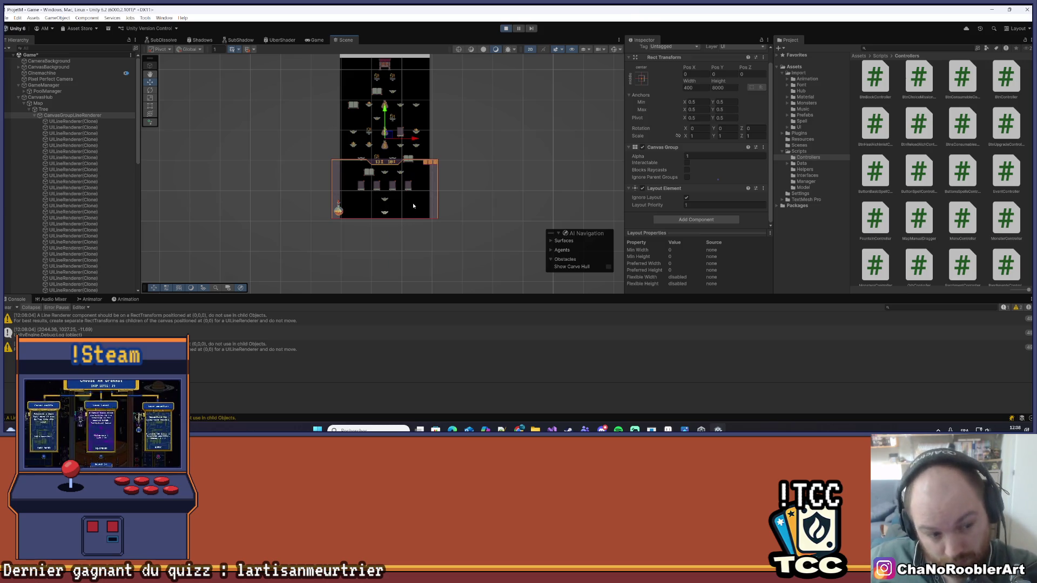
# - Check the Points of more UILineRenderer(Clone) connection lines, ending on the first clone
pyautogui.click(54, 133)
pyautogui.scroll(-5, 672, 126)
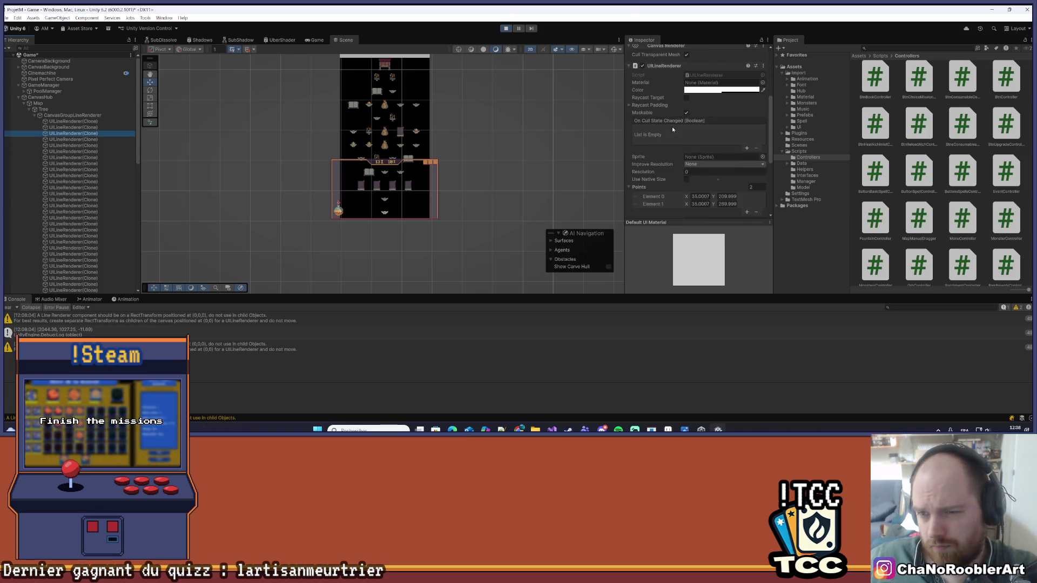
pyautogui.click(121, 193)
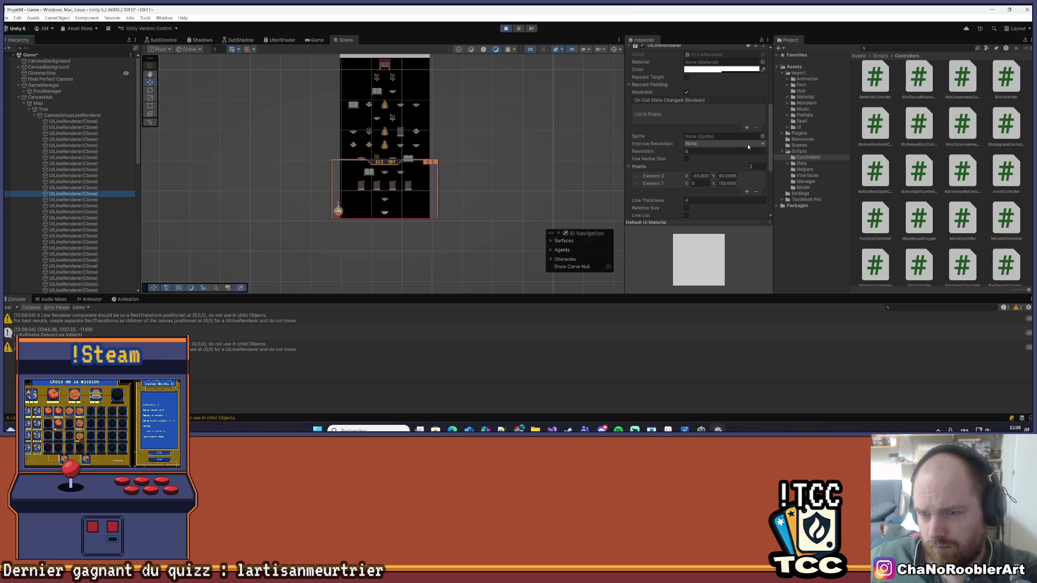
pyautogui.scroll(-4, 748, 147)
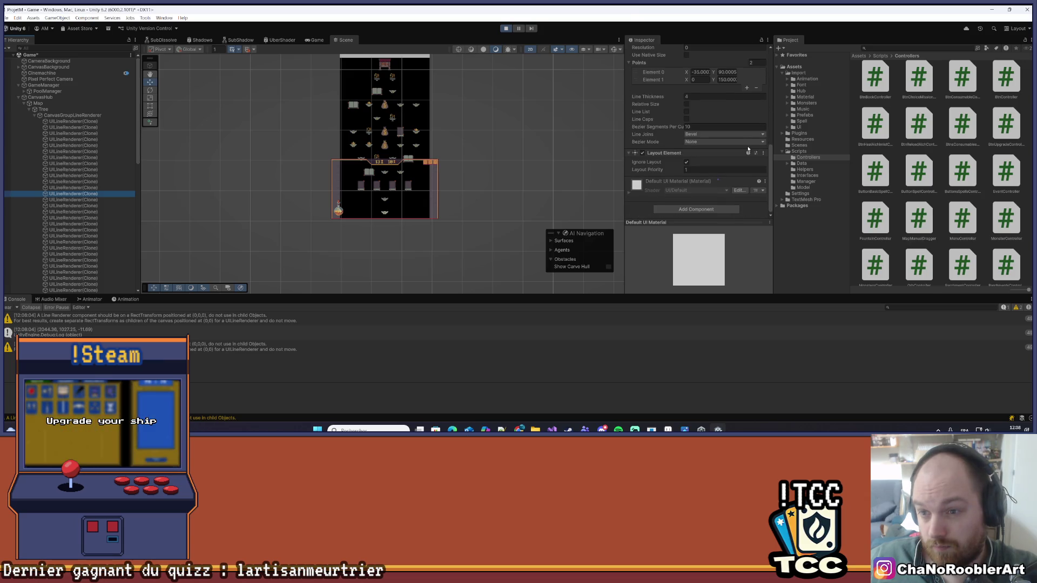
pyautogui.scroll(-2, 507, 200)
pyautogui.click(475, 219)
pyautogui.scroll(-6, 468, 178)
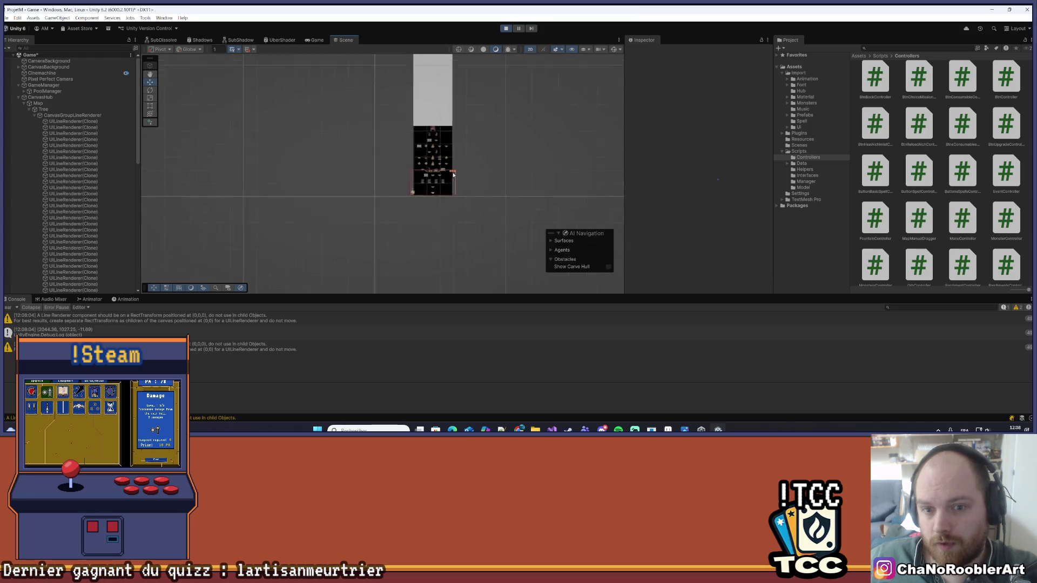
pyautogui.scroll(4, 461, 169)
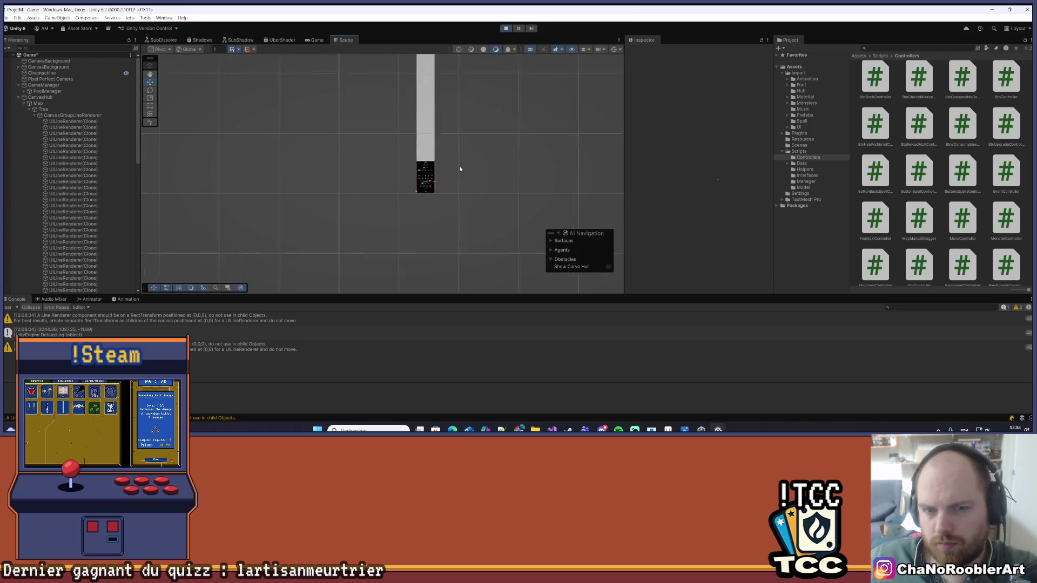
pyautogui.scroll(4, 475, 195)
pyautogui.click(91, 122)
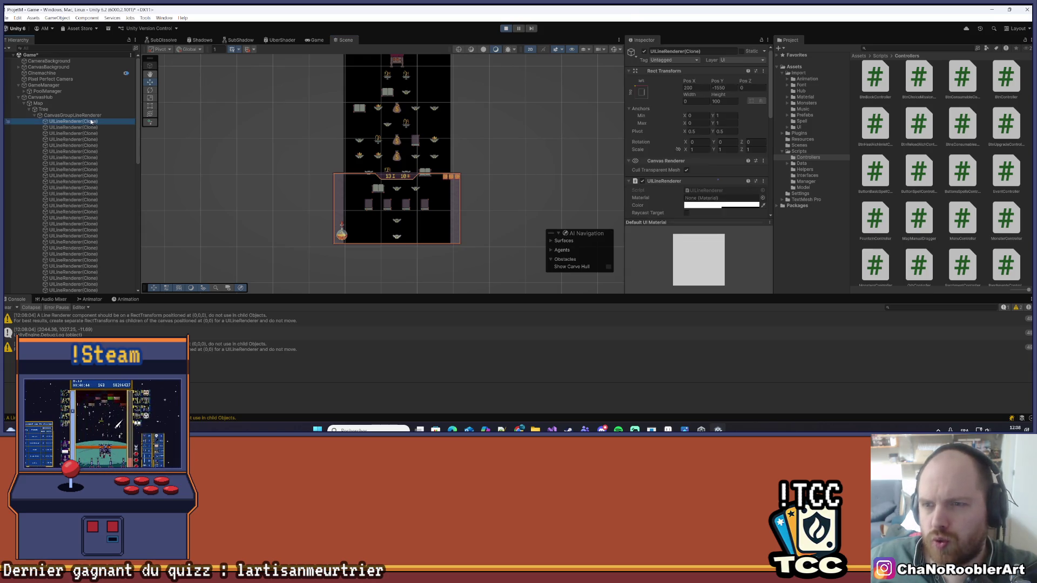
pyautogui.moveTo(365, 139); pyautogui.dragTo(366, 175)
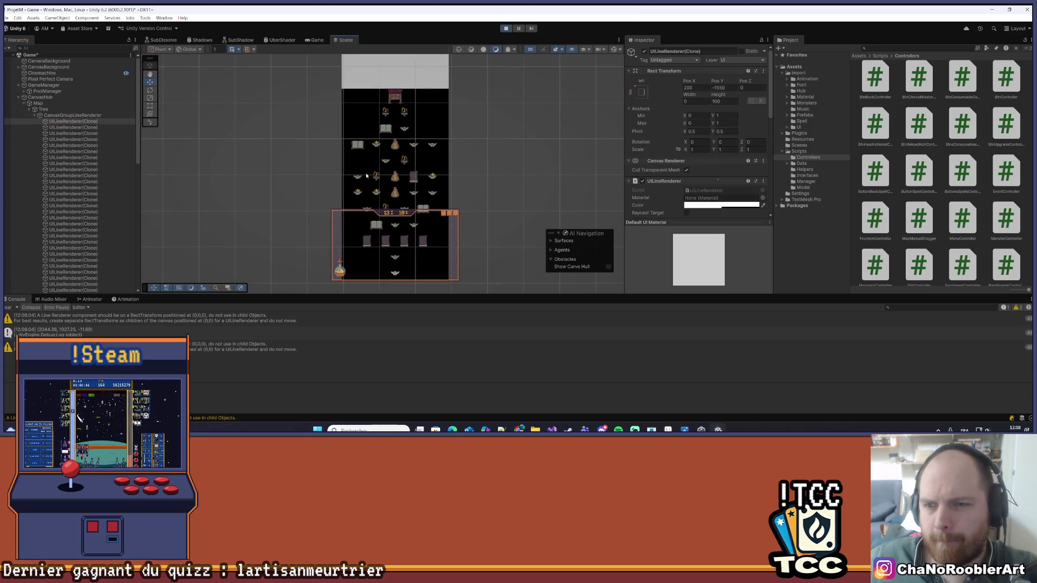
pyautogui.scroll(-5, 671, 152)
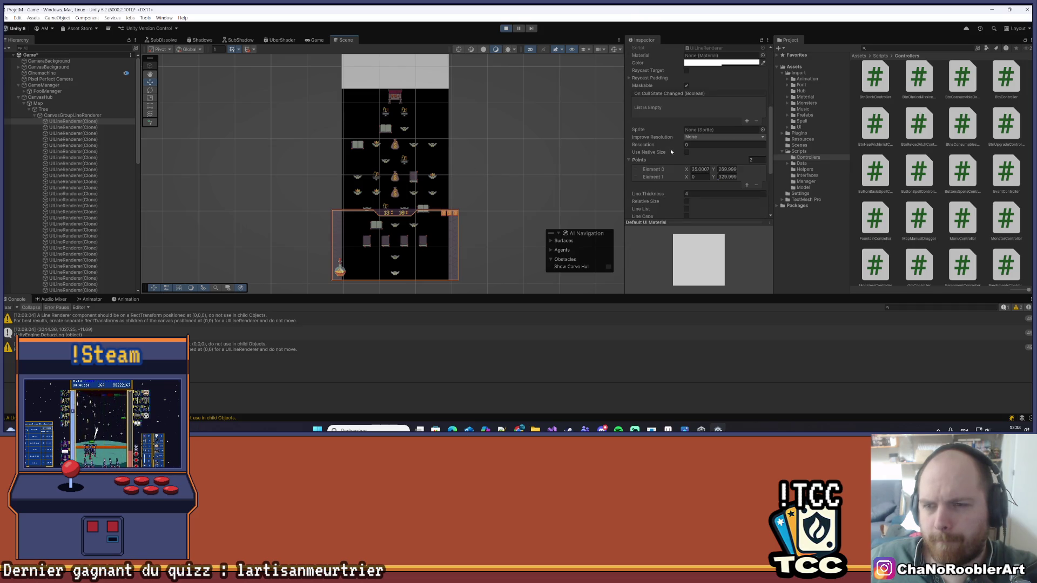
pyautogui.click(81, 200)
pyautogui.click(81, 202)
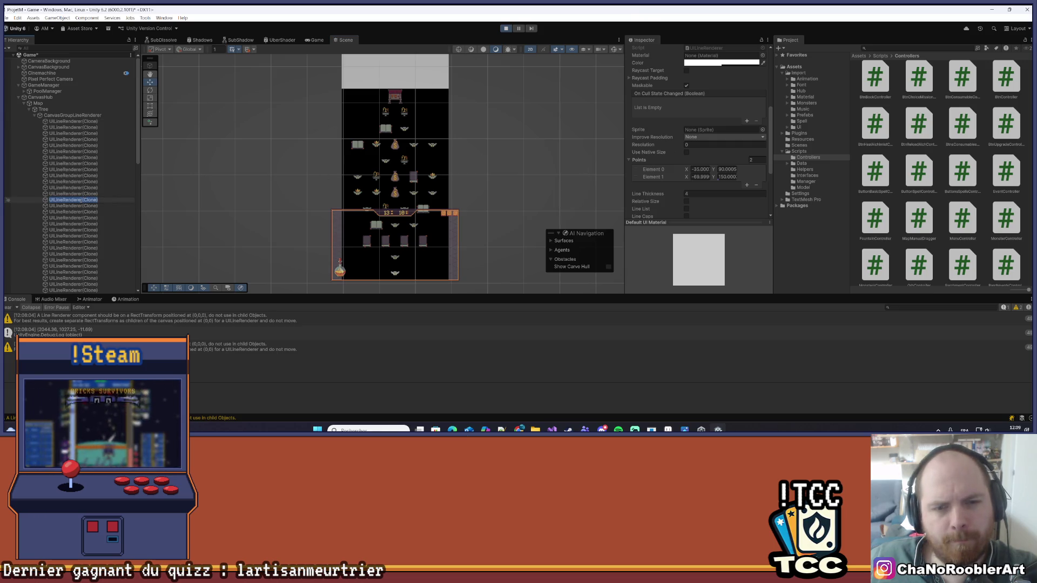
pyautogui.doubleClick(83, 231)
pyautogui.scroll(-5, 436, 159)
pyautogui.scroll(10, 438, 162)
pyautogui.scroll(2, 445, 259)
pyautogui.click(63, 122)
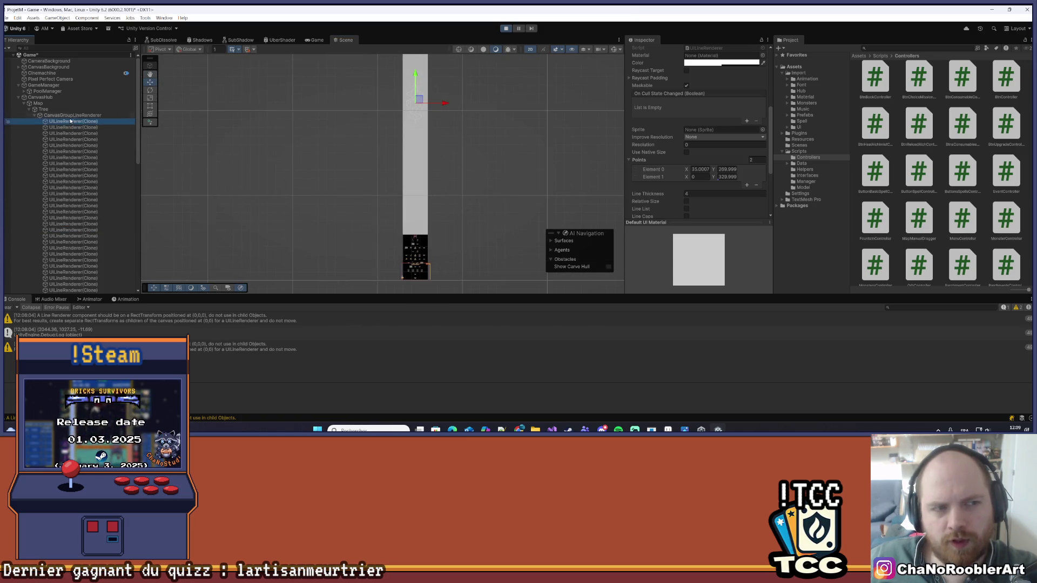
pyautogui.click(75, 124)
pyautogui.moveTo(467, 150)
pyautogui.mouseDown()
pyautogui.moveTo(432, 188)
pyautogui.moveTo(457, 159)
pyautogui.mouseUp()
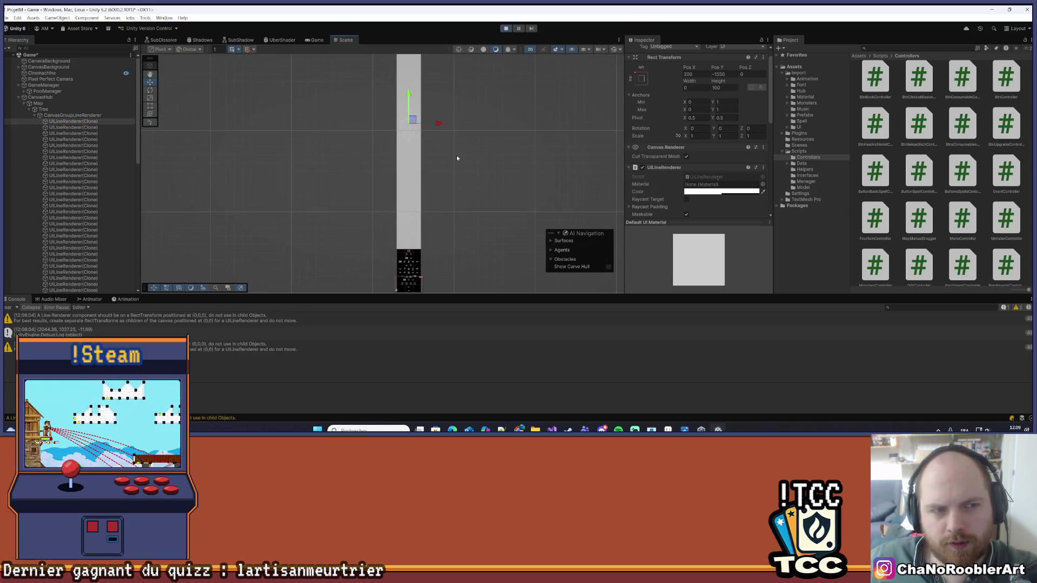
# - Compare Tree and Map layout settings, then uncheck Ignore Layout on CanvasGroupLineRenderer's Layout Element
pyautogui.click(64, 115)
pyautogui.click(54, 110)
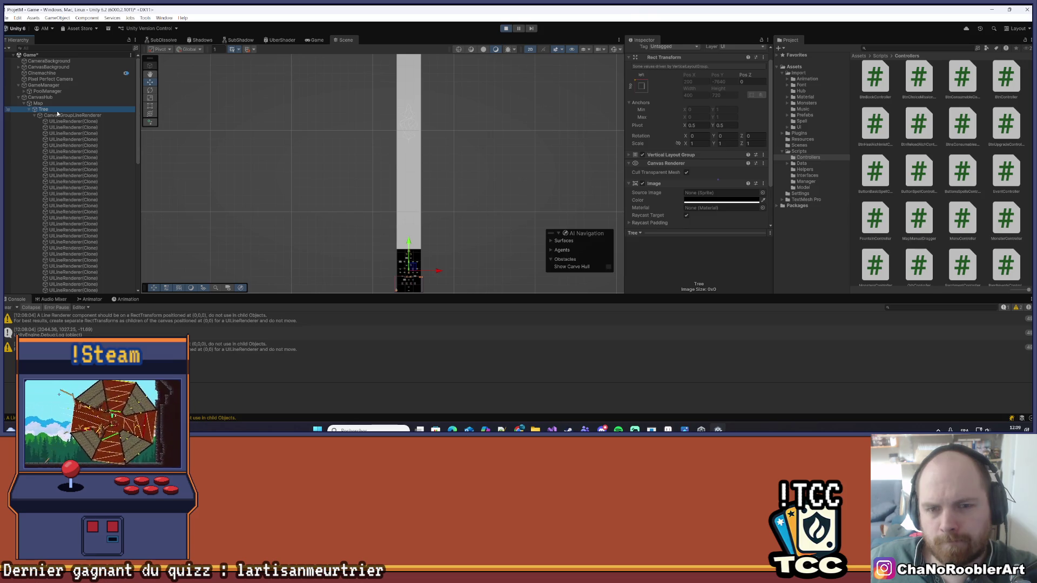
pyautogui.click(61, 103)
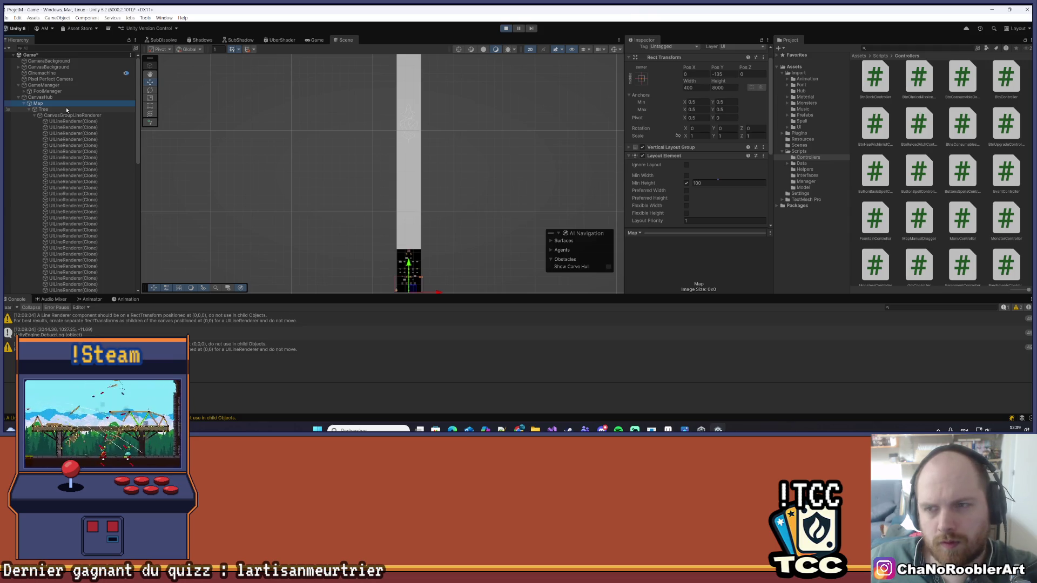
pyautogui.click(66, 109)
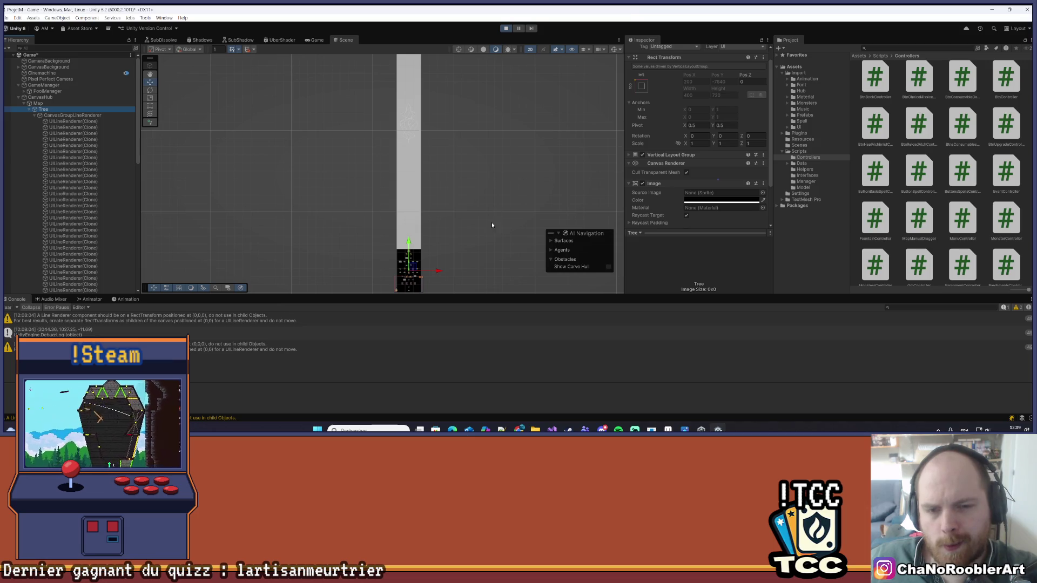
pyautogui.scroll(5, 462, 169)
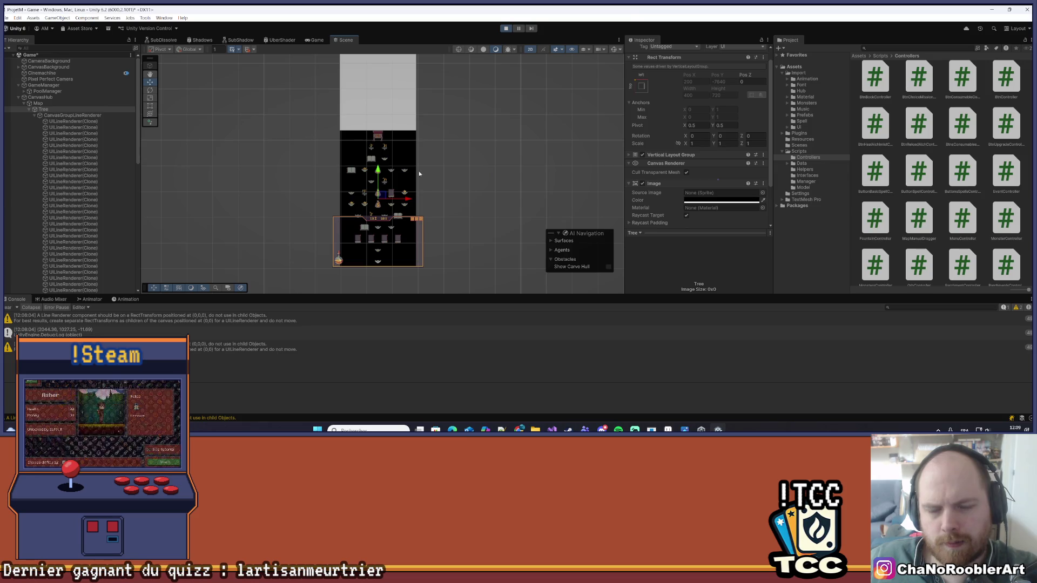
pyautogui.click(56, 104)
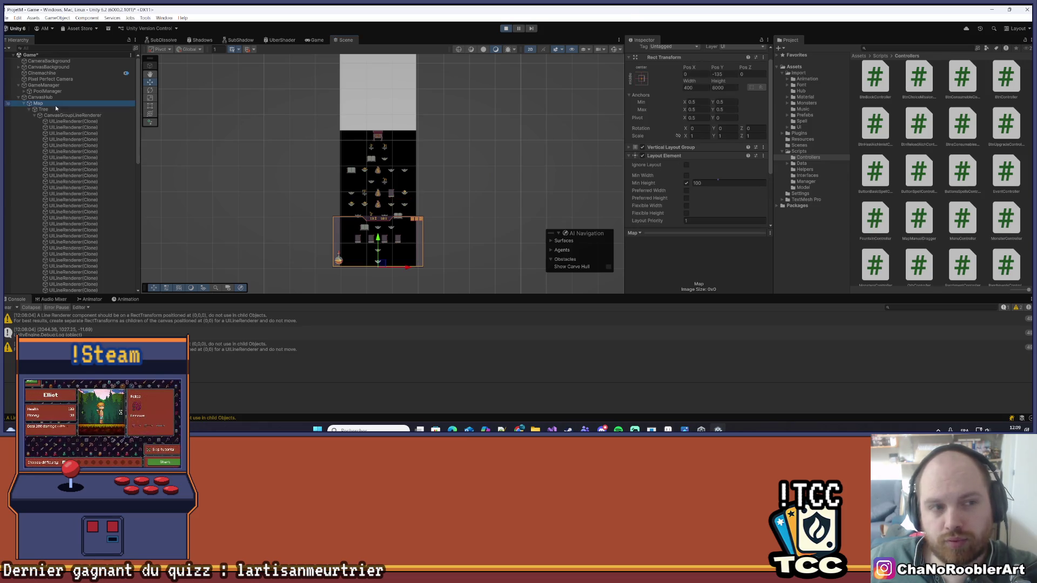
pyautogui.click(68, 116)
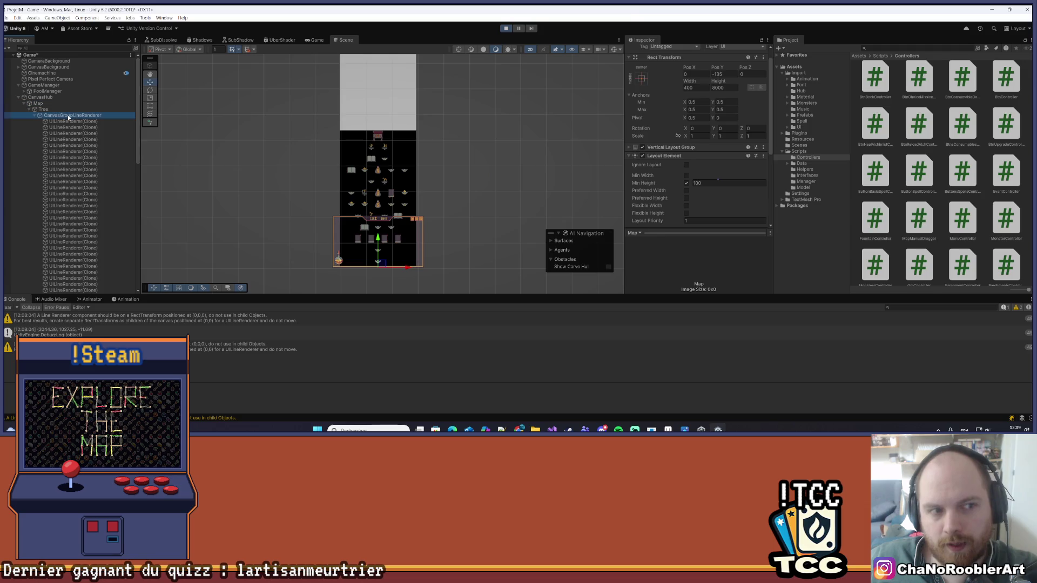
pyautogui.scroll(-1, 500, 126)
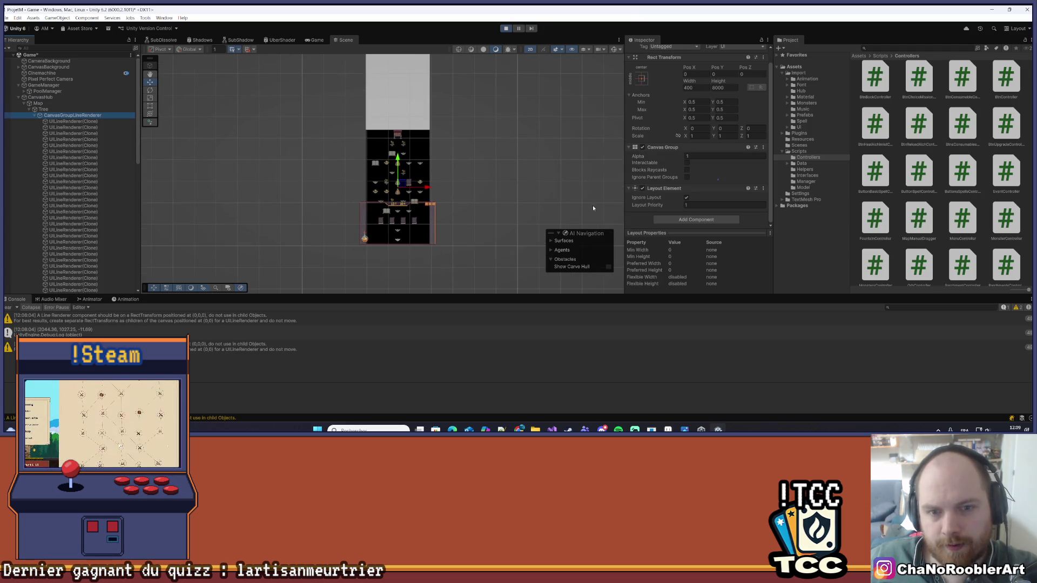
pyautogui.click(685, 198)
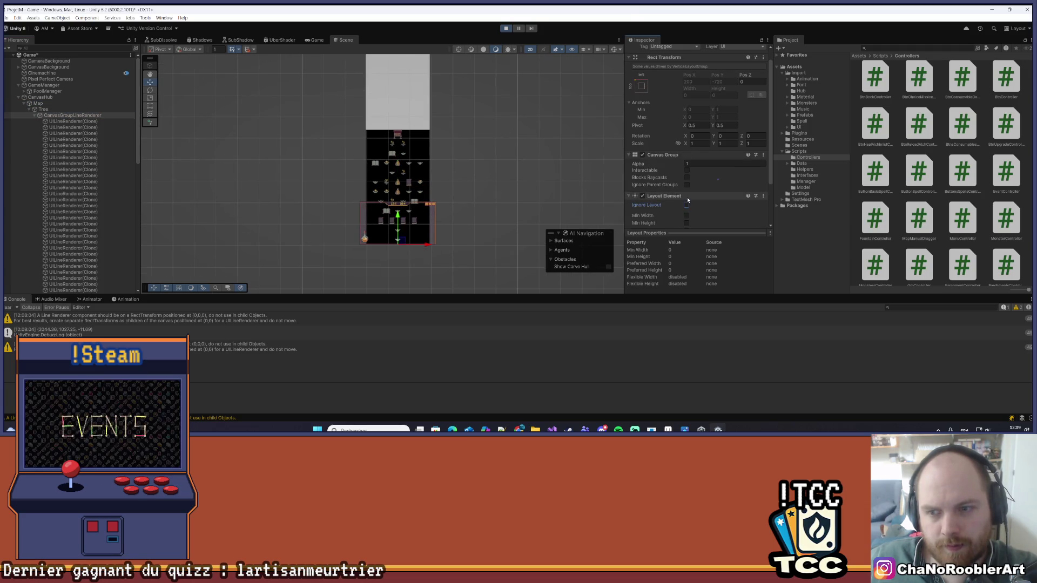
# - Toggle Ignore Layout on the line group's Layout Element off and back on
pyautogui.scroll(-5, 533, 182)
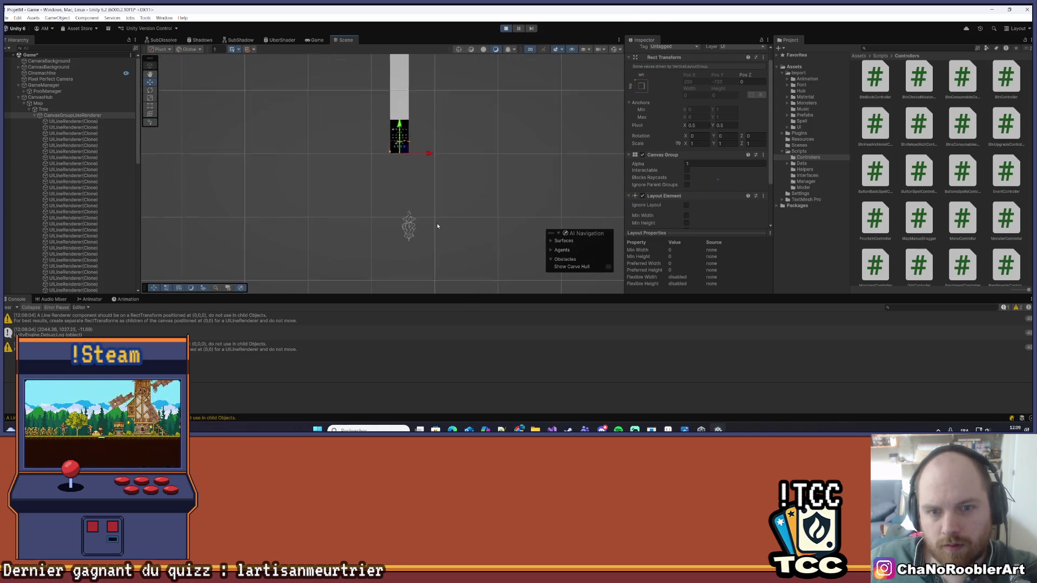
pyautogui.scroll(1, 739, 207)
pyautogui.scroll(-2, 739, 206)
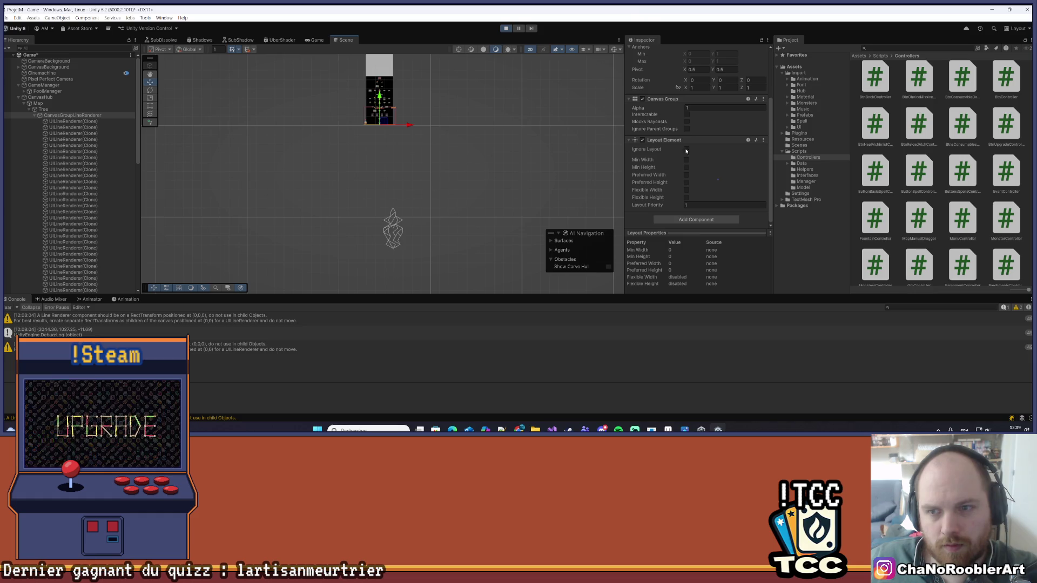
pyautogui.scroll(2, 707, 186)
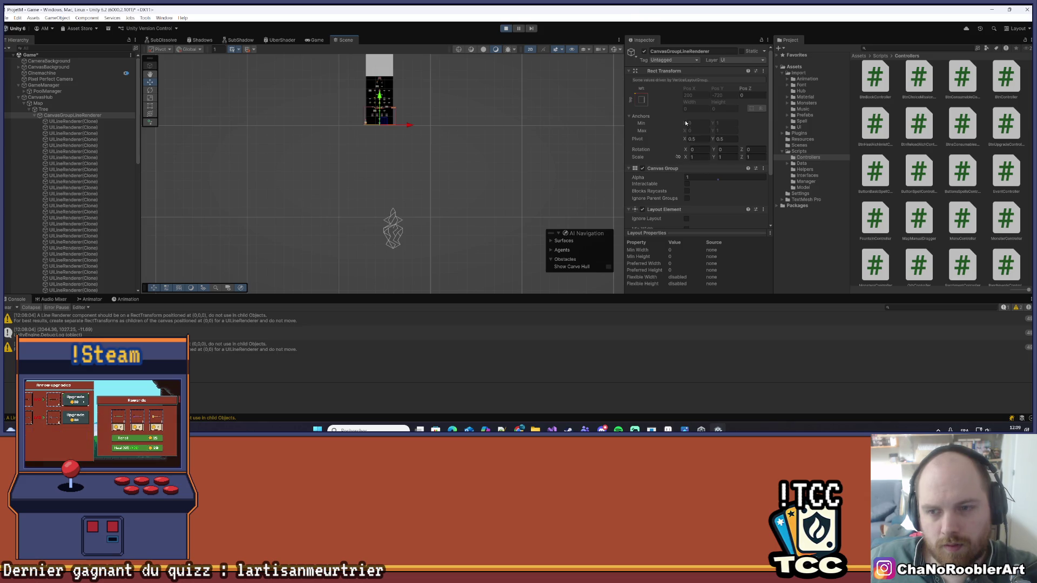
pyautogui.scroll(-2, 681, 124)
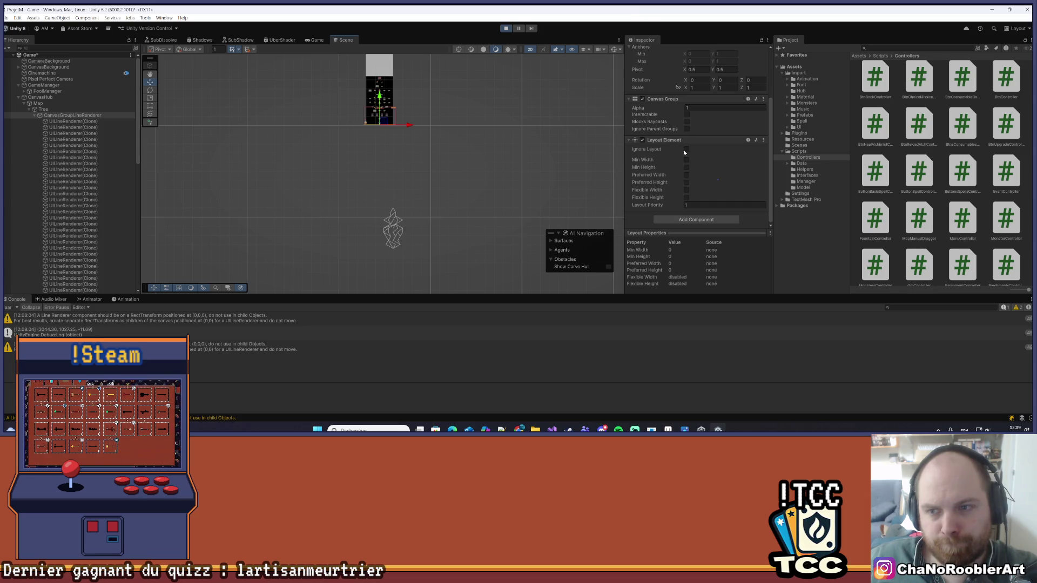
pyautogui.click(686, 149)
pyautogui.click(685, 198)
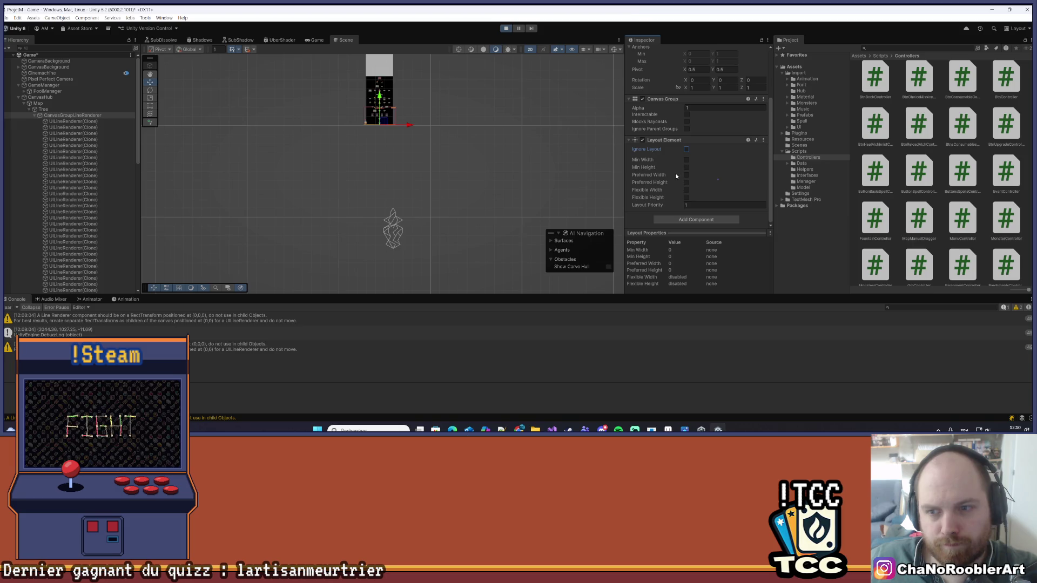
pyautogui.click(686, 149)
# - Enable preferred height and width overrides set to 0, then restart Play mode
pyautogui.click(687, 186)
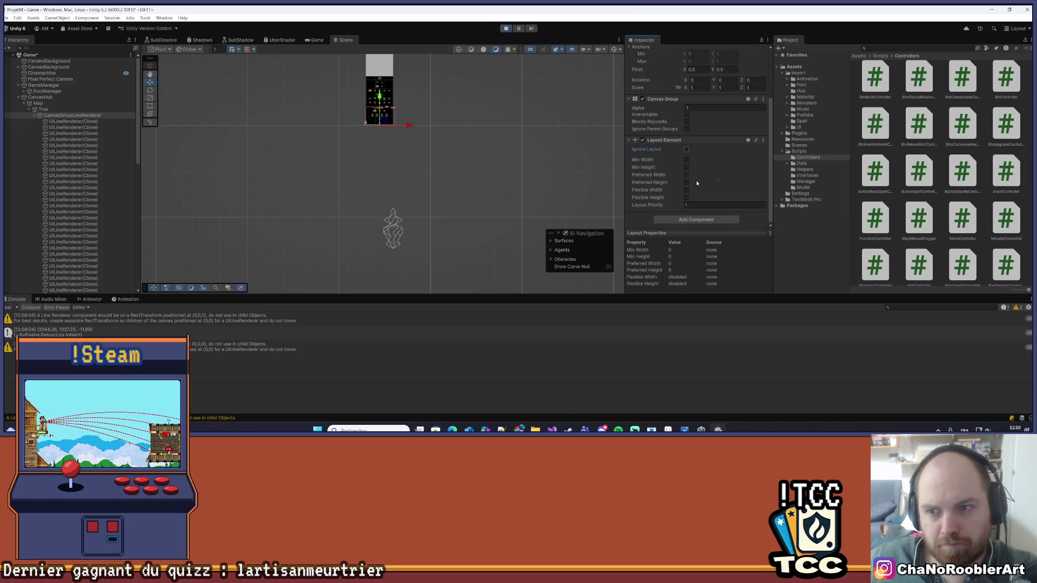
pyautogui.click(686, 183)
pyautogui.click(685, 175)
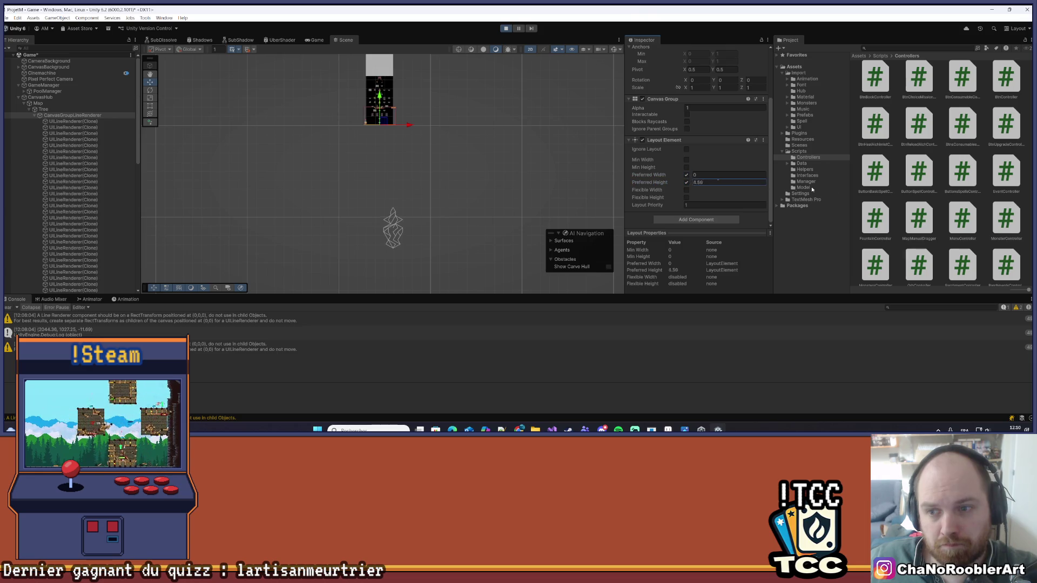
pyautogui.write('0')
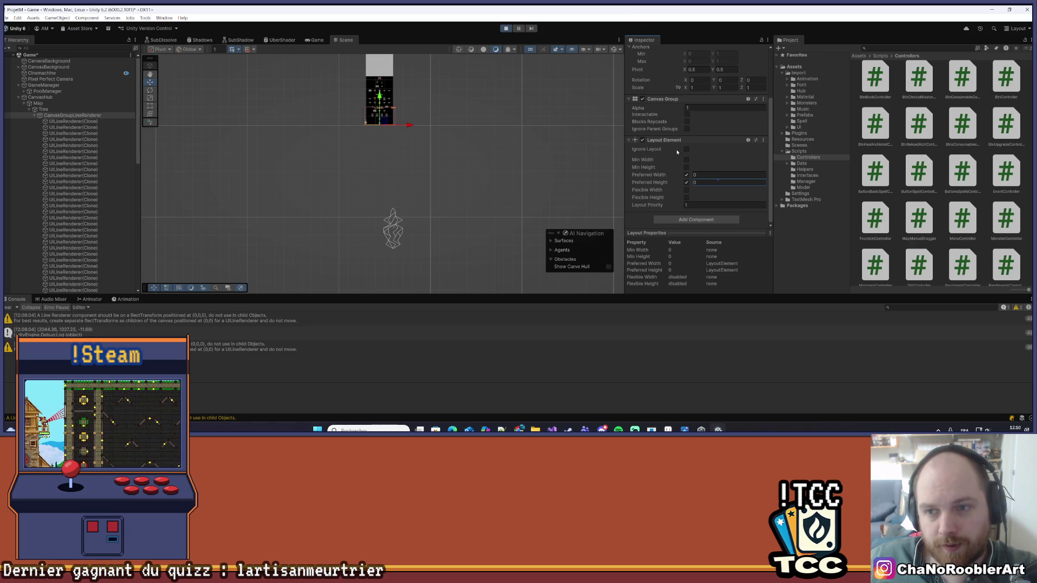
pyautogui.click(506, 28)
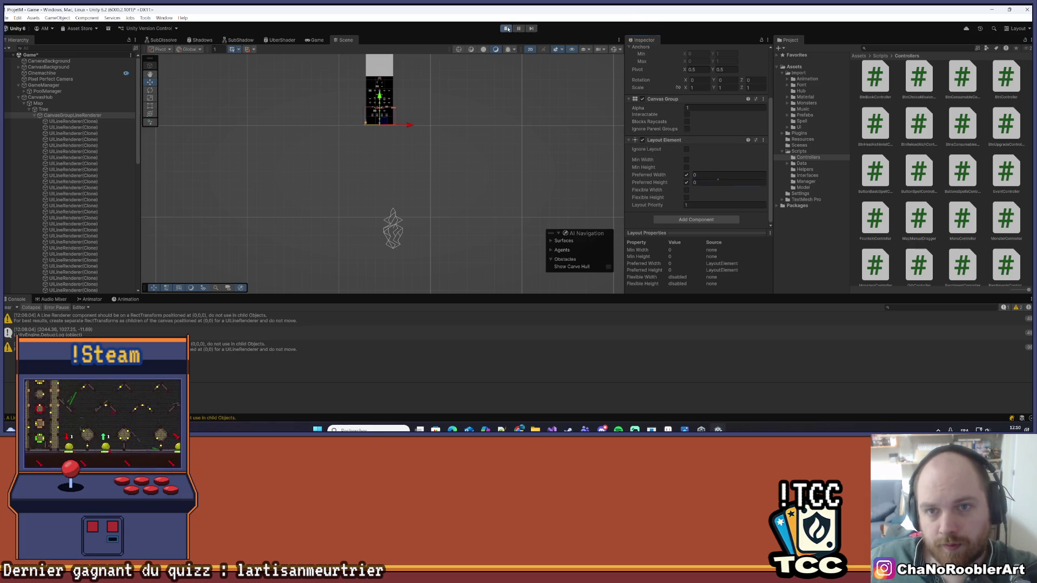
pyautogui.click(506, 29)
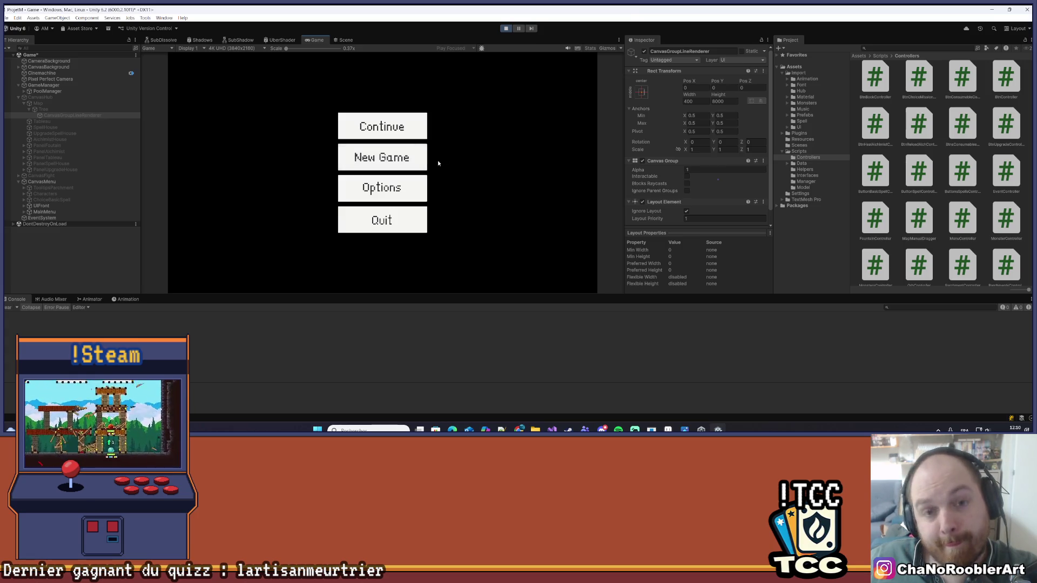
# - Continue the saved game onto the map and select CanvasGroupLineRenderer in the Scene view
pyautogui.click(423, 135)
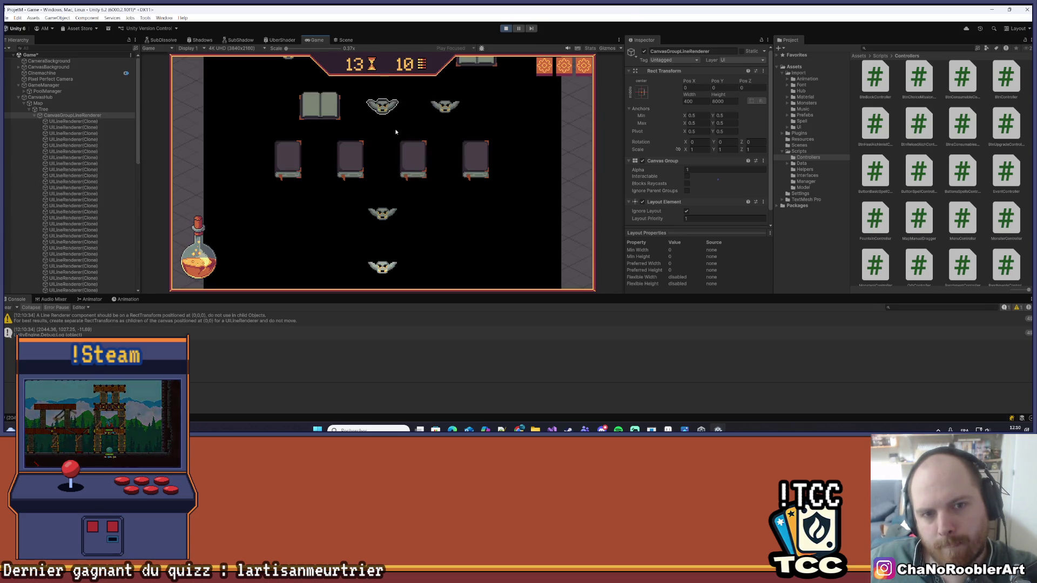
pyautogui.click(345, 40)
pyautogui.scroll(3, 401, 158)
pyautogui.click(78, 114)
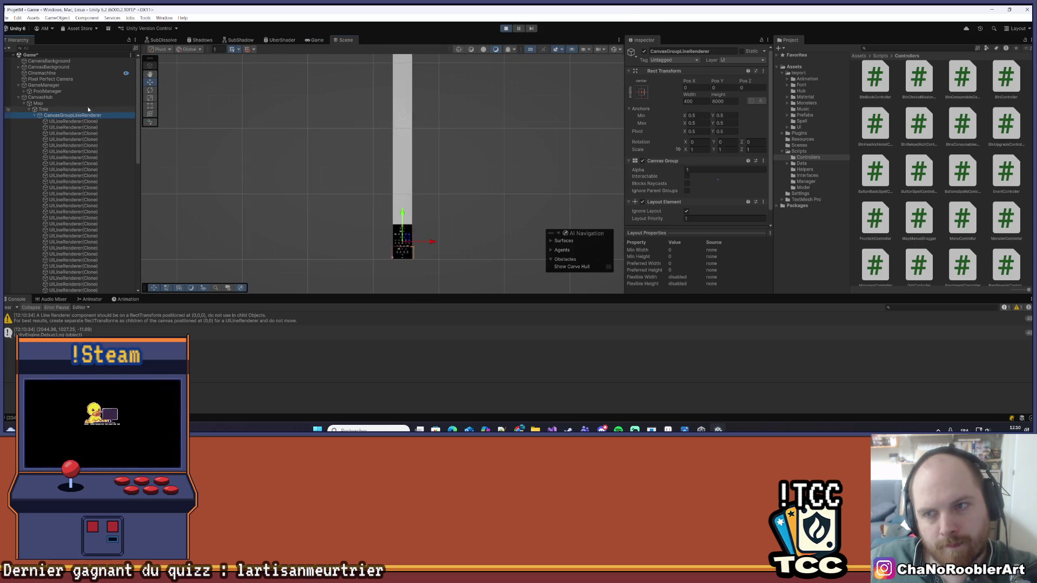
# - Frame CanvasGroupLineRenderer and drag it down to Pos Y -2445
pyautogui.click(33, 115)
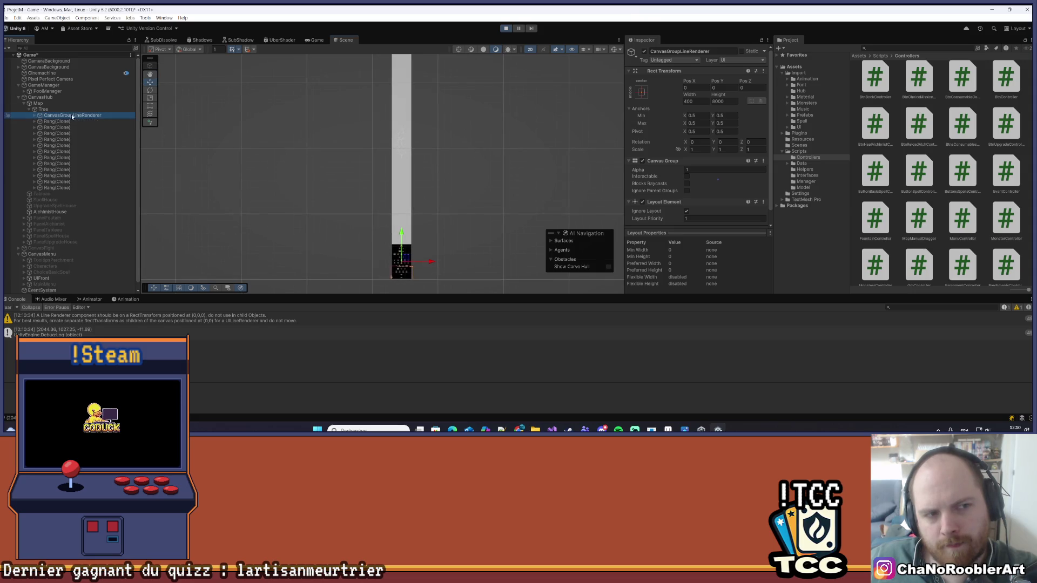
pyautogui.moveTo(462, 139); pyautogui.dragTo(459, 153)
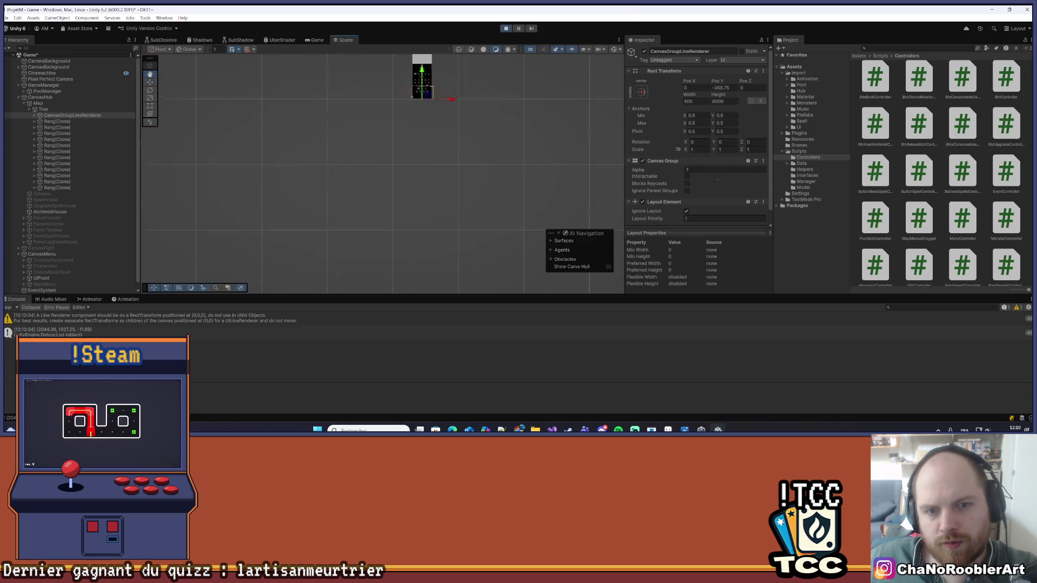
pyautogui.press('f')
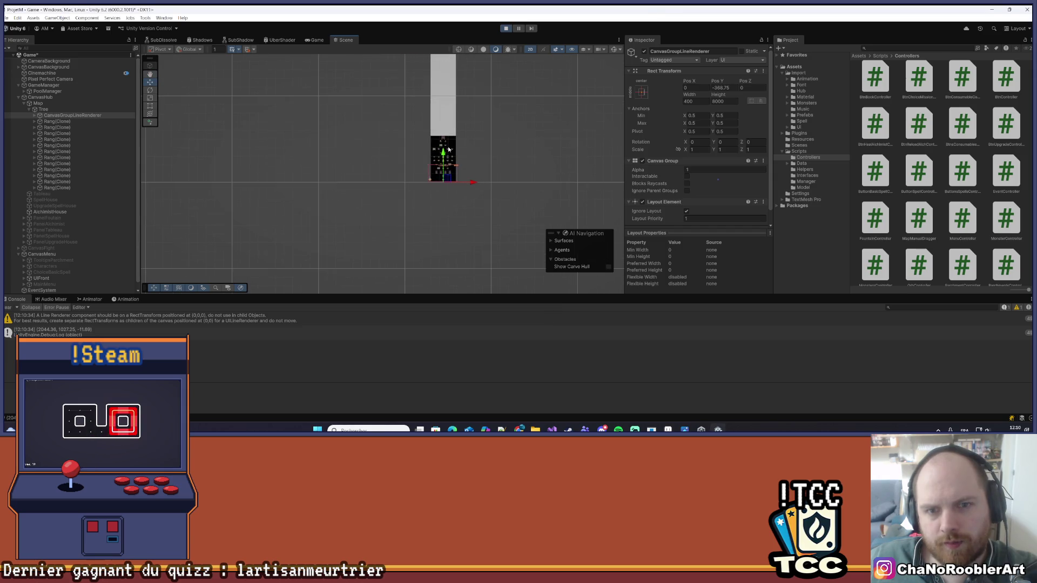
pyautogui.moveTo(447, 152); pyautogui.dragTo(458, 287)
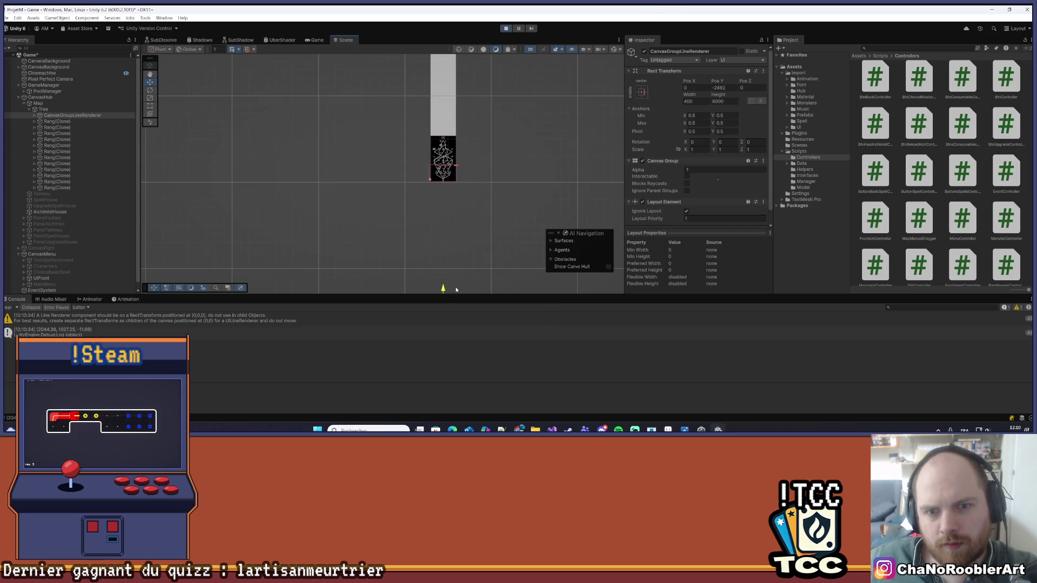
pyautogui.scroll(5, 482, 163)
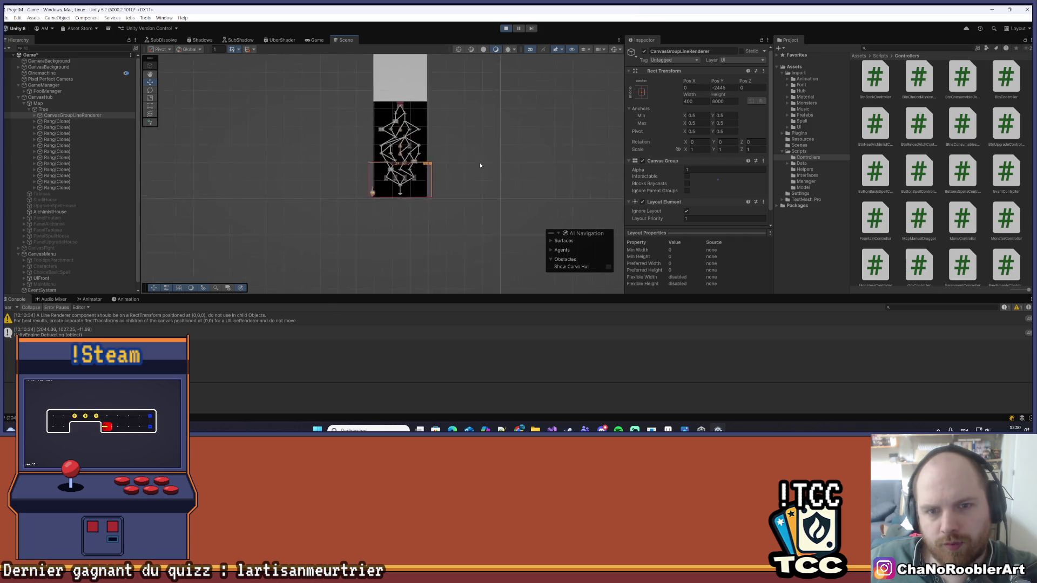
pyautogui.scroll(5, 366, 133)
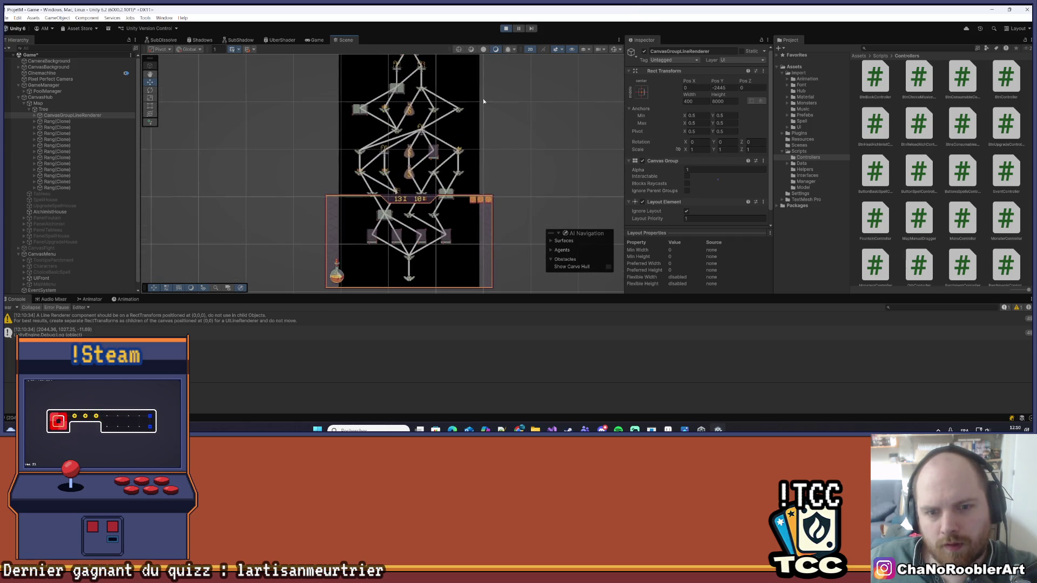
pyautogui.scroll(1, 515, 130)
pyautogui.scroll(-1, 512, 142)
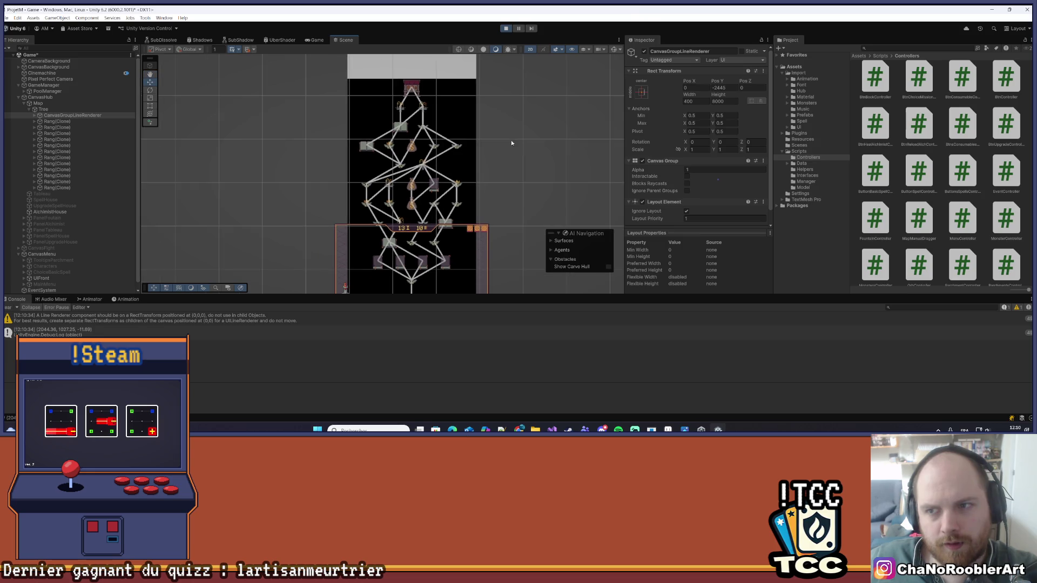
pyautogui.scroll(-2, 511, 142)
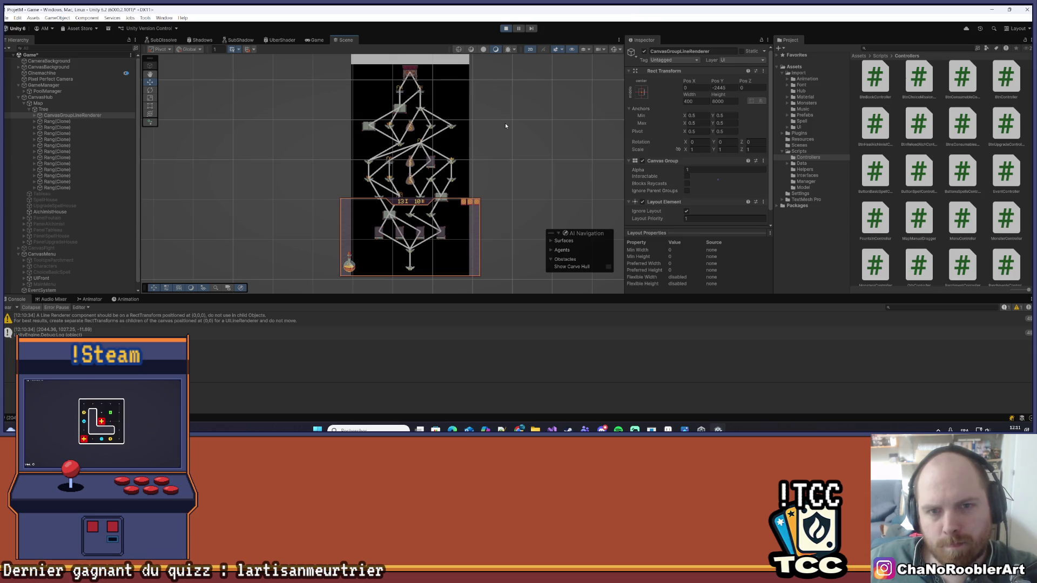
# - Compare the layout settings of the Tree object and CanvasGroupLineRenderer
pyautogui.click(44, 109)
pyautogui.click(47, 104)
pyautogui.click(40, 112)
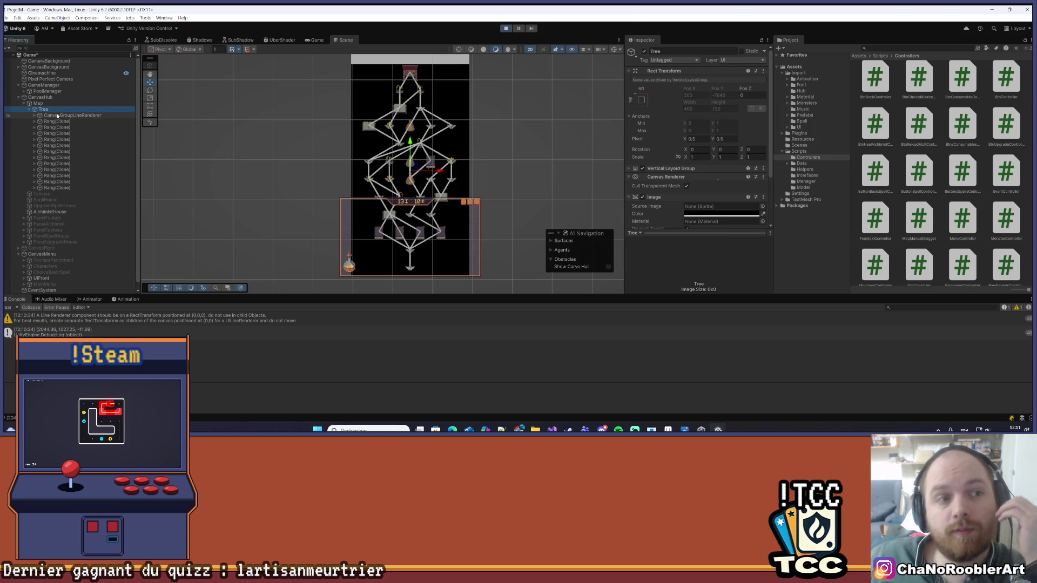
pyautogui.click(57, 116)
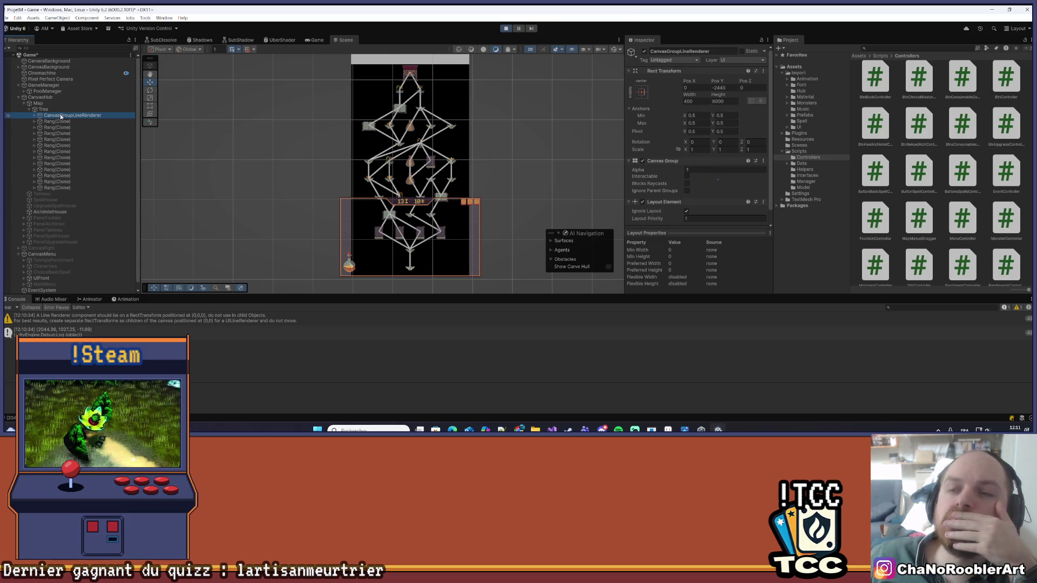
pyautogui.click(65, 111)
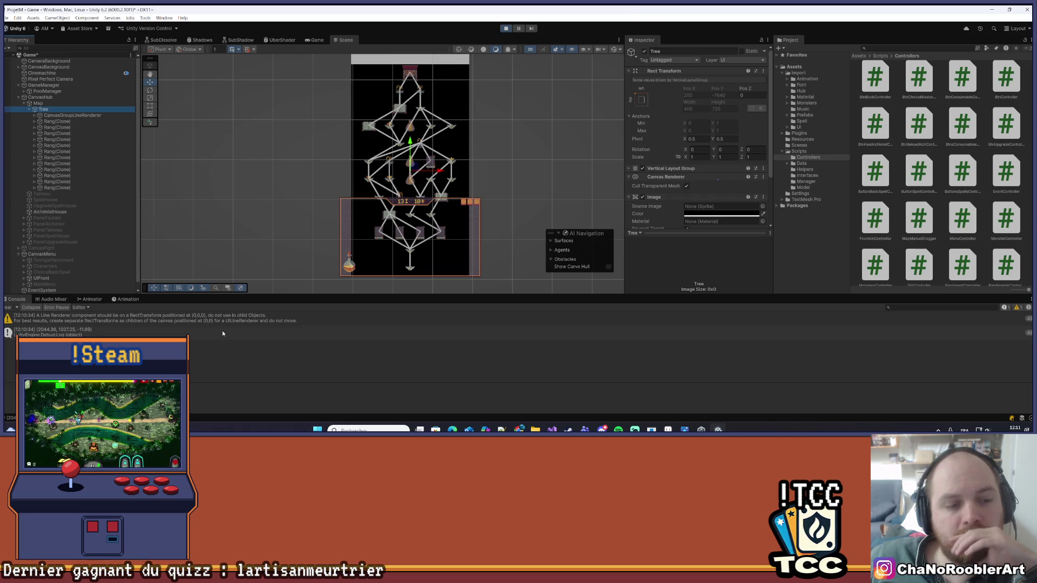
pyautogui.click(77, 116)
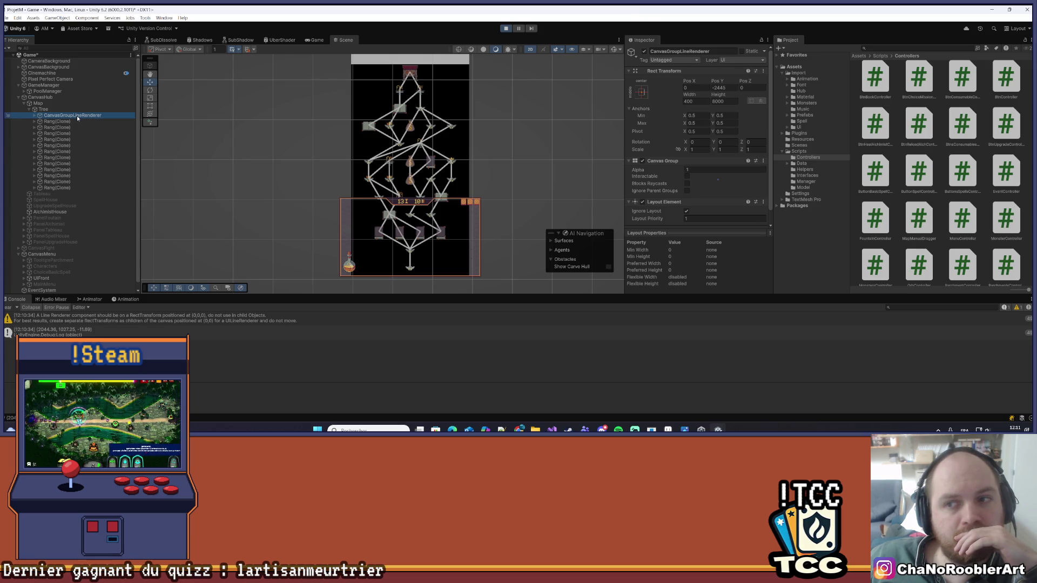
pyautogui.click(64, 109)
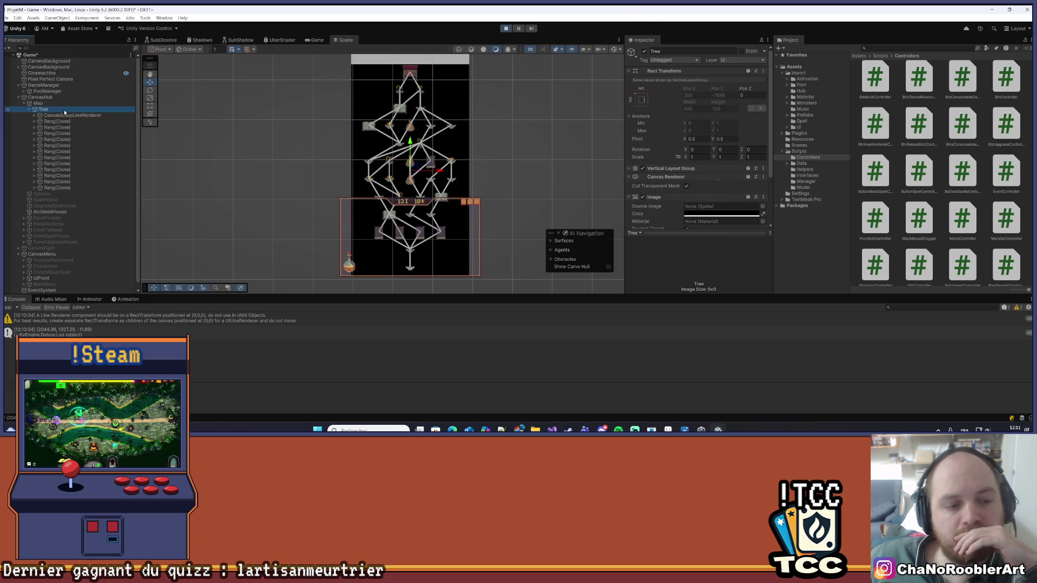
pyautogui.click(79, 114)
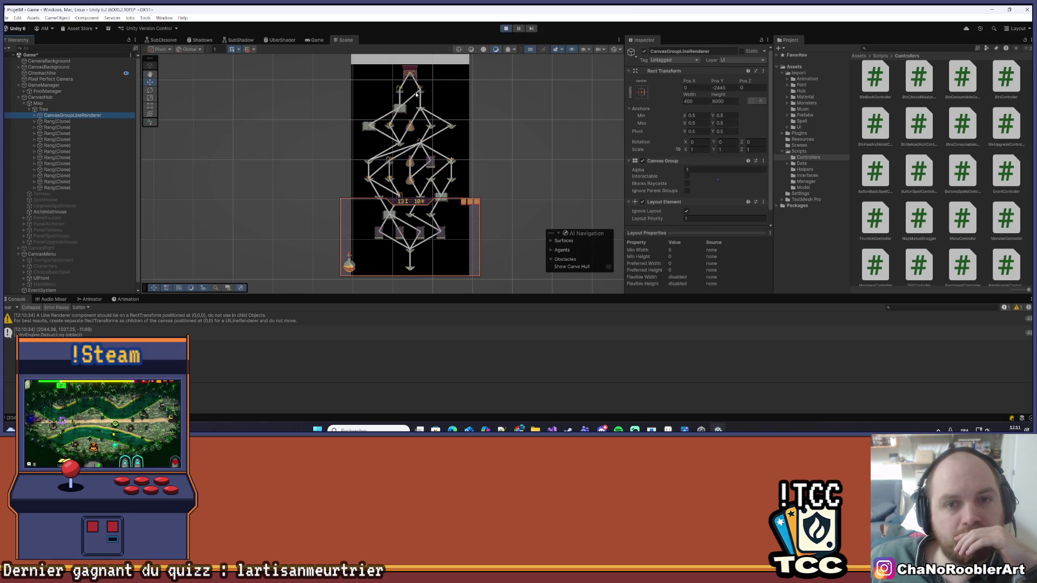
# - Bring the map tree into view in the Scene, then return to the running Game view
pyautogui.click(567, 109)
pyautogui.moveTo(567, 109); pyautogui.dragTo(444, 189)
pyautogui.scroll(2, 387, 157)
pyautogui.click(316, 40)
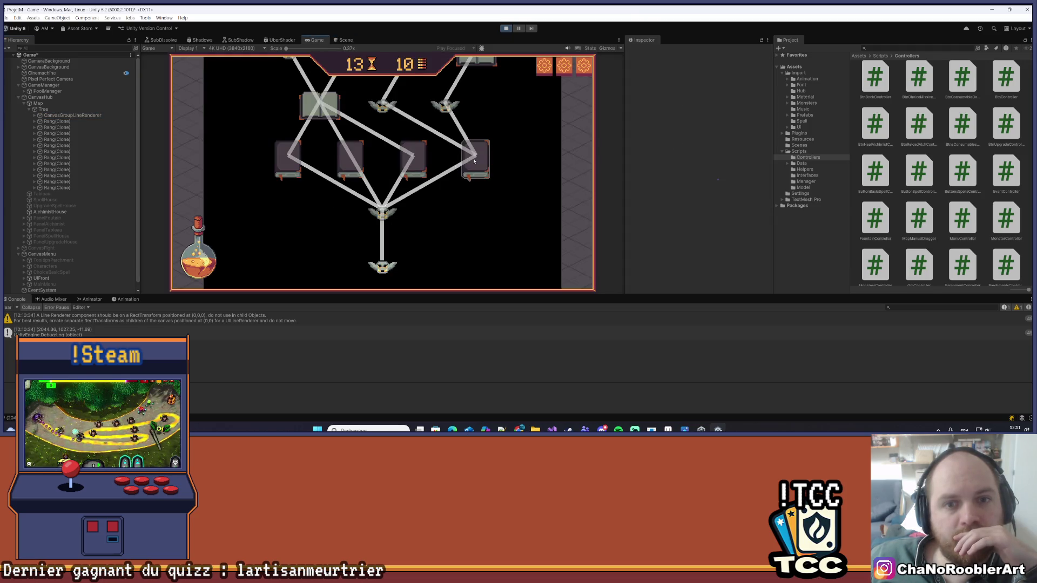
# - Travel to the next map node and start the left mission
pyautogui.click(380, 192)
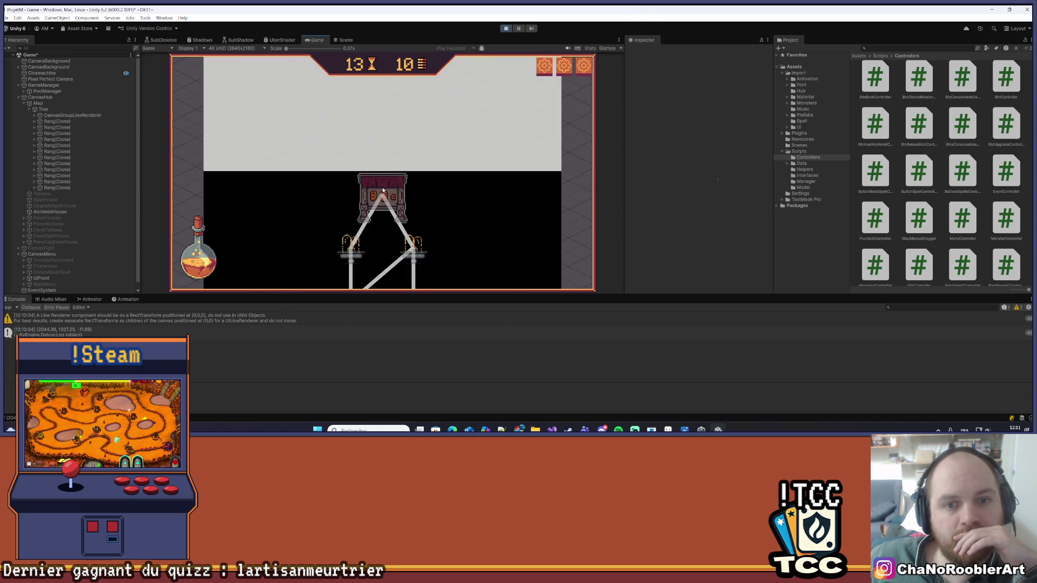
pyautogui.click(323, 204)
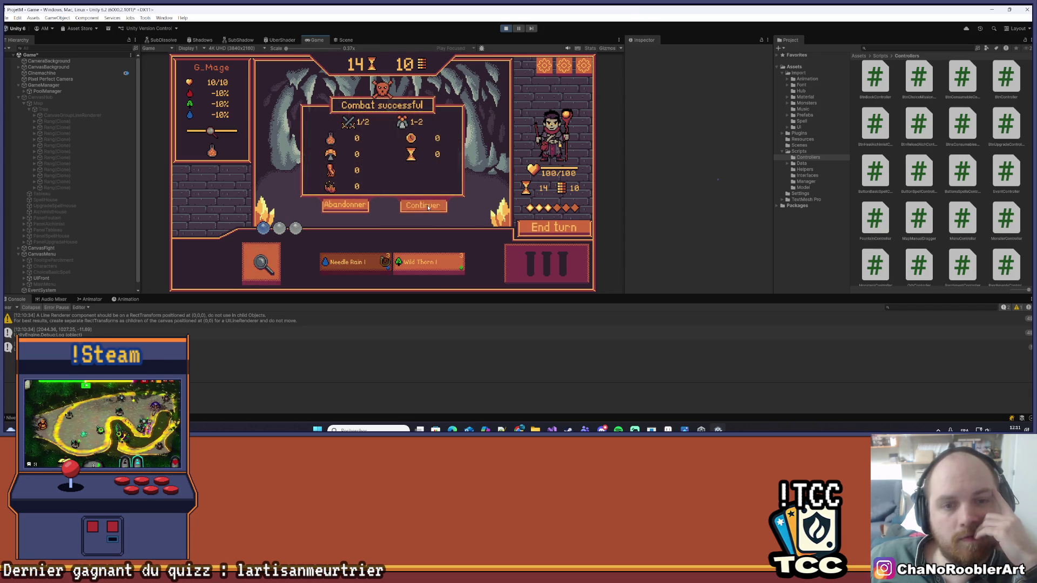
pyautogui.click(423, 205)
# - Defeat the goblins with an attack and Wild Thorn, return to the map, and select CanvasGroupLineRenderer
pyautogui.moveTo(400, 259)
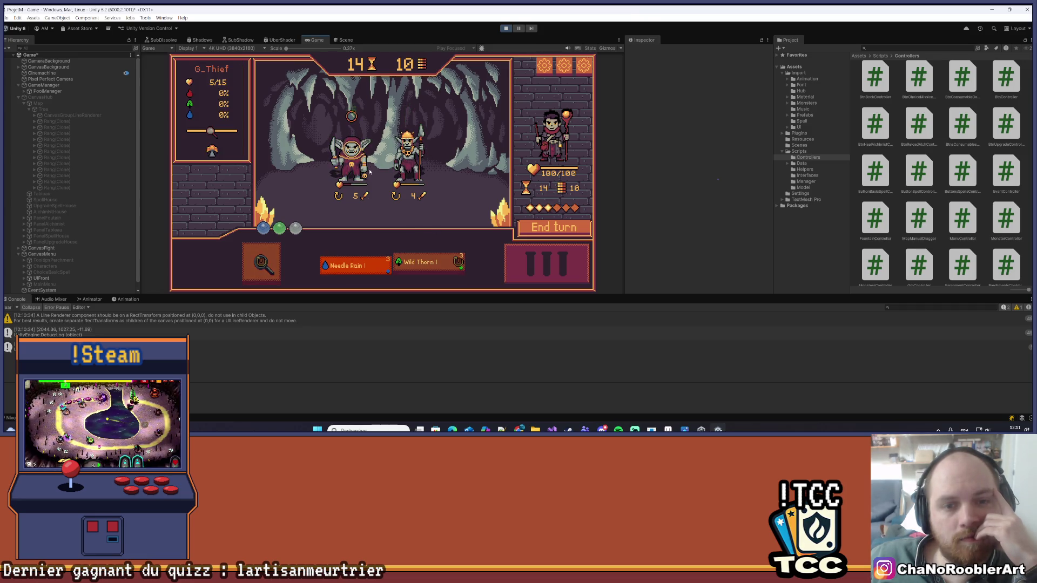
pyautogui.click(351, 157)
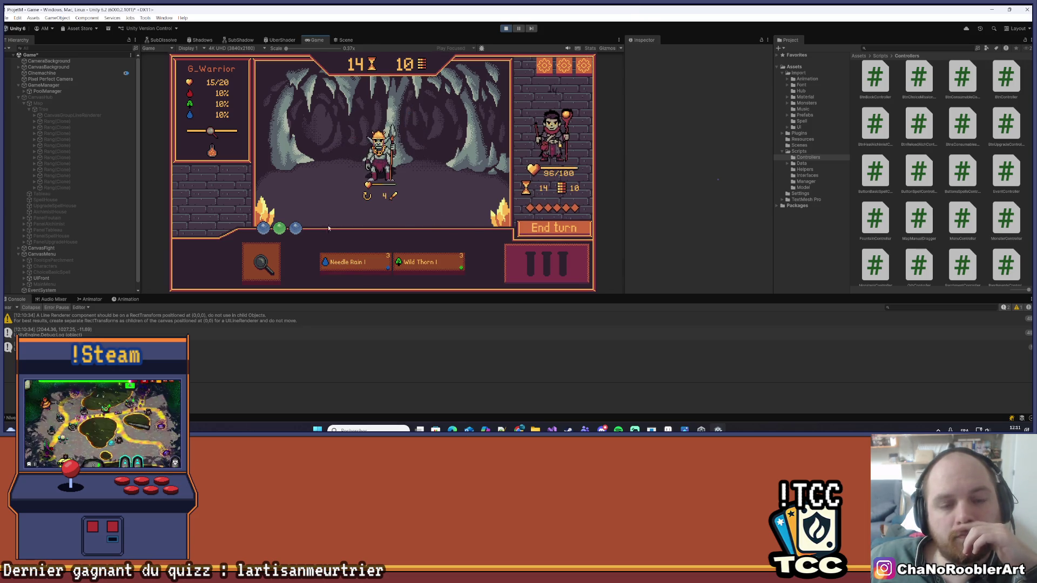
pyautogui.click(427, 264)
pyautogui.click(379, 160)
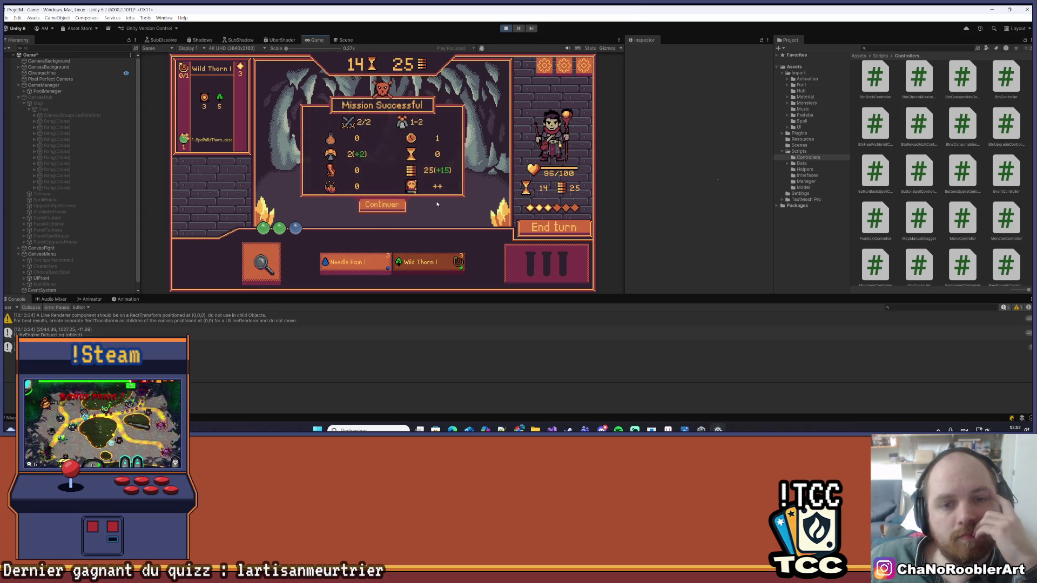
pyautogui.click(401, 201)
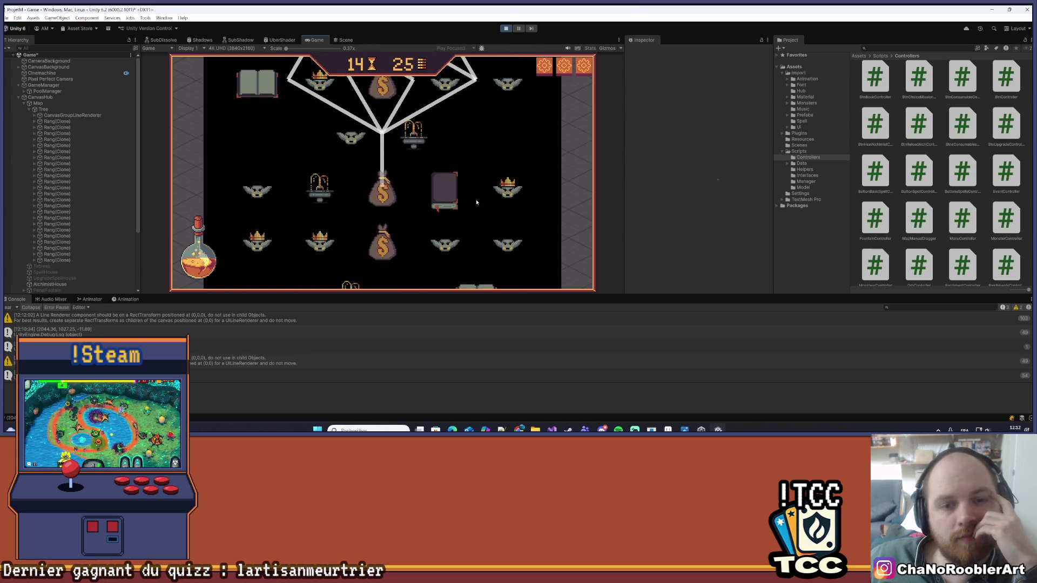
pyautogui.click(73, 115)
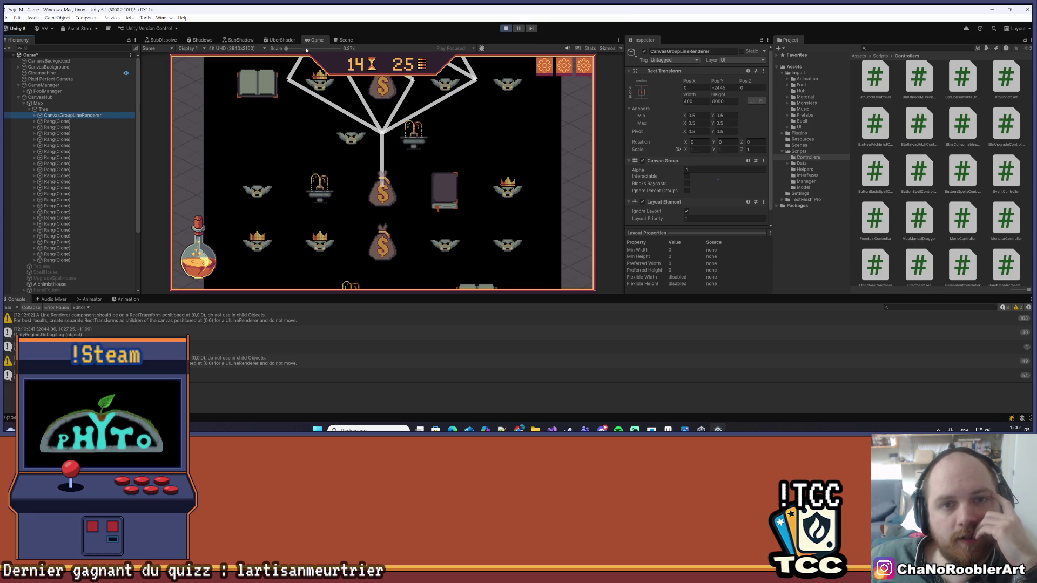
pyautogui.click(346, 40)
# - Pan and zoom the Scene to show the whole map tree, then reselect CanvasGroupLineRenderer
pyautogui.scroll(-5, 461, 154)
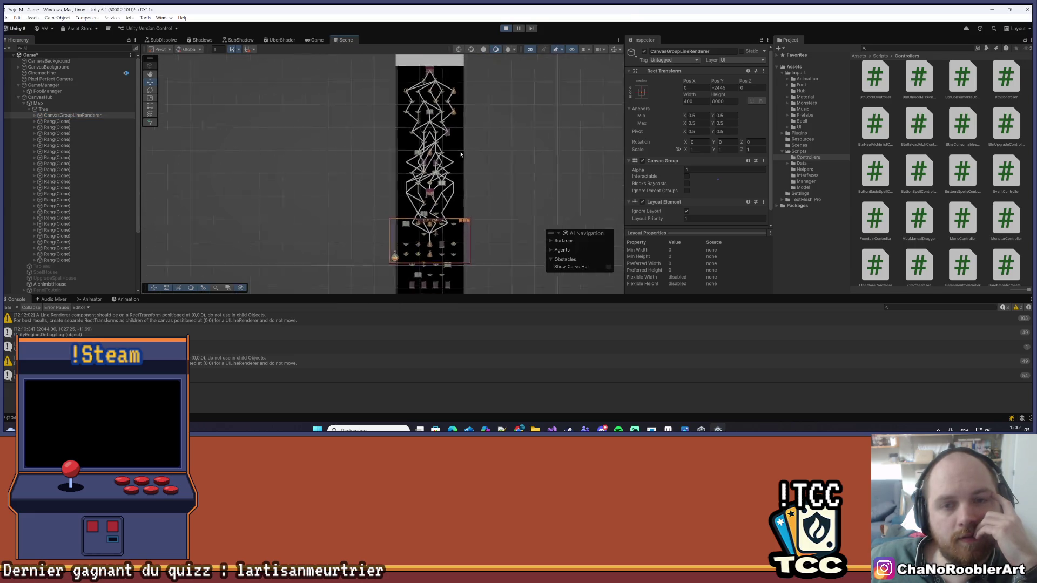
pyautogui.click(487, 179)
pyautogui.moveTo(476, 162)
pyautogui.mouseDown()
pyautogui.moveTo(470, 143)
pyautogui.moveTo(448, 135)
pyautogui.mouseUp()
pyautogui.scroll(1, 448, 135)
pyautogui.click(56, 115)
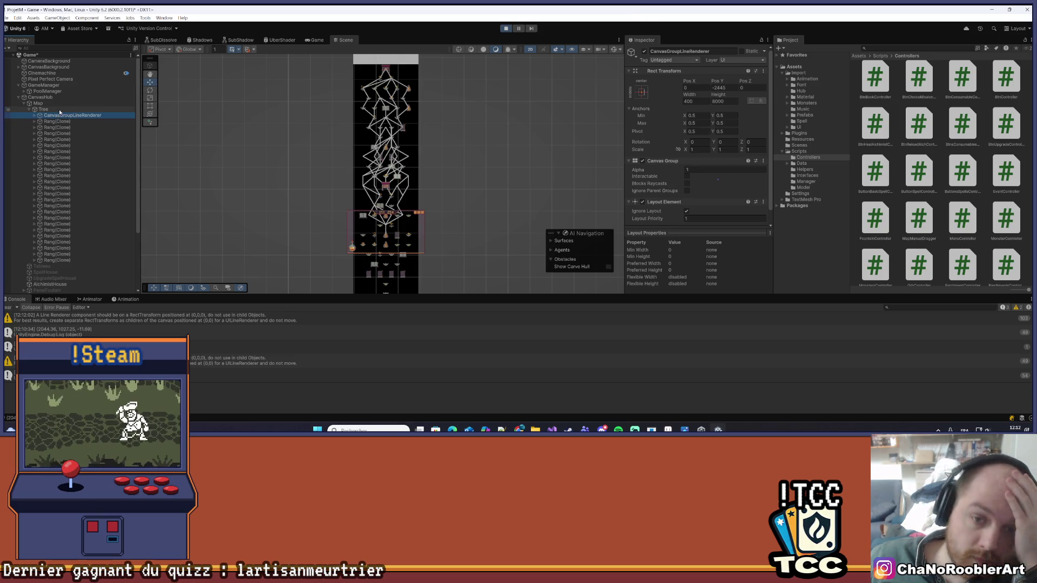
pyautogui.scroll(-1, 228, 150)
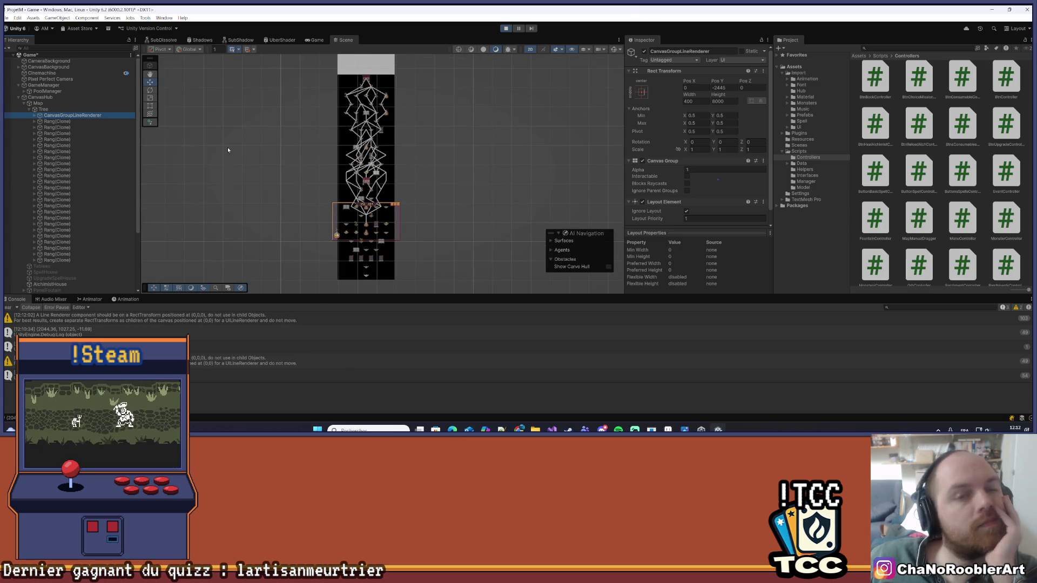
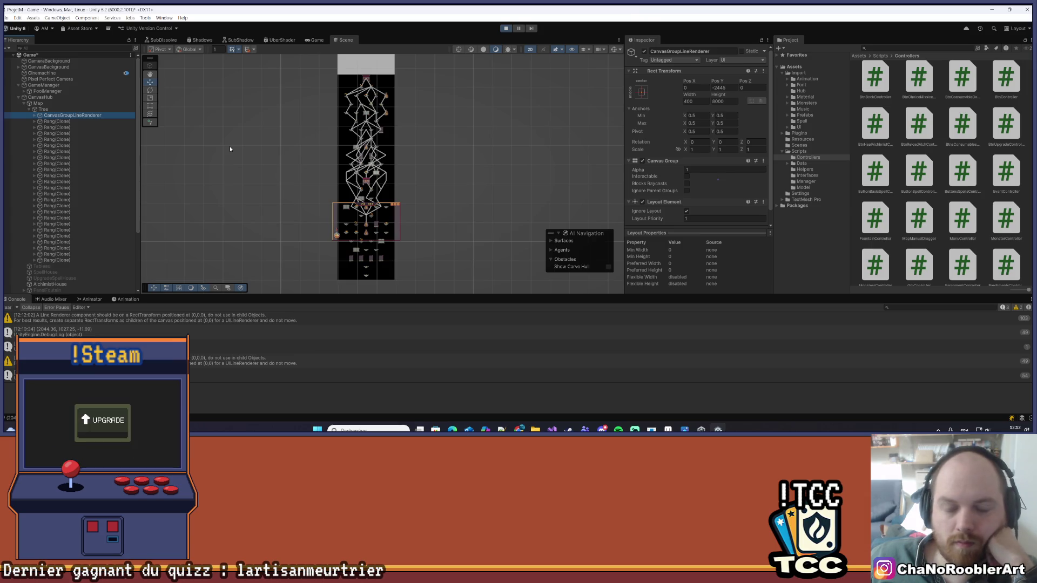
# - Frame the whole tree and drag the CanvasGroupLineRenderer down to Pos Y -2811.69
pyautogui.scroll(10, 382, 181)
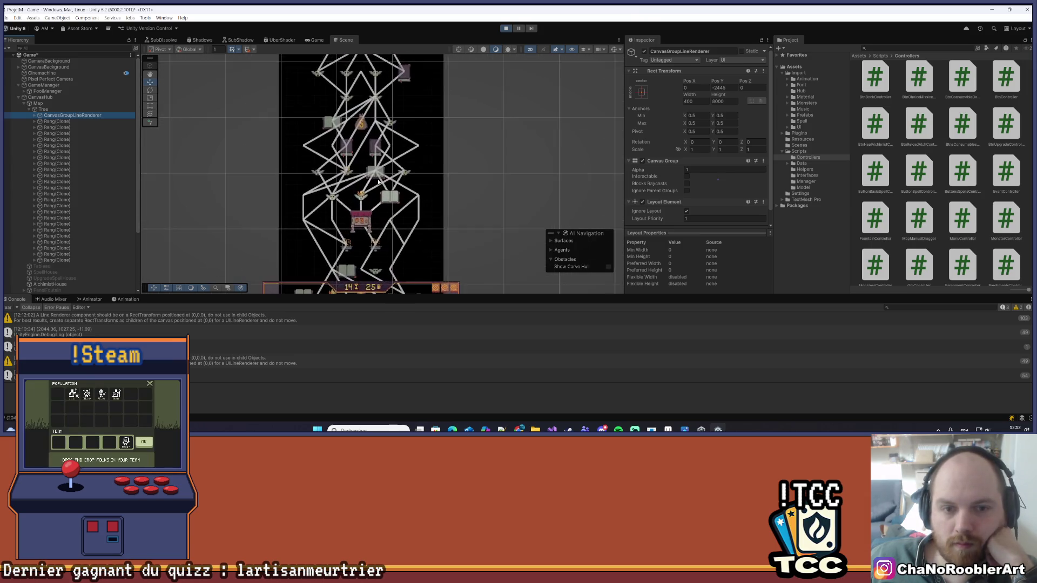
pyautogui.moveTo(454, 211); pyautogui.dragTo(466, 158)
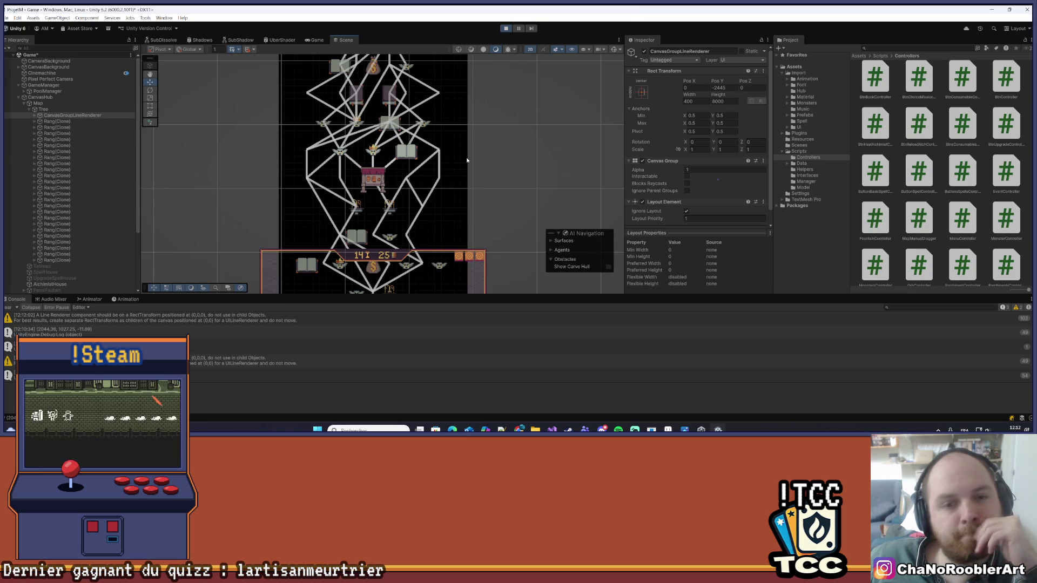
pyautogui.scroll(-3, 464, 159)
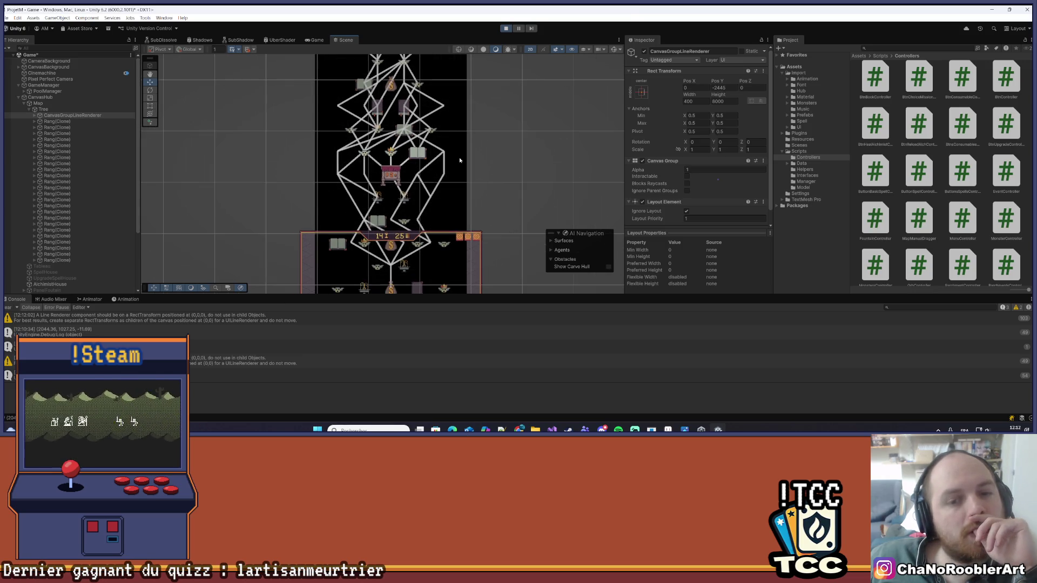
pyautogui.moveTo(452, 198)
pyautogui.mouseDown()
pyautogui.moveTo(456, 63)
pyautogui.moveTo(461, 186)
pyautogui.mouseUp()
pyautogui.scroll(-3, 489, 235)
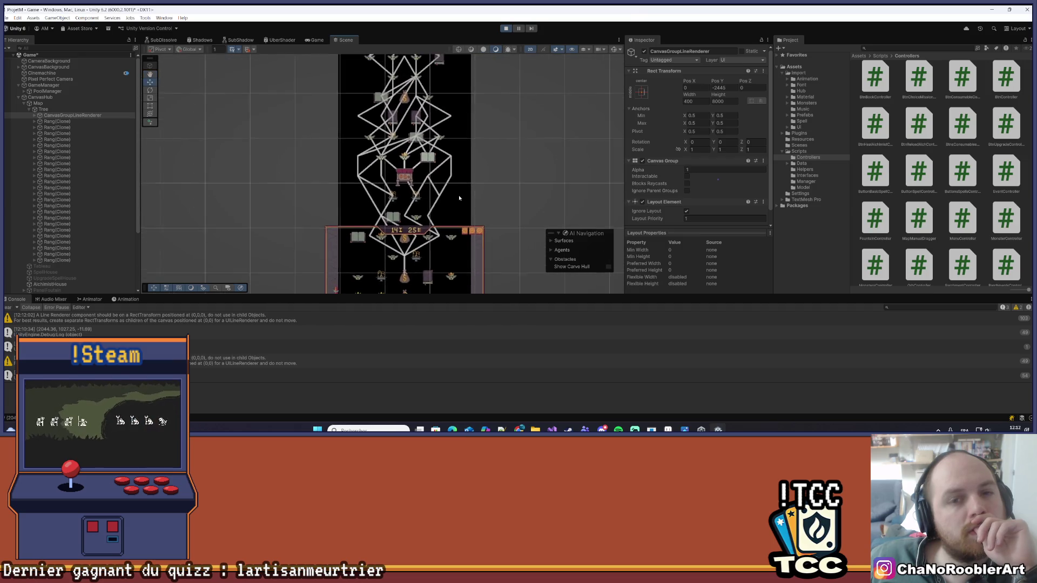
pyautogui.moveTo(491, 237); pyautogui.dragTo(468, 118)
pyautogui.scroll(-1, 469, 119)
pyautogui.scroll(-1, 755, 79)
pyautogui.moveTo(714, 69)
pyautogui.mouseDown()
pyautogui.moveTo(668, 290)
pyautogui.moveTo(537, 227)
pyautogui.mouseUp()
pyautogui.moveTo(782, 101); pyautogui.dragTo(171, 138)
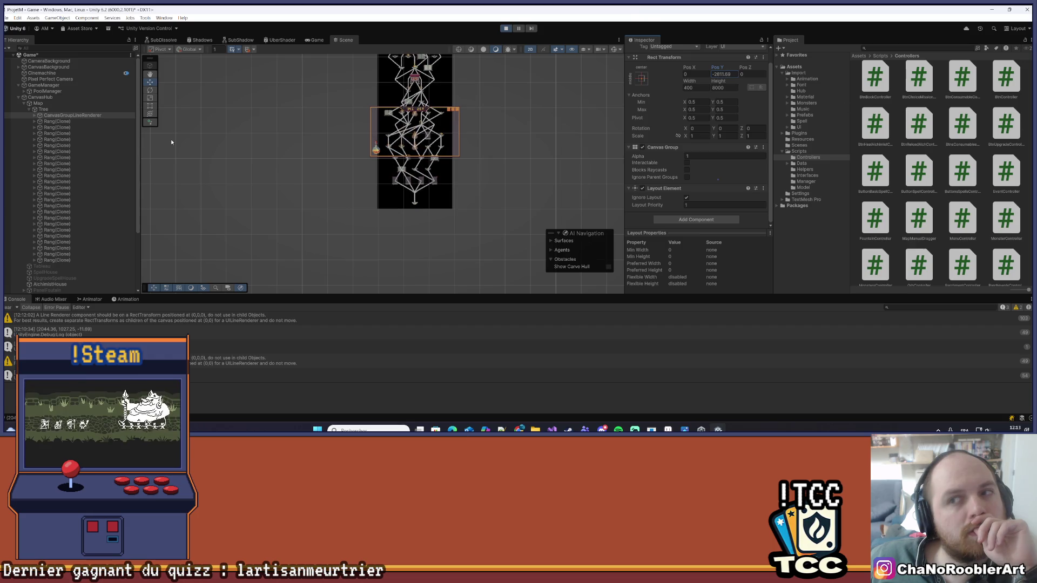
# - Inspect the upper tree to check the connection lines align with the node links
pyautogui.scroll(5, 423, 85)
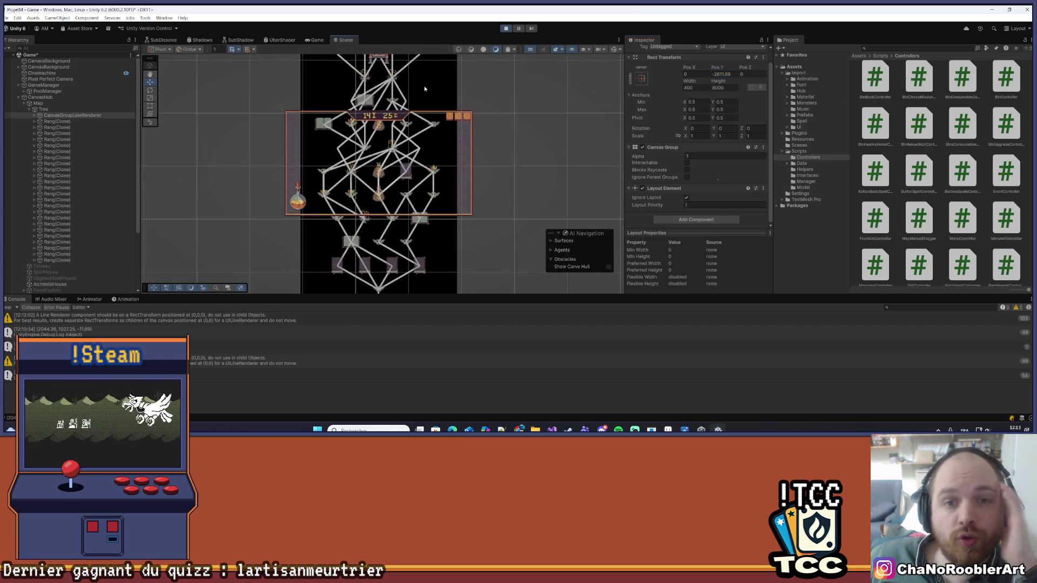
pyautogui.scroll(4, 458, 193)
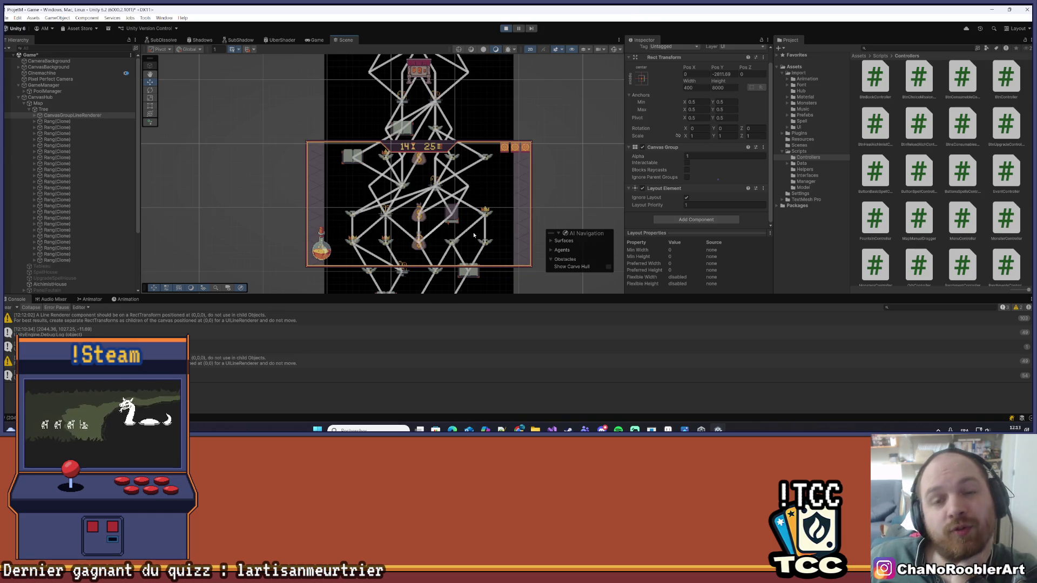
pyautogui.moveTo(477, 82)
pyautogui.mouseDown()
pyautogui.moveTo(488, 173)
pyautogui.moveTo(498, 139)
pyautogui.mouseUp()
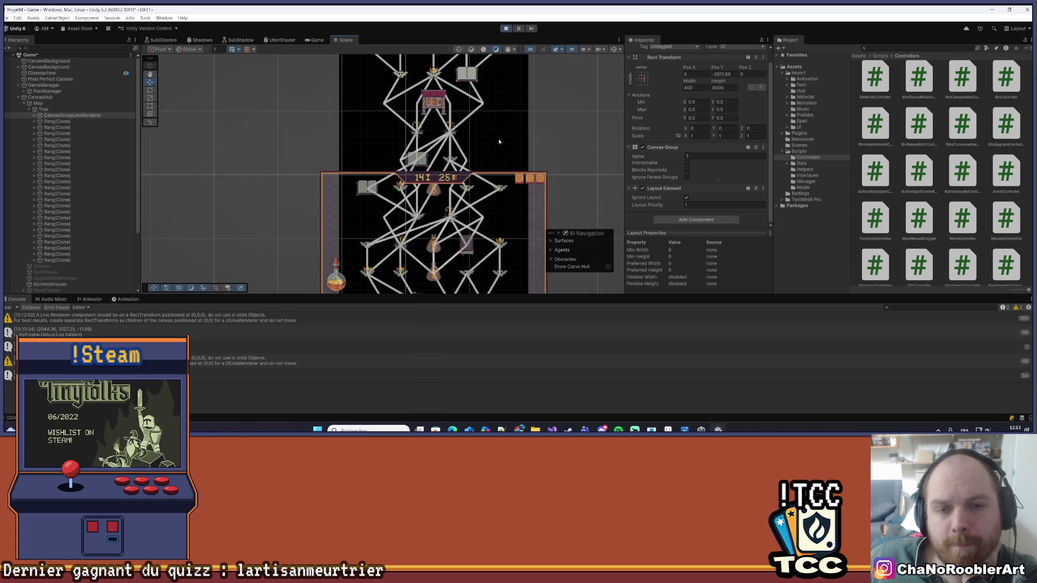
pyautogui.moveTo(488, 257); pyautogui.dragTo(491, 206)
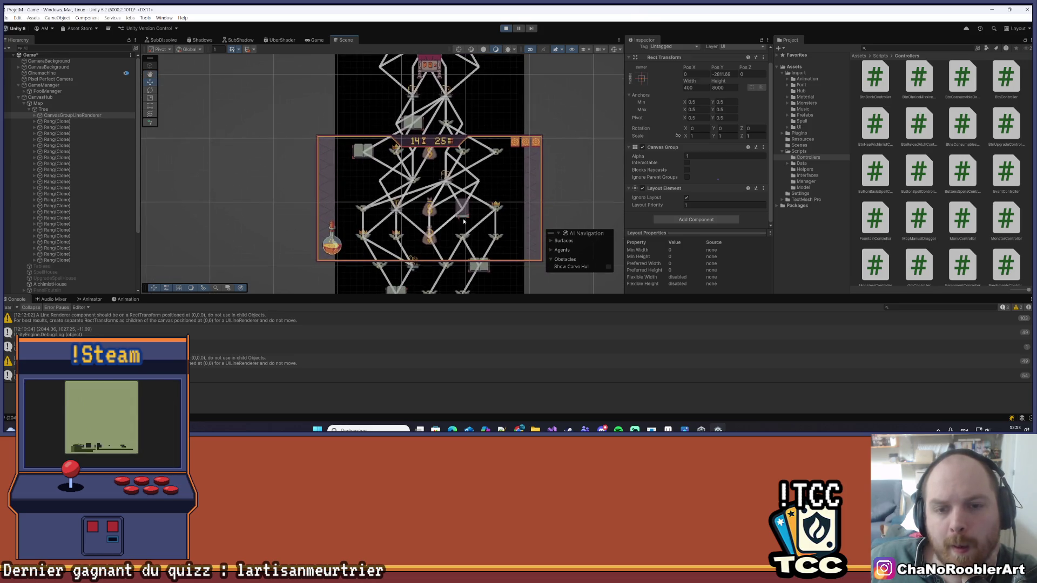
pyautogui.moveTo(424, 248); pyautogui.dragTo(424, 258)
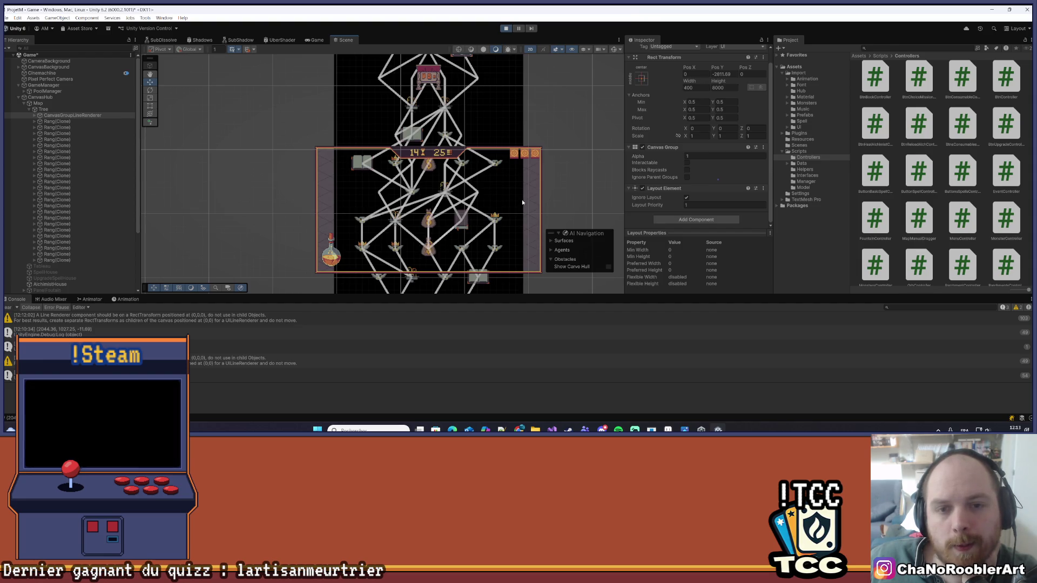
pyautogui.moveTo(522, 200); pyautogui.dragTo(521, 215)
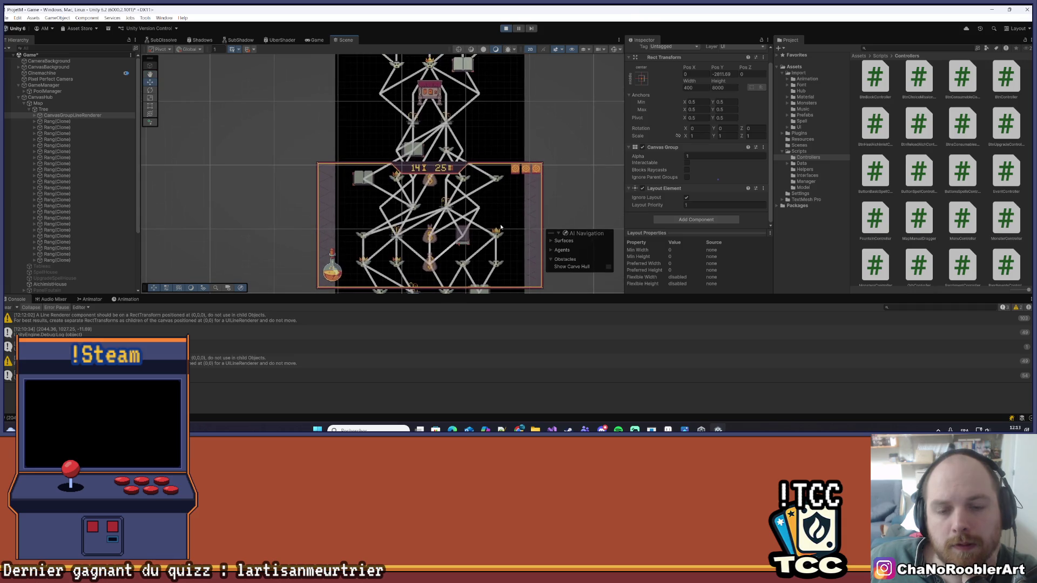
pyautogui.scroll(-1, 340, 246)
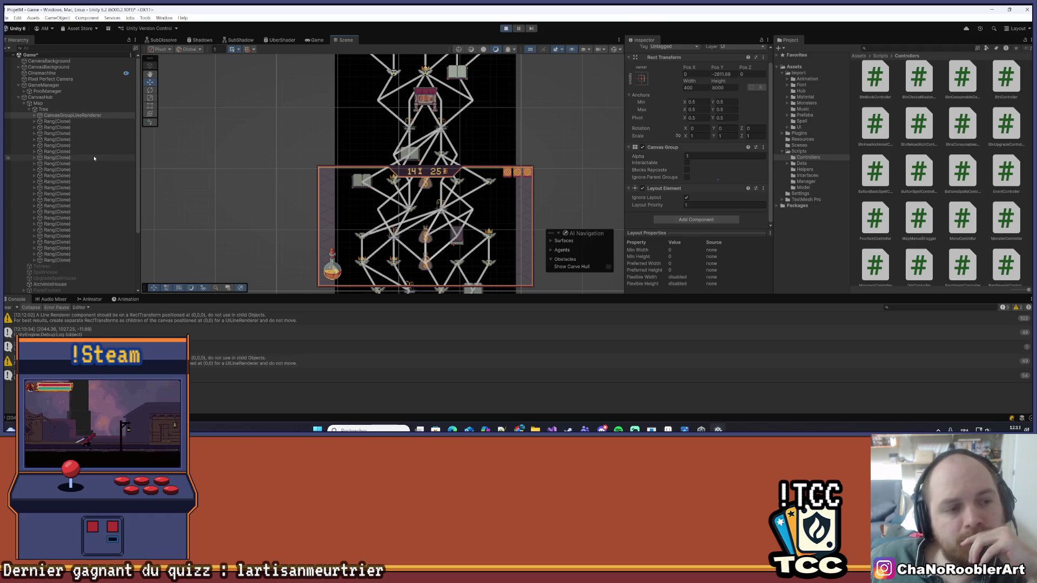
# - Expand a Rang(Clone) row and select its Event(Clone) child to view its layout size
pyautogui.click(49, 188)
pyautogui.click(34, 187)
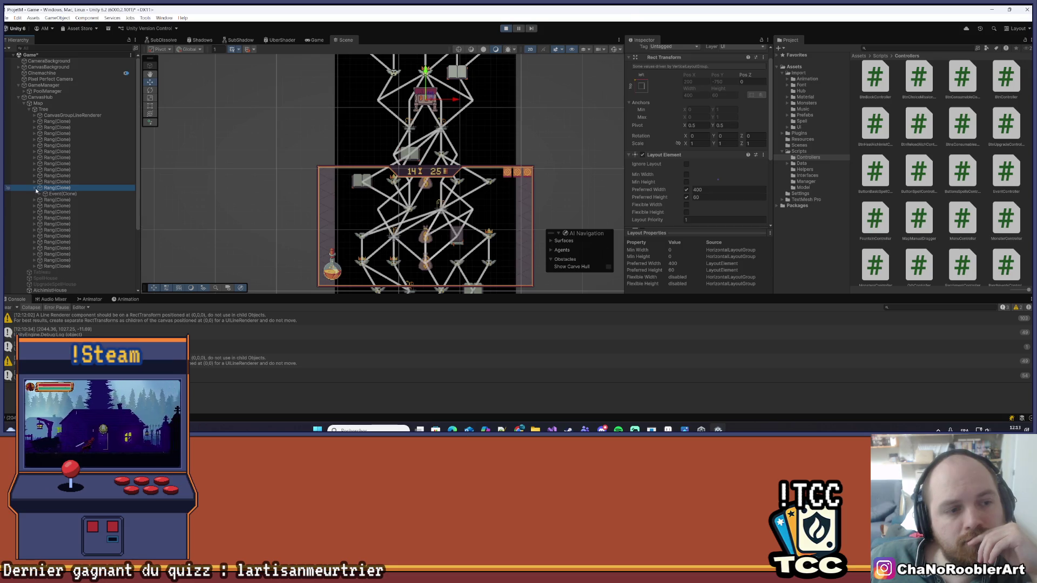
pyautogui.click(51, 193)
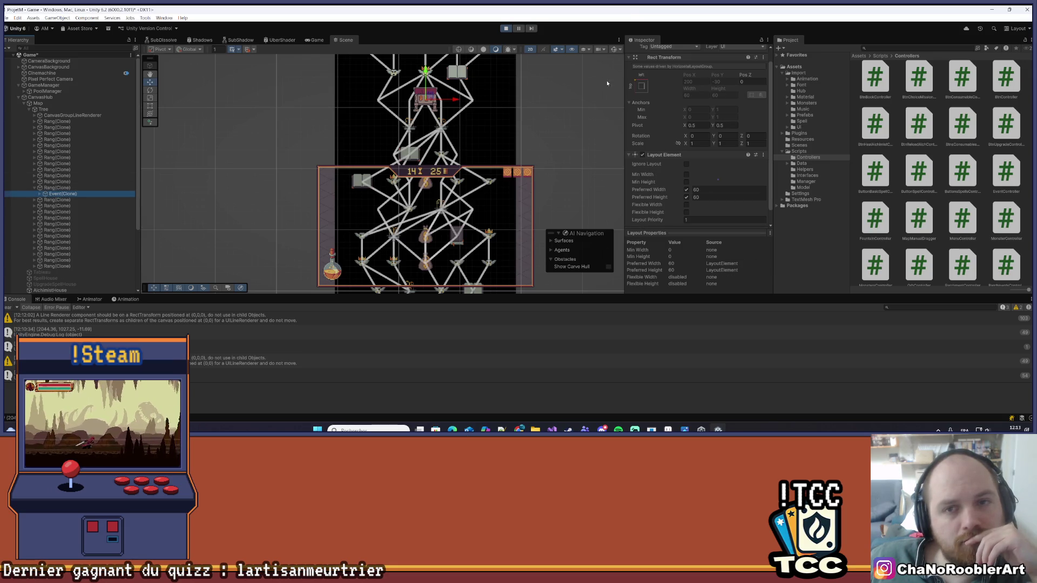
pyautogui.scroll(-2, 504, 235)
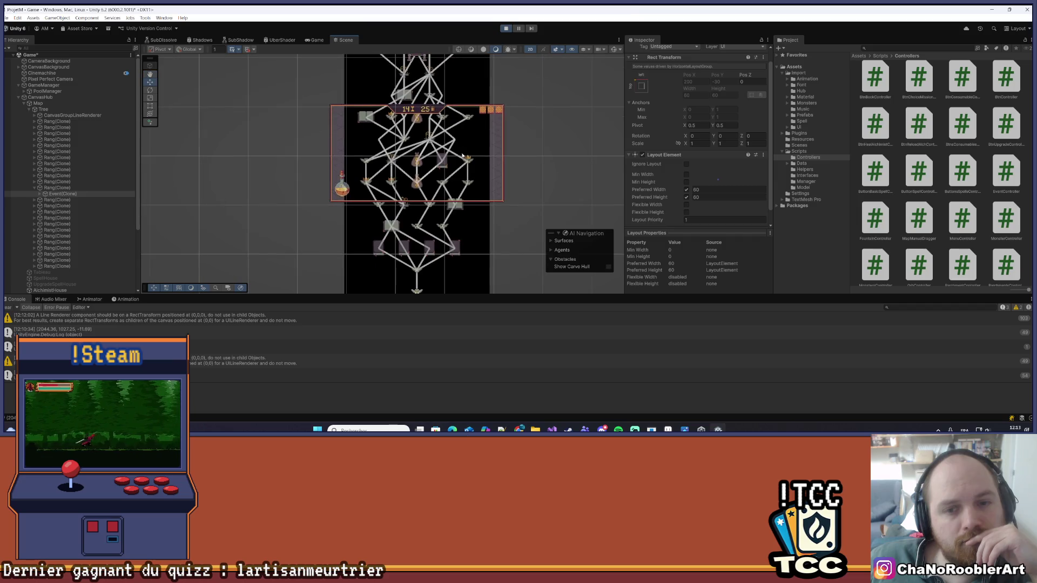
pyautogui.scroll(1, 200, 100)
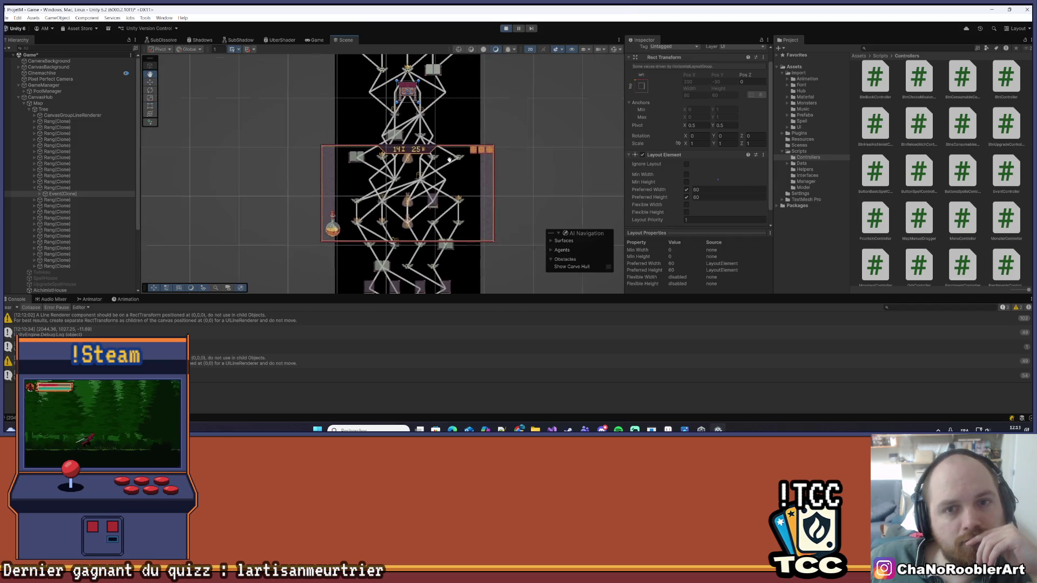
# - Compare the layout settings of several lower Rang(Clone) rows, then reselect the expanded row
pyautogui.click(66, 224)
pyautogui.click(64, 242)
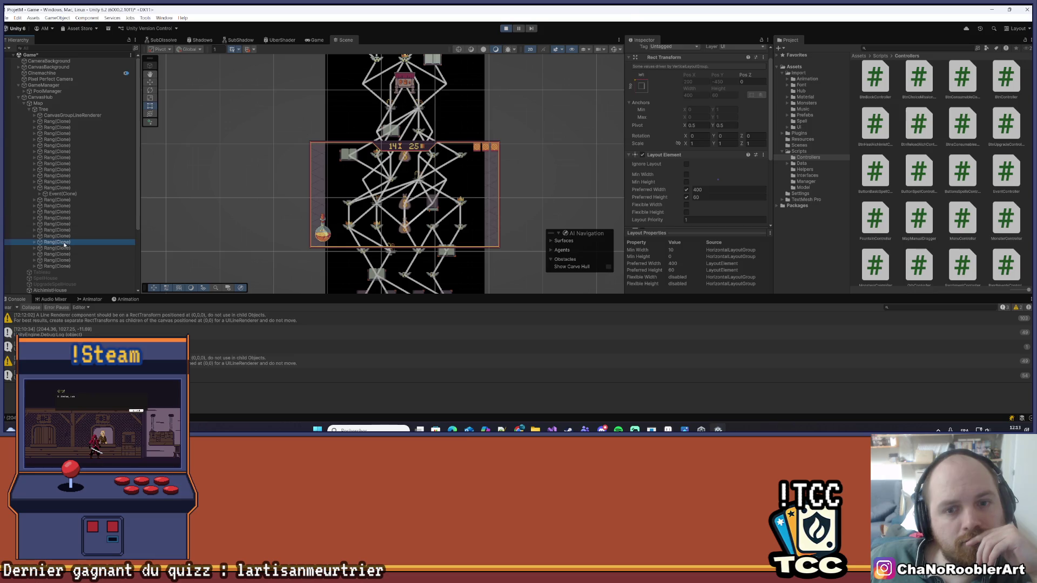
pyautogui.click(63, 236)
pyautogui.click(59, 224)
pyautogui.click(62, 213)
pyautogui.click(62, 188)
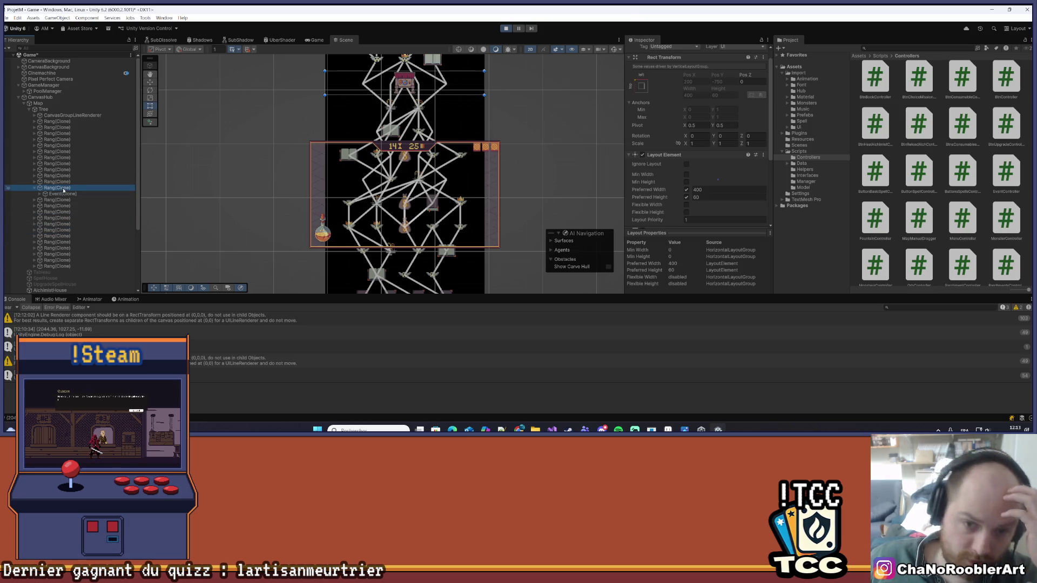
# - Frame the selected Rang(Clone) row in the Scene view with F
pyautogui.scroll(-2, 271, 159)
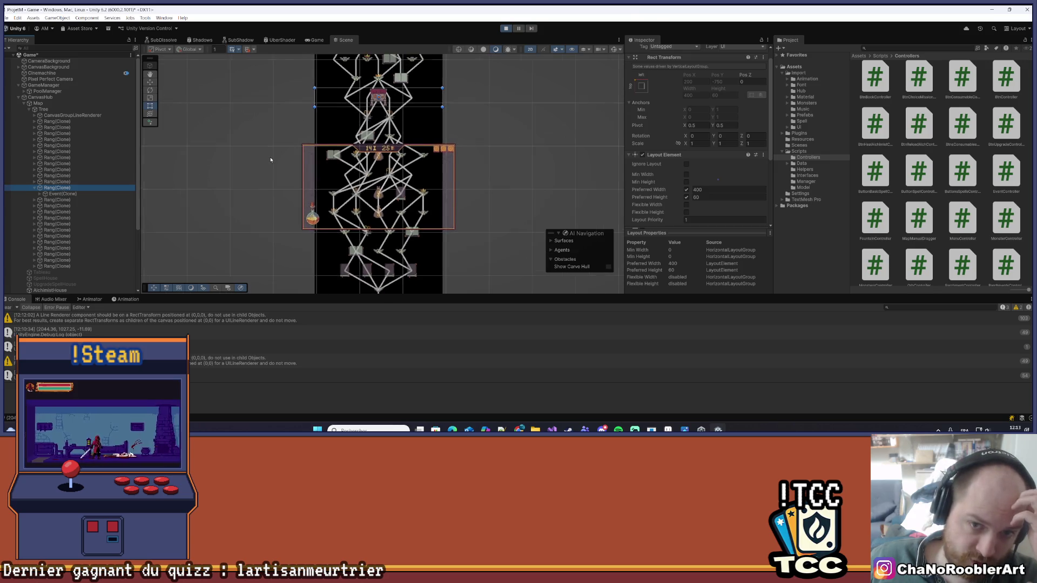
pyautogui.scroll(-1, 263, 164)
pyautogui.moveTo(253, 145); pyautogui.dragTo(264, 193)
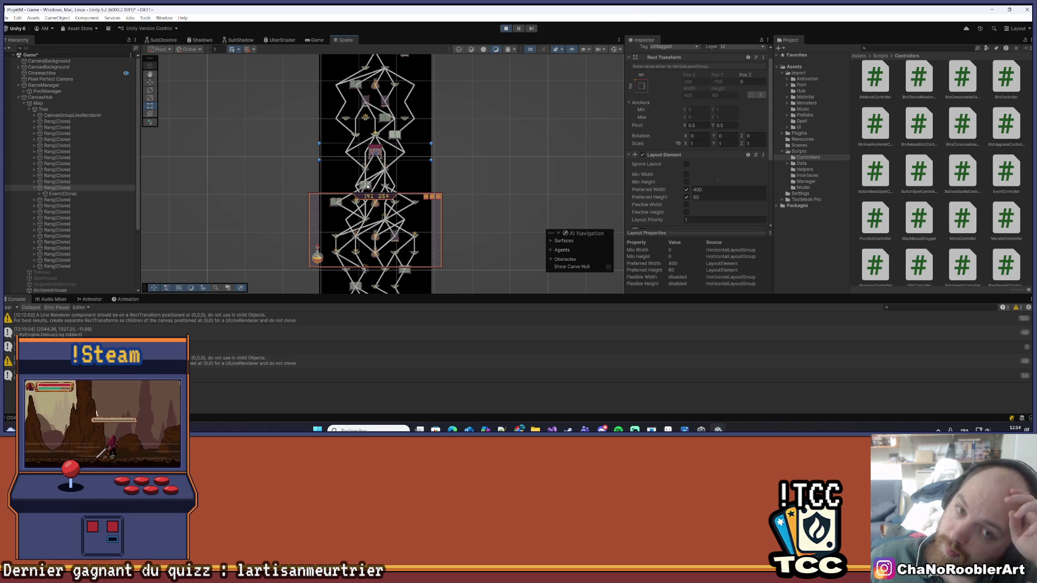
pyautogui.press('f')
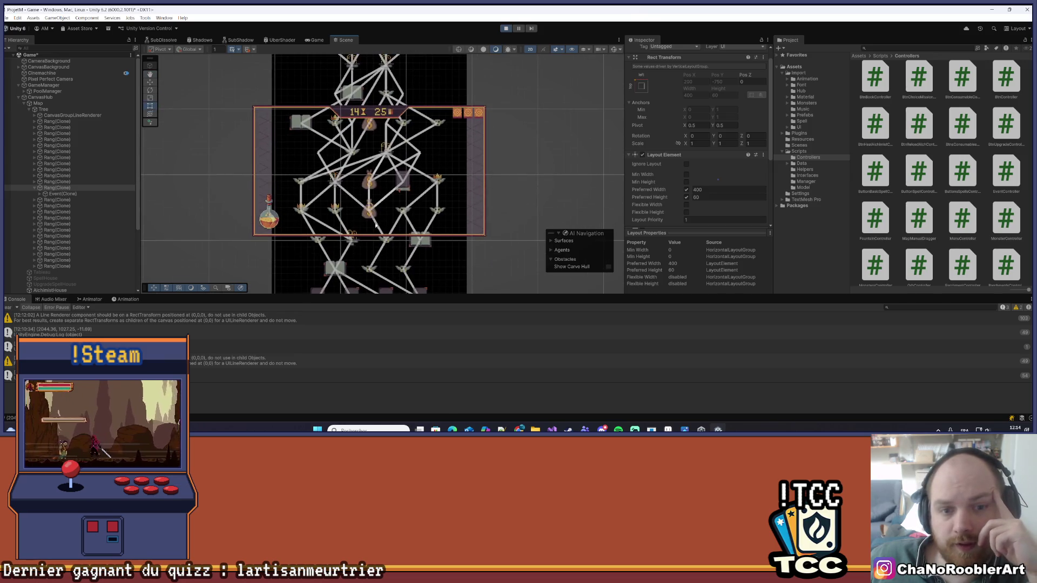
pyautogui.scroll(3, 388, 269)
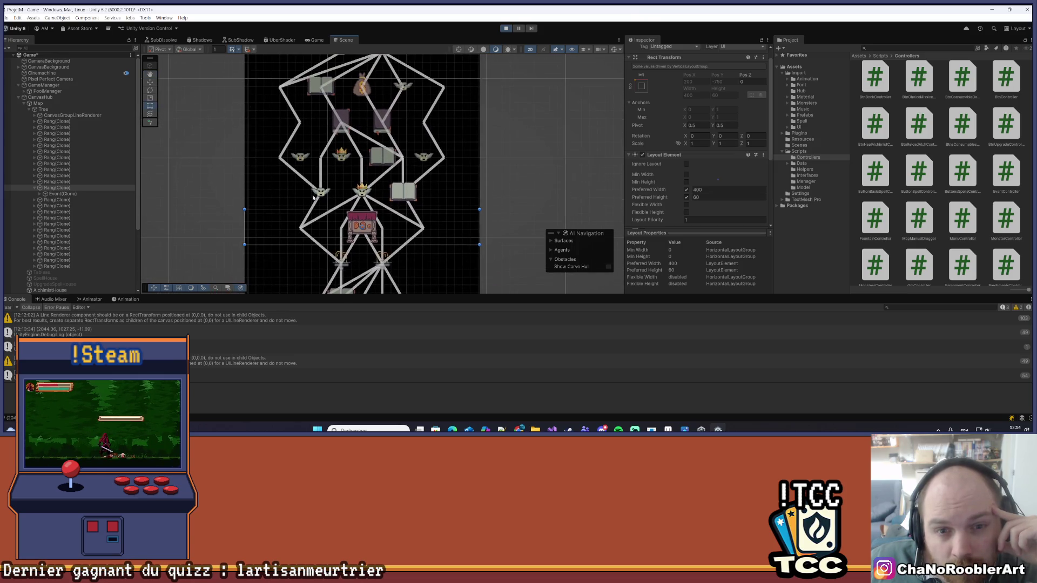
# - Clear the selection and bring the top of the map column into view
pyautogui.scroll(-4, 461, 221)
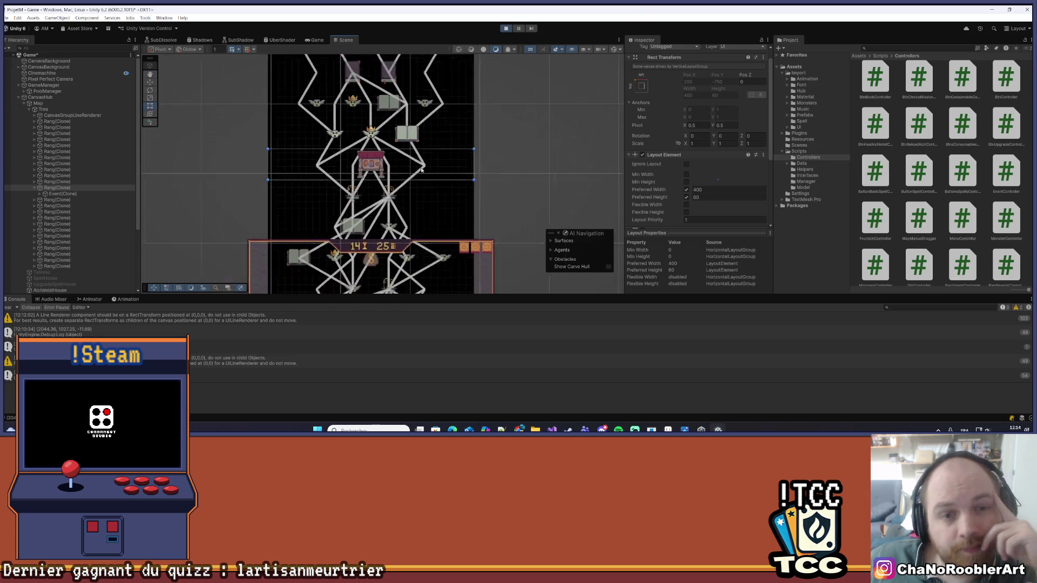
pyautogui.moveTo(447, 137); pyautogui.dragTo(427, 223)
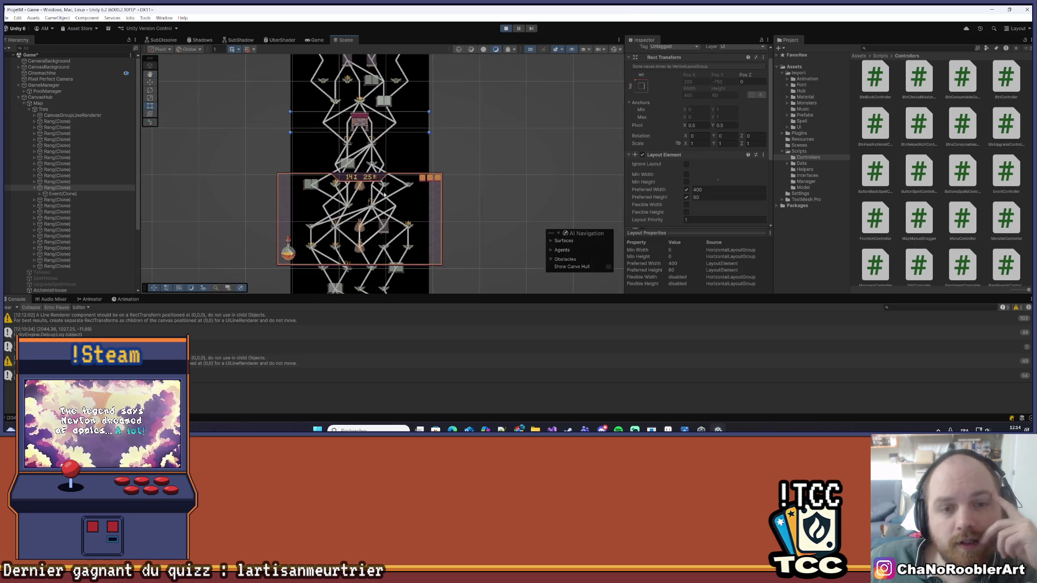
pyautogui.click(462, 199)
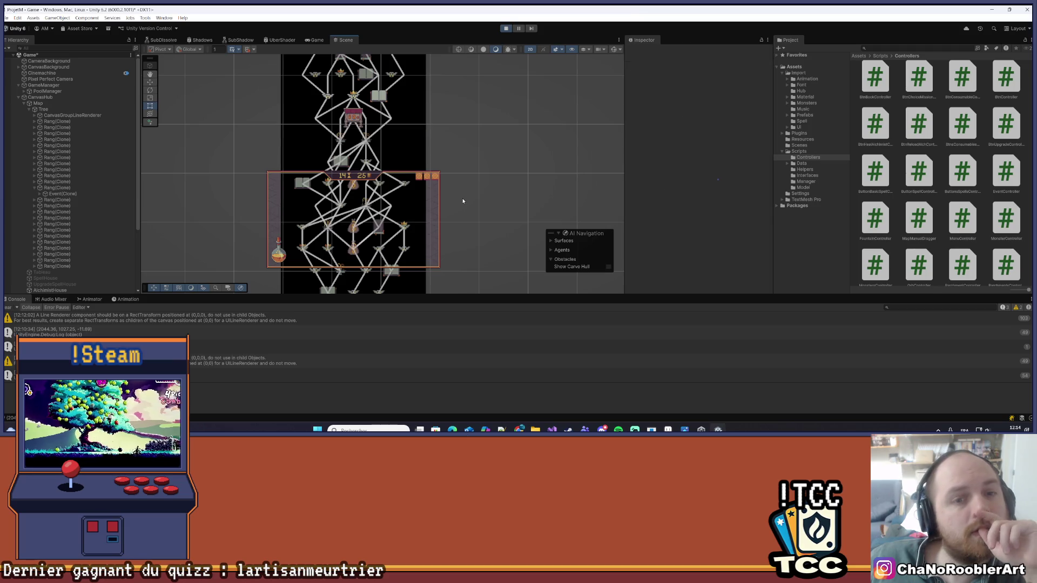
pyautogui.scroll(-5, 409, 169)
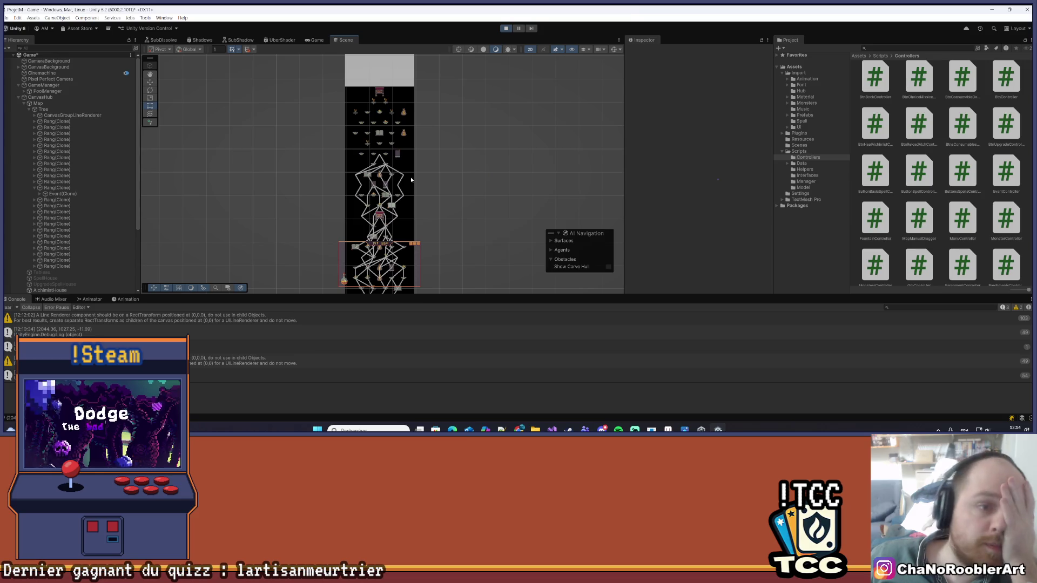
pyautogui.scroll(-2, 415, 176)
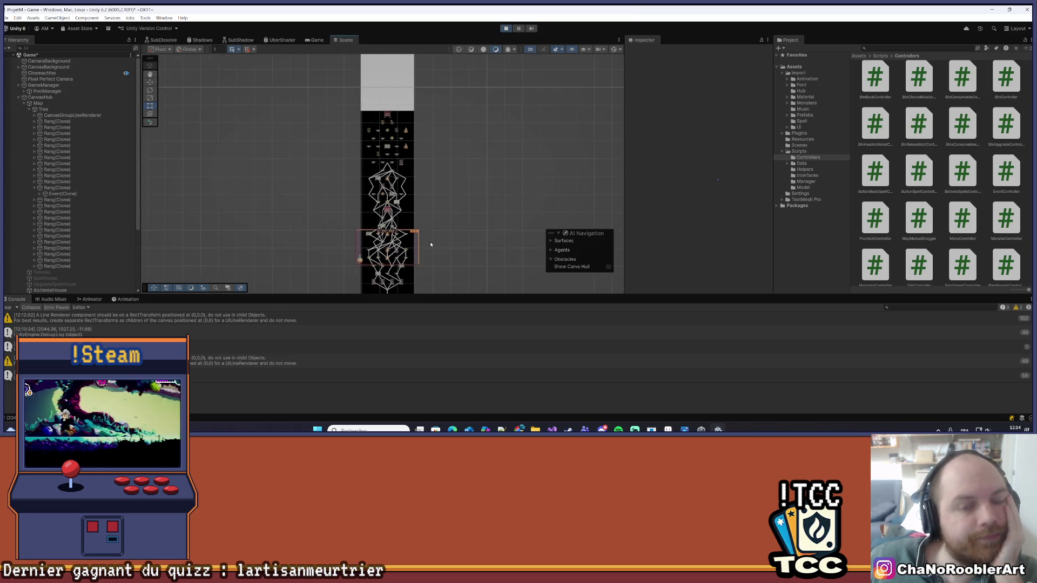
pyautogui.moveTo(431, 244); pyautogui.dragTo(425, 165)
pyautogui.scroll(5, 402, 175)
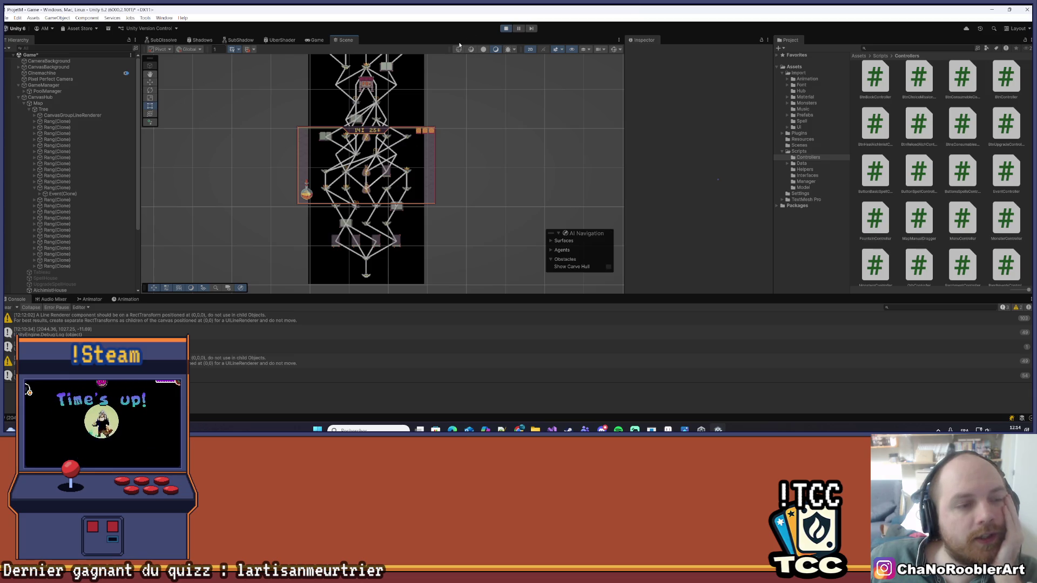
# - With the Move tool, scrub CanvasGroupLineRenderer's Pos Y slightly lower, then stop the game
pyautogui.click(62, 116)
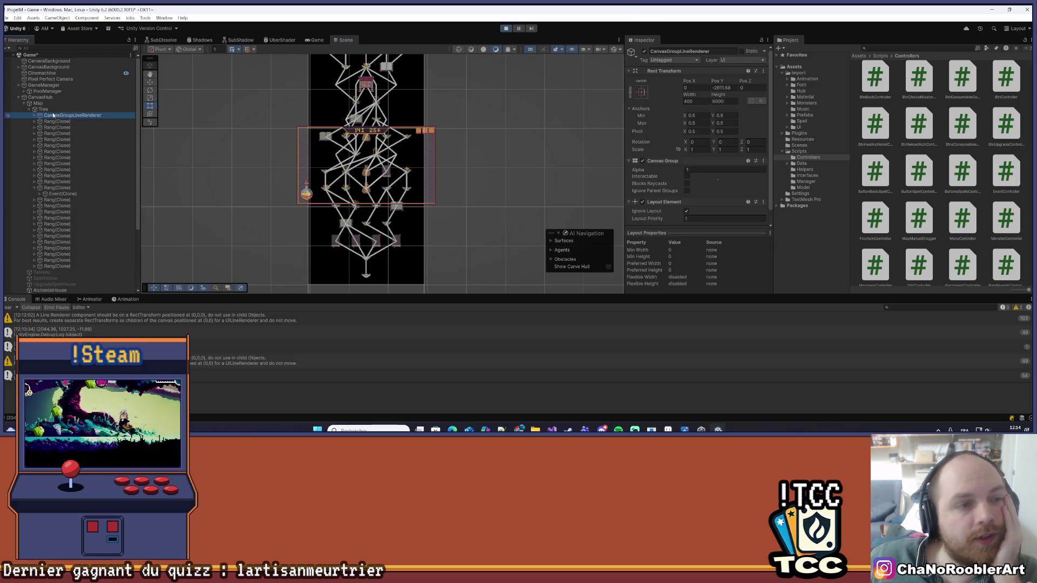
pyautogui.click(57, 110)
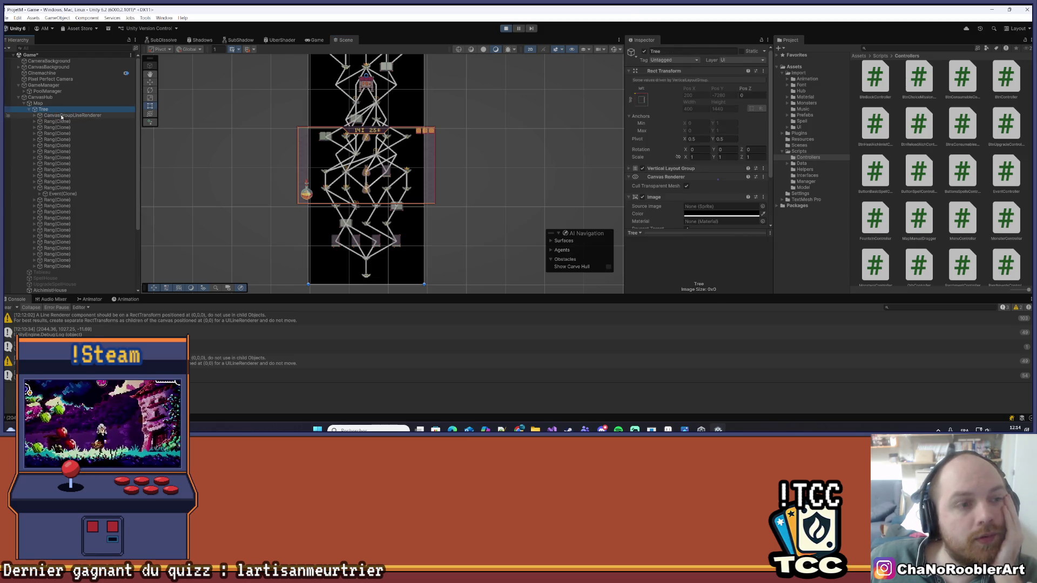
pyautogui.click(61, 116)
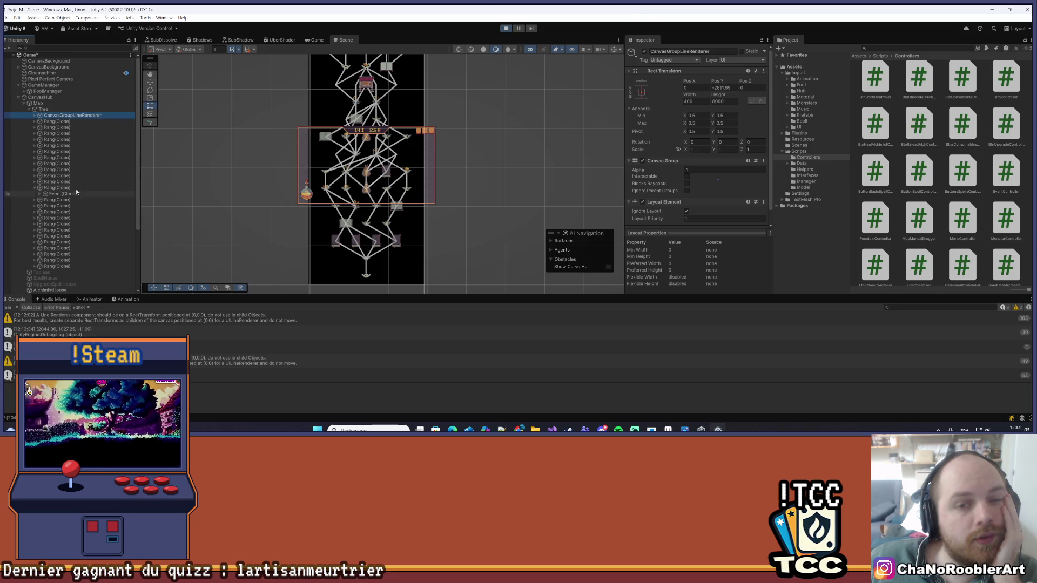
pyautogui.click(150, 83)
pyautogui.scroll(-10, 371, 132)
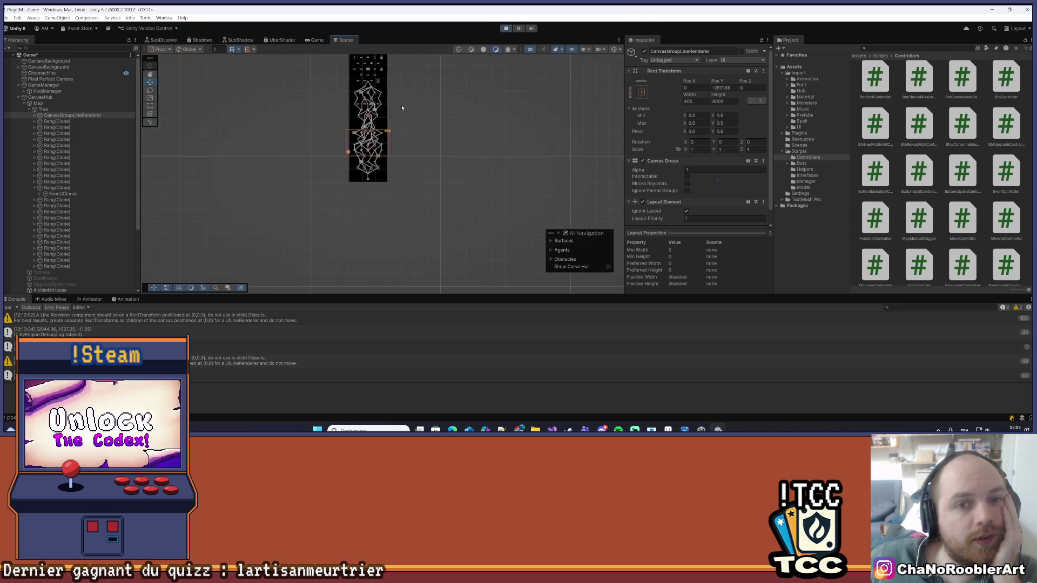
pyautogui.scroll(3, 285, 161)
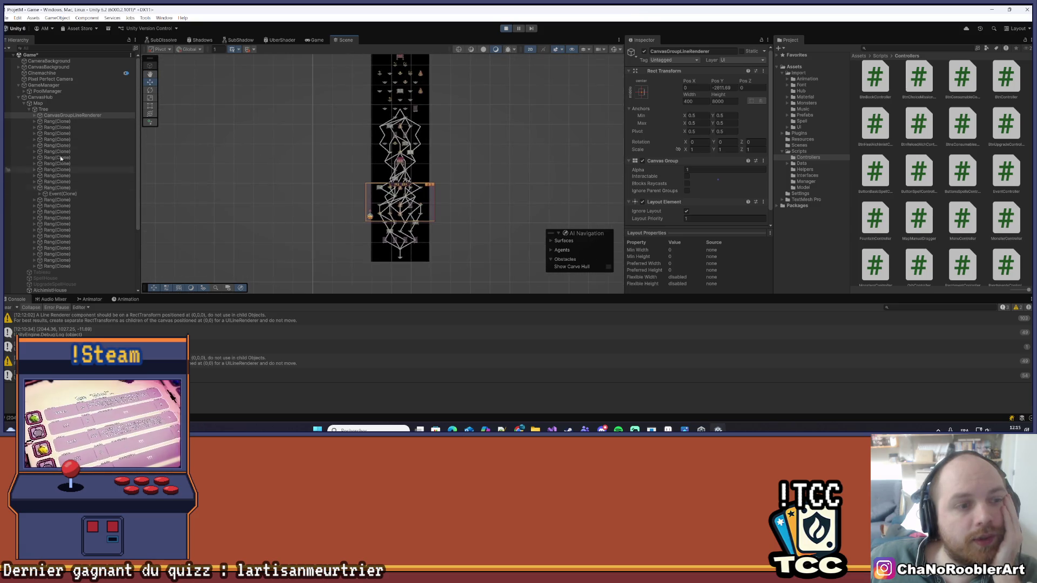
pyautogui.scroll(1, 470, 149)
pyautogui.moveTo(724, 82); pyautogui.dragTo(722, 81)
pyautogui.moveTo(723, 81); pyautogui.dragTo(726, 82)
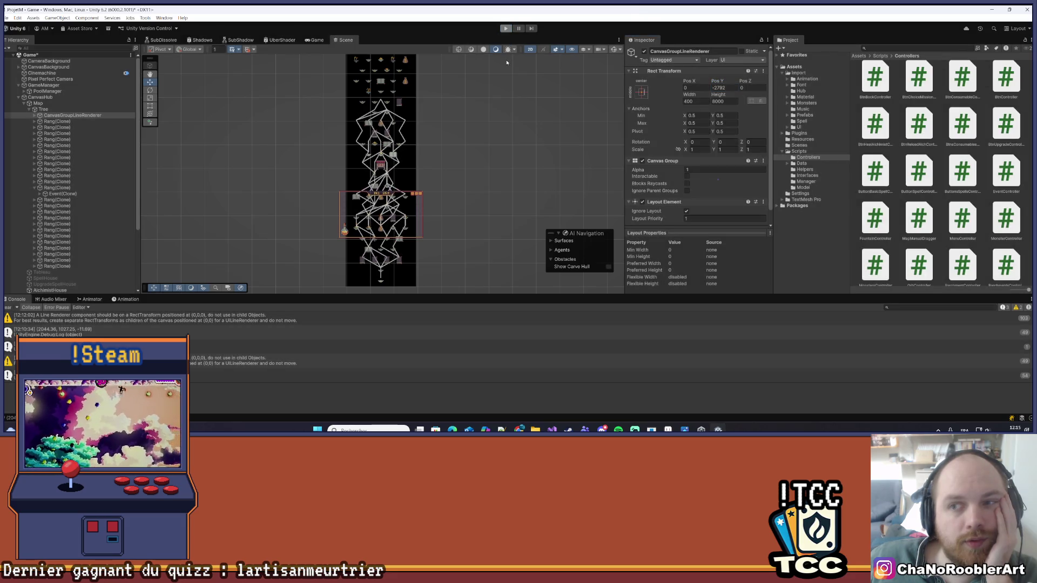
pyautogui.click(81, 115)
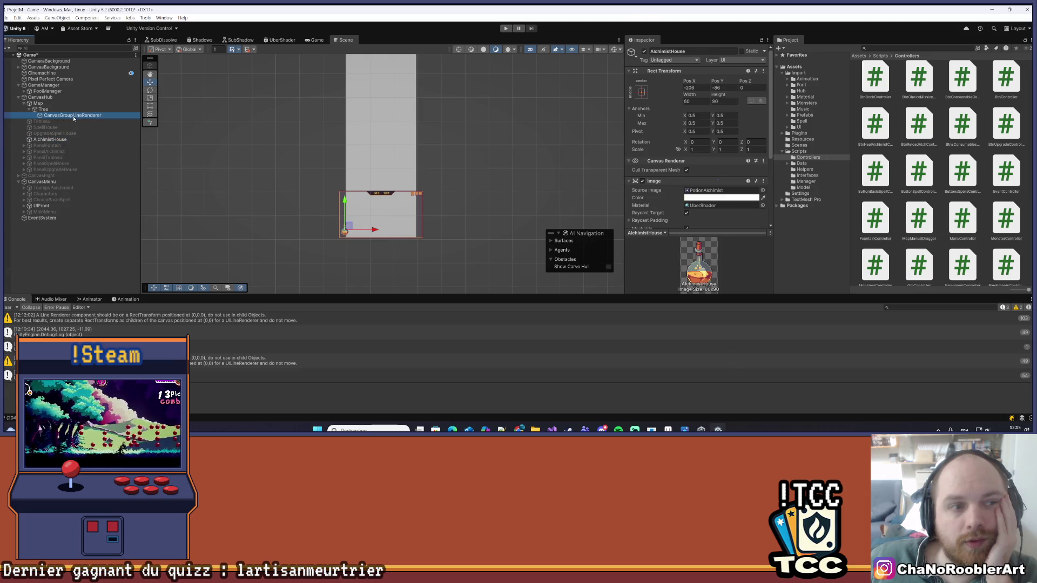
# - Run the game again, Continue into the map, and zoom the Scene view onto the tree
pyautogui.click(506, 30)
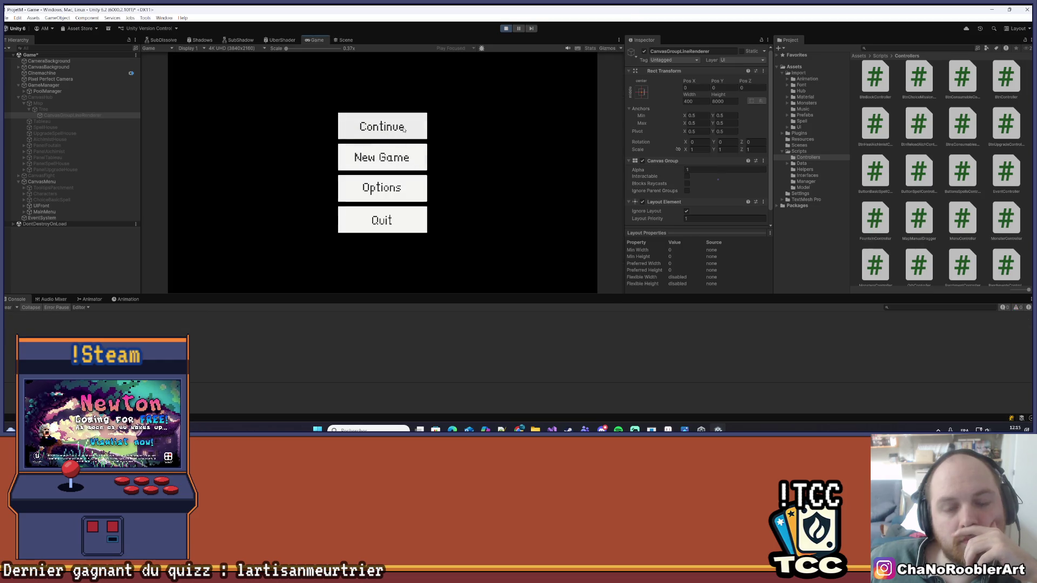
pyautogui.click(404, 129)
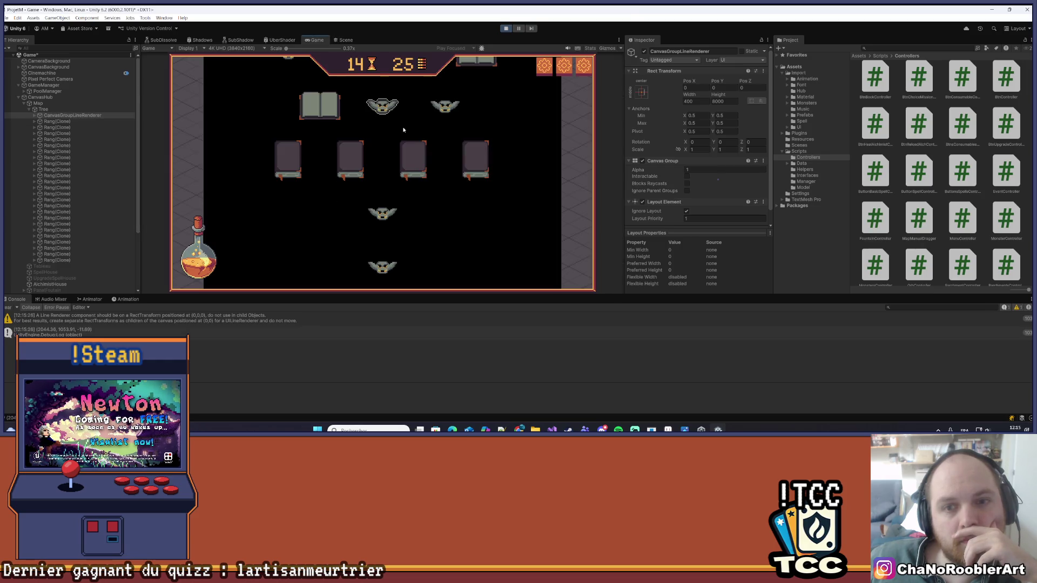
pyautogui.click(342, 42)
pyautogui.scroll(5, 421, 151)
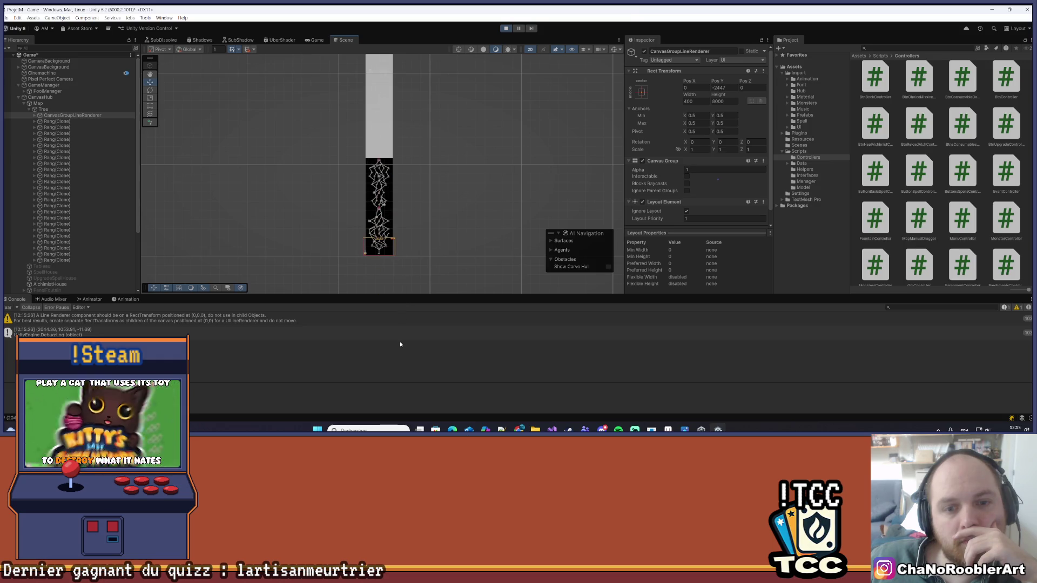
# - Edit the line canvas Pos Y to -2445
pyautogui.scroll(5, 416, 184)
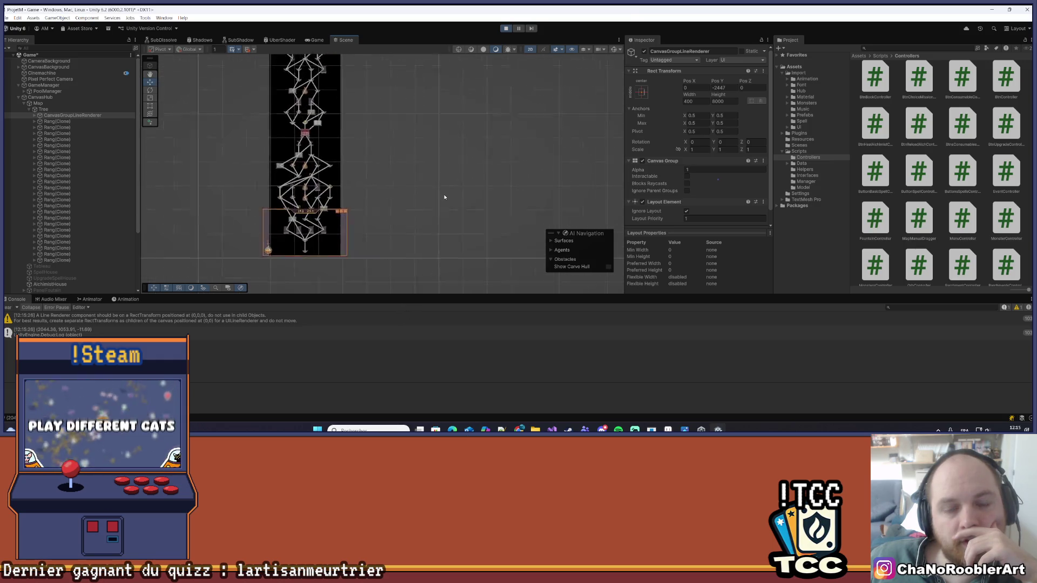
pyautogui.scroll(5, 510, 162)
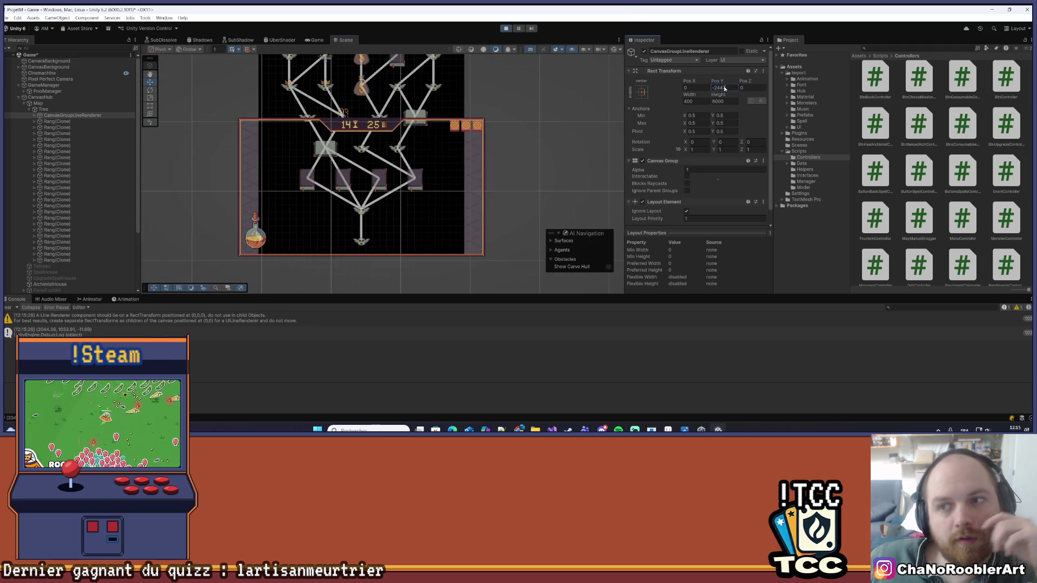
pyautogui.press('BackSpace')
pyautogui.write('5')
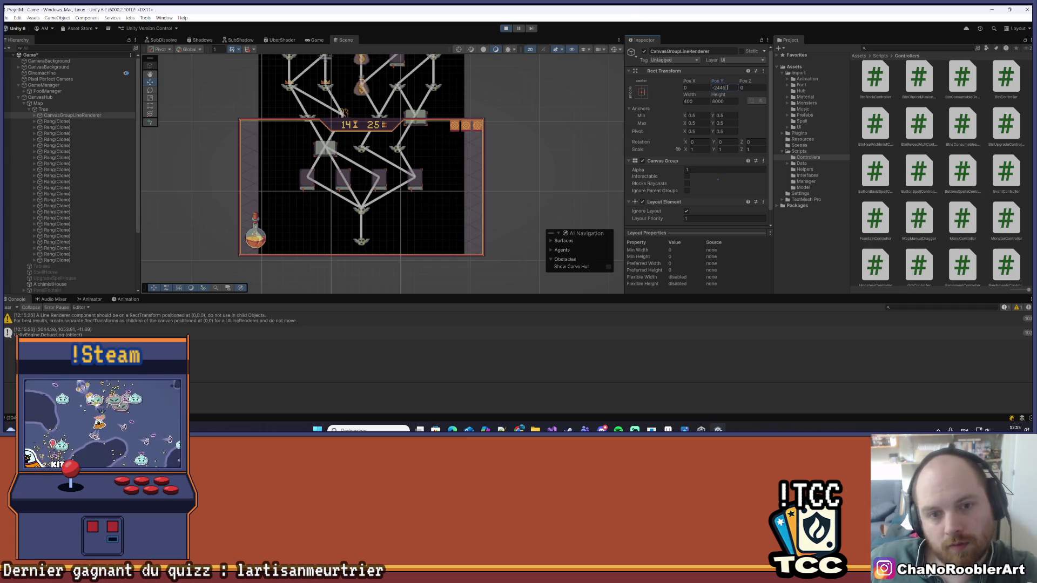
pyautogui.scroll(5, 341, 235)
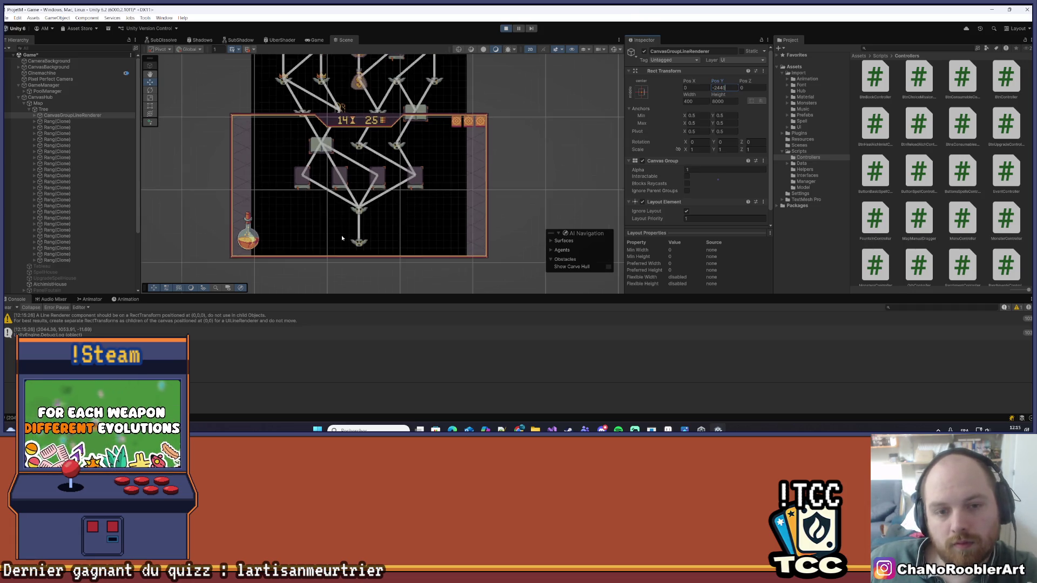
pyautogui.scroll(-3, 345, 148)
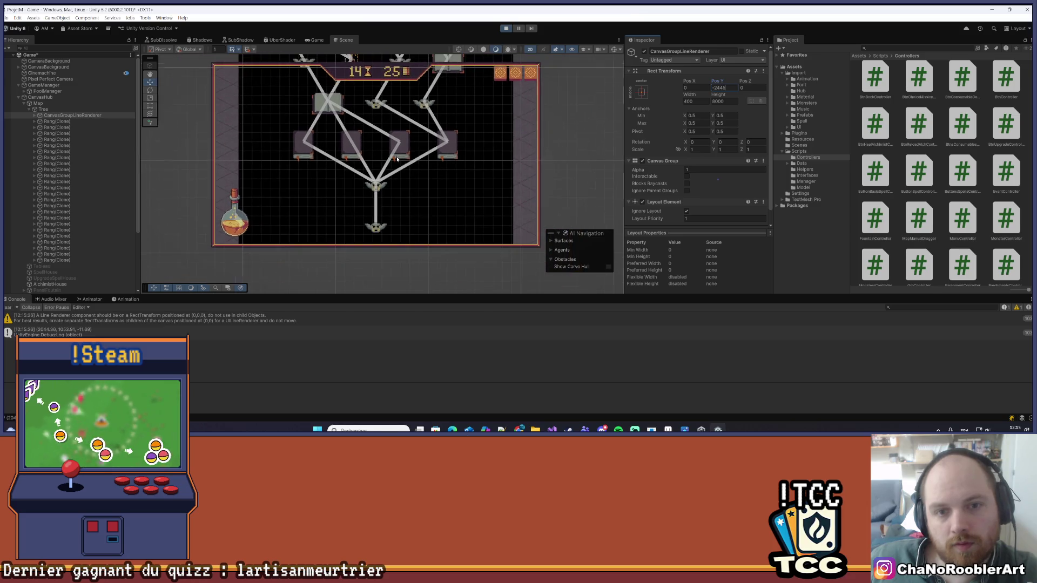
# - Set the line canvas Pos Y to a whole -2450, then reselect CanvasGroupLineRenderer
pyautogui.moveTo(719, 83); pyautogui.dragTo(650, 91)
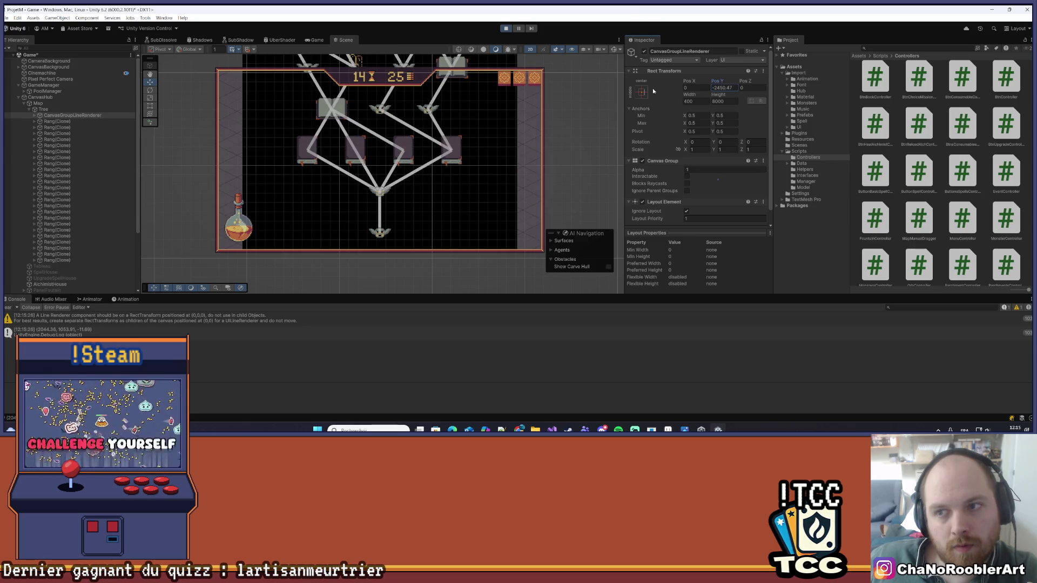
pyautogui.click(727, 88)
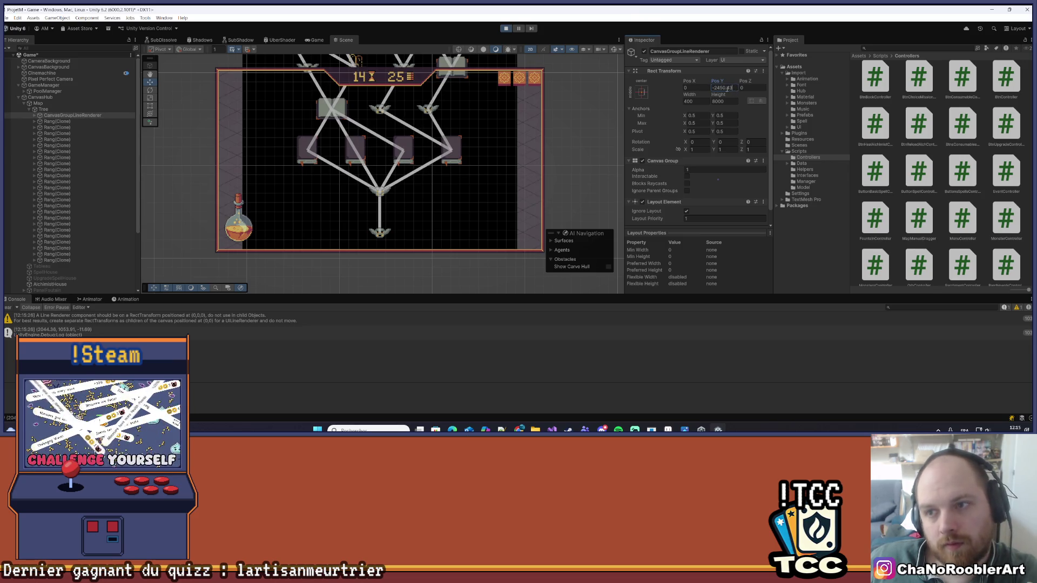
pyautogui.press('BackSpace')
pyautogui.click(741, 88)
pyautogui.press('Return')
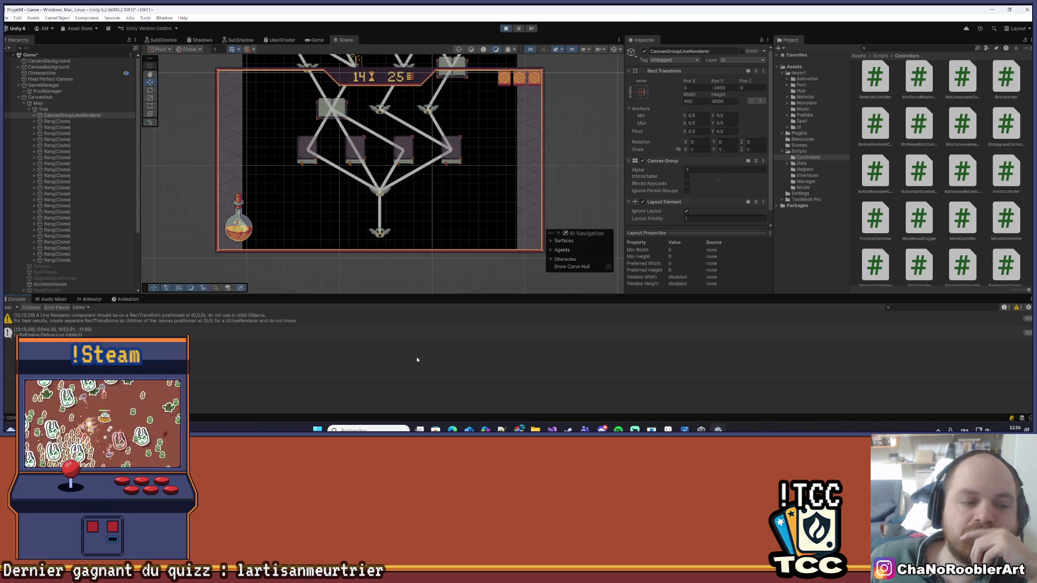
pyautogui.click(86, 110)
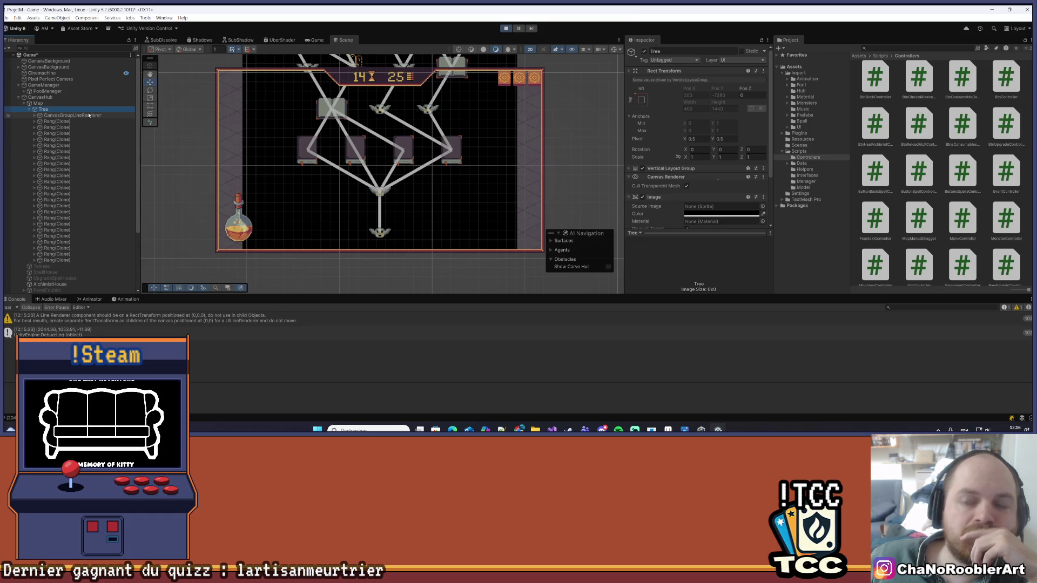
pyautogui.click(88, 115)
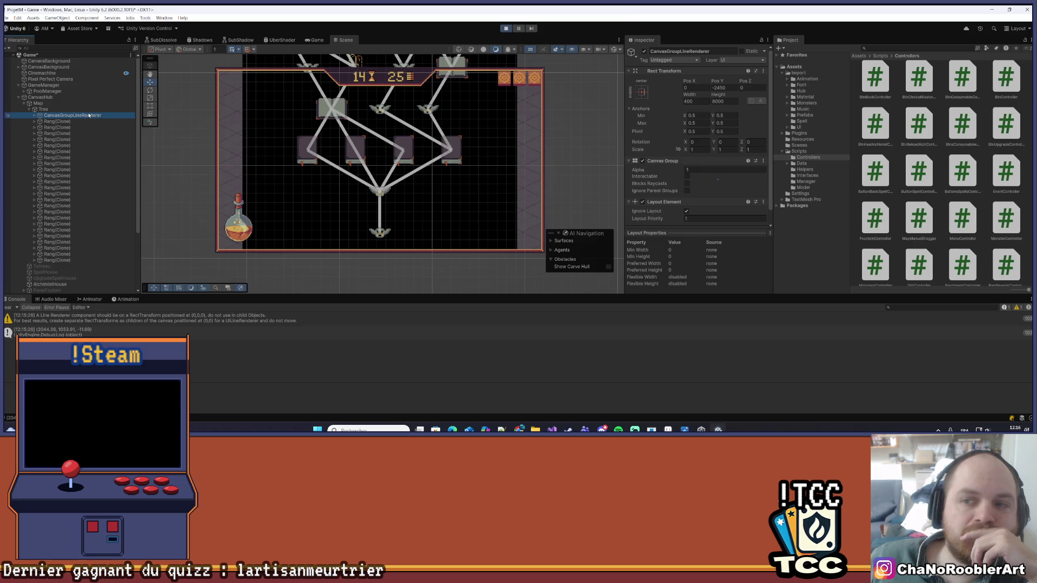
pyautogui.scroll(-5, 469, 214)
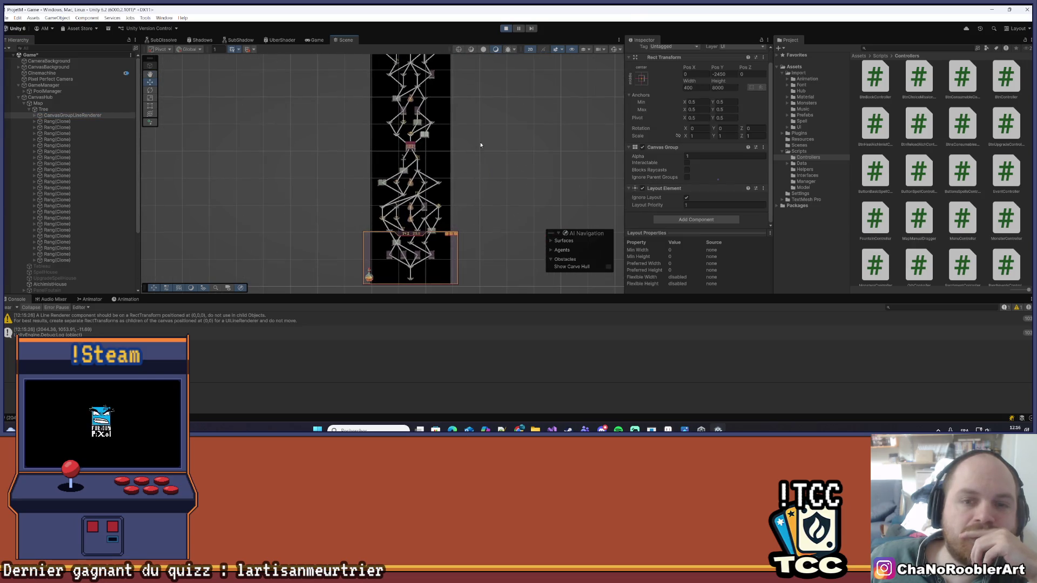
pyautogui.moveTo(468, 214); pyautogui.dragTo(470, 222)
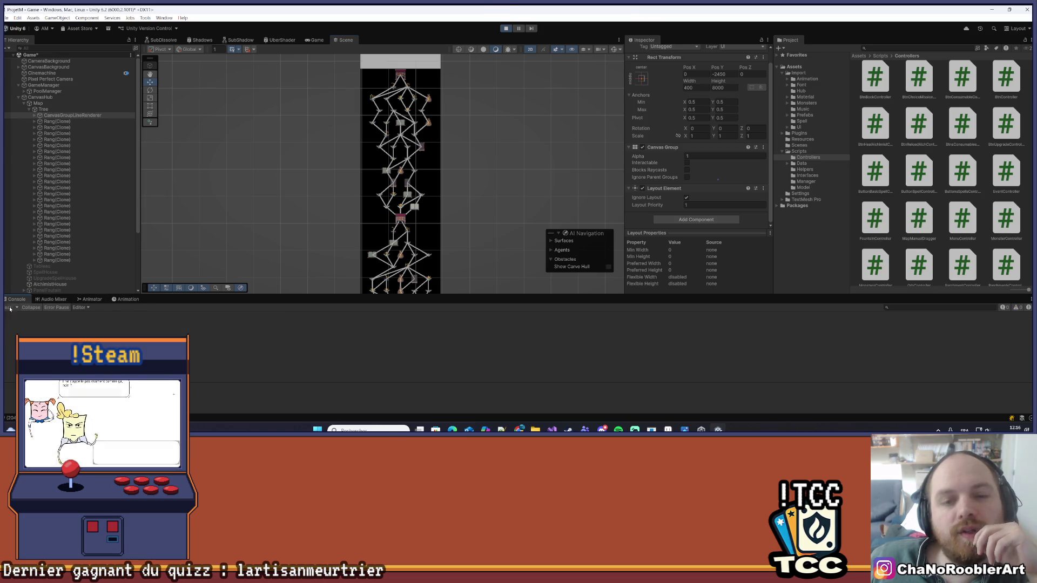
pyautogui.click(505, 28)
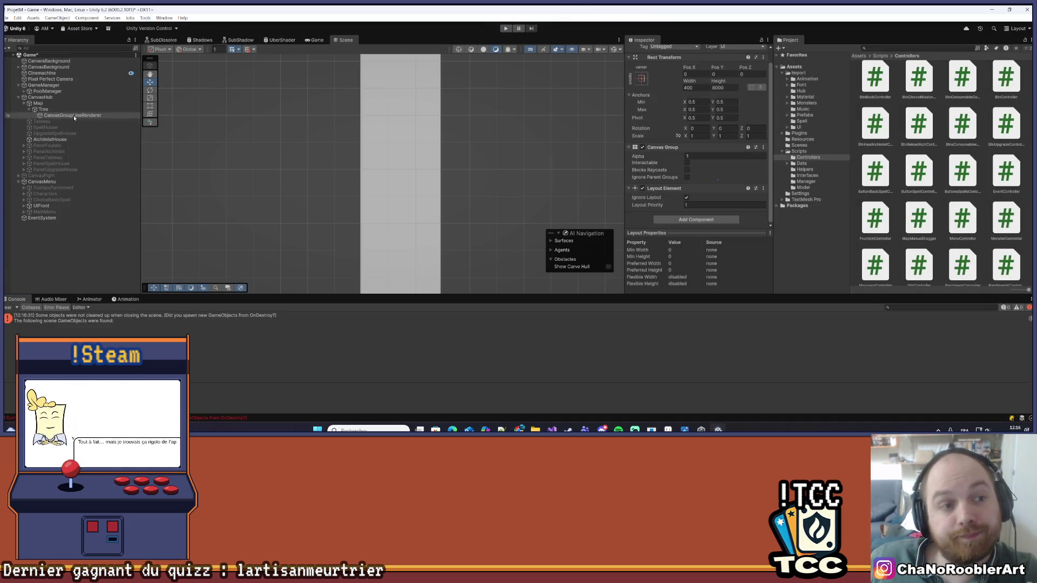
# - Enter Pos Y -2250 outside play mode and start the game with Ctrl+P
pyautogui.click(720, 74)
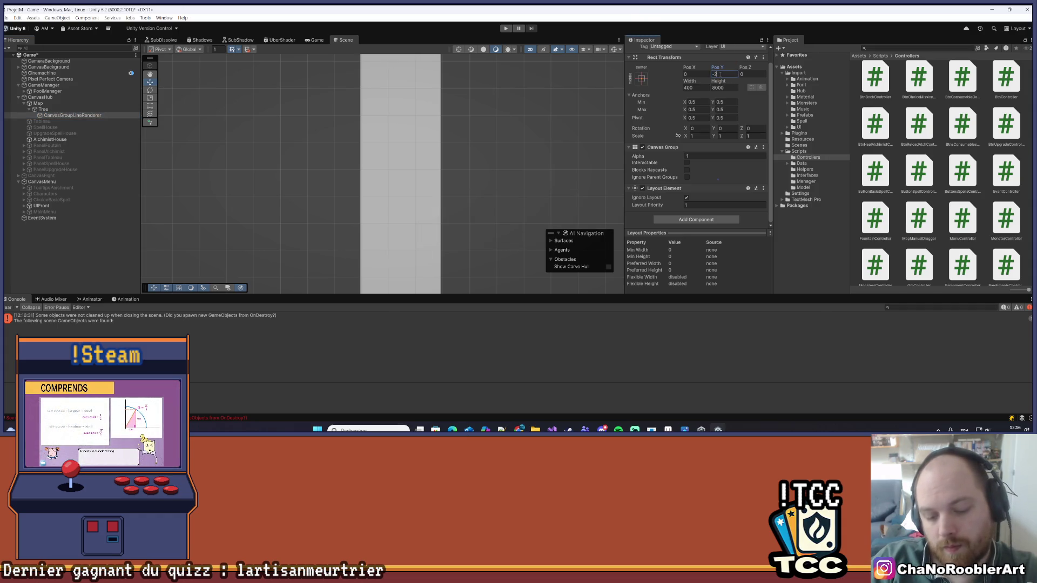
pyautogui.press('BackSpace')
pyautogui.write('250')
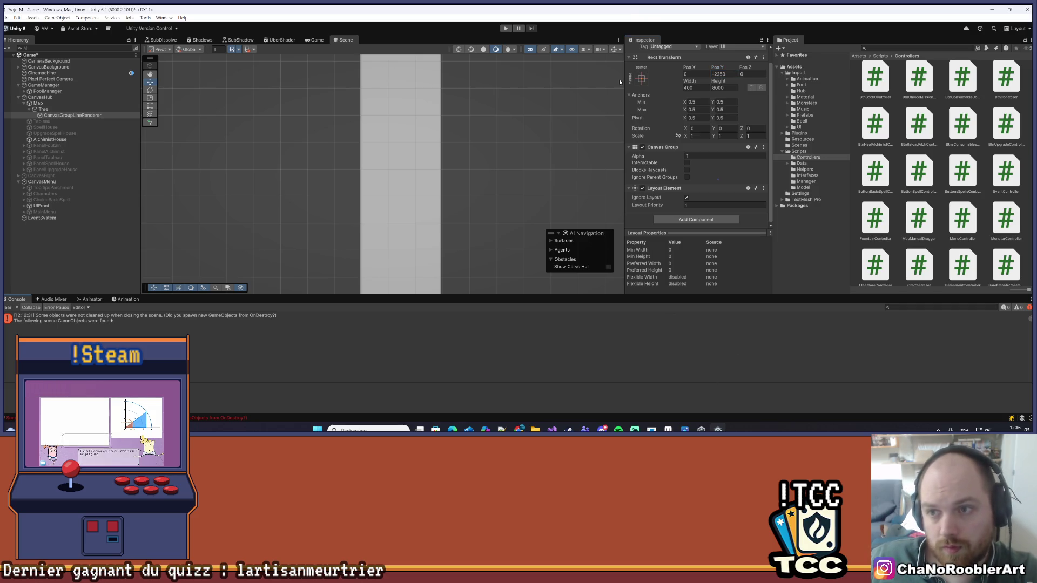
pyautogui.hotkey('ctrl', 'p')
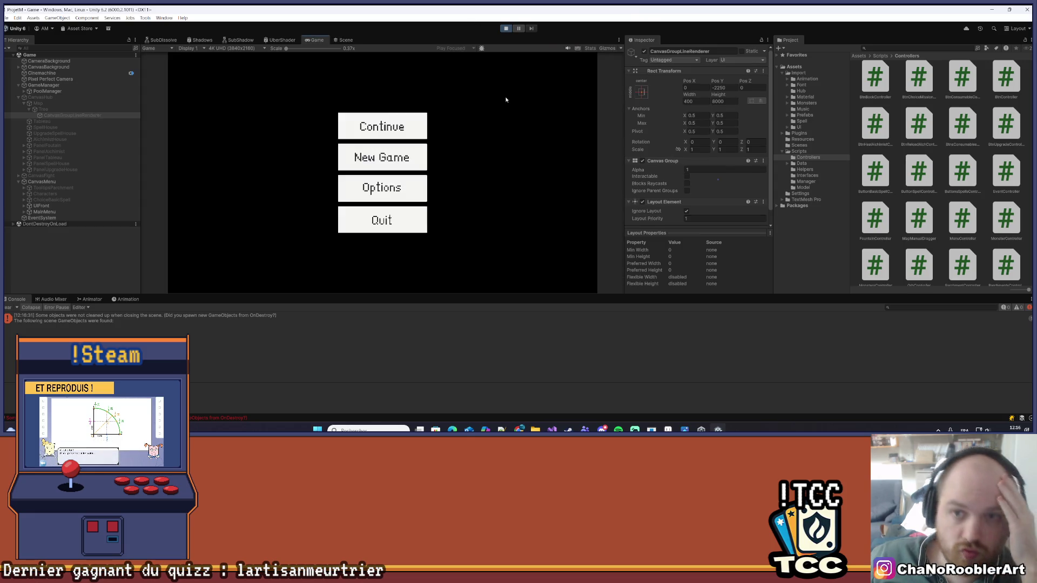
# - Continue into the map to view the tree, then stop the game
pyautogui.press('Return')
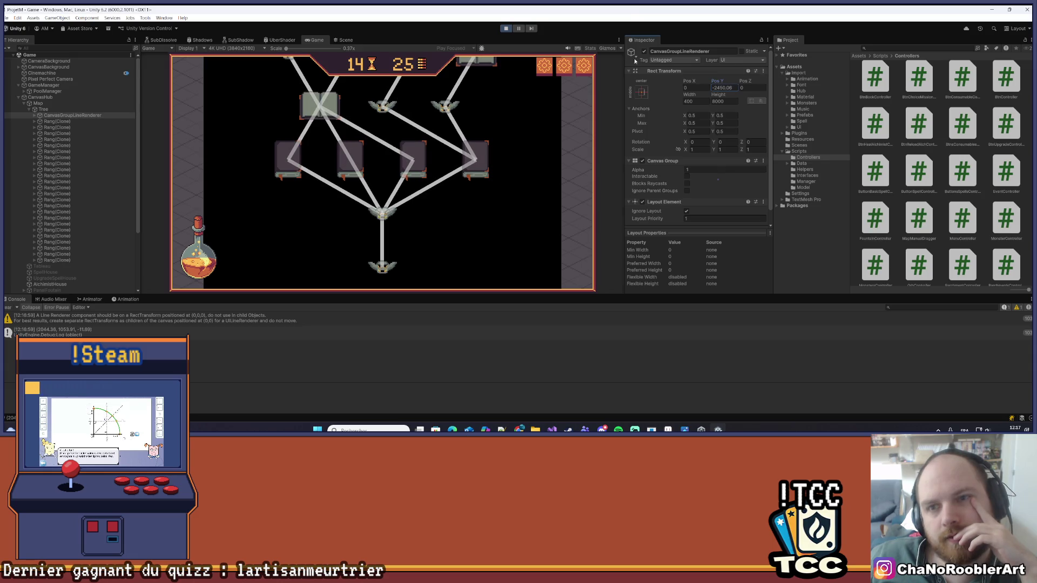
pyautogui.click(506, 29)
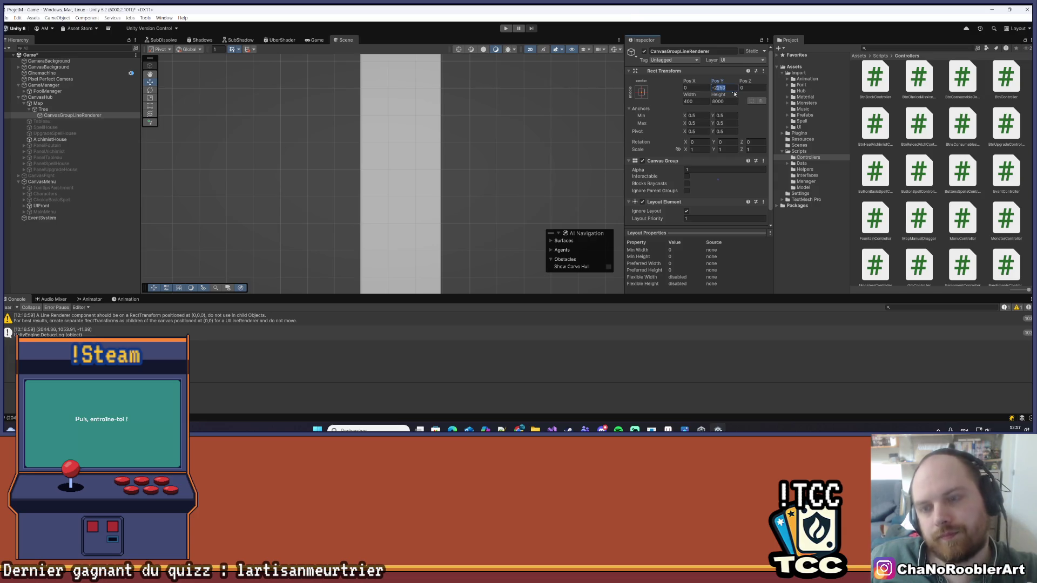
# - Reset Pos Y to -2450, save the scene, play, and return from MapManager.cs to reload scripts
pyautogui.write('-2450')
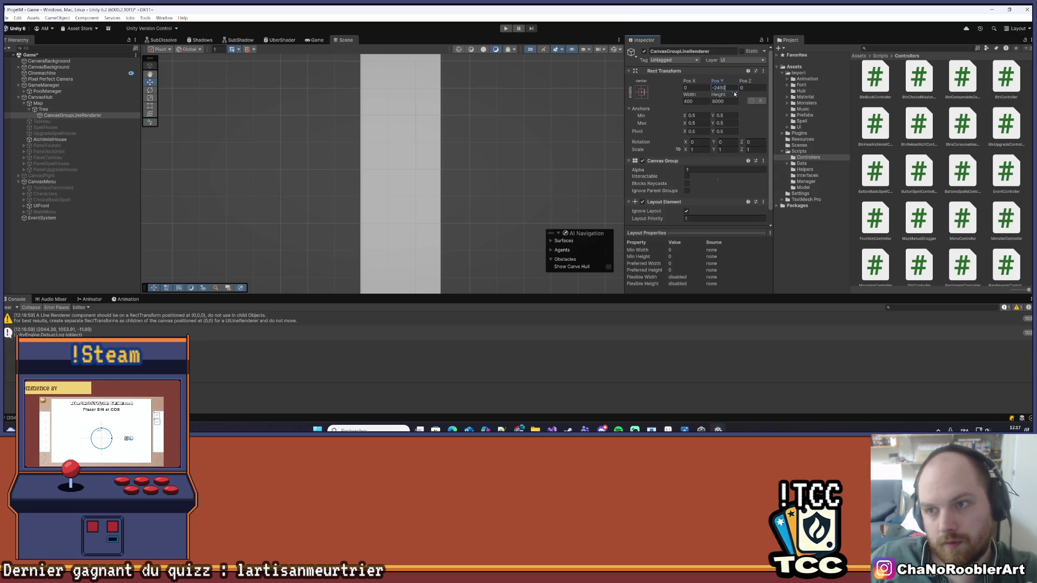
pyautogui.hotkey('ctrl', 's')
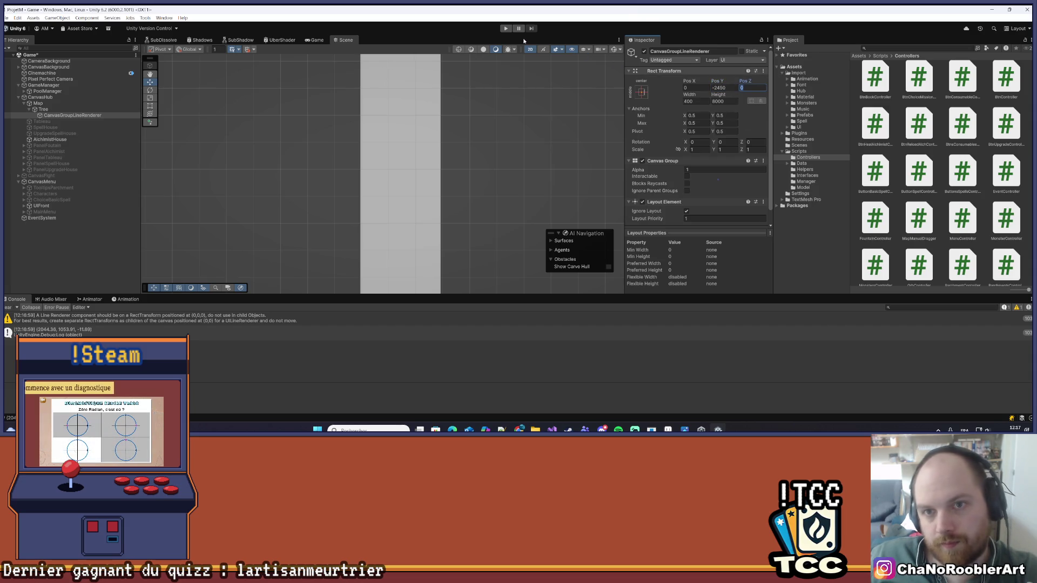
pyautogui.click(506, 29)
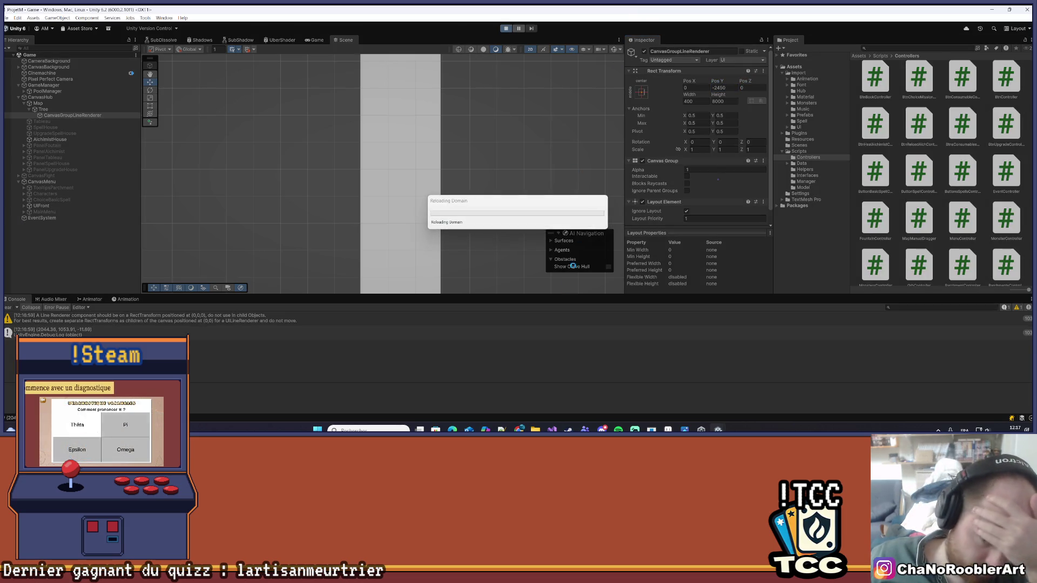
pyautogui.hotkey('alt', 'Tab')
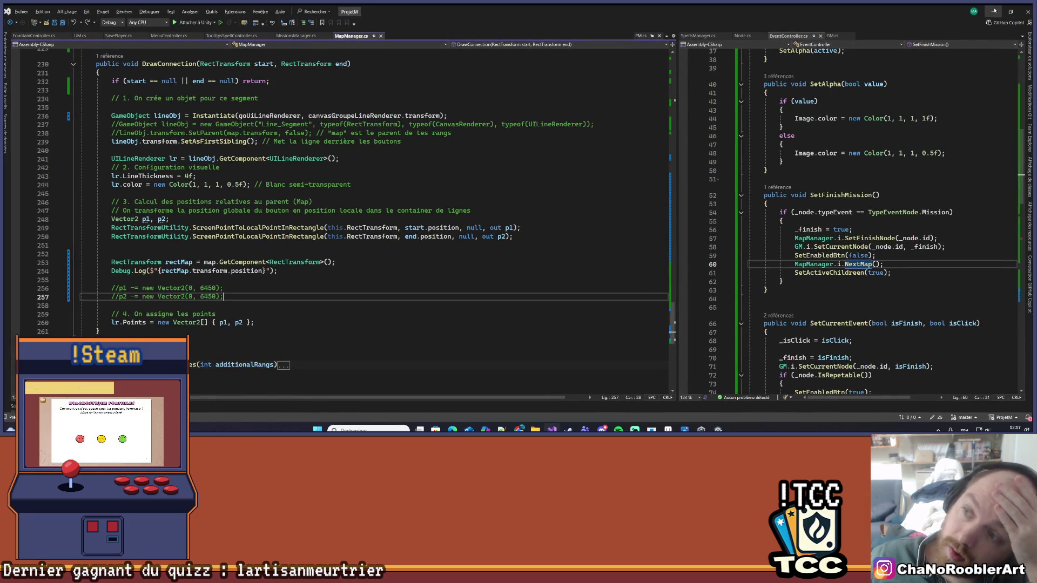
pyautogui.hotkey('alt', 'Tab')
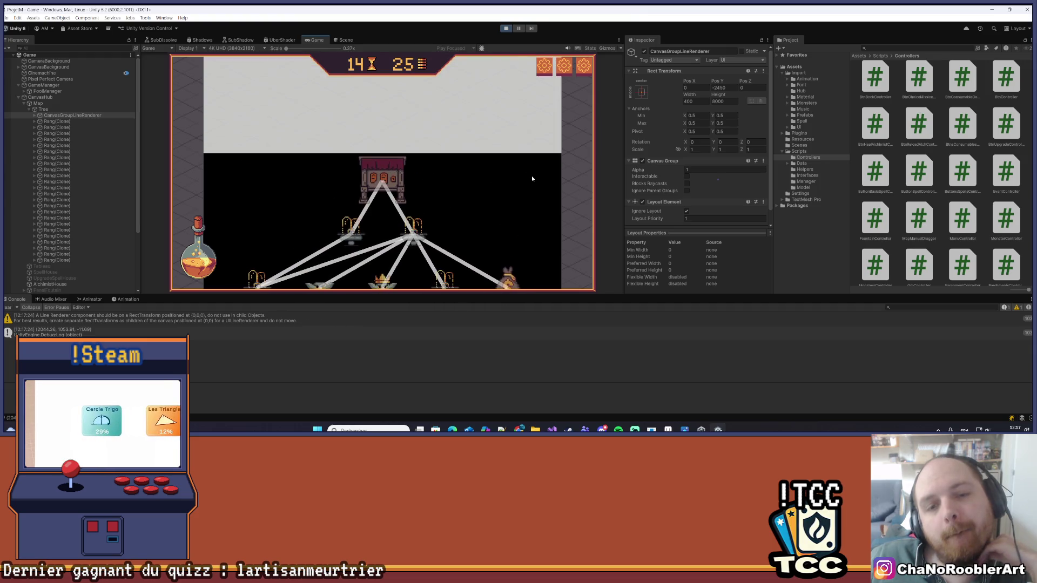
# - Clear the Console log, then stop and restart the game
pyautogui.scroll(-2, 535, 205)
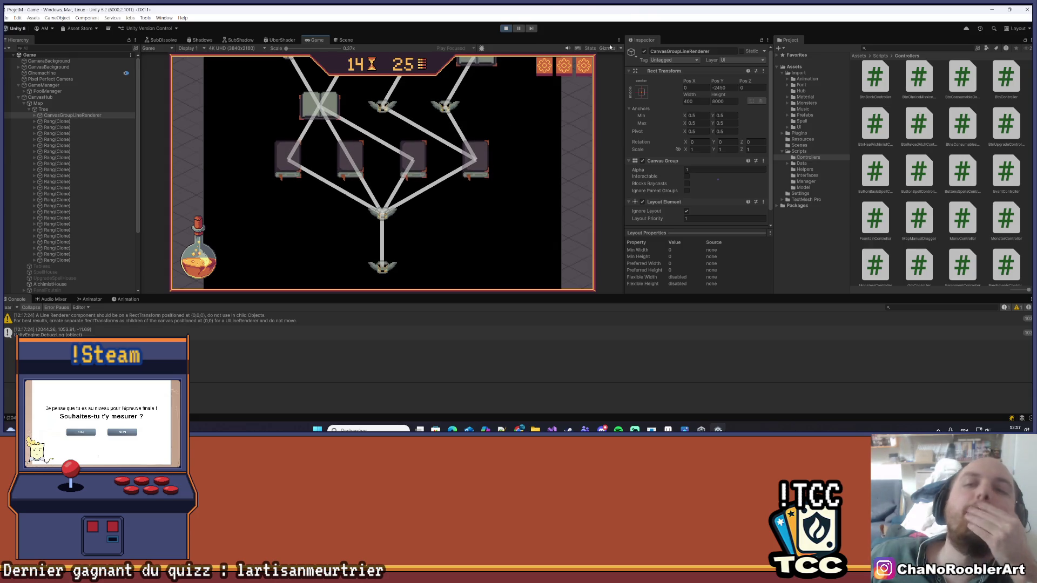
pyautogui.click(6, 307)
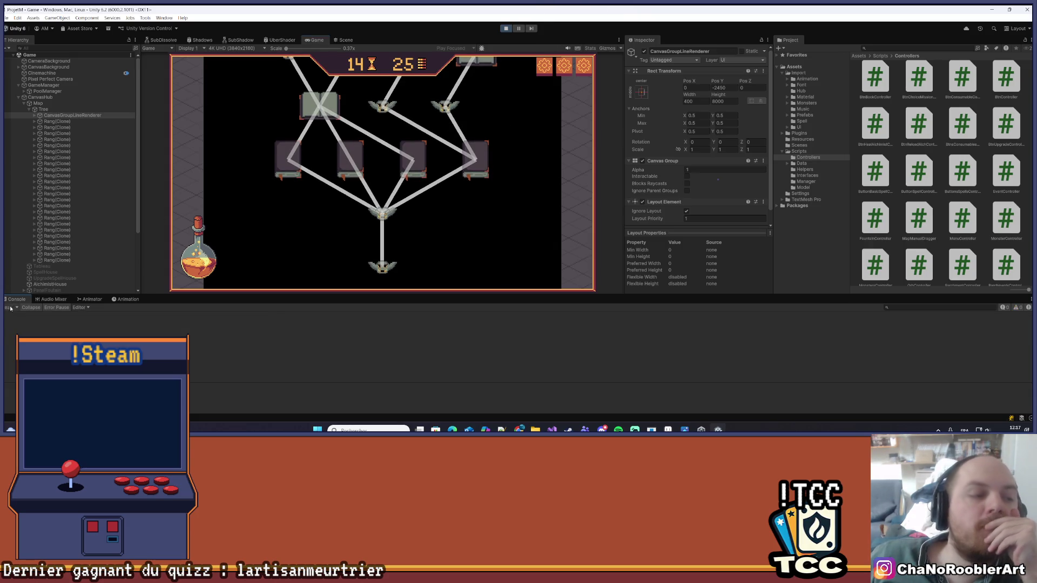
pyautogui.click(507, 28)
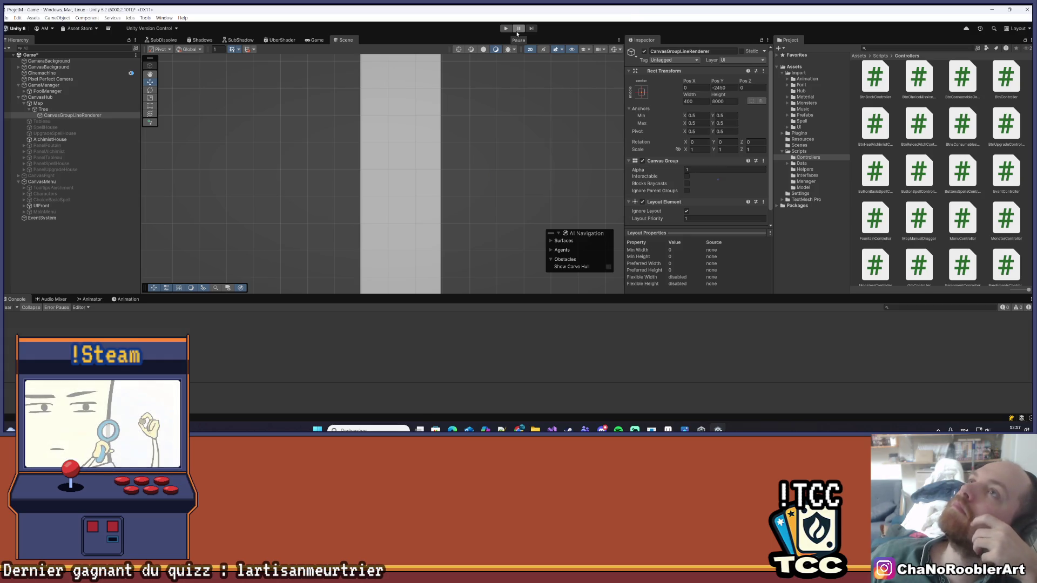
pyautogui.click(510, 30)
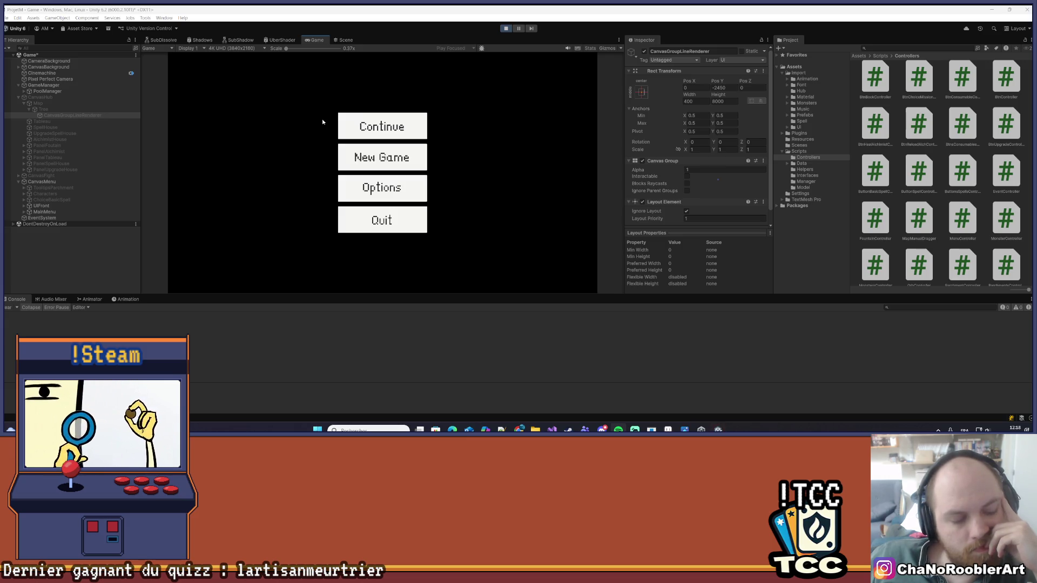
# - Start a New Game as the apprentice wizard with the first basic spell and pick the first mission
pyautogui.click(384, 157)
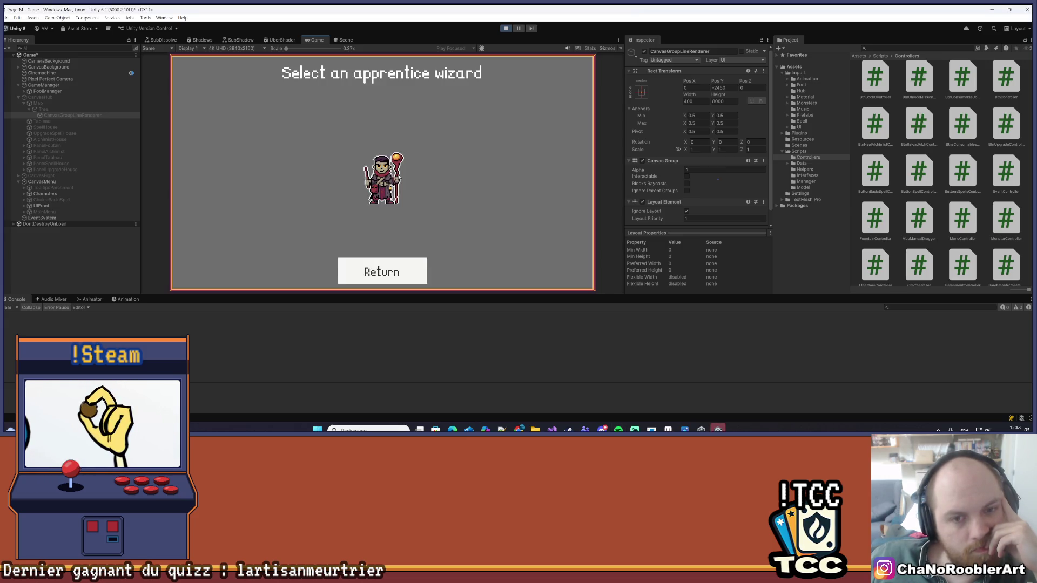
pyautogui.click(395, 177)
pyautogui.click(395, 172)
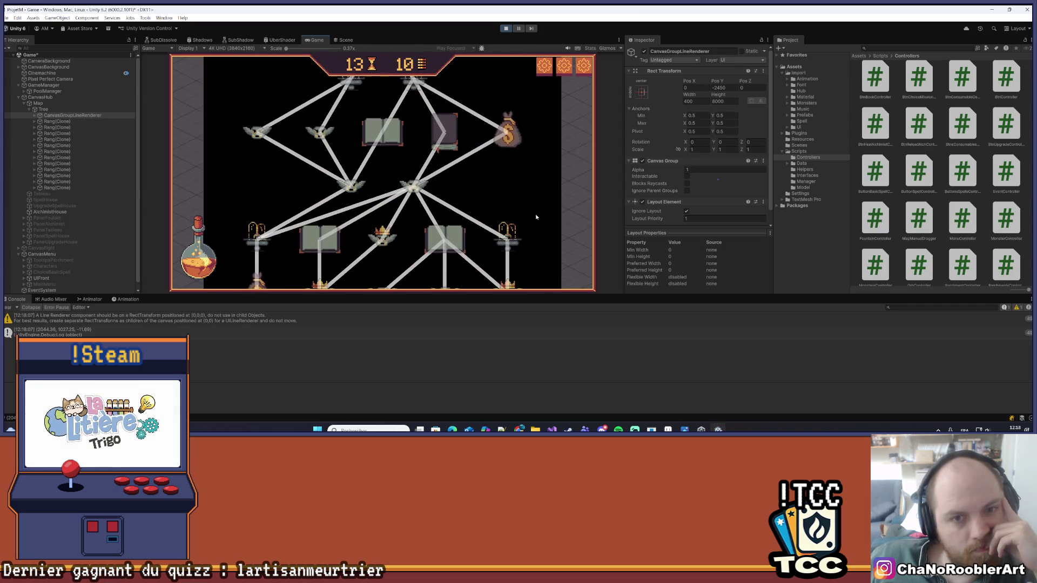
pyautogui.scroll(3, 533, 224)
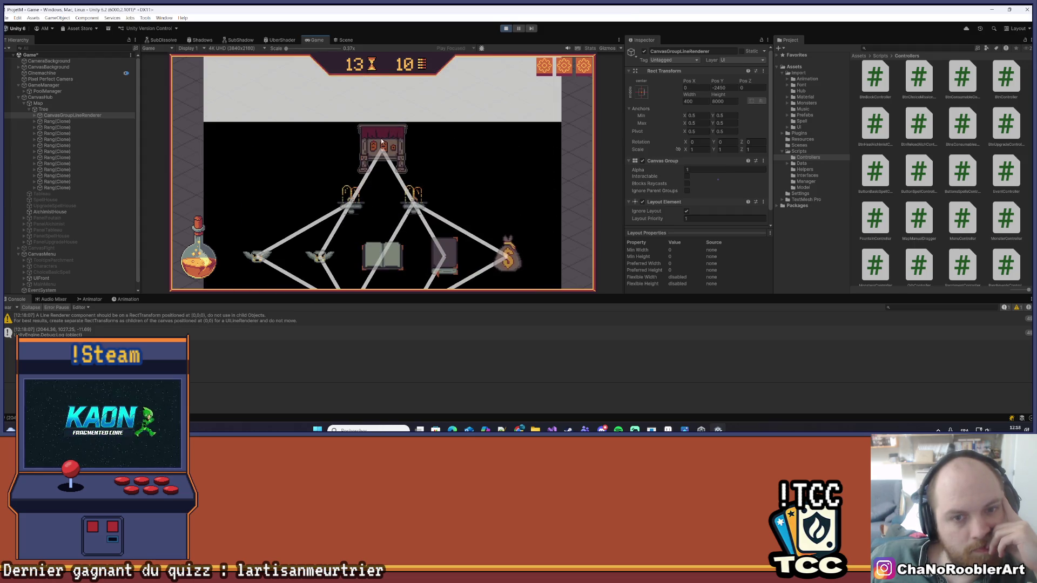
pyautogui.click(382, 142)
pyautogui.click(356, 196)
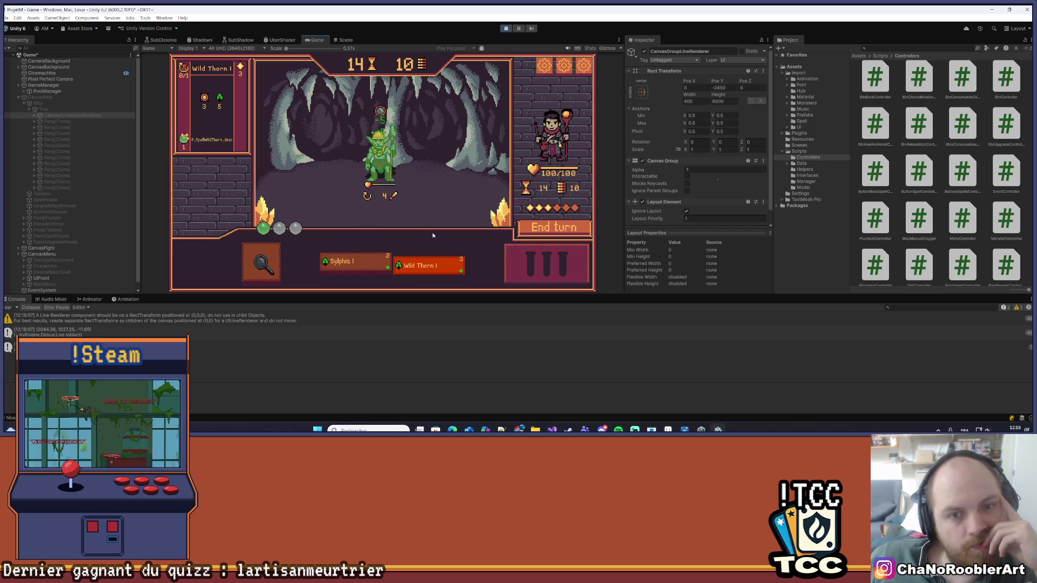
# - Defeat the goblins with spells and Wild Thorn cards, then continue back to the map
pyautogui.click(372, 157)
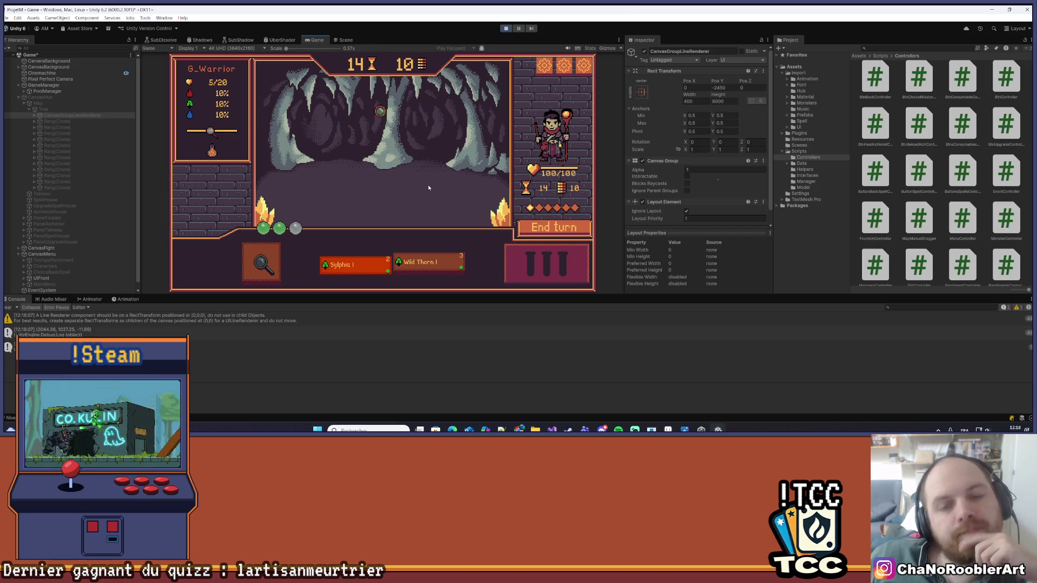
pyautogui.click(422, 204)
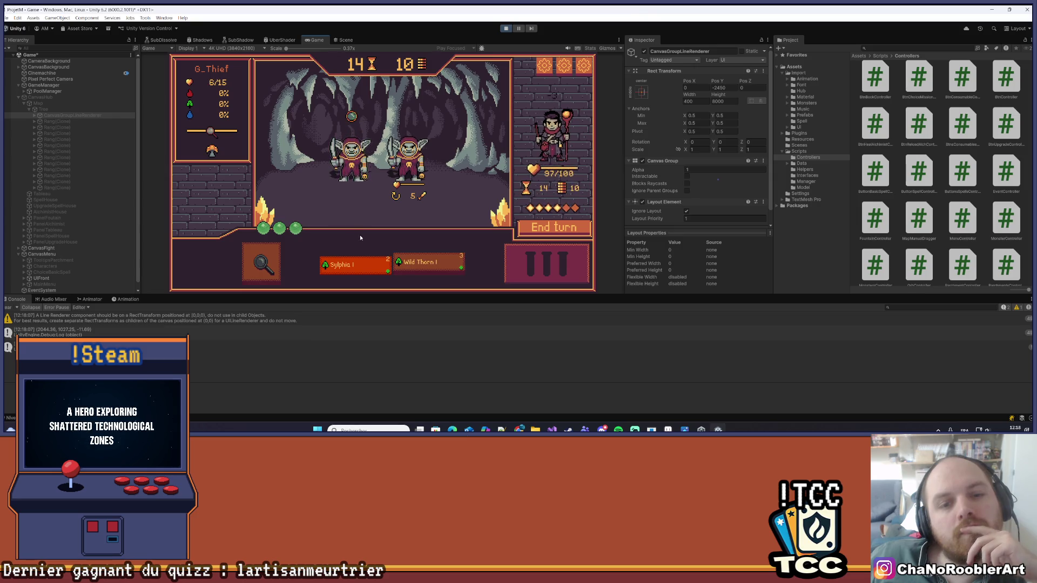
pyautogui.click(427, 261)
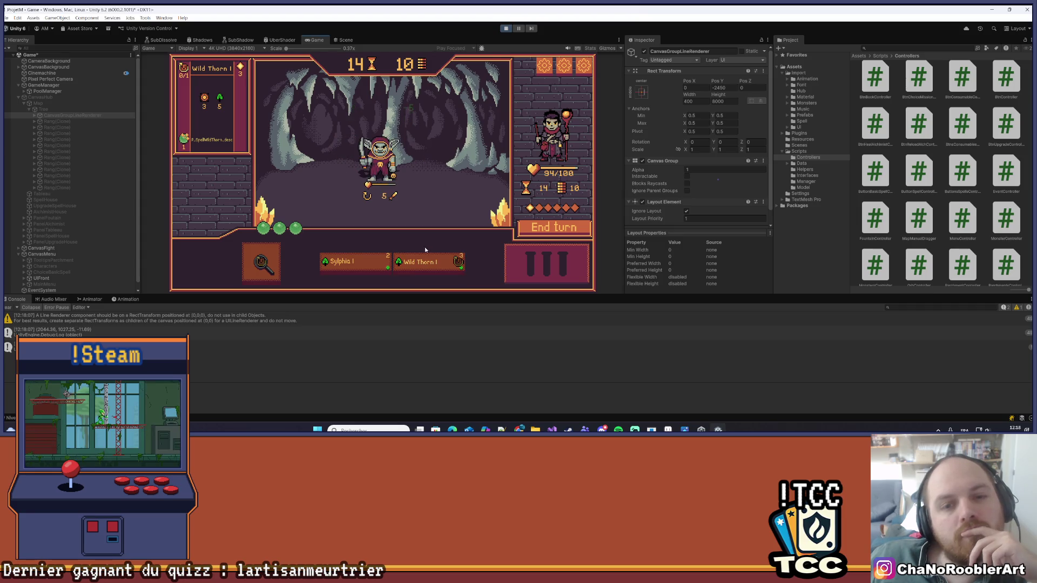
pyautogui.click(526, 231)
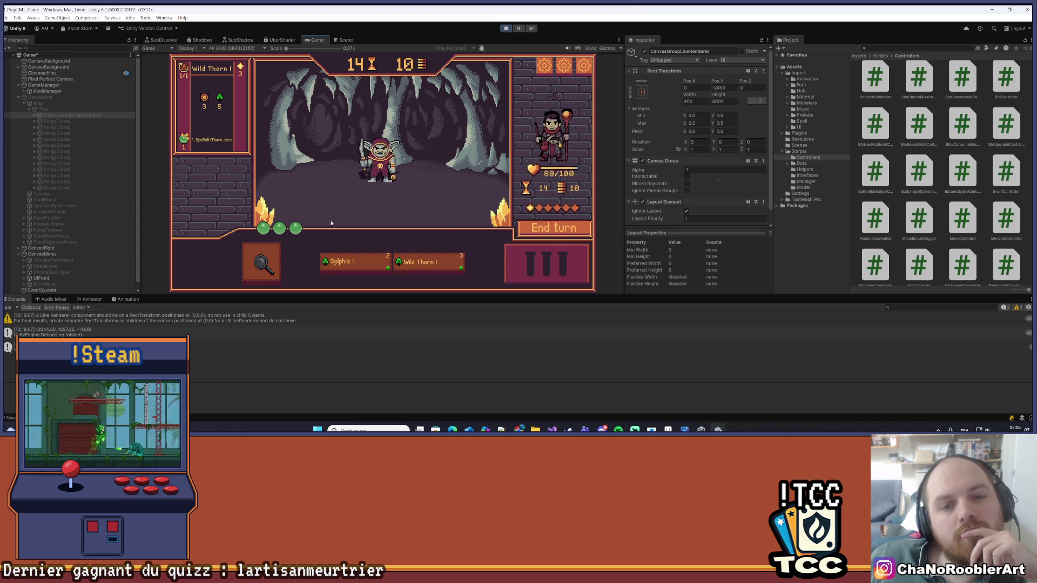
pyautogui.click(262, 264)
pyautogui.click(380, 116)
pyautogui.click(430, 264)
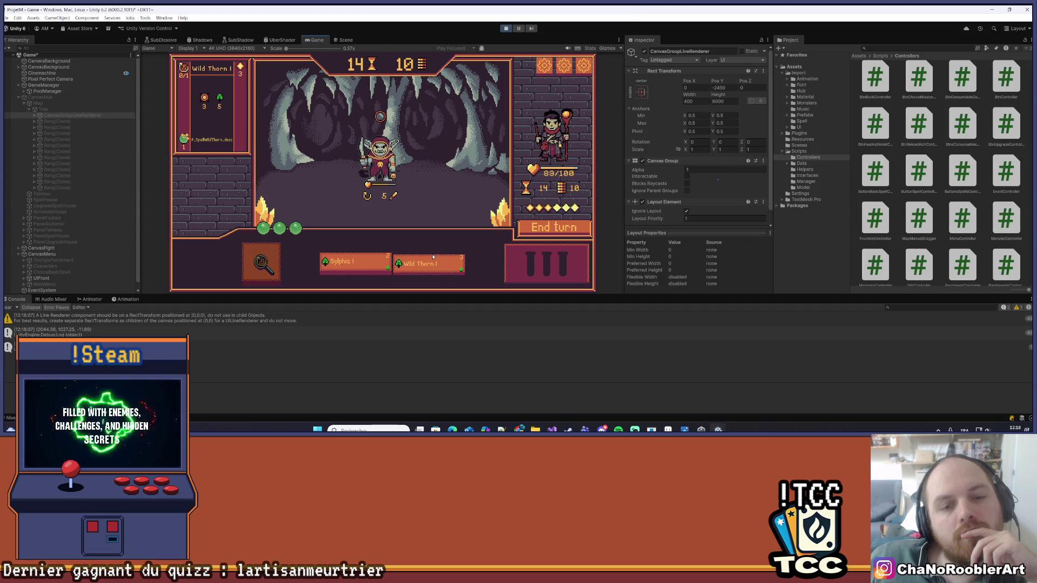
pyautogui.click(453, 225)
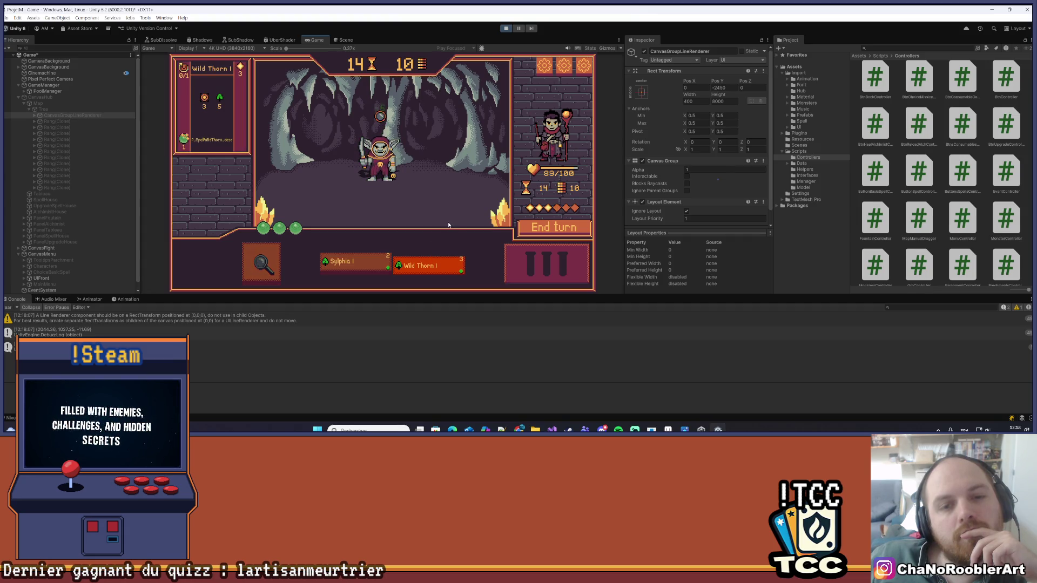
pyautogui.click(386, 206)
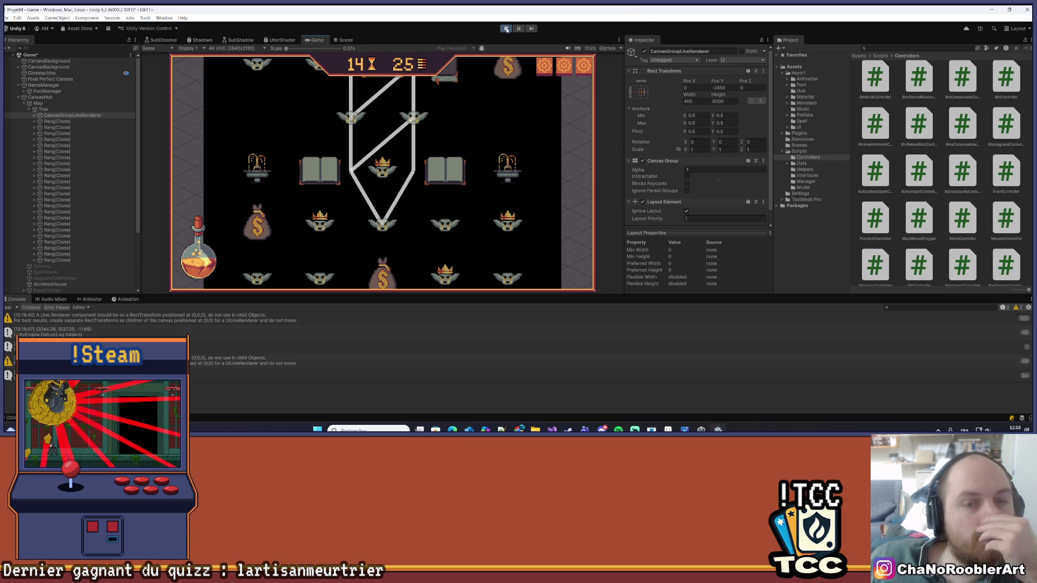
# - Scroll through the map in the Game view, then show the Scene view with nothing selected
pyautogui.scroll(-2, 547, 200)
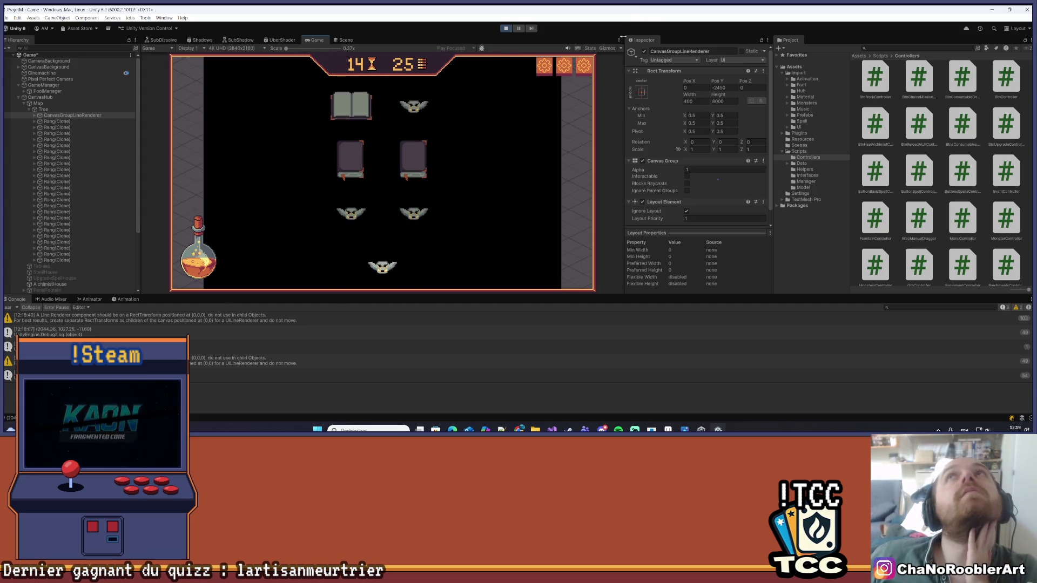
pyautogui.scroll(3, 423, 203)
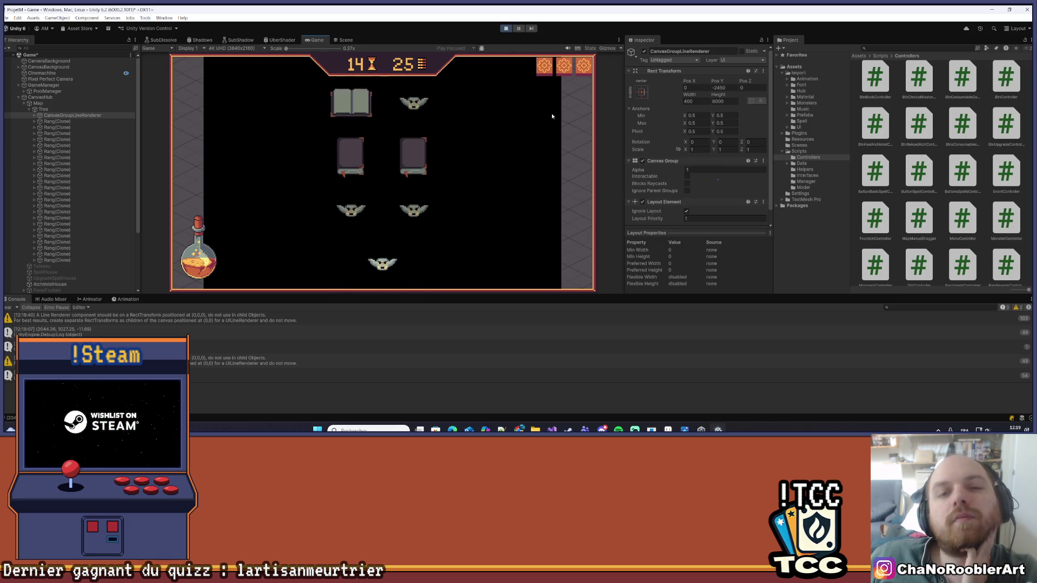
pyautogui.click(346, 40)
pyautogui.click(513, 151)
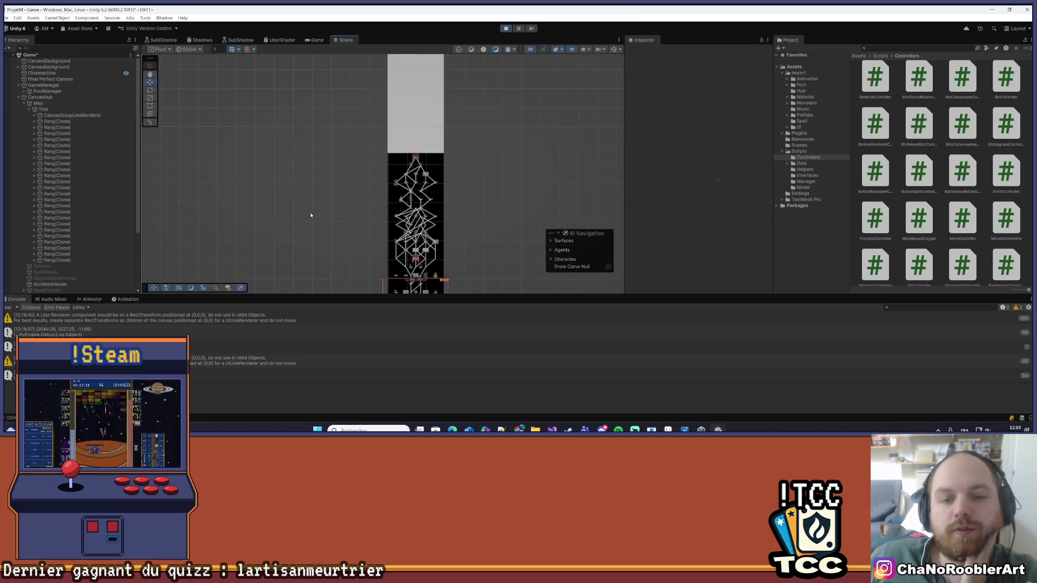
# - Pan and zoom the Scene view over the top and lower rows of the map tree, then exit Play mode
pyautogui.moveTo(354, 200)
pyautogui.mouseDown()
pyautogui.moveTo(346, 156)
pyautogui.moveTo(319, 143)
pyautogui.moveTo(298, 185)
pyautogui.mouseUp()
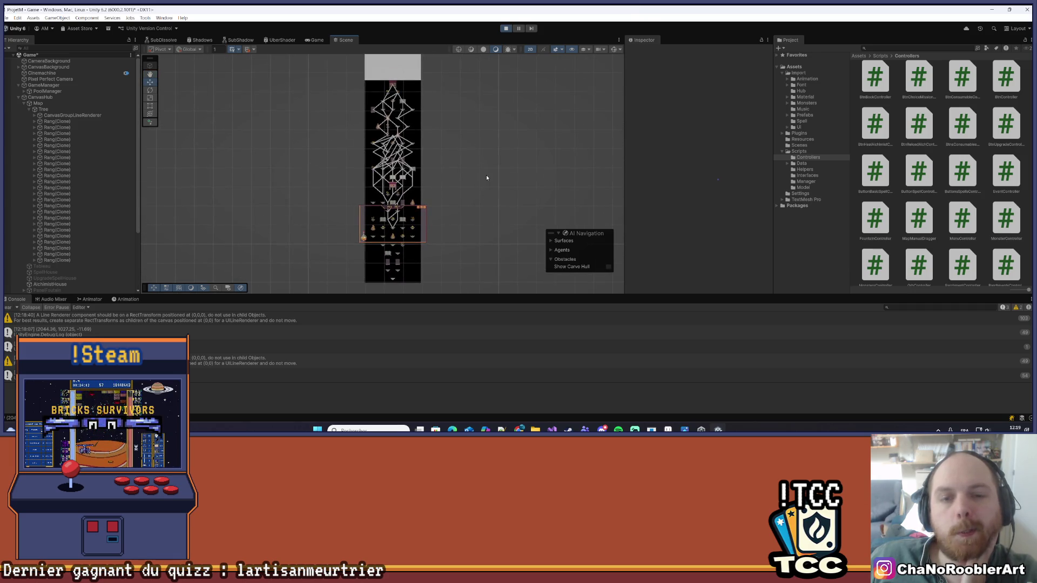
pyautogui.scroll(4, 398, 158)
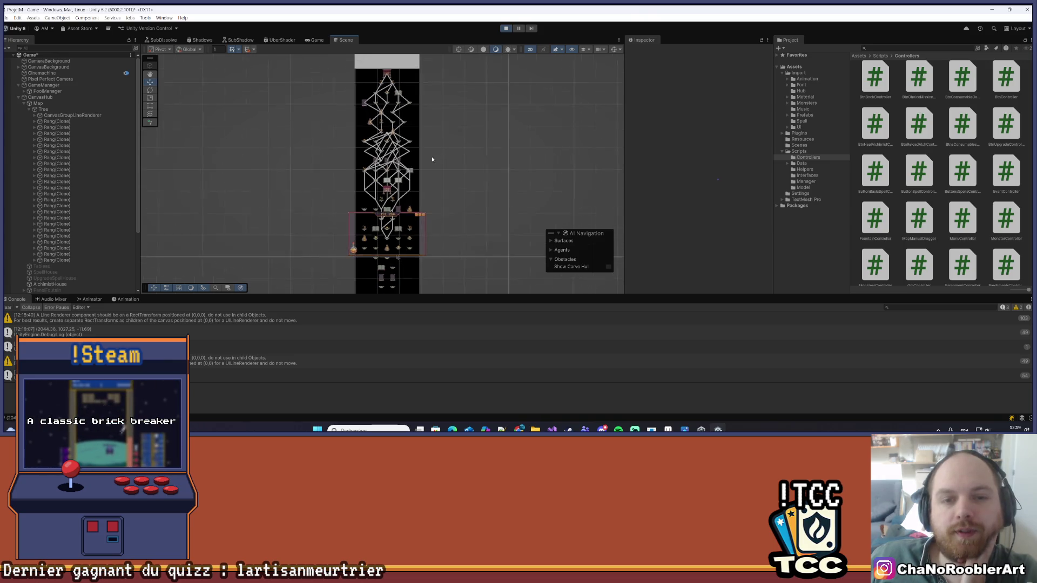
pyautogui.scroll(-2, 398, 158)
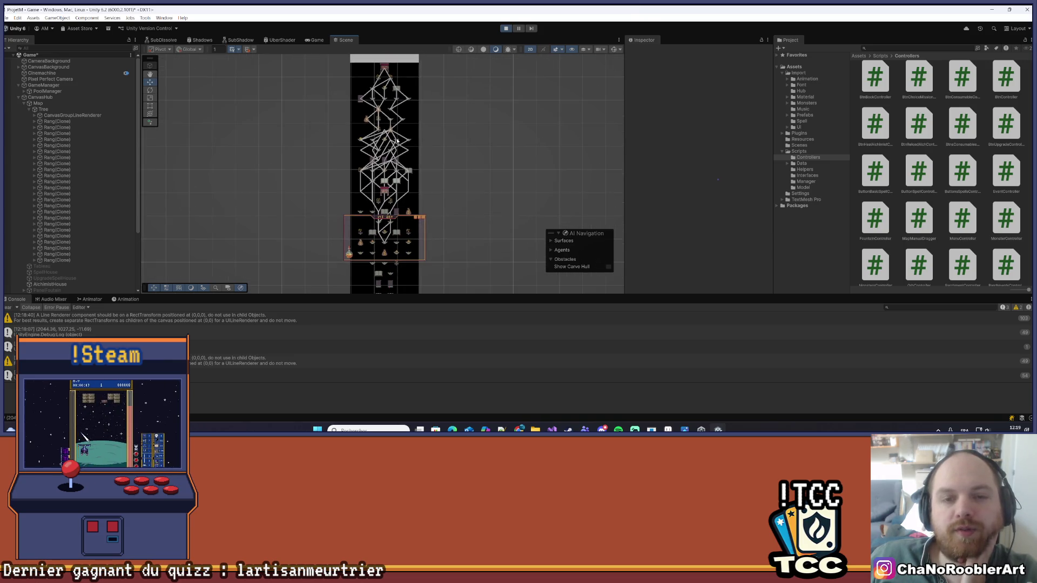
pyautogui.scroll(2, 341, 148)
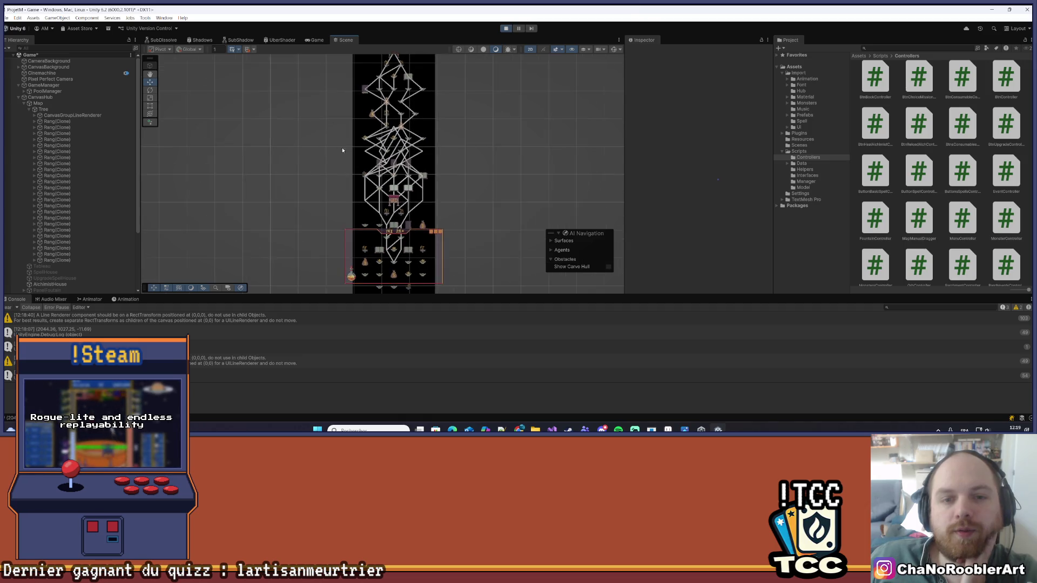
pyautogui.moveTo(506, 64); pyautogui.dragTo(494, 264)
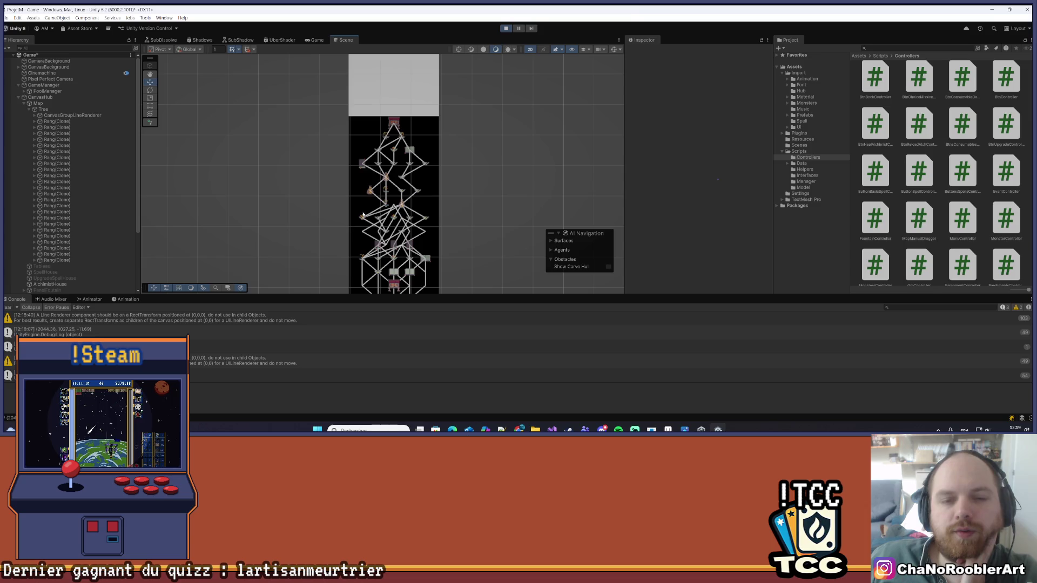
pyautogui.moveTo(444, 259)
pyautogui.mouseDown()
pyautogui.moveTo(433, 199)
pyautogui.moveTo(459, 87)
pyautogui.mouseUp()
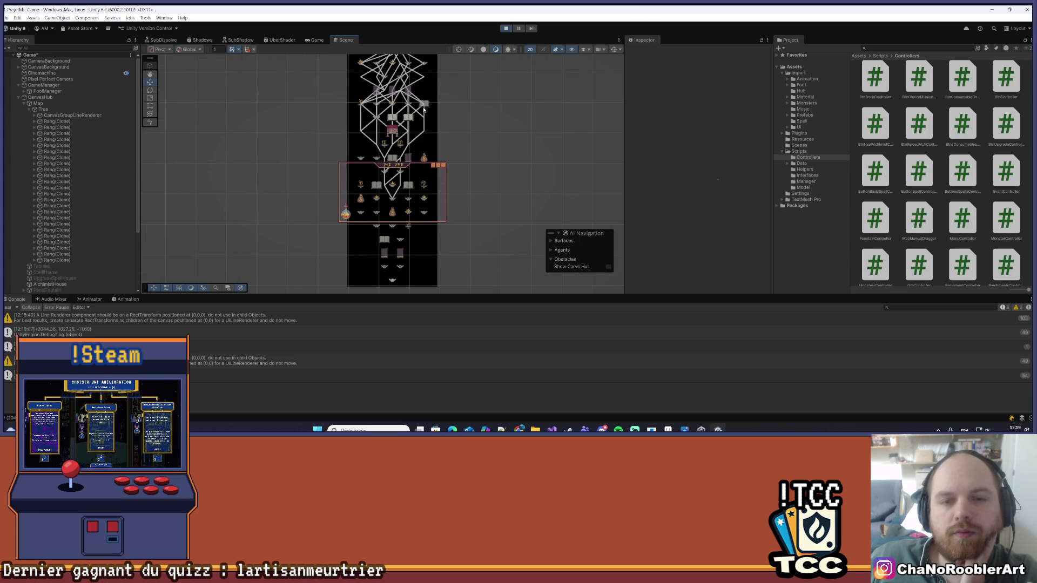
pyautogui.hotkey('ctrl', 'p')
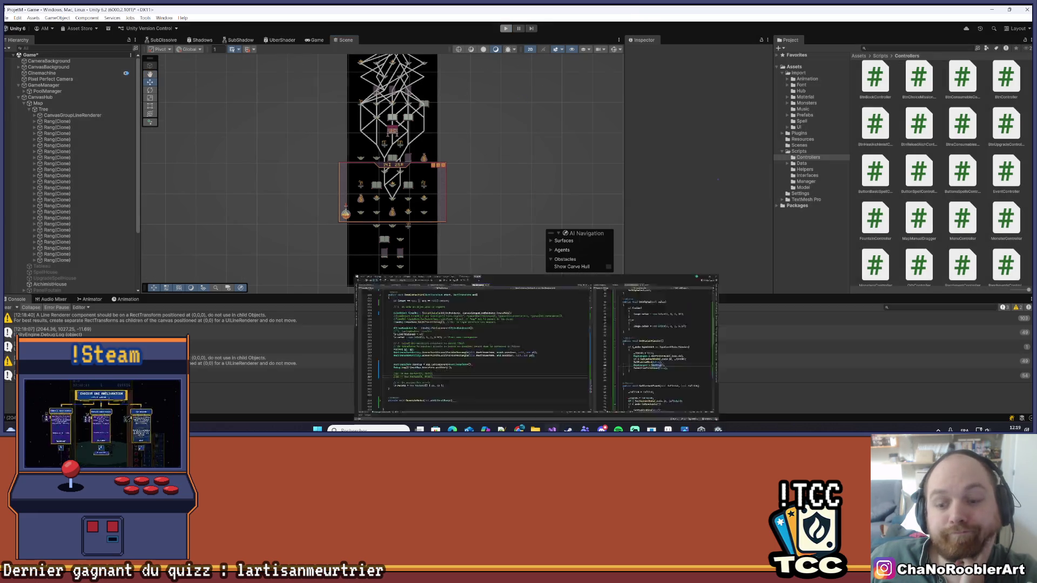
# - Back in Visual Studio, revisit MapManager's line-drawing code and DrawConnection's start parameter
pyautogui.hotkey('alt', 'Tab')
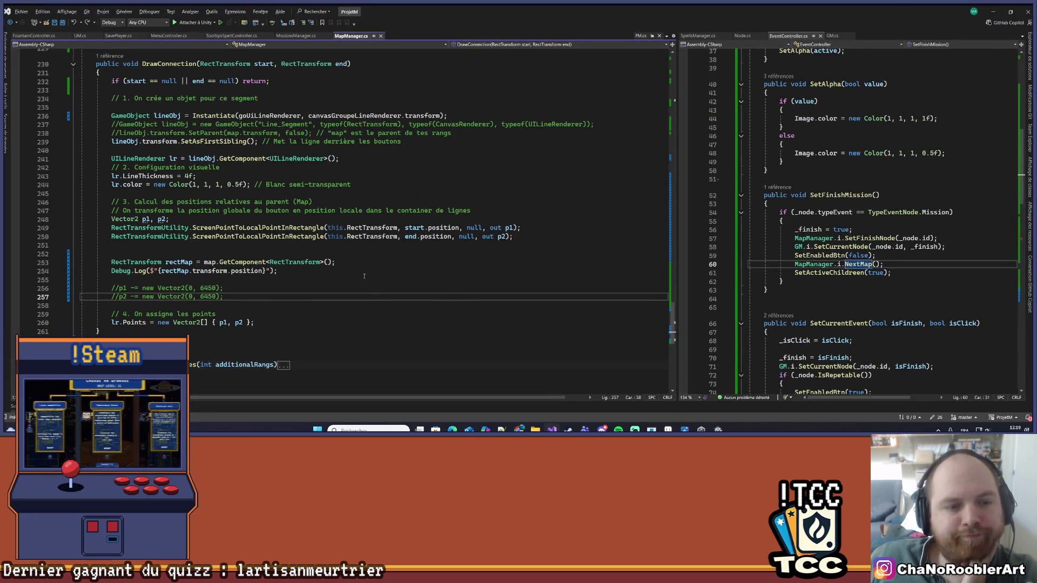
pyautogui.scroll(9, 195, 230)
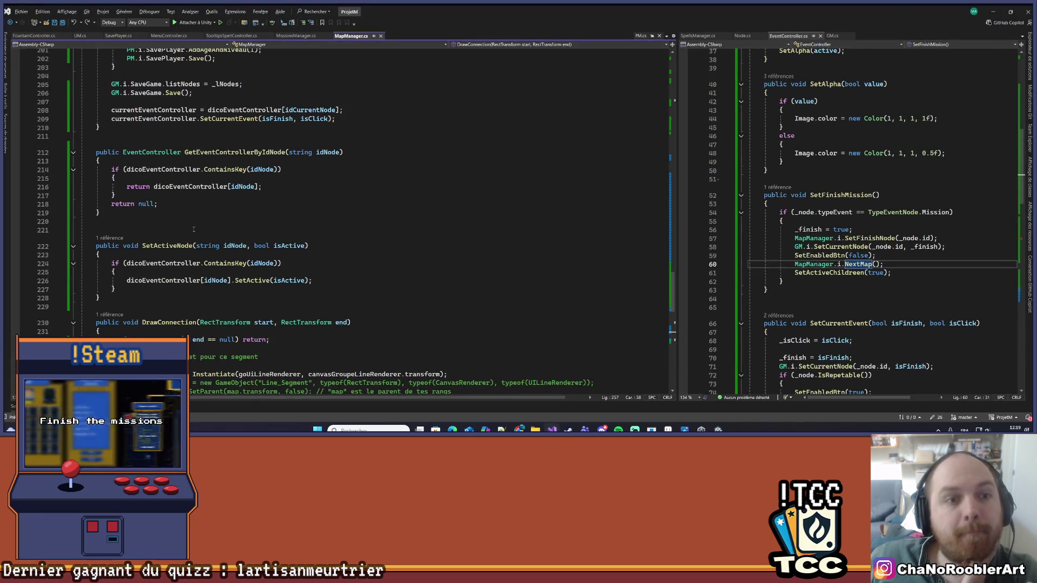
pyautogui.scroll(4, 195, 230)
pyautogui.click(279, 172)
pyautogui.hotkey('ctrl', '-')
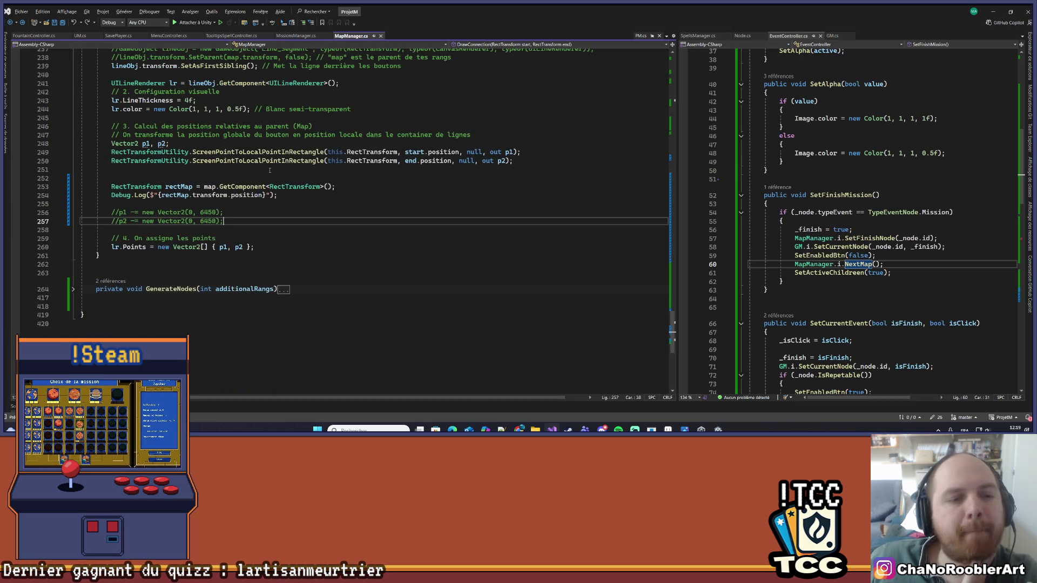
pyautogui.scroll(7, 263, 172)
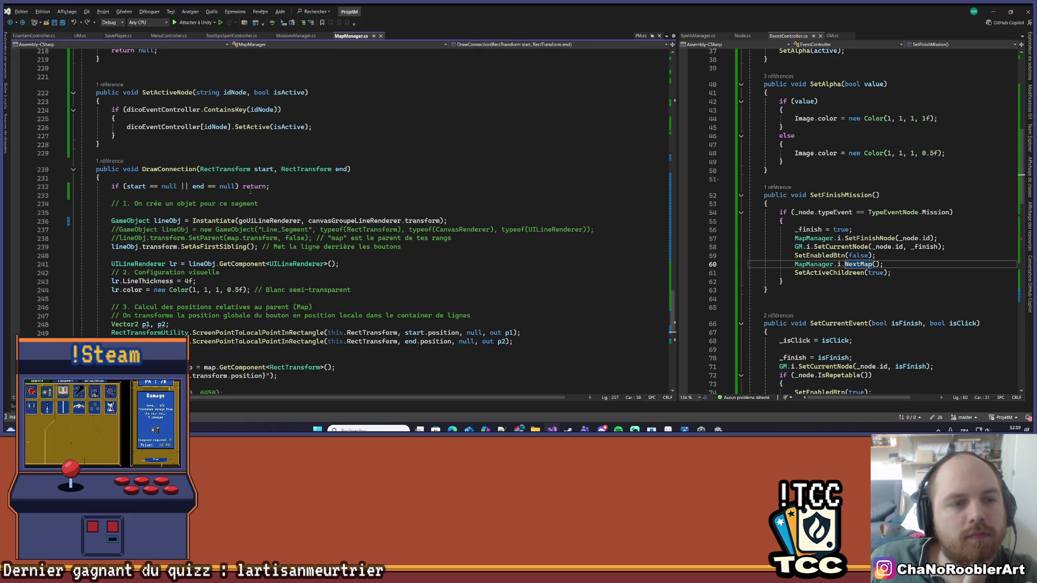
pyautogui.click(262, 172)
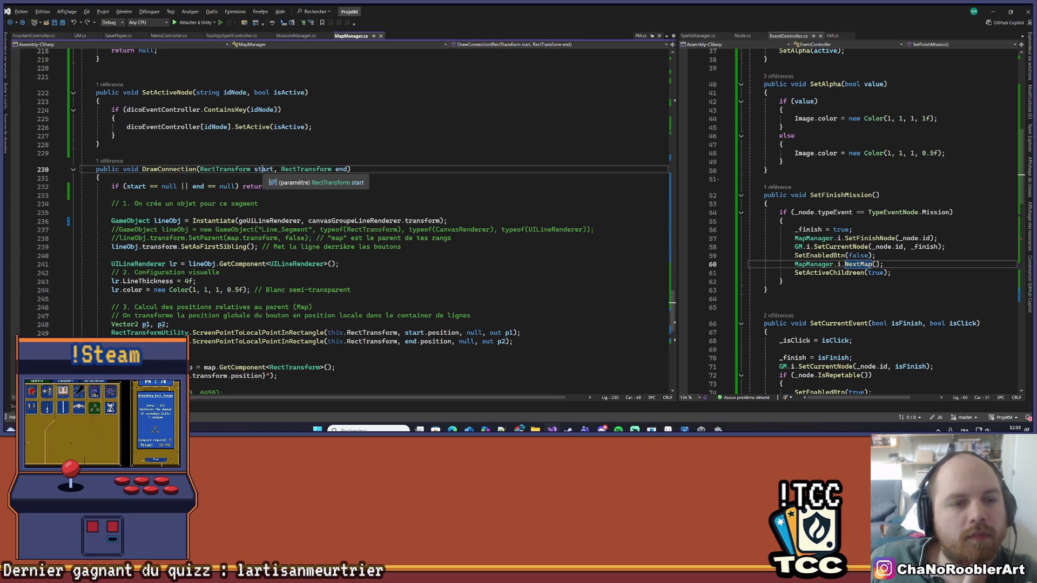
pyautogui.scroll(6, 267, 162)
pyautogui.scroll(10, 324, 189)
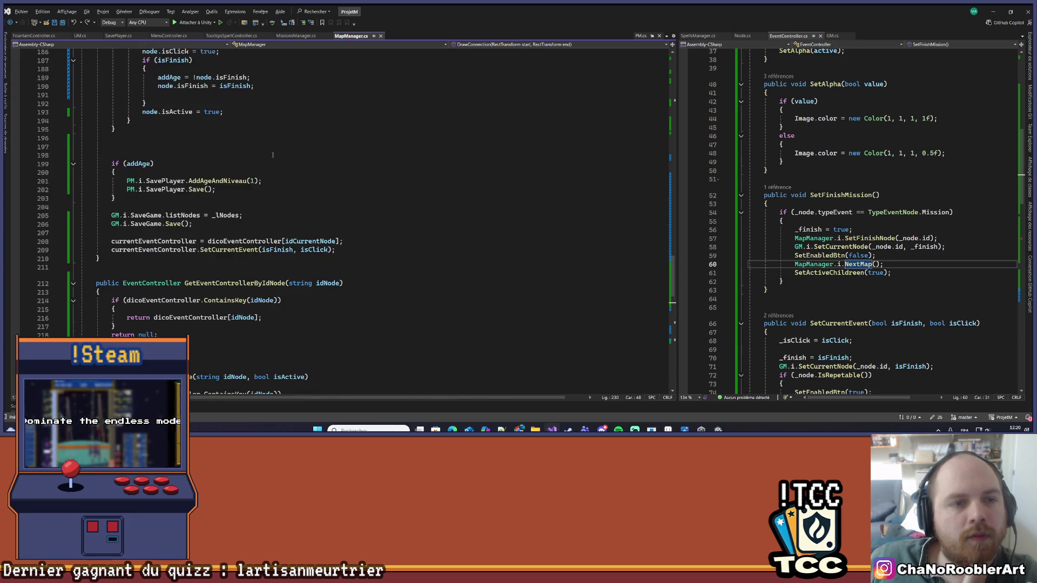
# - Go from EventController's NextMap call to its definition in MapManager
pyautogui.click(883, 265)
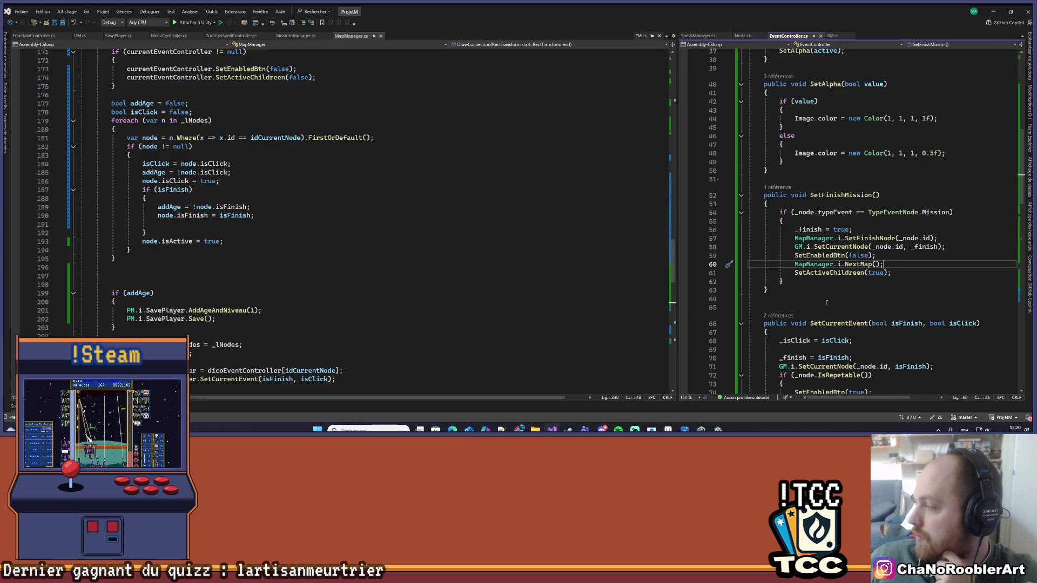
pyautogui.rightClick(846, 264)
pyautogui.click(873, 247)
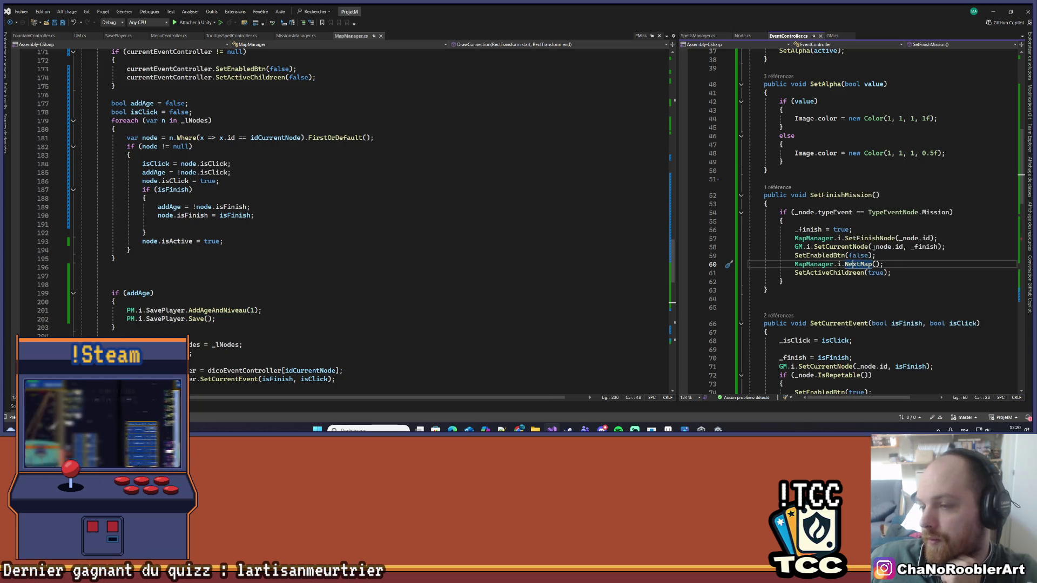
# - Inspect the DeferredDrawing coroutine and its loops that call DrawConnection
pyautogui.click(199, 169)
pyautogui.scroll(-5, 388, 144)
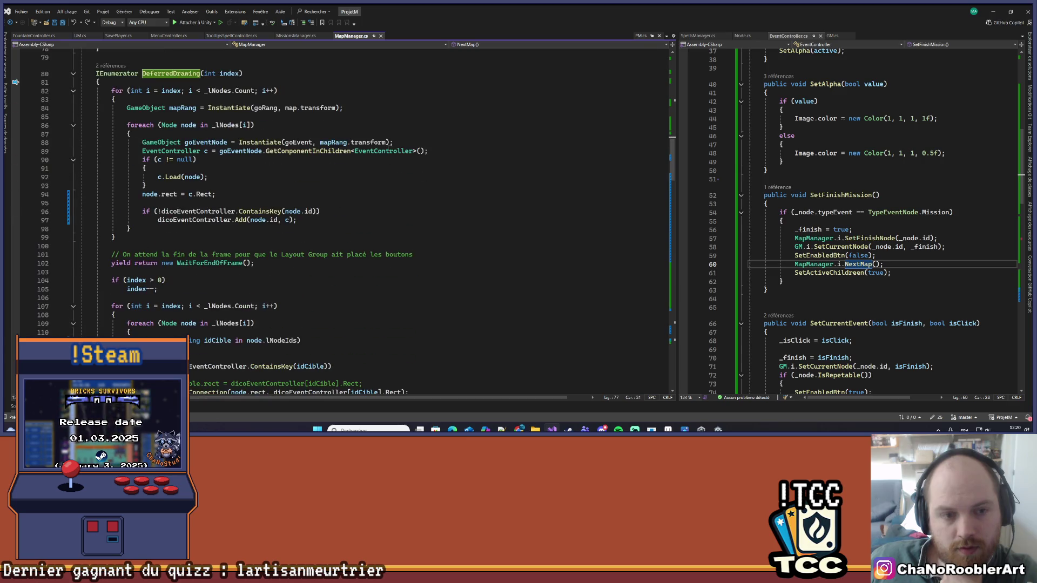
pyautogui.scroll(-3, 385, 151)
pyautogui.scroll(-2, 385, 151)
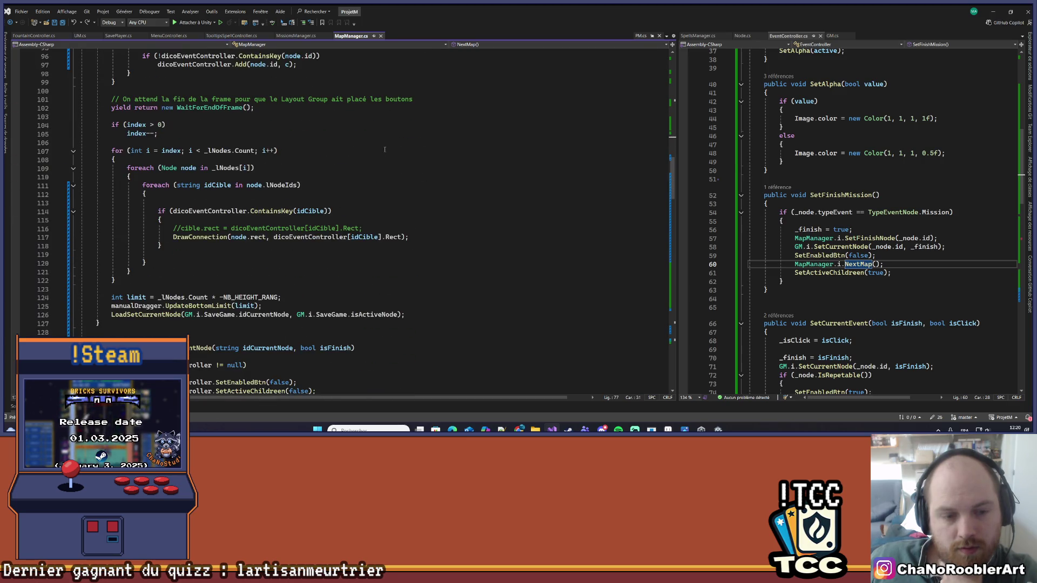
pyautogui.scroll(-6, 384, 150)
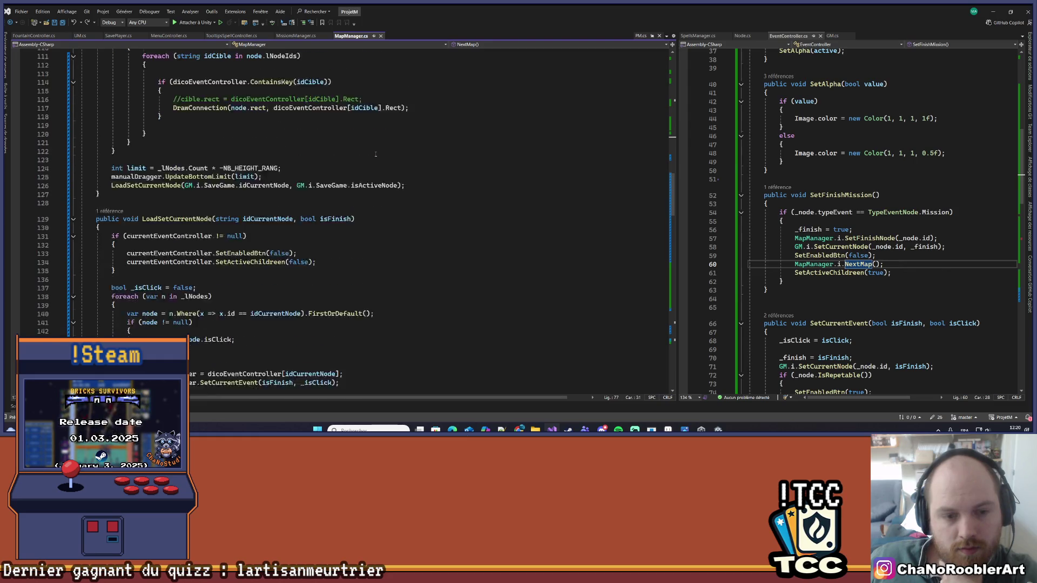
pyautogui.scroll(4, 375, 154)
pyautogui.scroll(10, 376, 155)
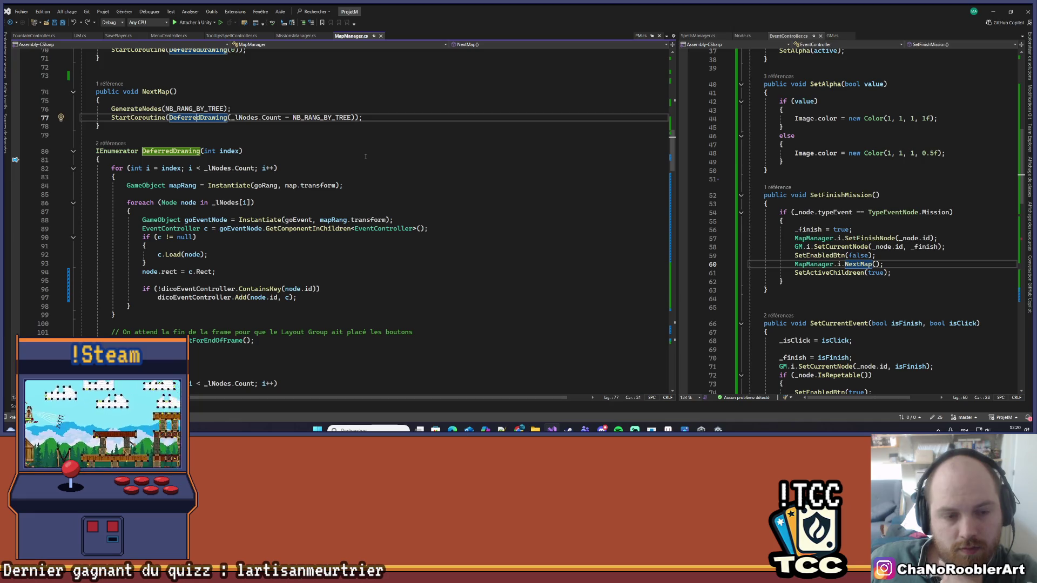
pyautogui.scroll(-5, 365, 156)
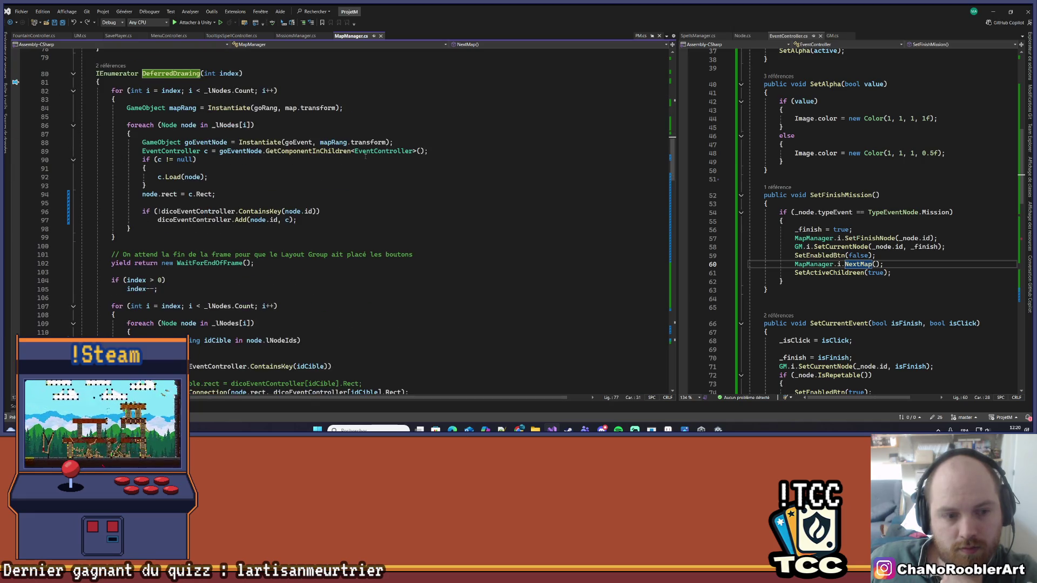
pyautogui.scroll(-3, 365, 156)
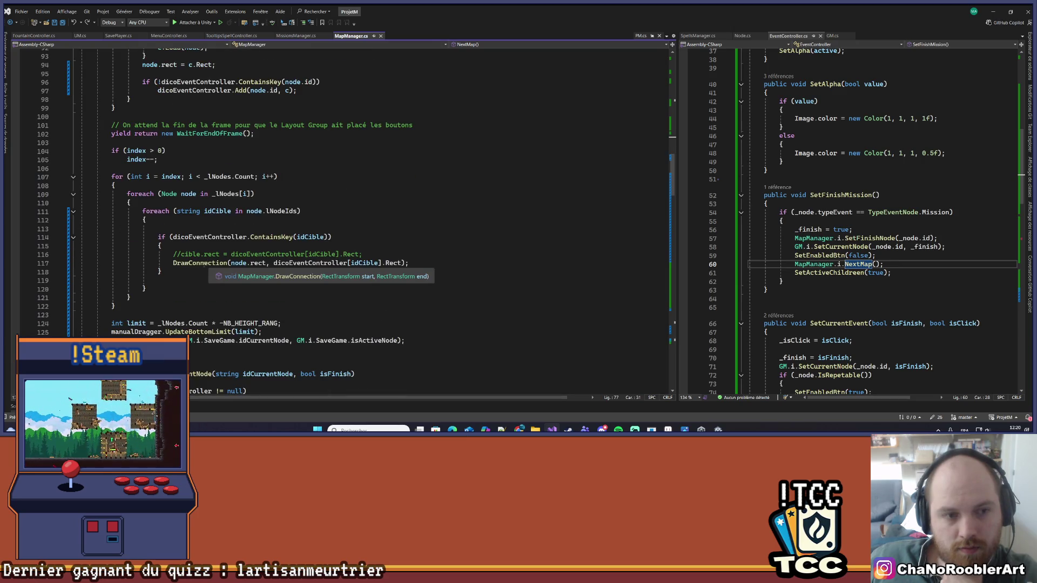
pyautogui.click(190, 263)
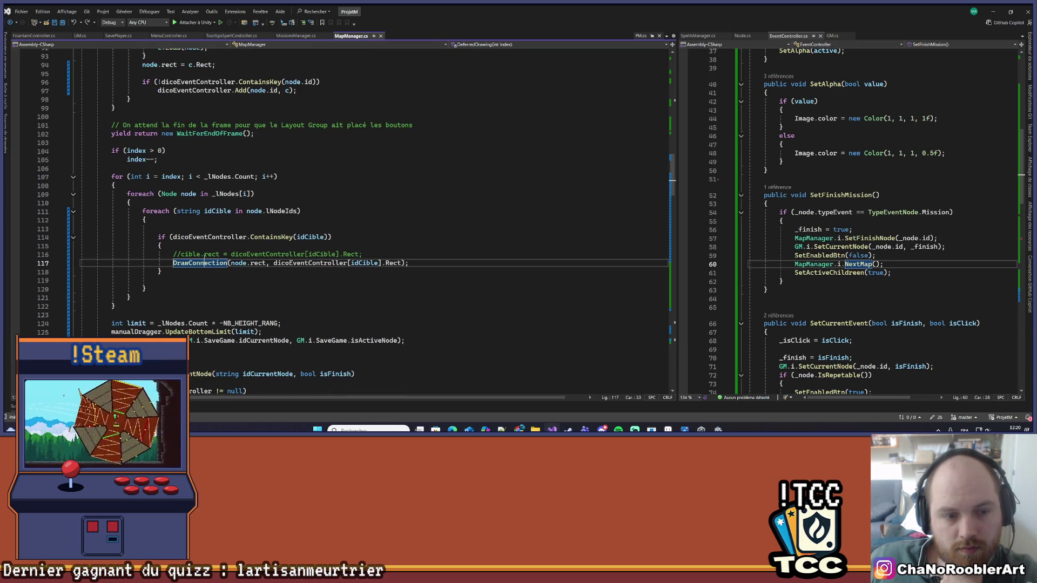
pyautogui.scroll(4, 249, 237)
pyautogui.scroll(2, 345, 216)
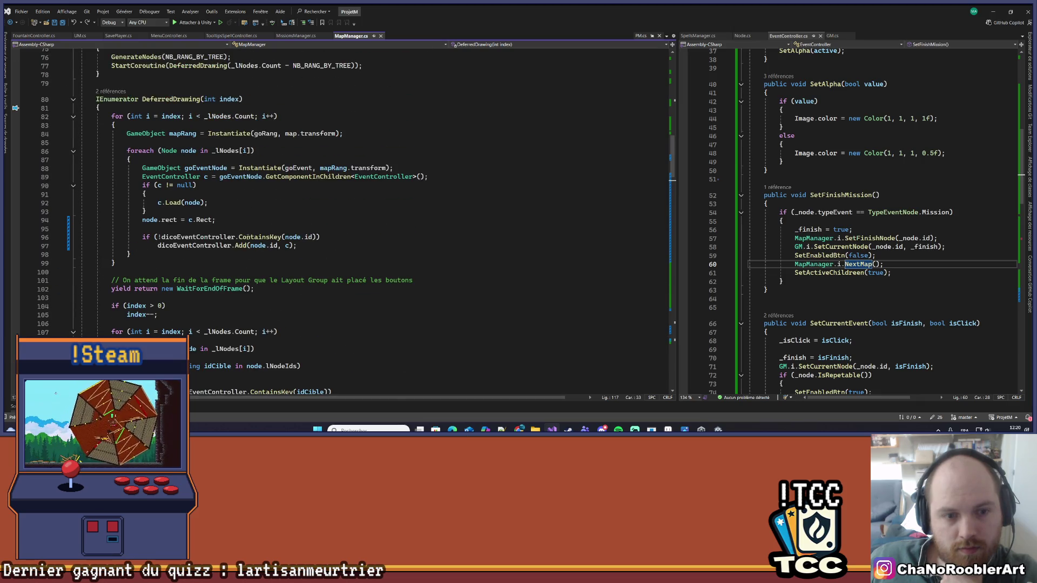
pyautogui.scroll(4, 242, 233)
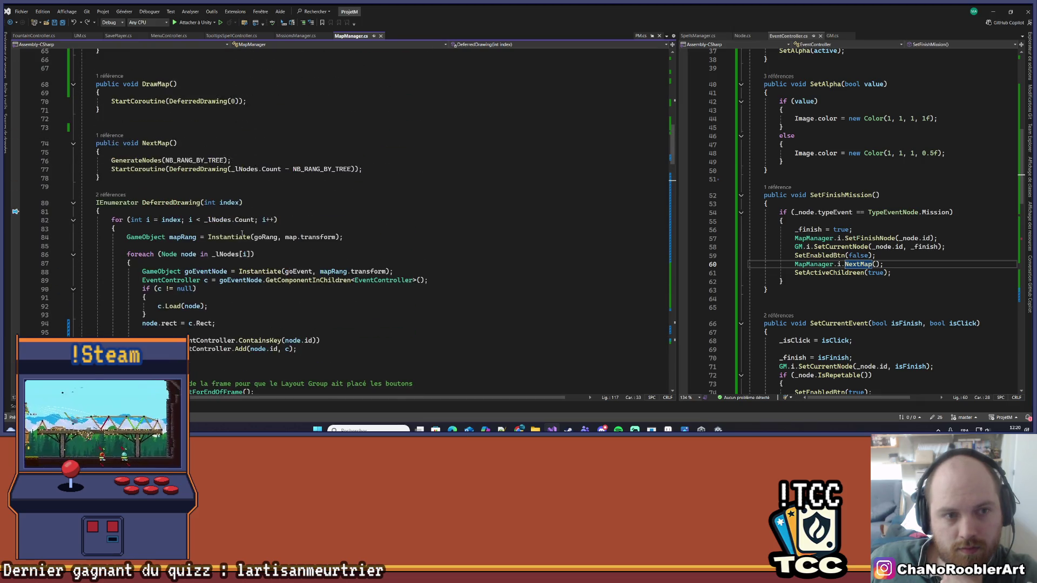
# - Open the GenerateNodes definition, expand its body and read through how it builds nodes
pyautogui.rightClick(142, 161)
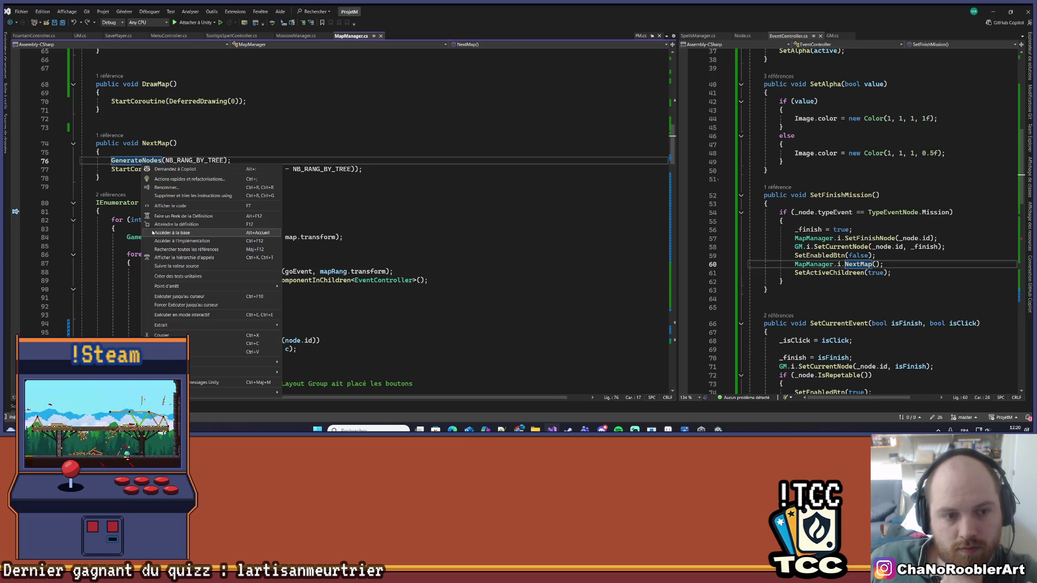
pyautogui.click(184, 224)
pyautogui.click(71, 222)
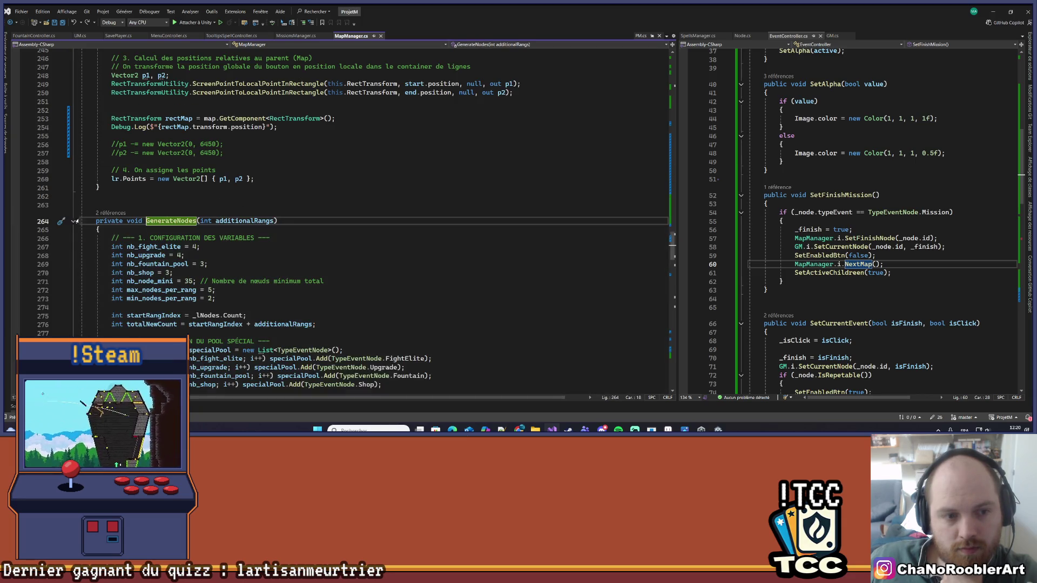
pyautogui.scroll(-13, 328, 238)
pyautogui.scroll(-20, 329, 238)
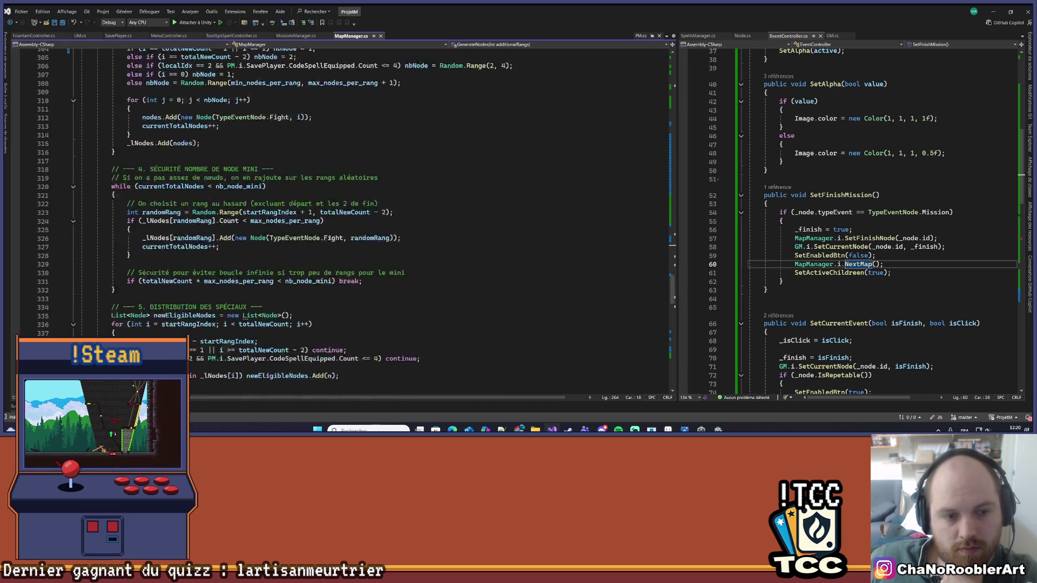
pyautogui.scroll(-5, 324, 239)
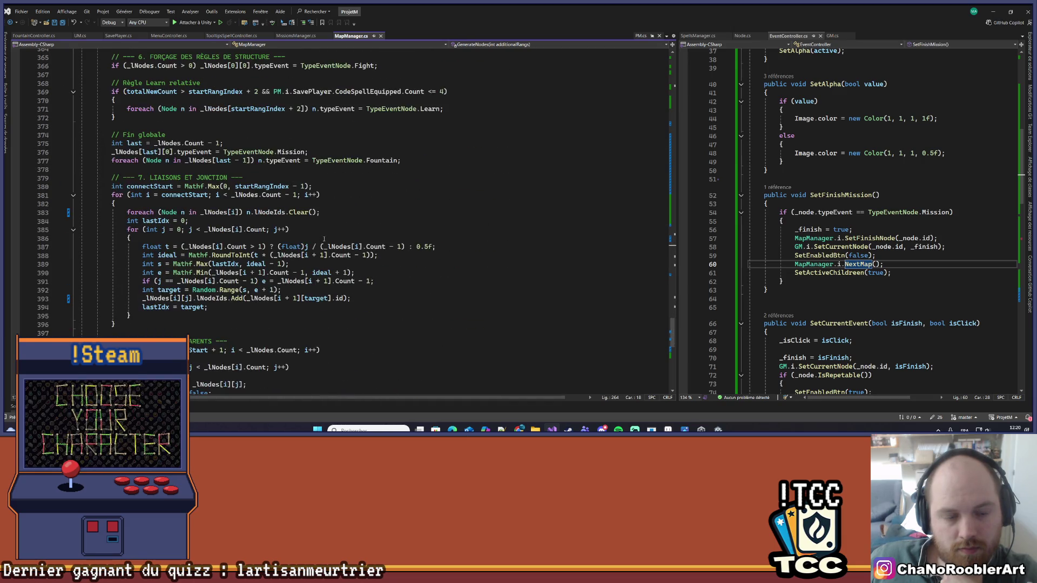
pyautogui.scroll(-3, 324, 239)
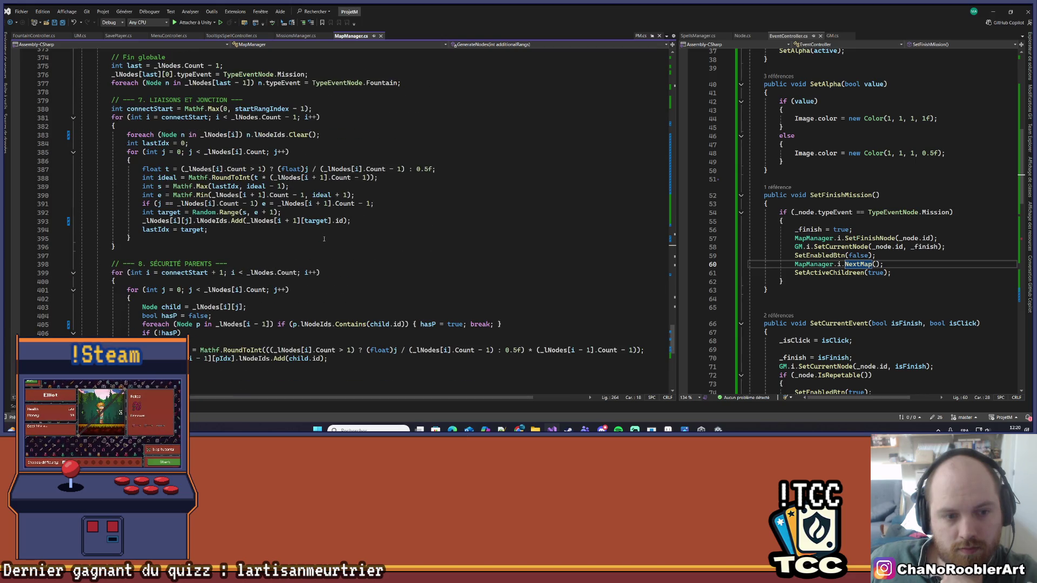
pyautogui.scroll(-3, 325, 239)
# - Navigate back to NextMap and down to DeferredDrawing's DrawConnection loop
pyautogui.click(307, 223)
pyautogui.hotkey('ctrl', '-')
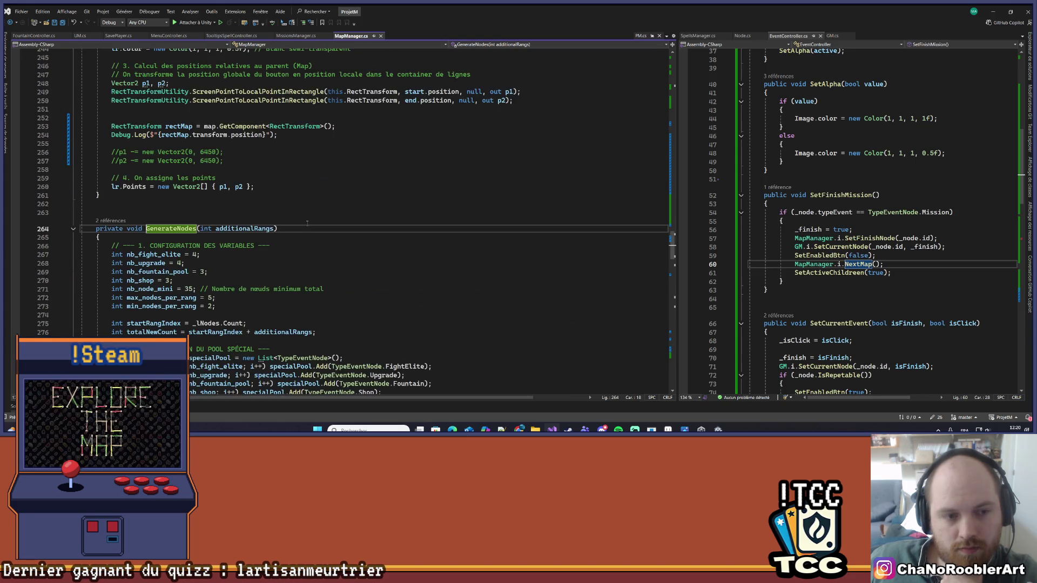
pyautogui.hotkey('ctrl', '-')
pyautogui.scroll(-2, 320, 232)
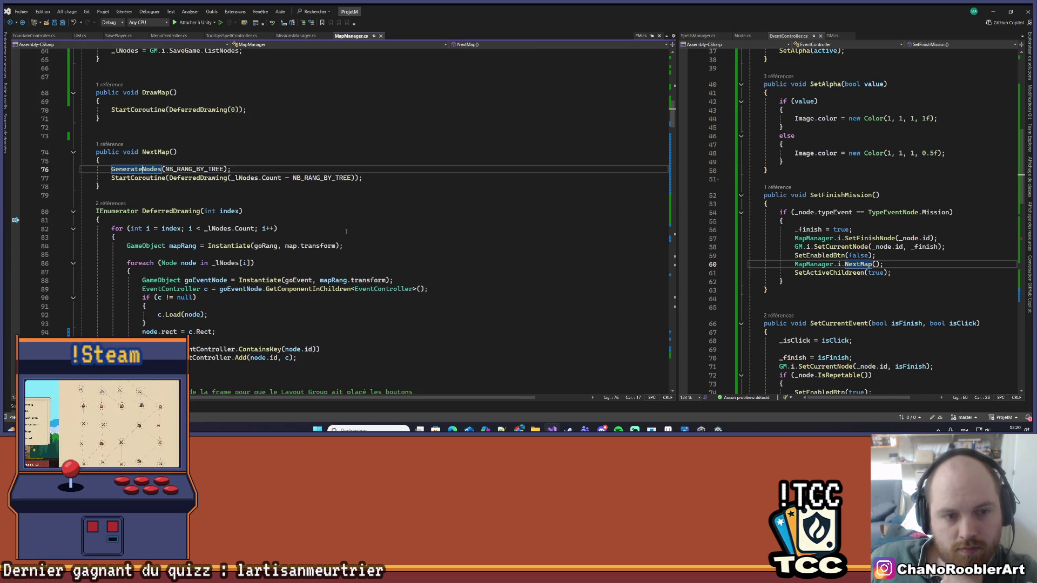
pyautogui.scroll(-3, 346, 231)
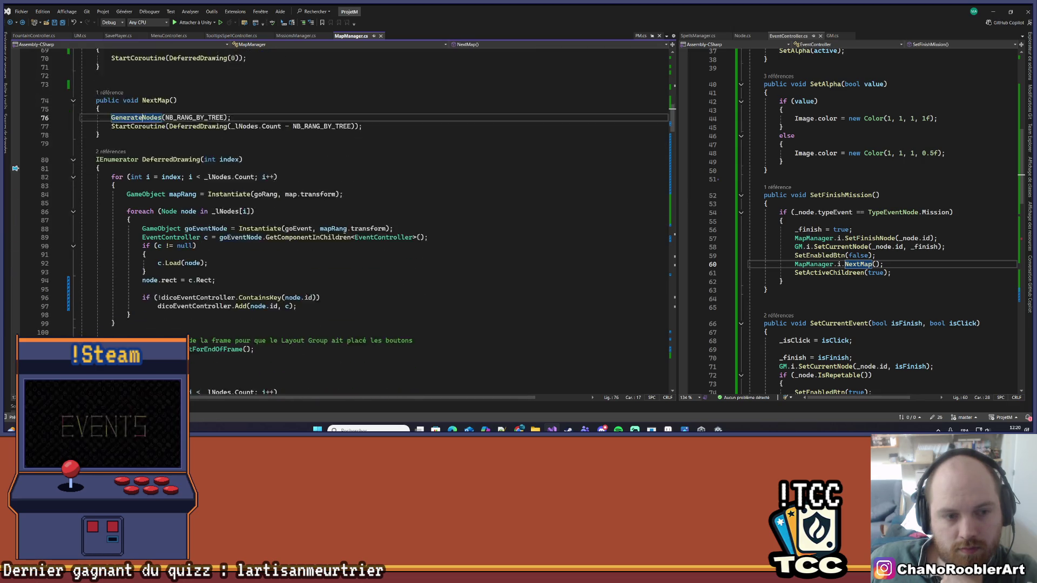
pyautogui.scroll(-6, 344, 231)
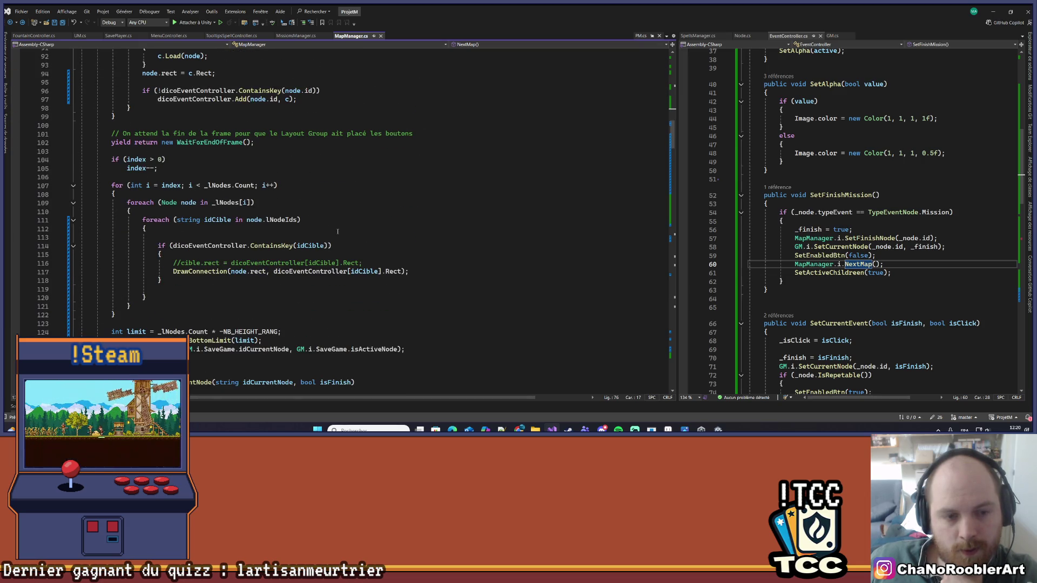
# - Review the connection-drawing loop on lines 107–115, highlighting uses of _lNodes and index
pyautogui.moveTo(82, 178)
pyautogui.mouseDown()
pyautogui.moveTo(162, 254)
pyautogui.moveTo(162, 324)
pyautogui.mouseUp()
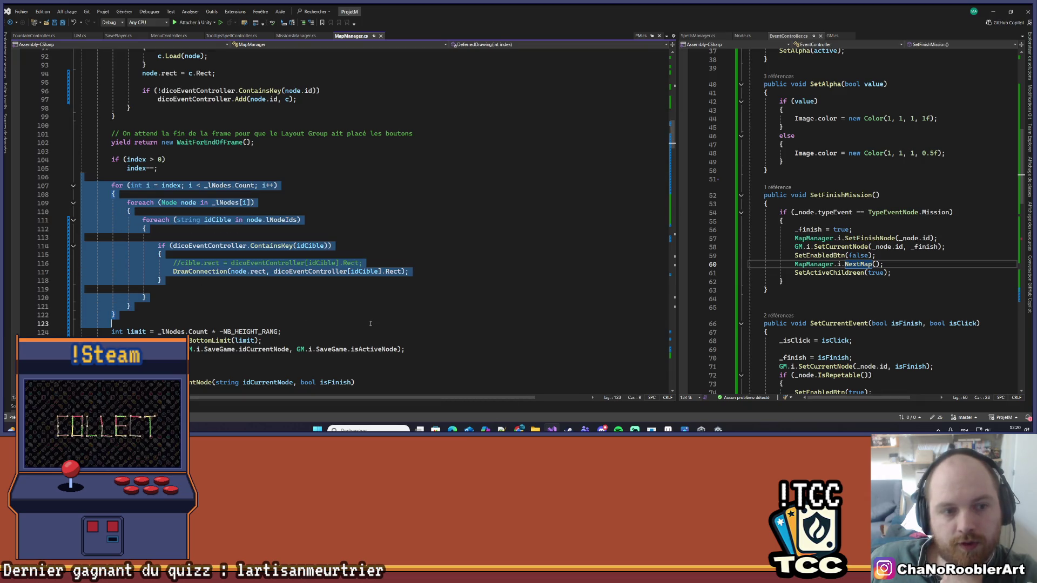
pyautogui.click(162, 324)
pyautogui.scroll(3, 307, 228)
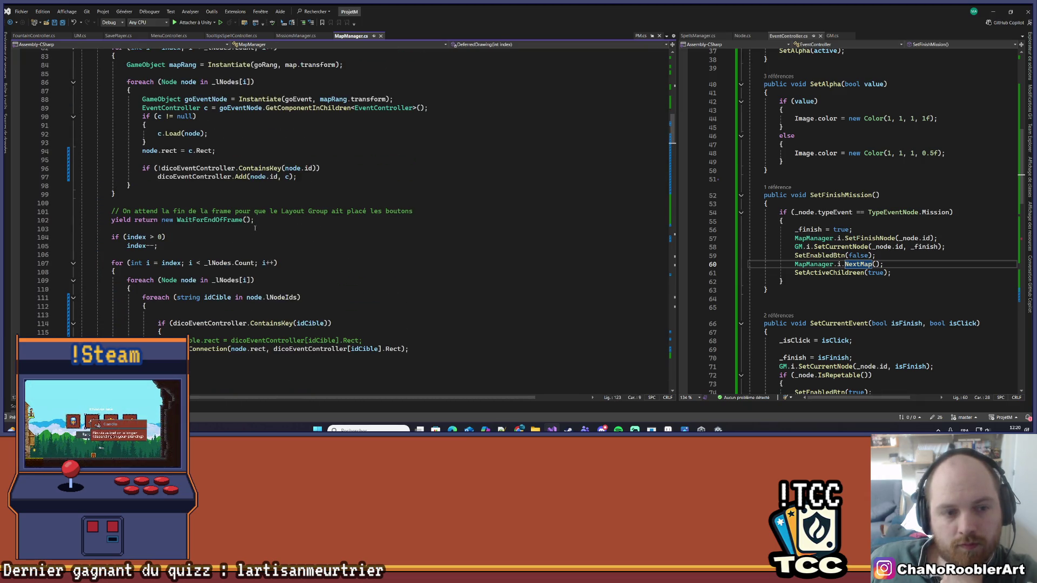
pyautogui.scroll(2, 257, 228)
pyautogui.scroll(-2, 246, 228)
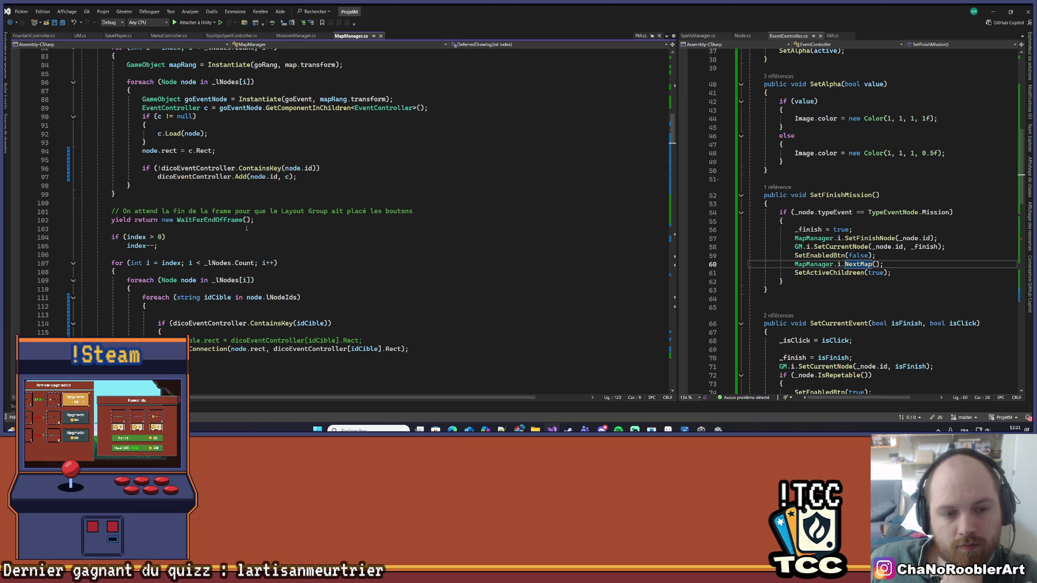
pyautogui.click(223, 263)
pyautogui.scroll(4, 294, 249)
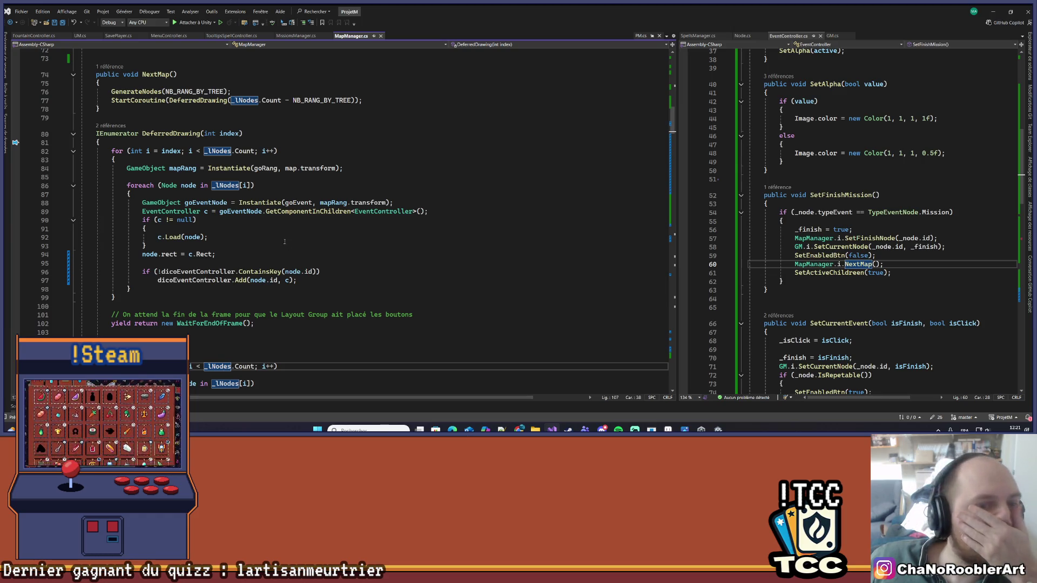
pyautogui.click(239, 134)
pyautogui.scroll(-3, 214, 233)
pyautogui.scroll(-3, 178, 222)
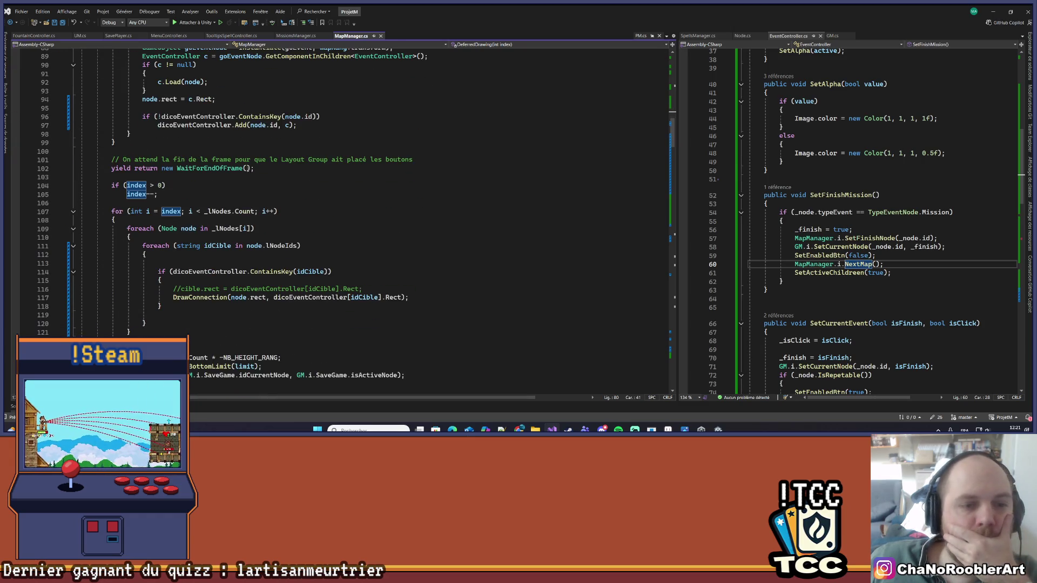
# - Comment out the index decrement lines 104–105 and make the loop start at 0 instead of index
pyautogui.moveTo(158, 194); pyautogui.dragTo(69, 187)
pyautogui.hotkey('ctrl', 'k')
pyautogui.hotkey('ctrl', 'c')
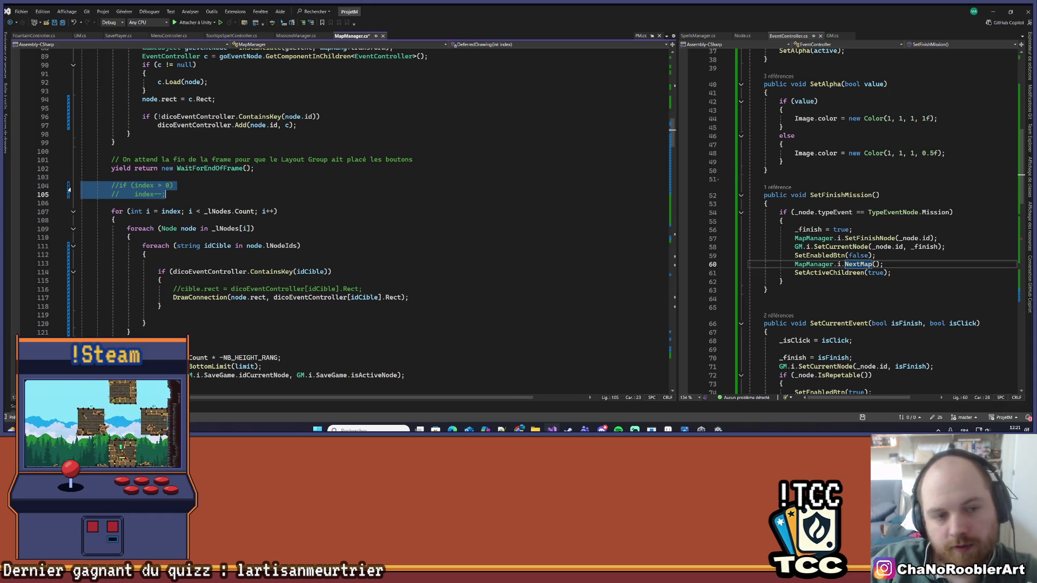
pyautogui.press('Down')
pyautogui.press('Down')
pyautogui.press('Down')
pyautogui.hotkey('ctrl', 'Right')
pyautogui.hotkey('ctrl', 'Right')
pyautogui.hotkey('ctrl', 'Right')
pyautogui.press('Delete')
pyautogui.press('Delete')
pyautogui.press('Delete')
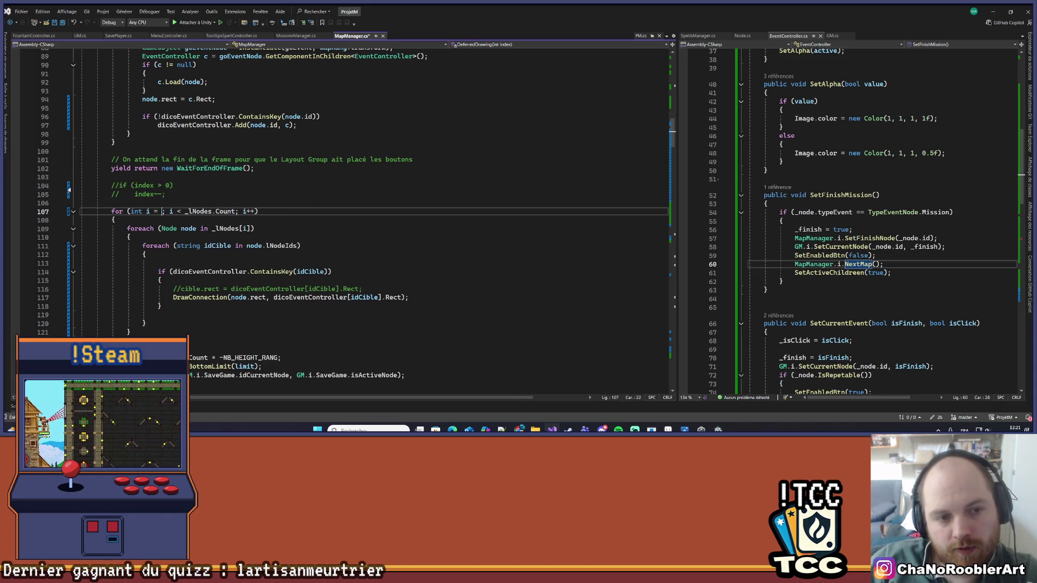
pyautogui.write('0')
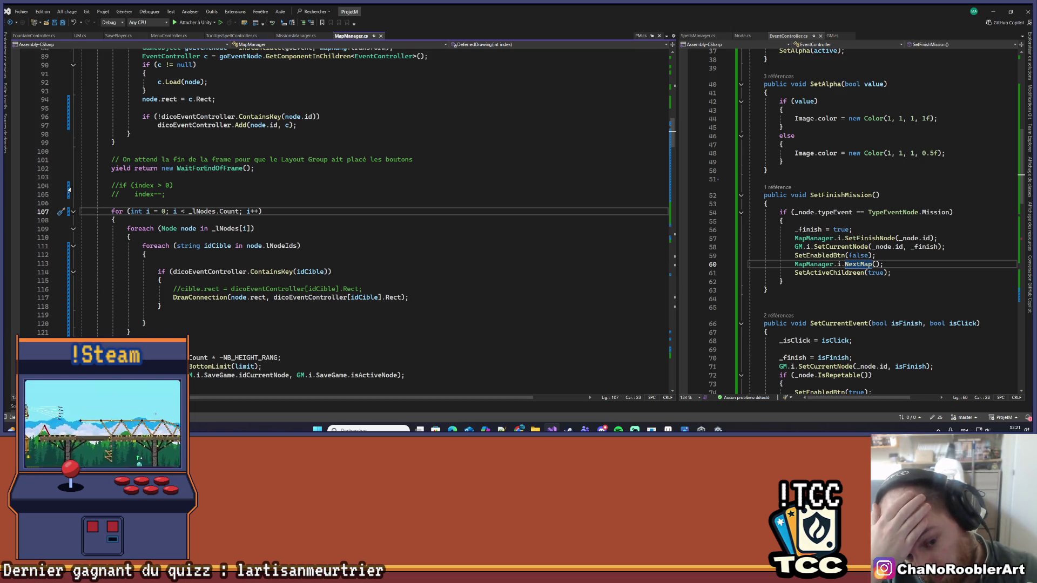
# - Move to the end of the loop line and bring Unity forward to recompile
pyautogui.press('Up')
pyautogui.press('Up')
pyautogui.press('Down')
pyautogui.press('Down')
pyautogui.press('End')
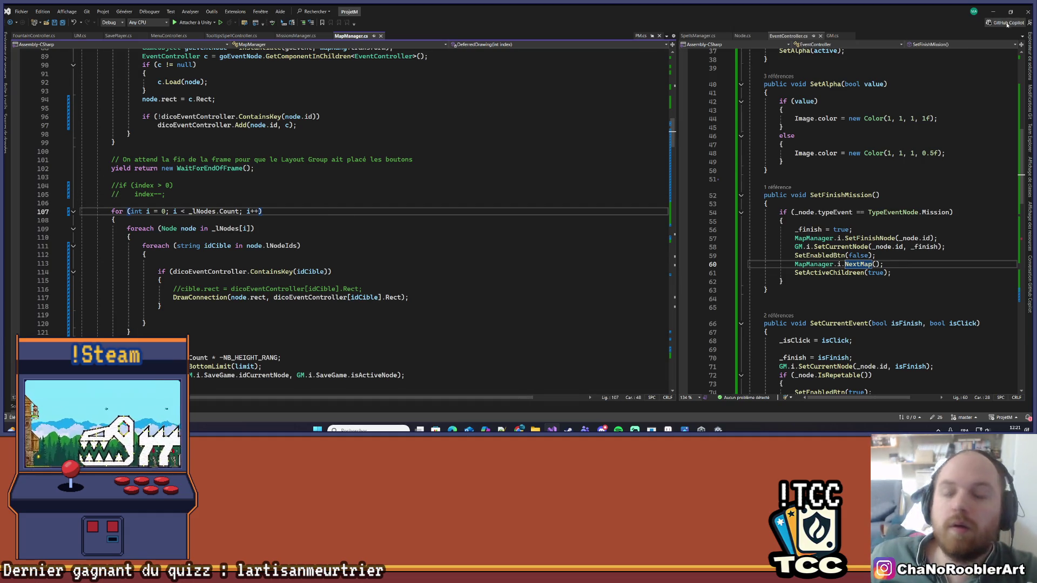
pyautogui.hotkey('alt', 'Tab')
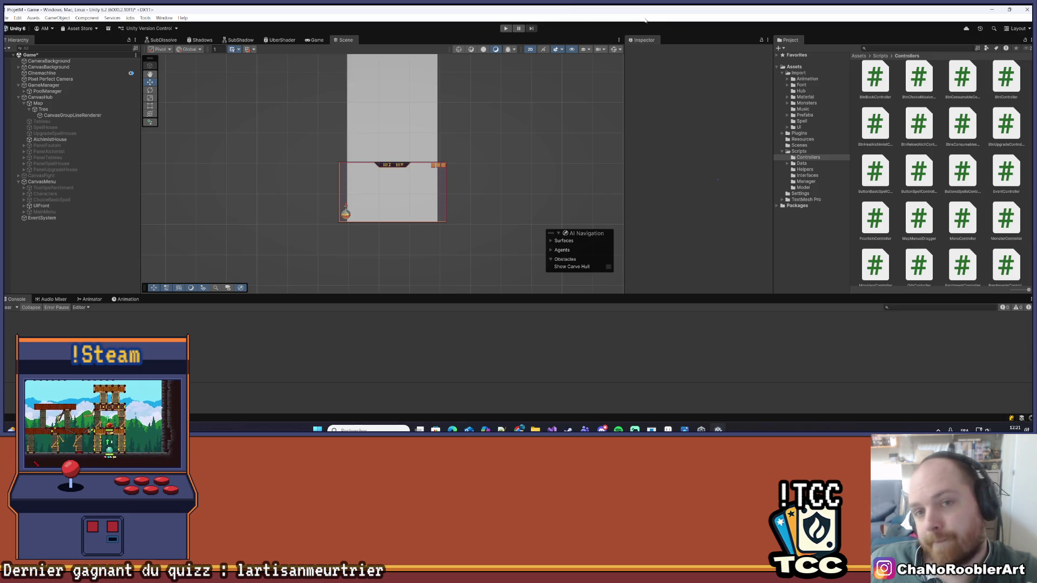
# - Play the game, continue the saved game to check the map's lines, then stop and restart Play mode
pyautogui.click(506, 28)
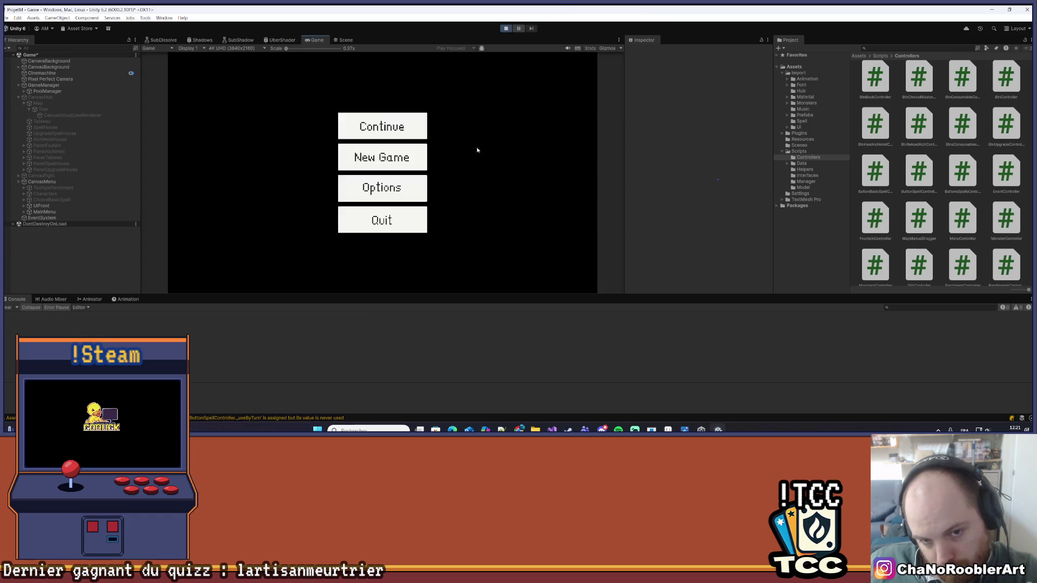
pyautogui.click(382, 131)
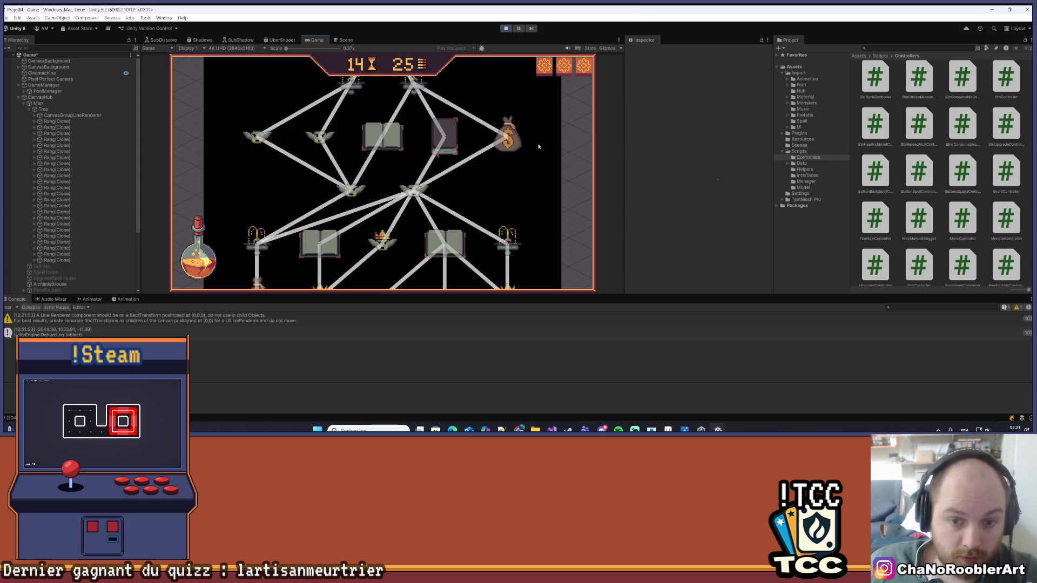
pyautogui.click(504, 28)
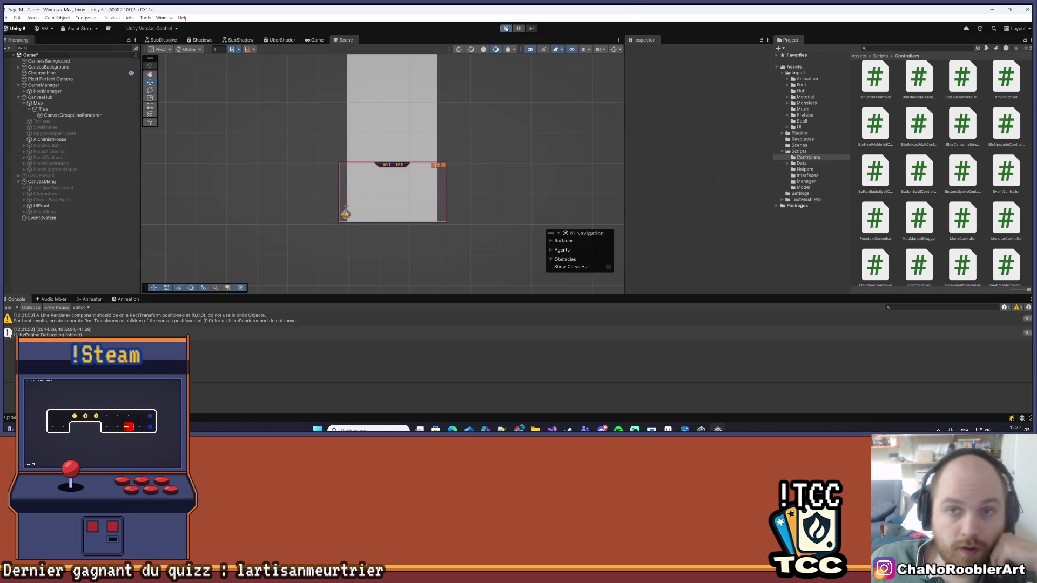
pyautogui.click(506, 28)
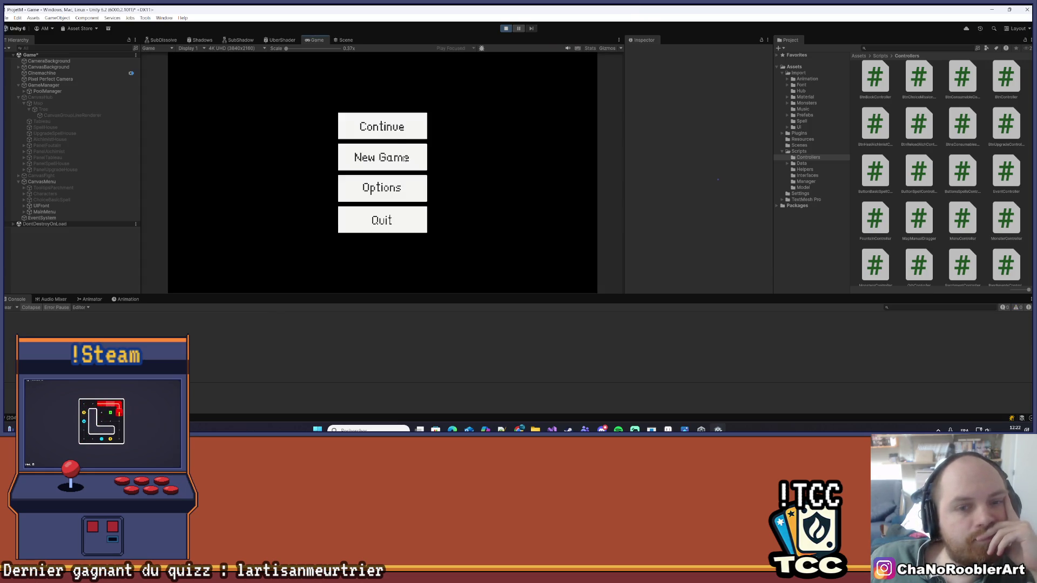
# - Start a new game as a wizard with Burn as the first basic spell and begin the first mission
pyautogui.click(402, 155)
pyautogui.click(402, 175)
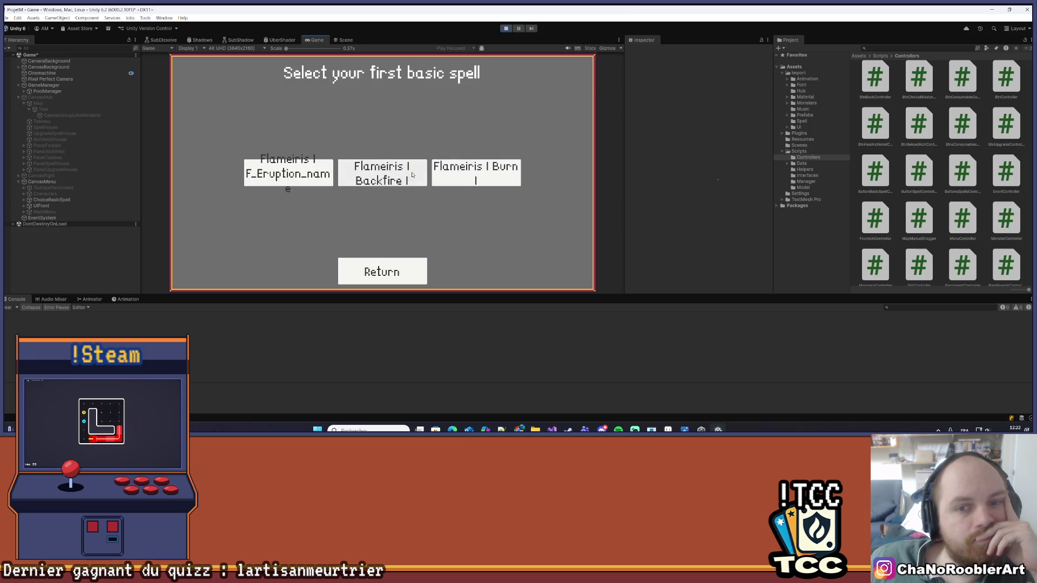
pyautogui.click(476, 172)
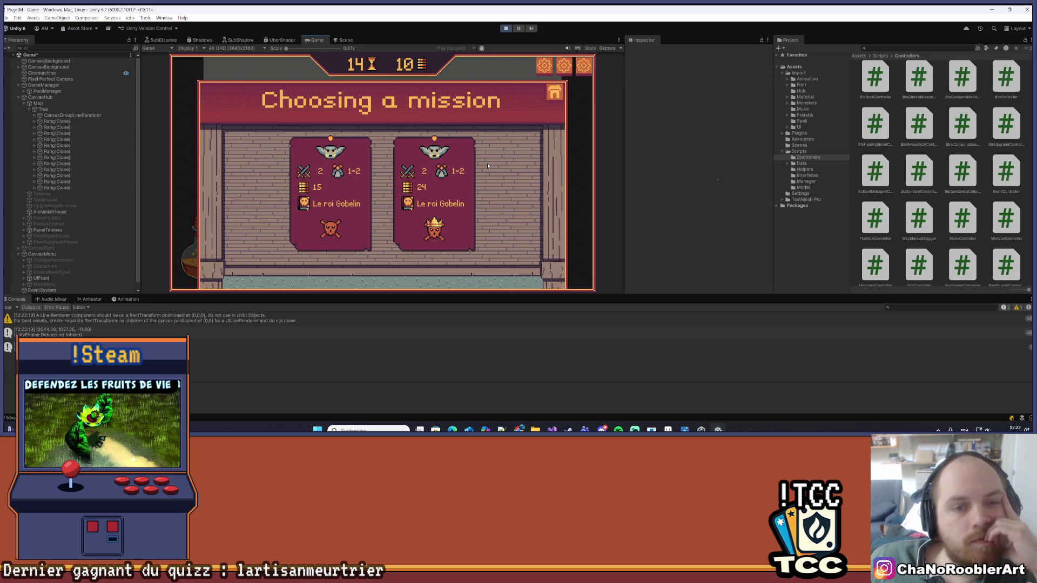
pyautogui.click(342, 189)
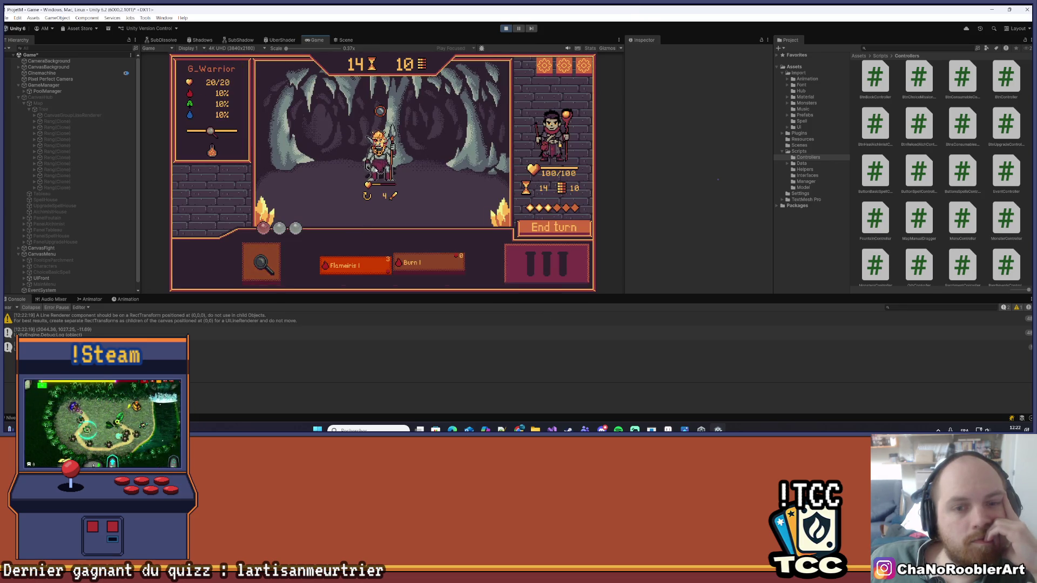
# - Defeat the goblins using Flameiris and Burn casts, then continue back to the map
pyautogui.click(396, 174)
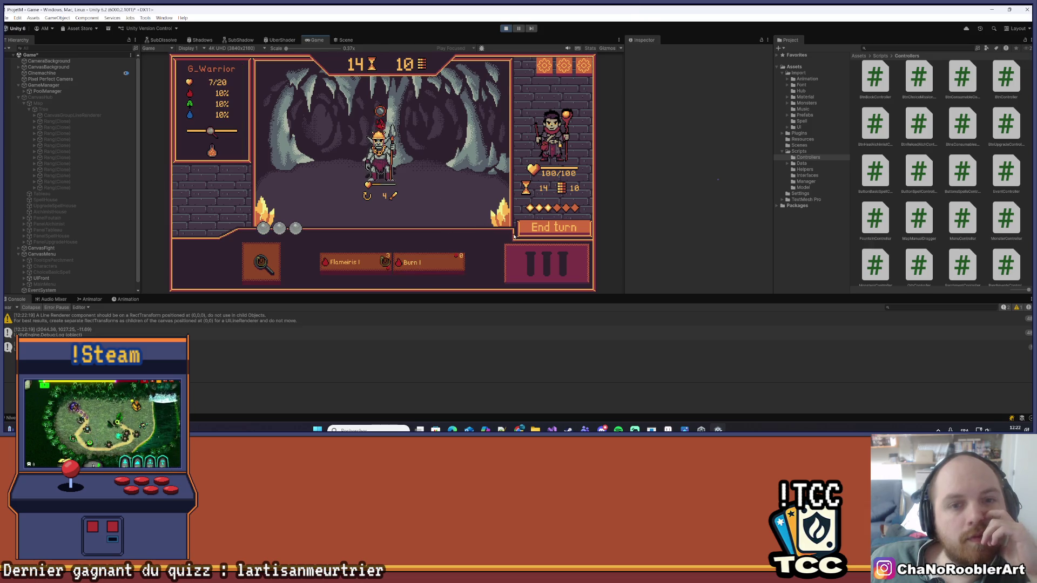
pyautogui.click(542, 229)
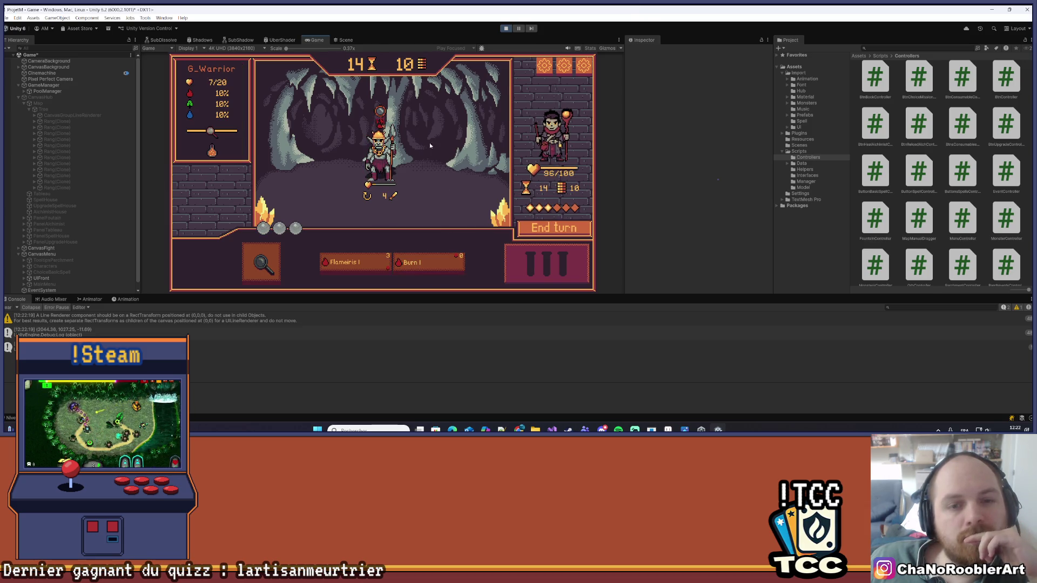
pyautogui.click(367, 265)
pyautogui.click(407, 167)
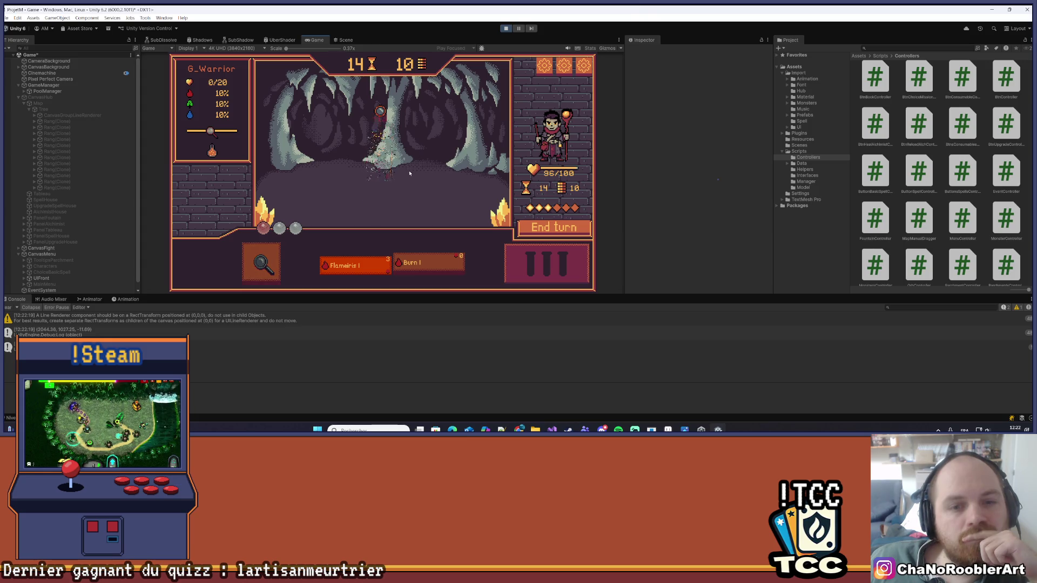
pyautogui.click(345, 206)
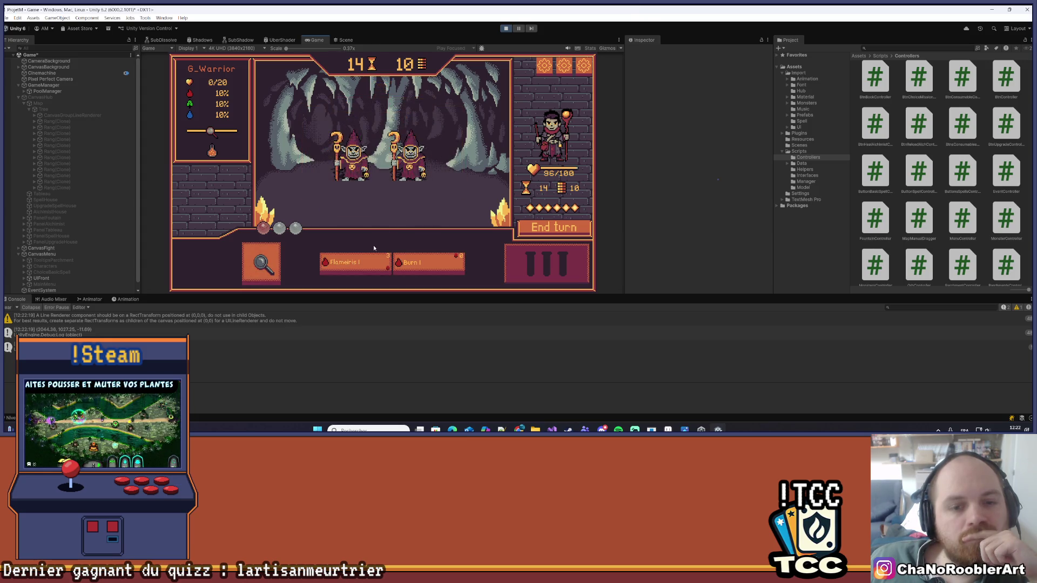
pyautogui.click(361, 263)
pyautogui.click(351, 158)
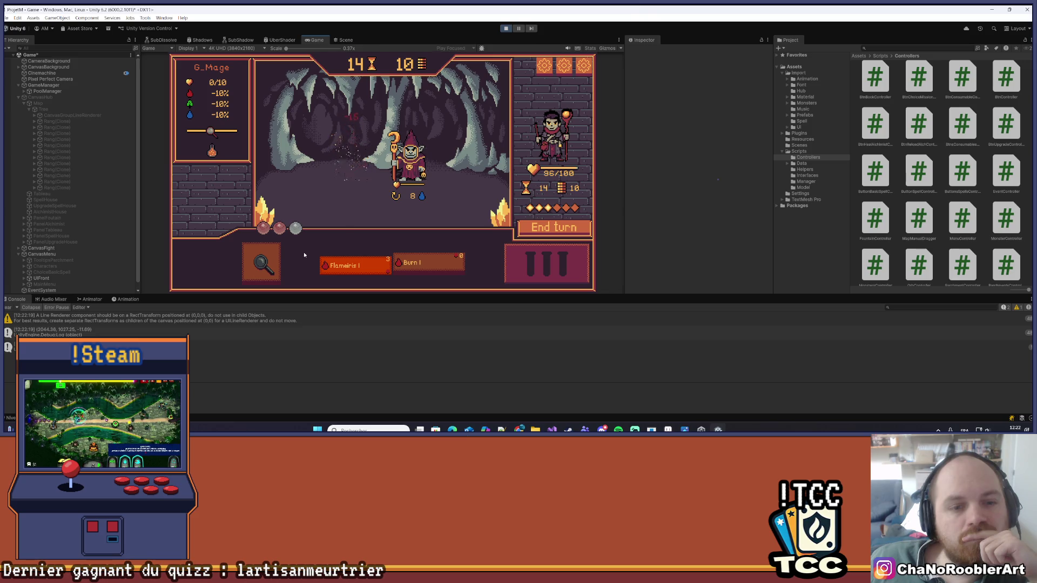
pyautogui.click(421, 264)
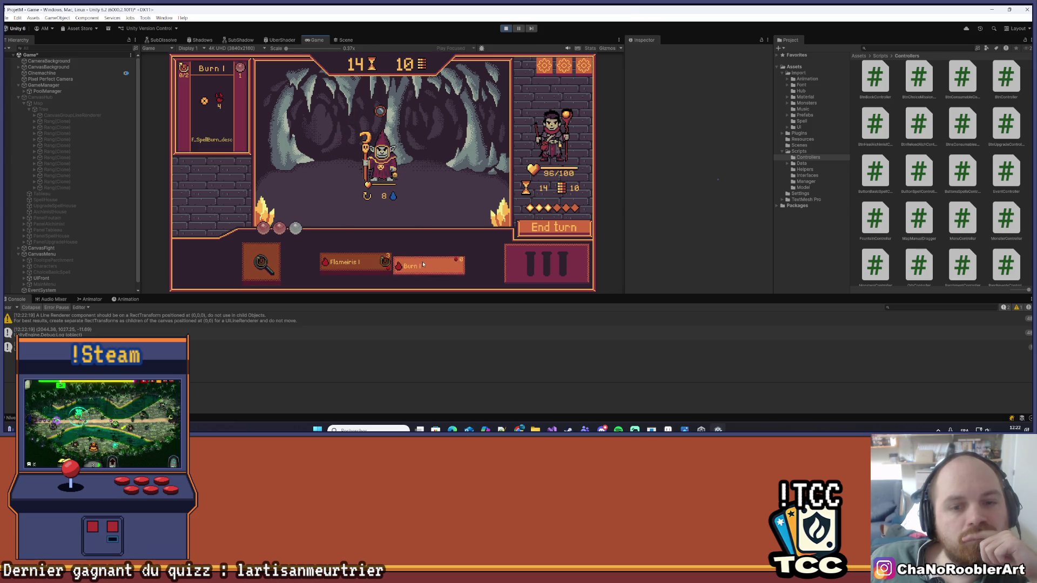
pyautogui.click(393, 169)
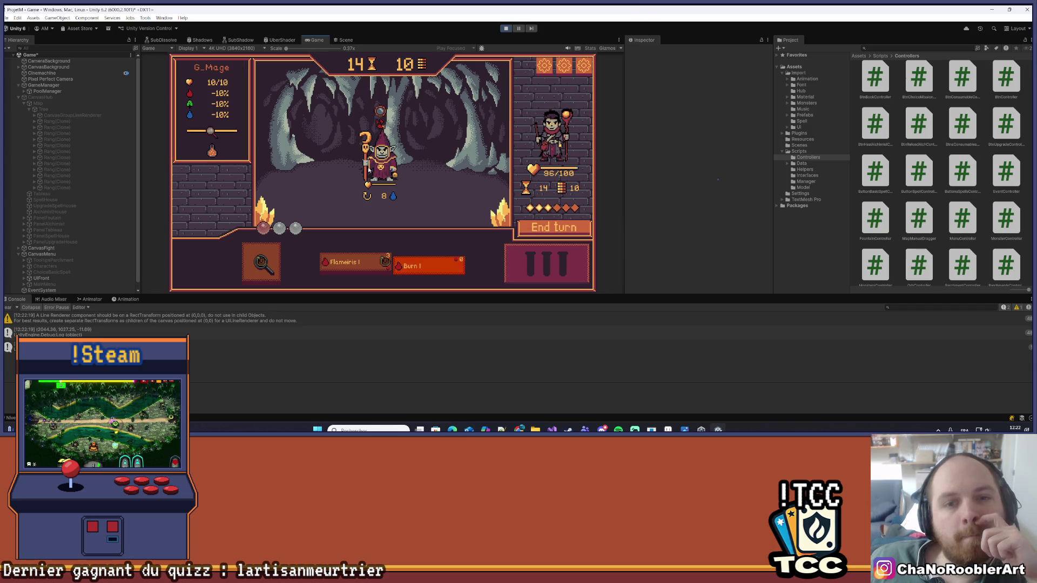
pyautogui.click(507, 227)
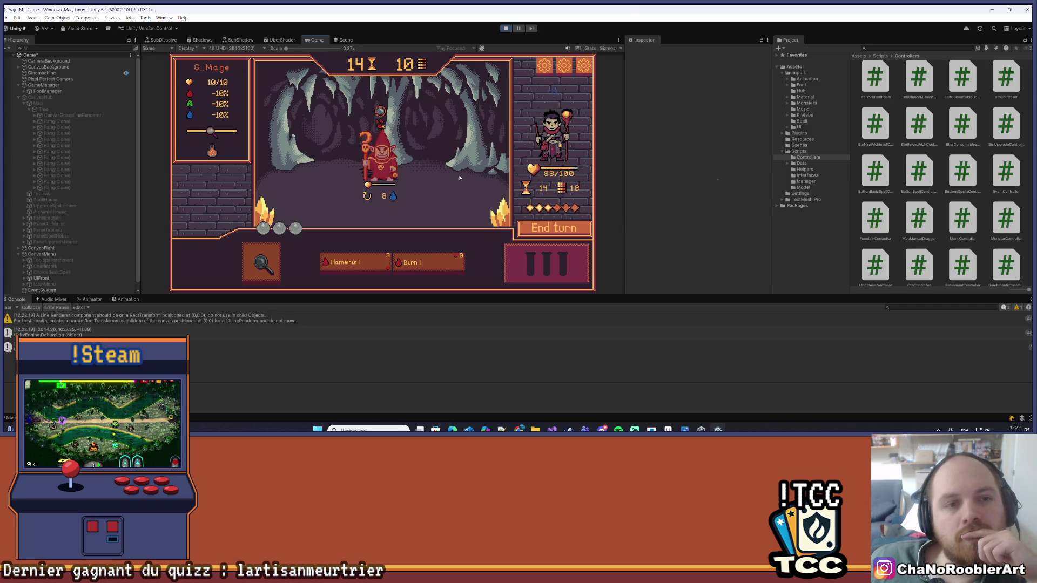
pyautogui.click(431, 152)
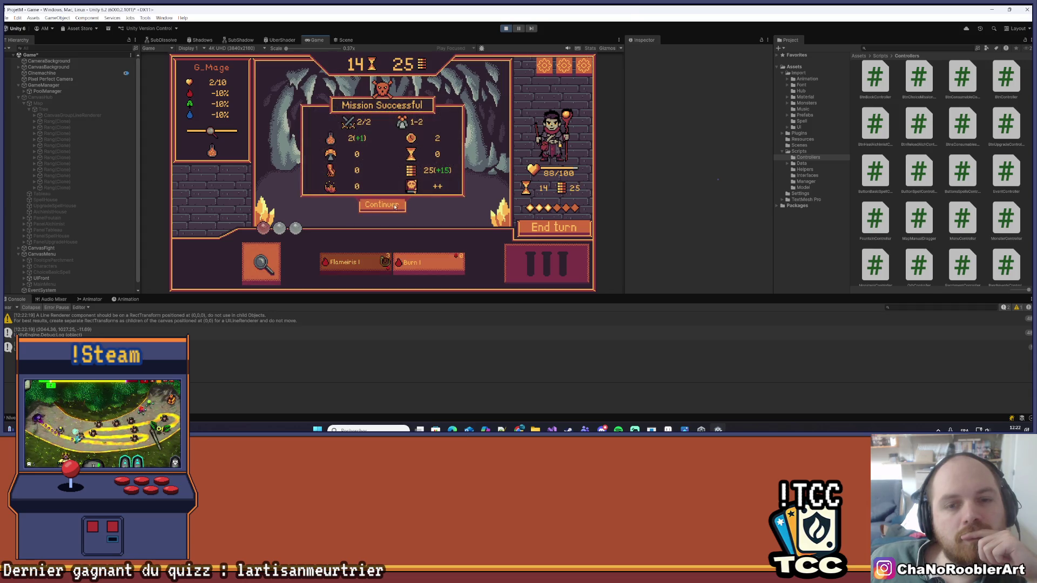
pyautogui.click(395, 208)
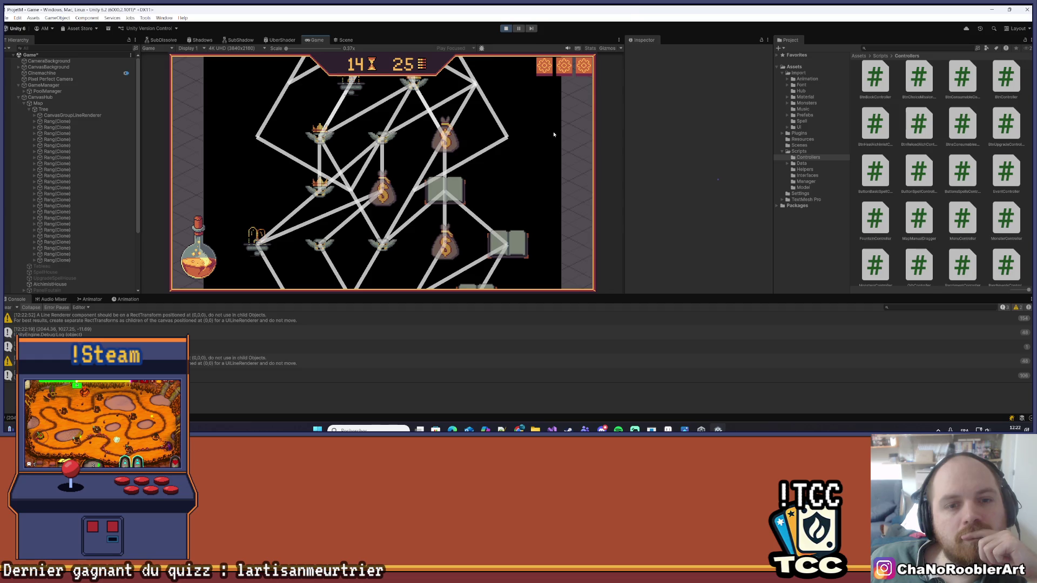
# - Scroll over the map tree's link lines, stop the game, and return to Visual Studio
pyautogui.scroll(3, 551, 143)
pyautogui.scroll(5, 535, 199)
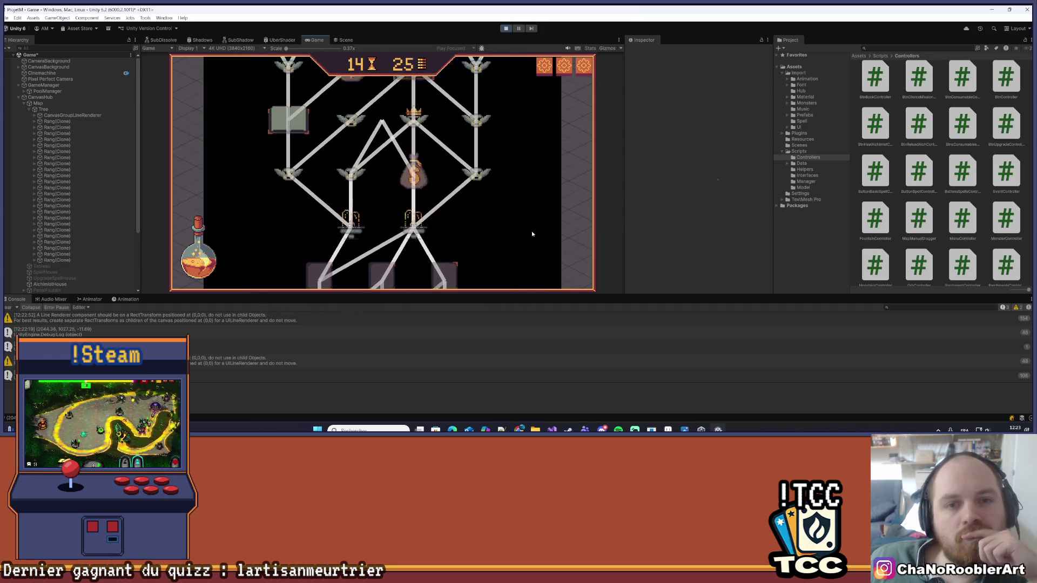
pyautogui.scroll(5, 534, 243)
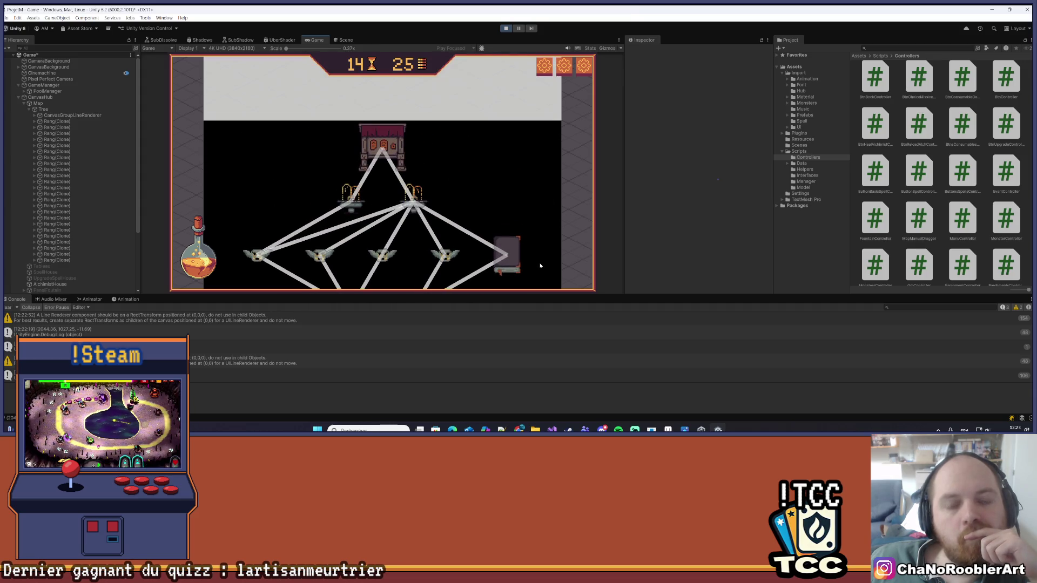
pyautogui.scroll(-5, 541, 266)
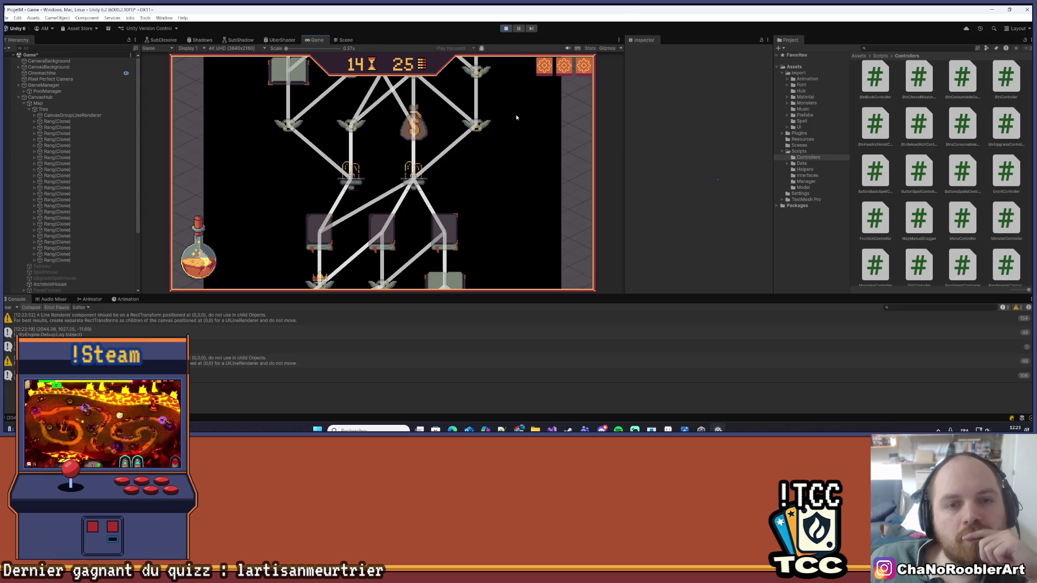
pyautogui.scroll(2, 535, 152)
pyautogui.click(506, 29)
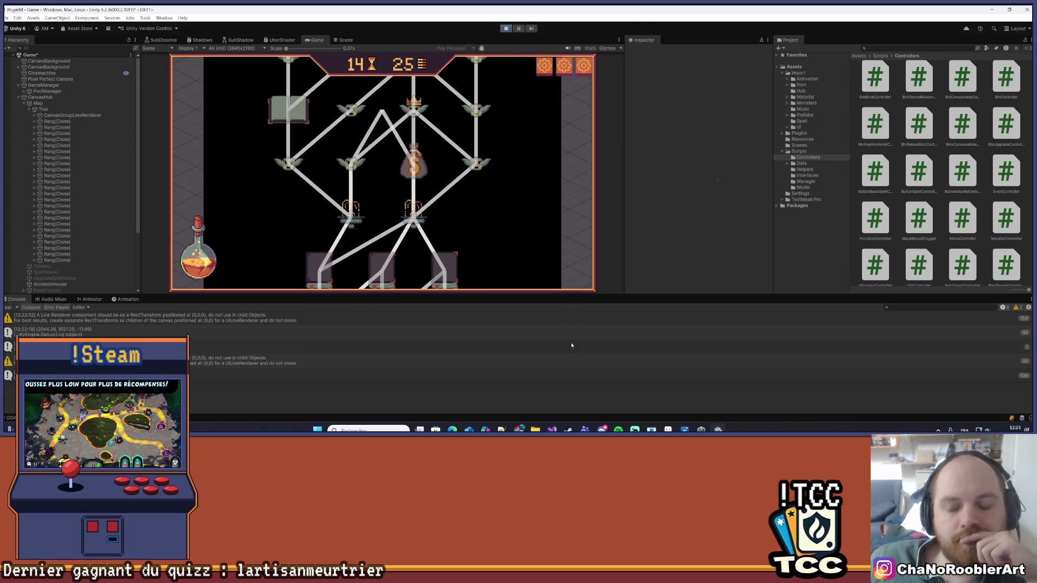
pyautogui.click(552, 430)
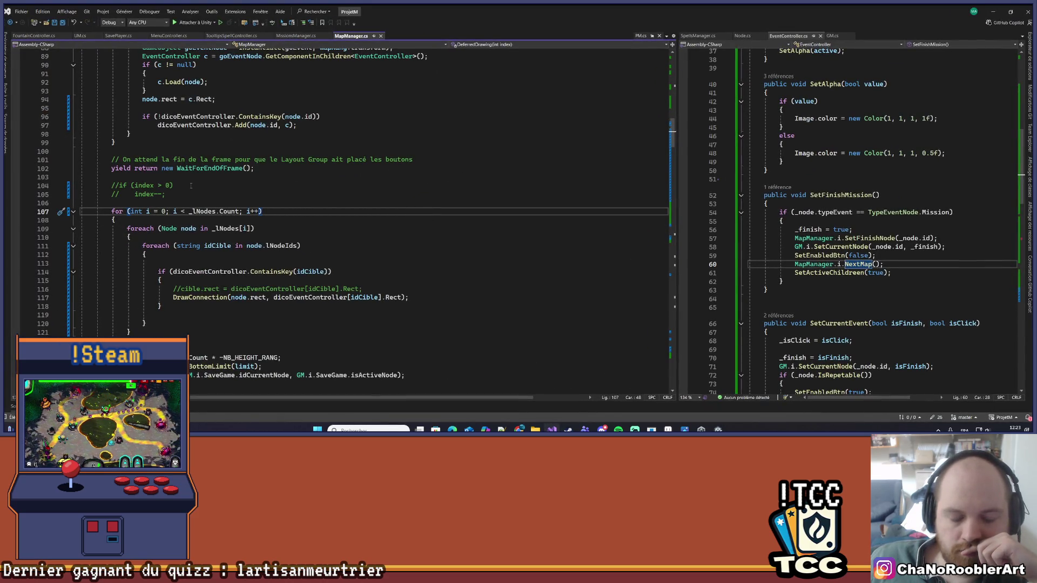
pyautogui.scroll(-1, 216, 251)
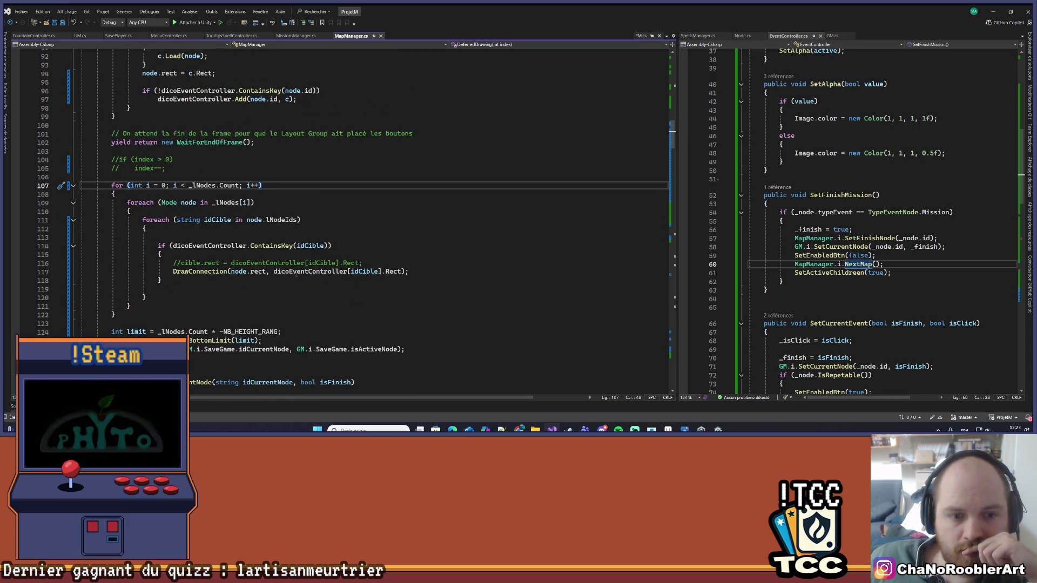
pyautogui.scroll(-7, 318, 243)
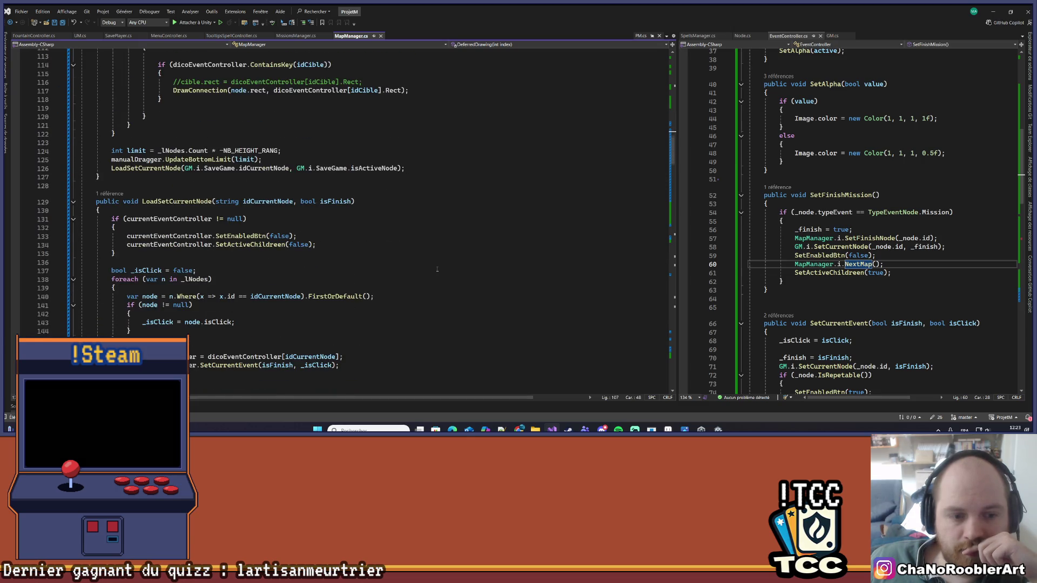
pyautogui.scroll(-3, 437, 269)
pyautogui.scroll(9, 378, 272)
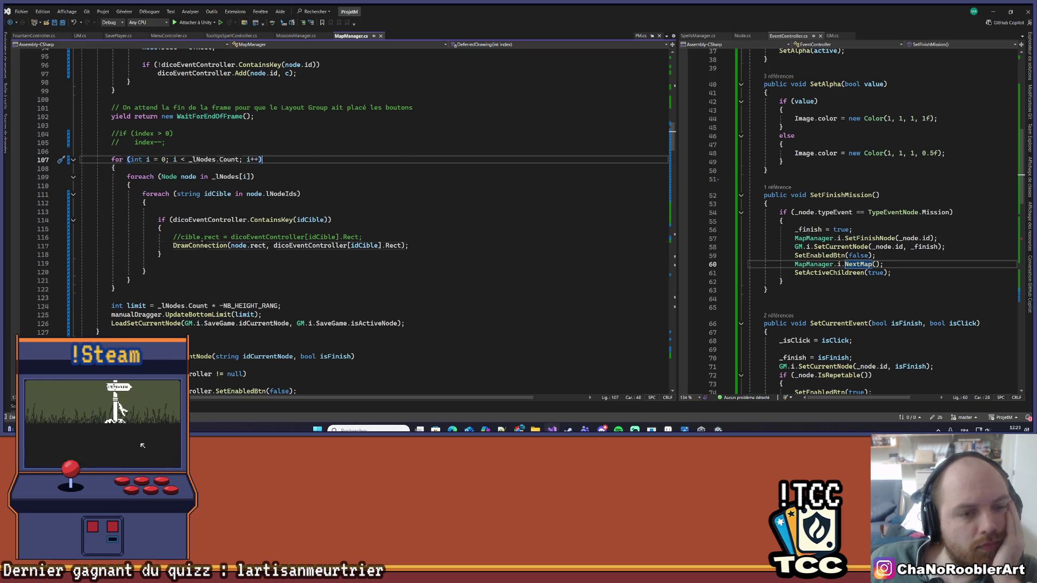
# - Look up DrawConnection's definition, grab its canvasGroupeLineRenderer reference, and return to the call site
pyautogui.click(200, 245)
pyautogui.scroll(-4, 247, 149)
pyautogui.rightClick(208, 148)
pyautogui.click(243, 207)
pyautogui.scroll(-4, 376, 257)
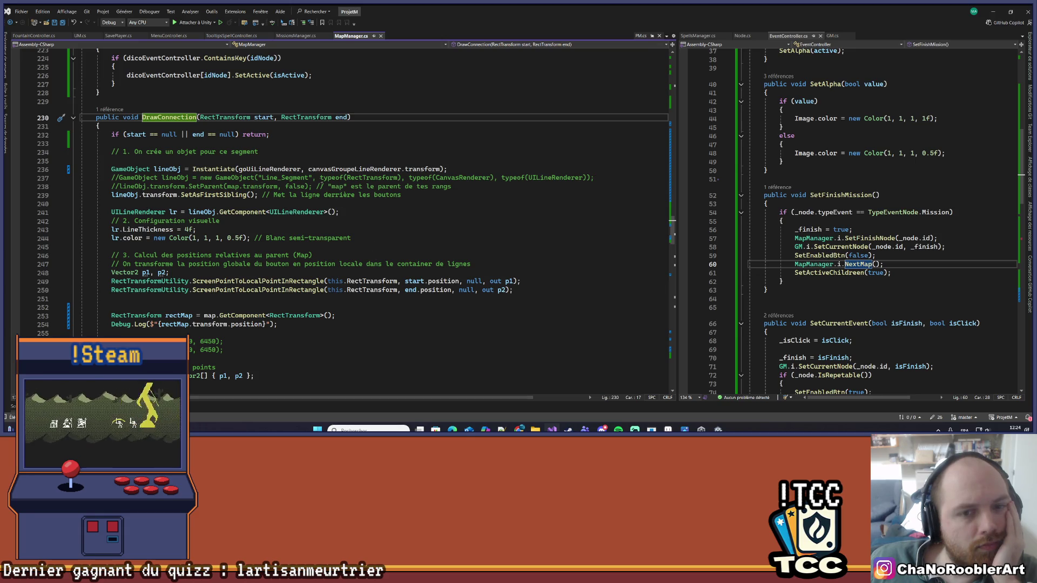
pyautogui.doubleClick(322, 168)
pyautogui.hotkey('ctrl', 'c')
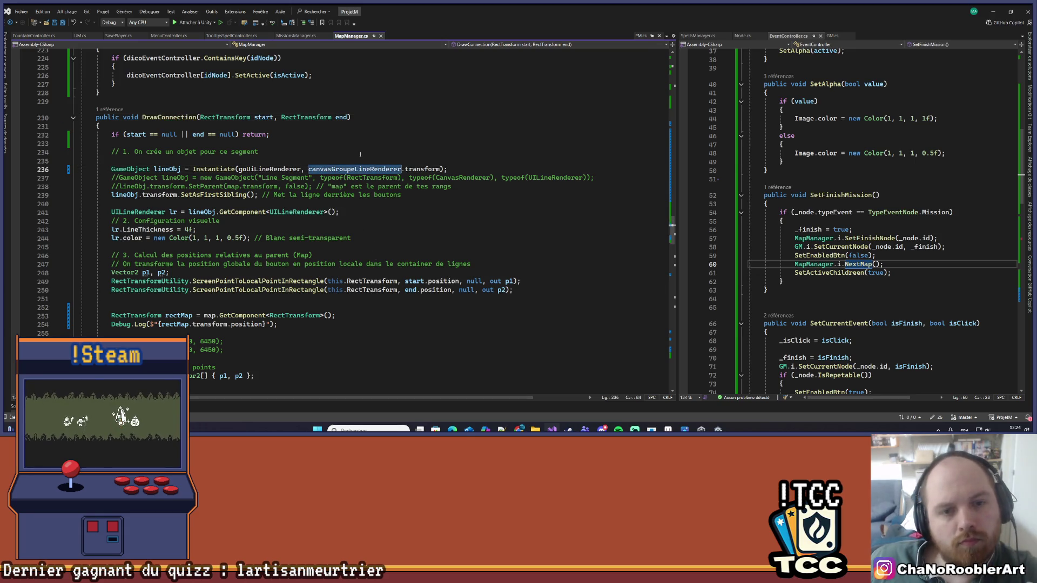
pyautogui.scroll(19, 235, 232)
pyautogui.scroll(-16, 235, 232)
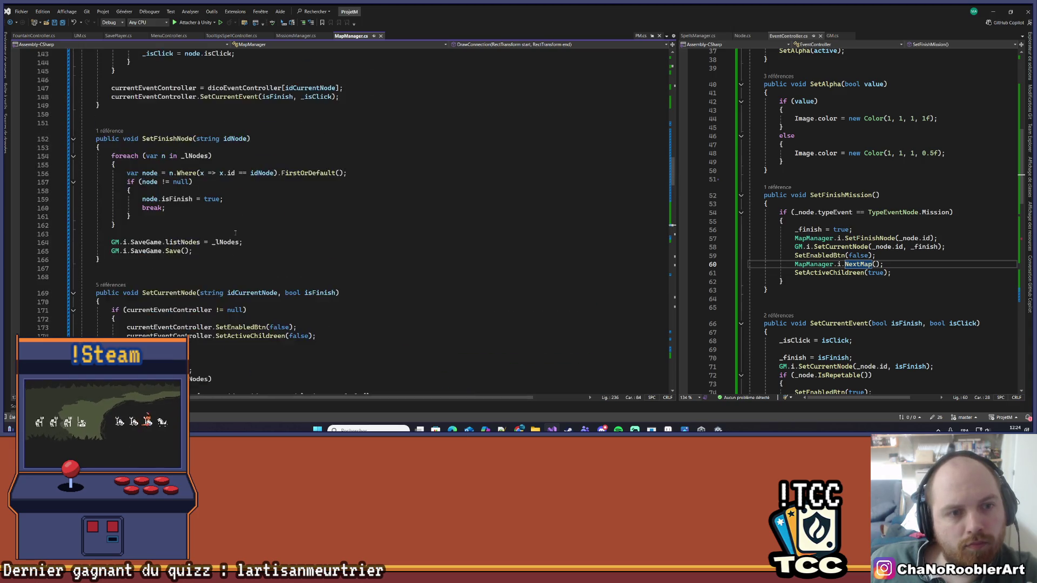
pyautogui.scroll(-2, 230, 236)
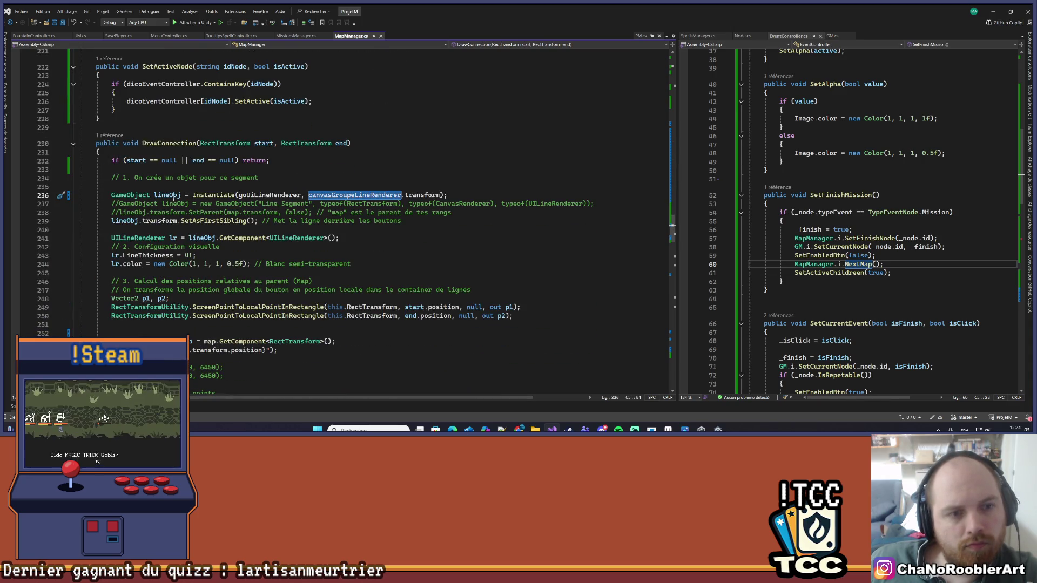
pyautogui.click(104, 136)
pyautogui.doubleClick(243, 114)
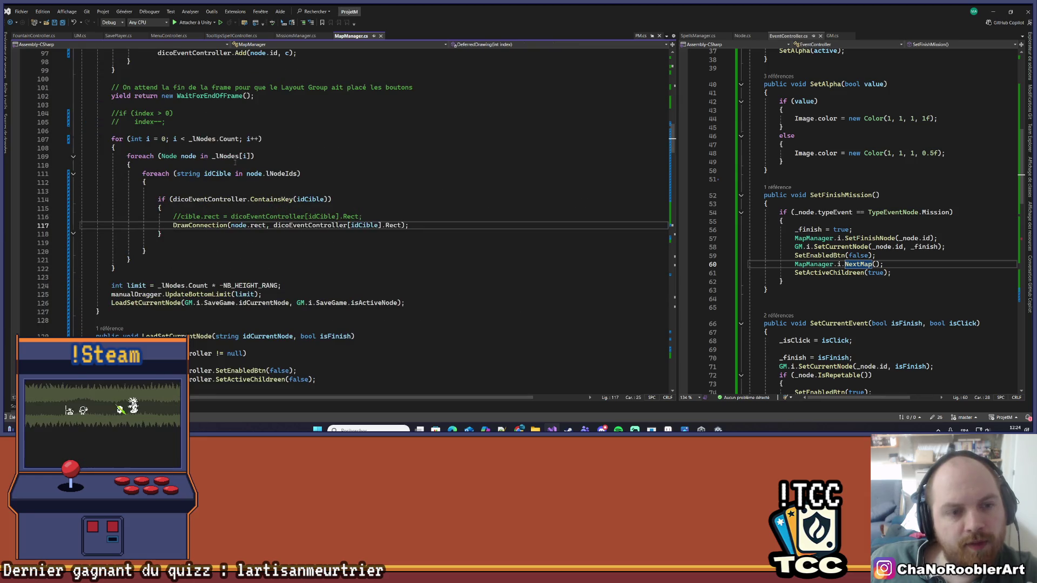
pyautogui.scroll(3, 252, 155)
# - Insert HelperGameObject.DestroyGameObjectsChild(canvasGroupeLineRenderer); before the drawing loop, then go to Unity
pyautogui.click(240, 208)
pyautogui.hotkey('ctrl', 'v')
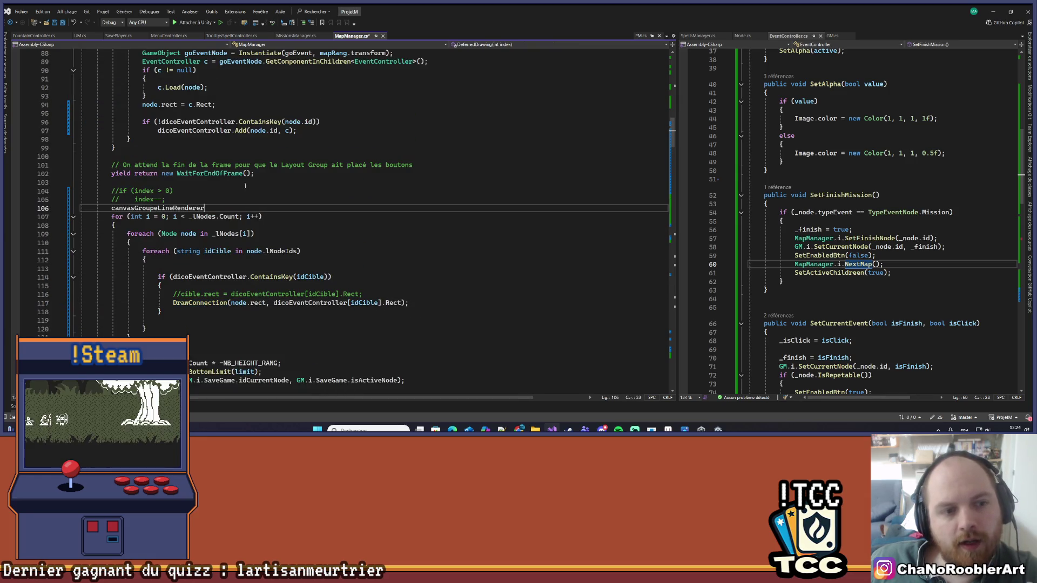
pyautogui.press('Return')
pyautogui.press('Return')
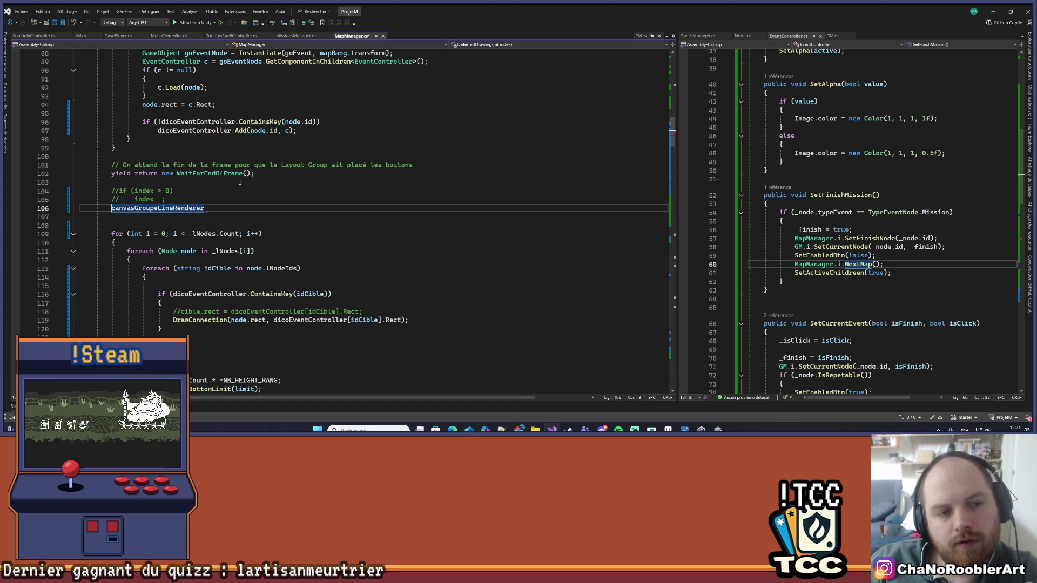
pyautogui.hotkey('ctrl', 'z')
pyautogui.hotkey('ctrl', 's')
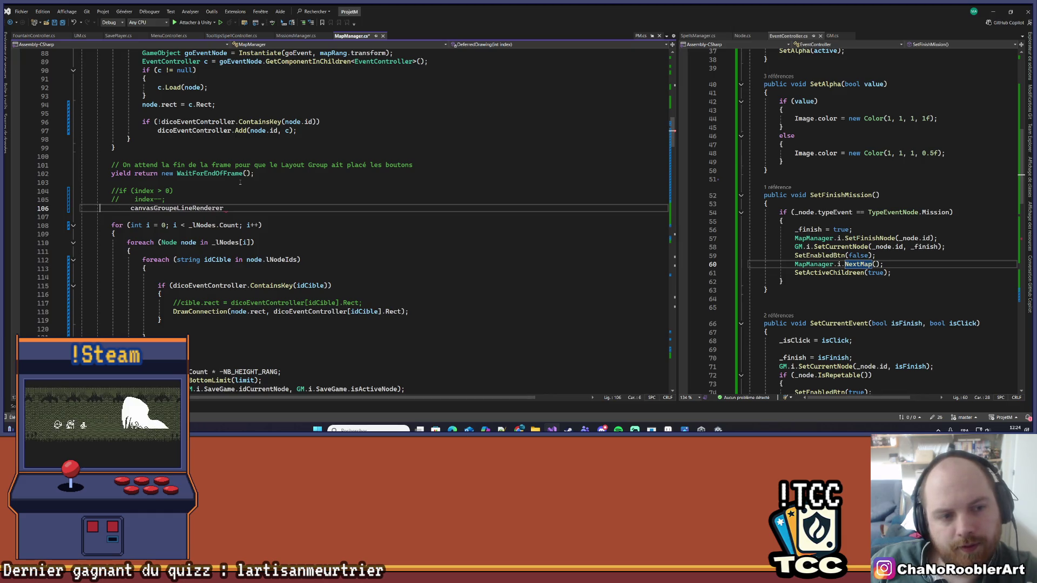
pyautogui.write('HelperGameObject')
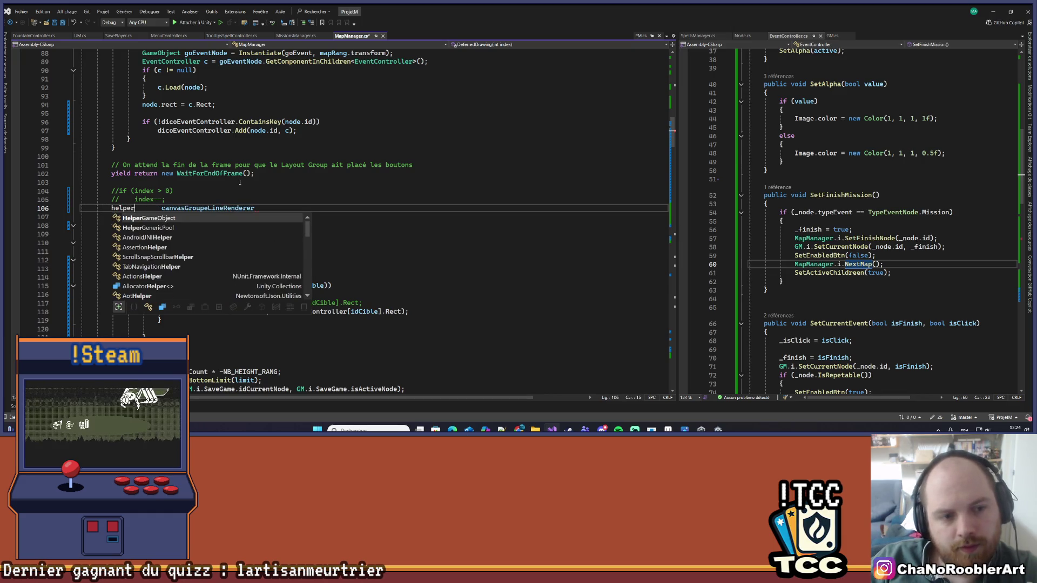
pyautogui.write('.DestroyGameObjectsChild')
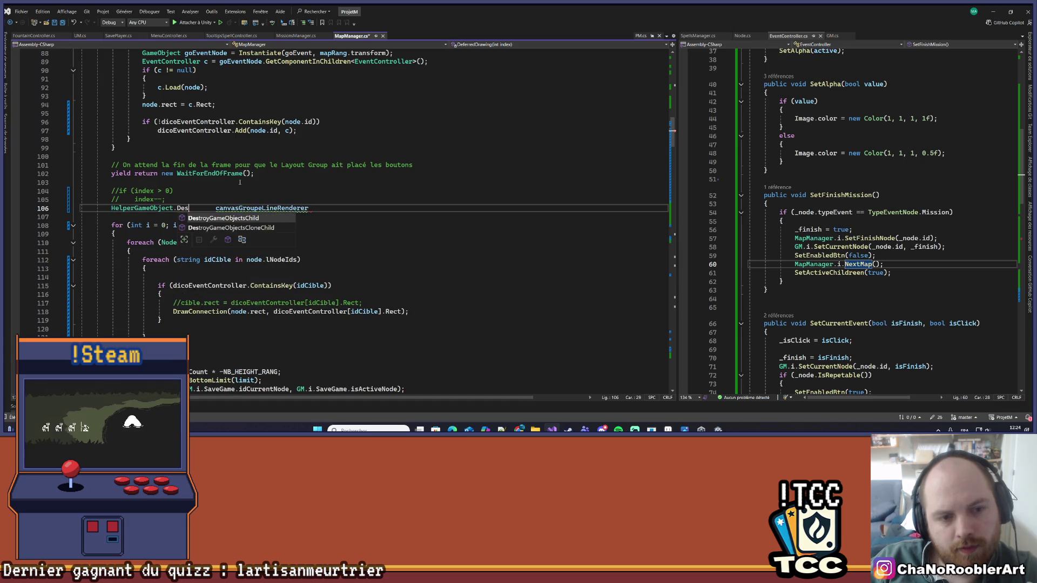
pyautogui.write('(')
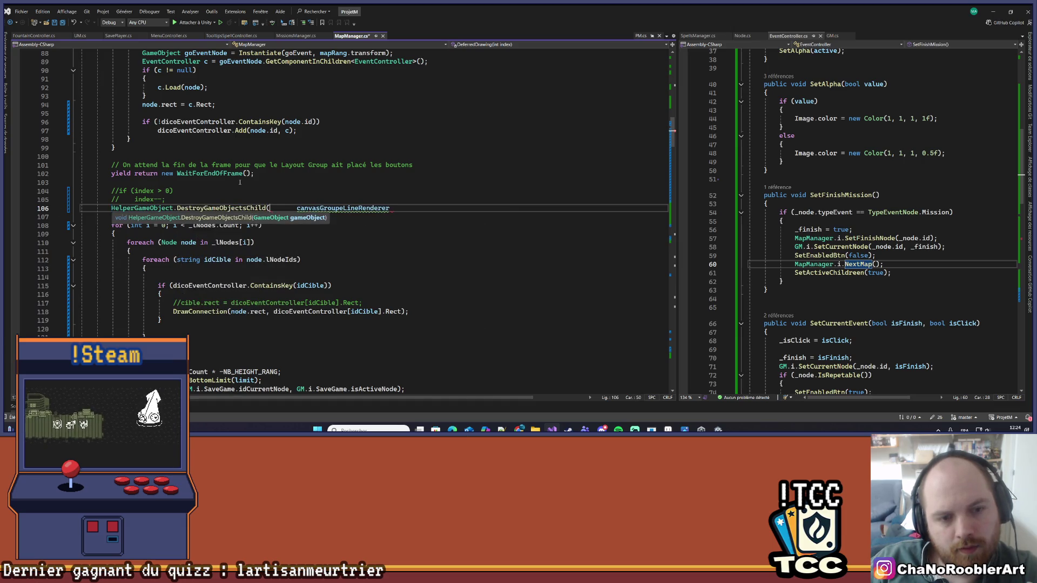
pyautogui.hotkey('ctrl', 'Left')
pyautogui.hotkey('ctrl', 'Left')
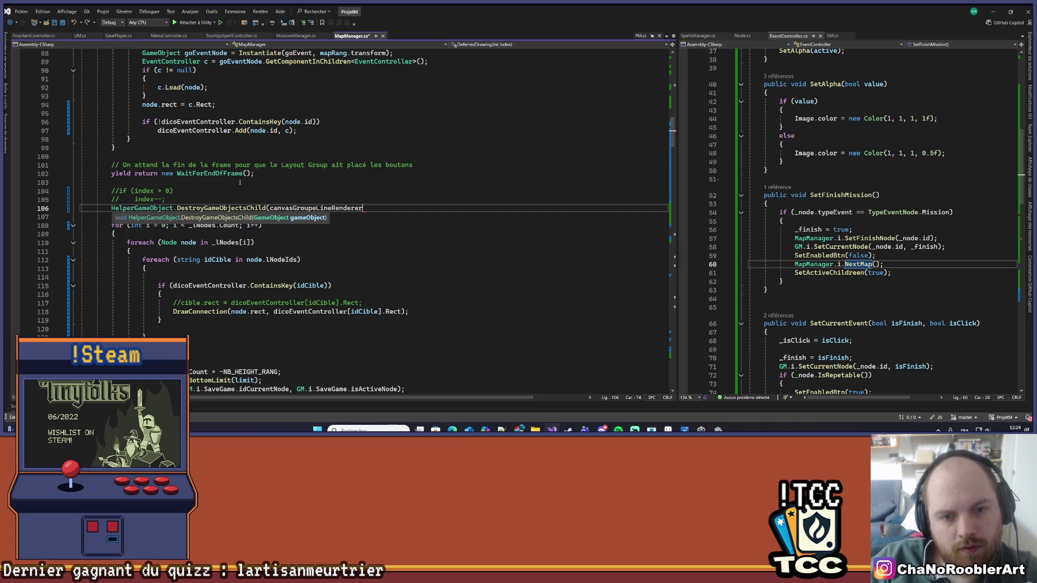
pyautogui.write(');')
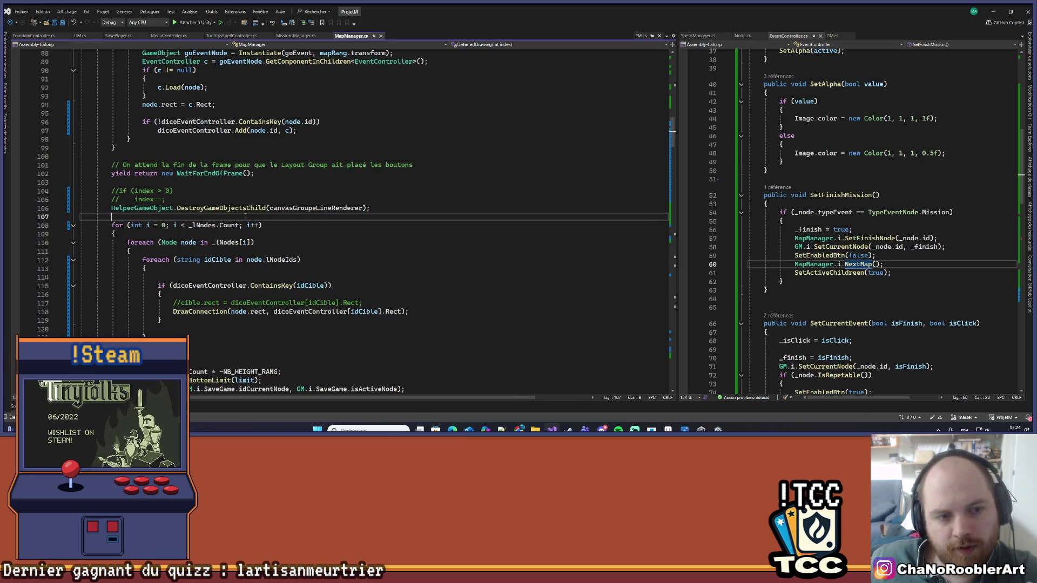
pyautogui.press('Delete')
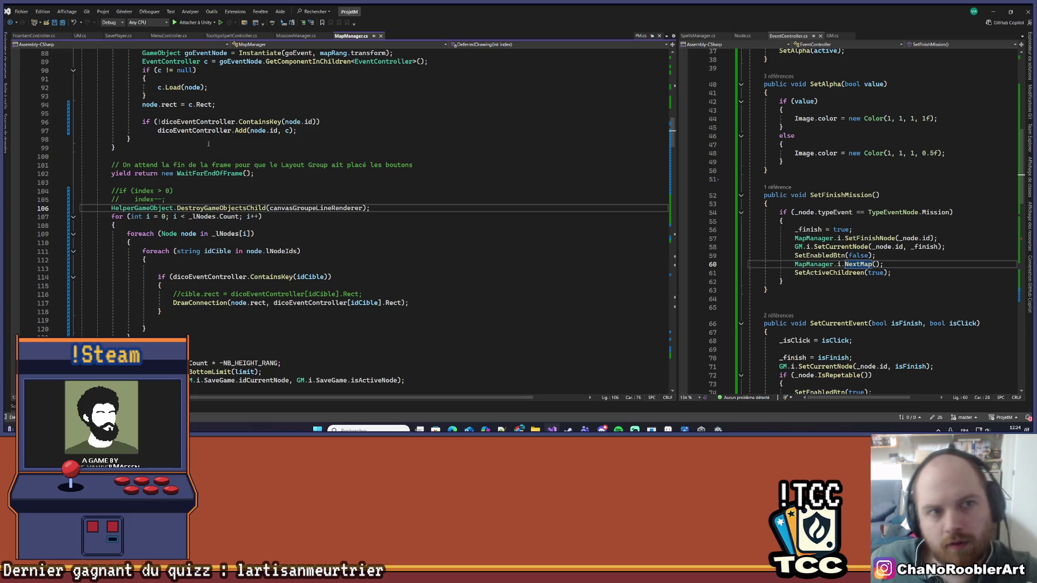
pyautogui.click(993, 12)
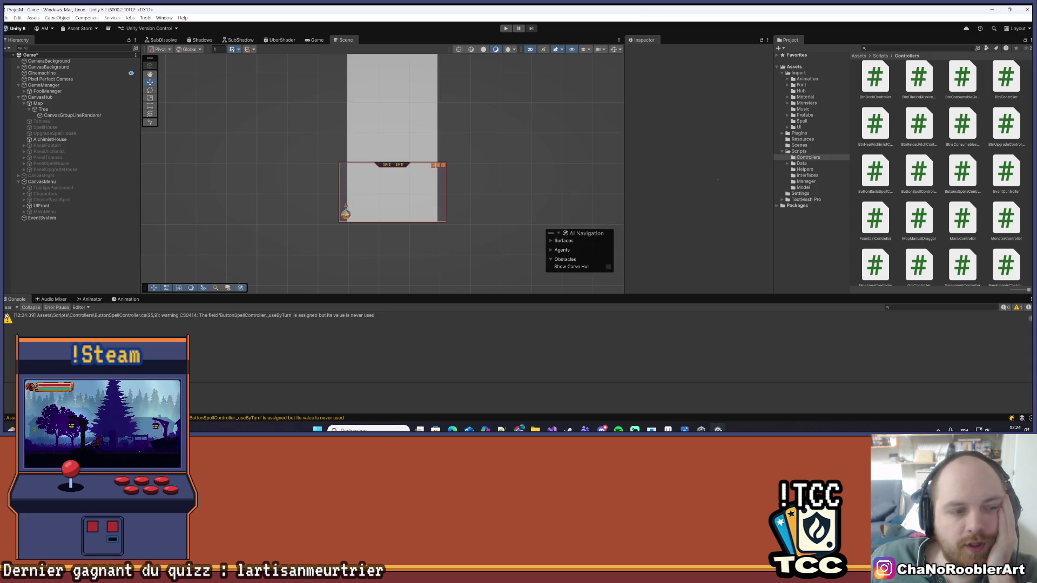
# - Enter Play mode and start a new game with an apprentice wizard and first basic spell
pyautogui.click(504, 30)
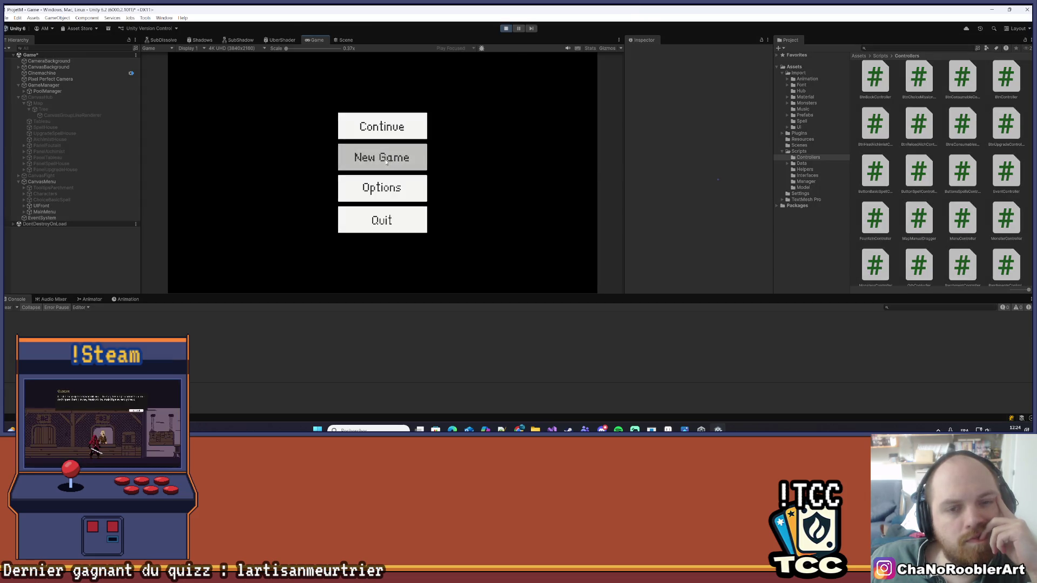
pyautogui.click(386, 161)
pyautogui.click(380, 178)
pyautogui.click(475, 171)
pyautogui.scroll(5, 529, 142)
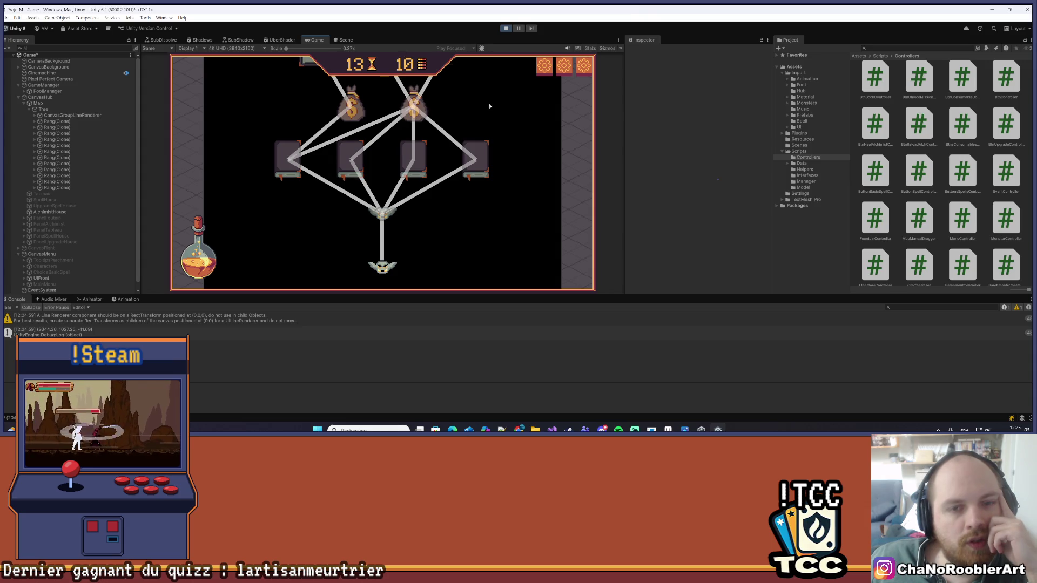
# - Open the boss building's missions and start the right-hand mission
pyautogui.scroll(3, 510, 206)
pyautogui.scroll(2, 305, 162)
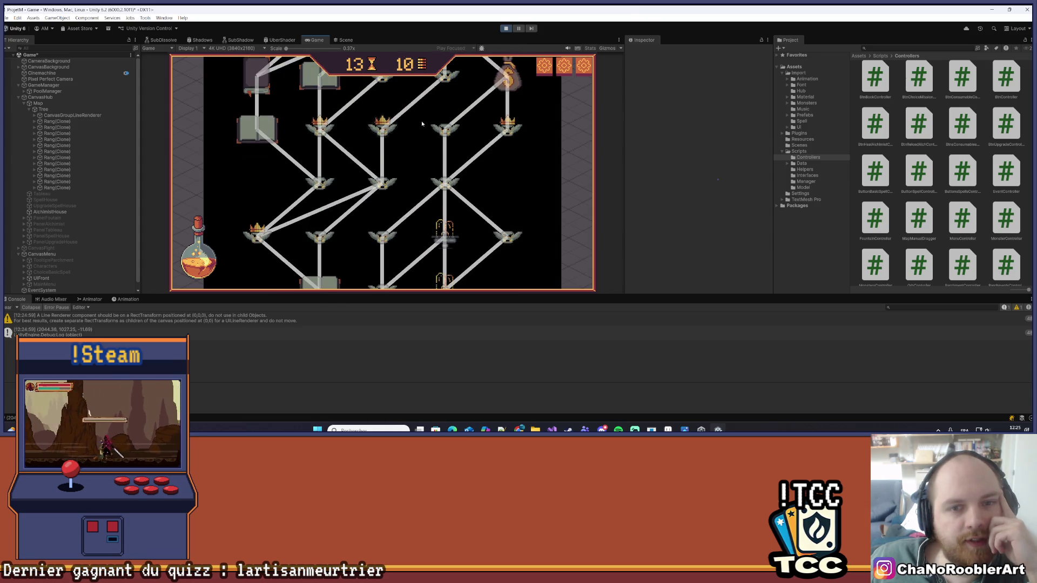
pyautogui.scroll(5, 468, 173)
pyautogui.click(382, 149)
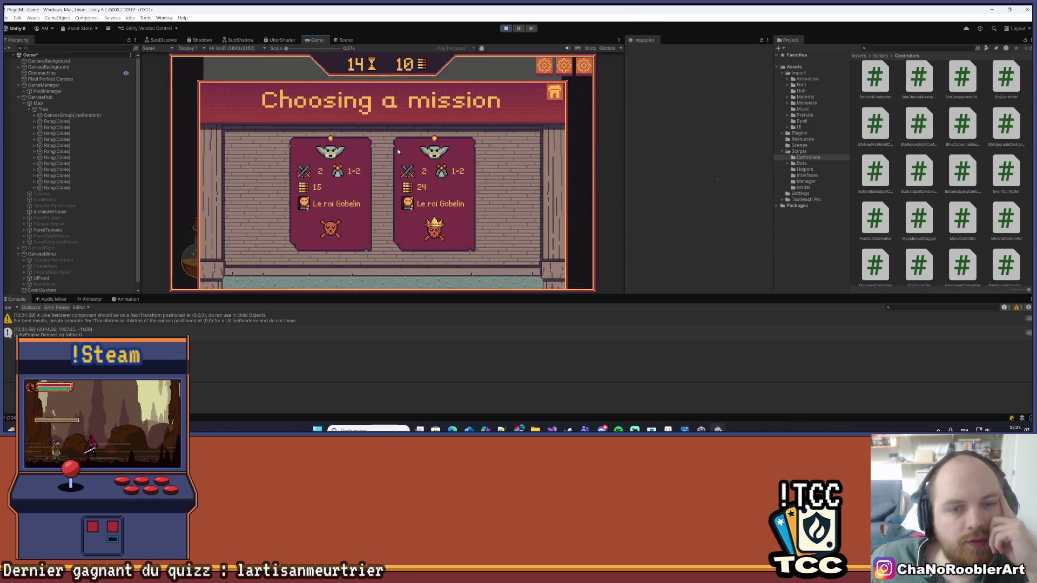
pyautogui.click(422, 150)
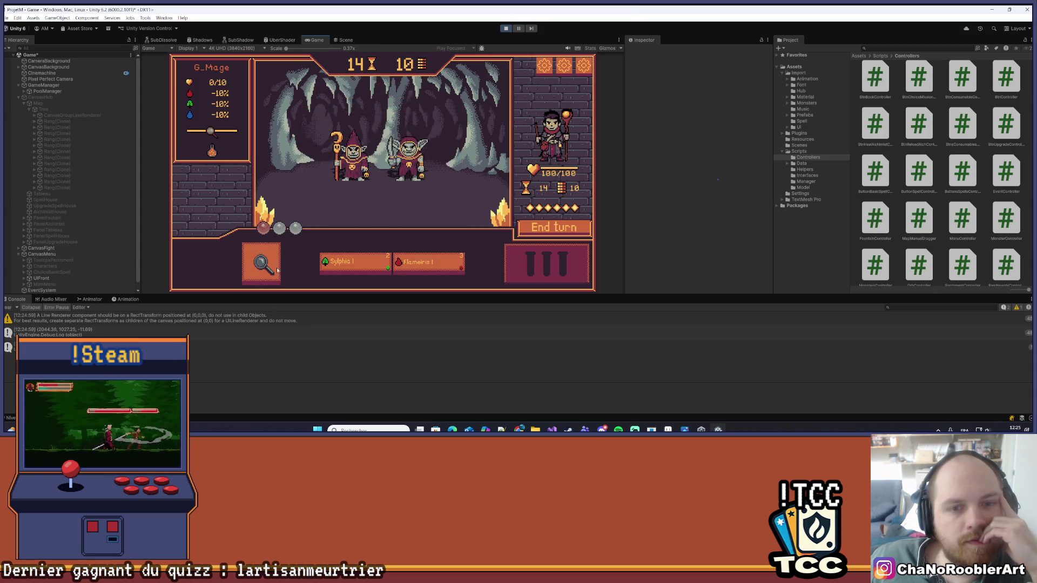
# - Defeat both goblins with spells, including Flameiris, and continue back to the map
pyautogui.click(343, 177)
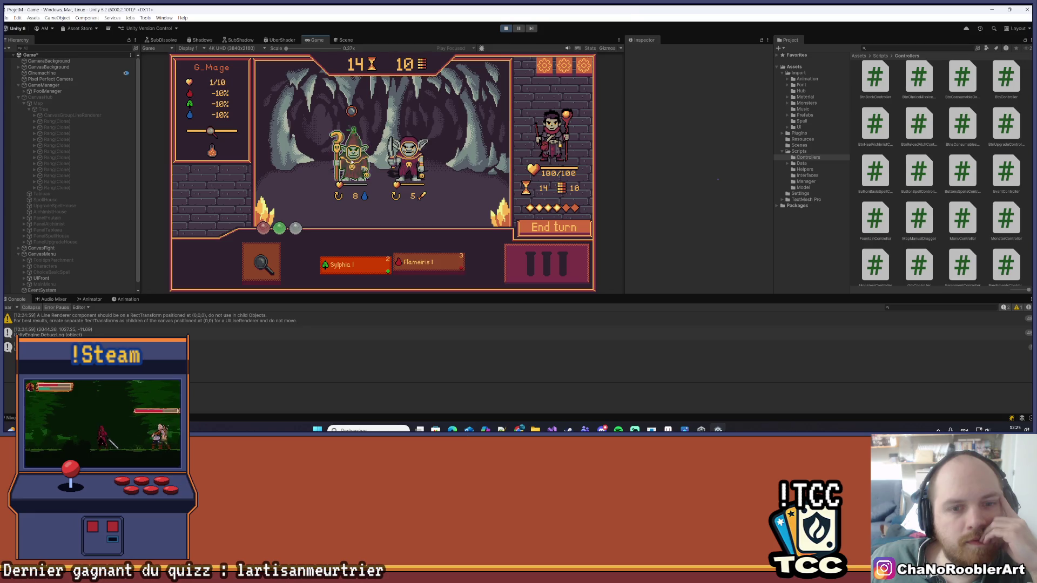
pyautogui.click(354, 263)
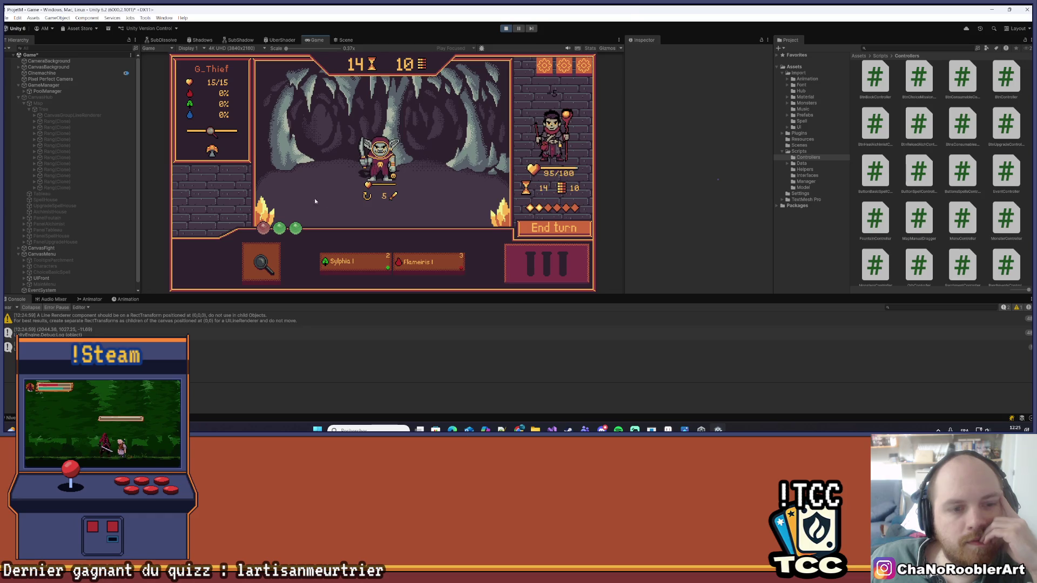
pyautogui.click(378, 157)
pyautogui.click(427, 263)
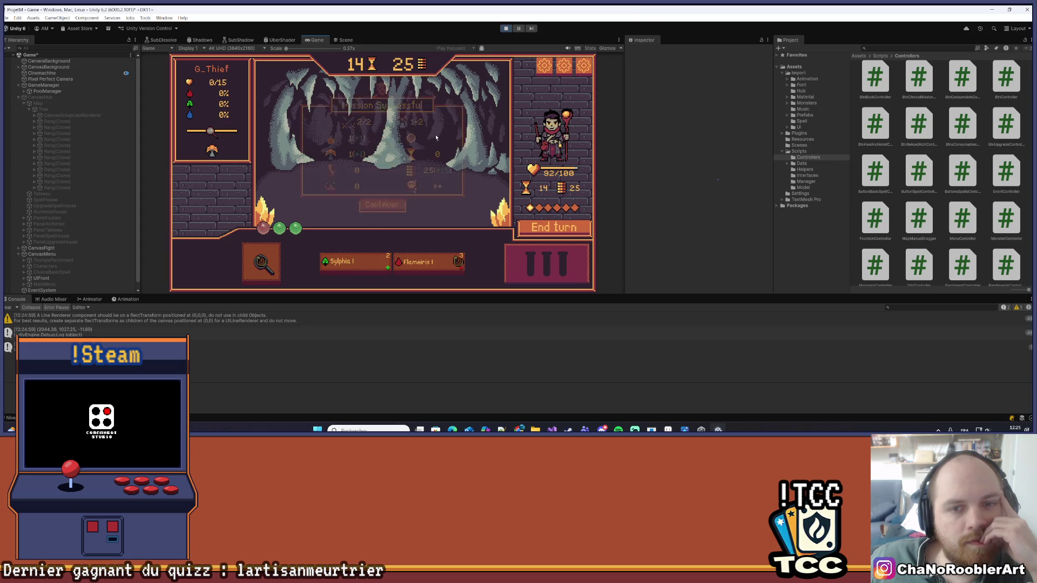
pyautogui.click(403, 205)
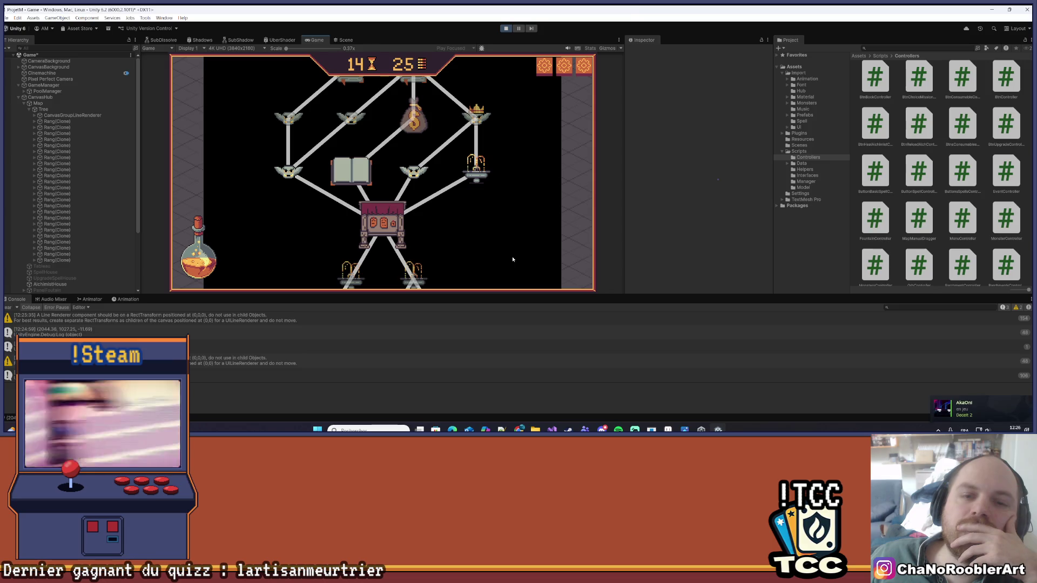
# - Set the Tree's Canvas Group Alpha to 0, attempt Ctrl+S, and exit play mode
pyautogui.moveTo(510, 255); pyautogui.dragTo(516, 174)
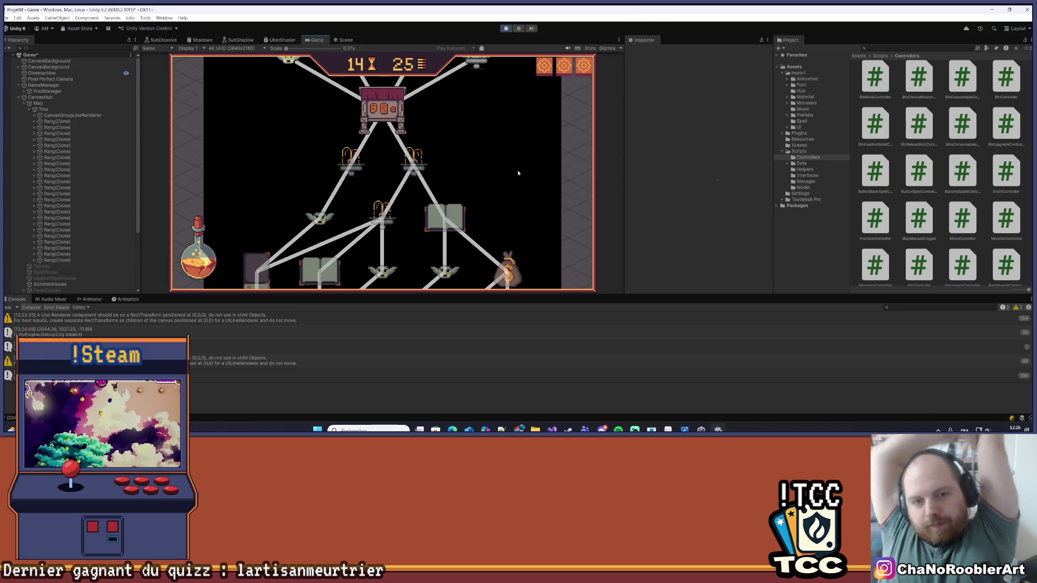
pyautogui.click(43, 109)
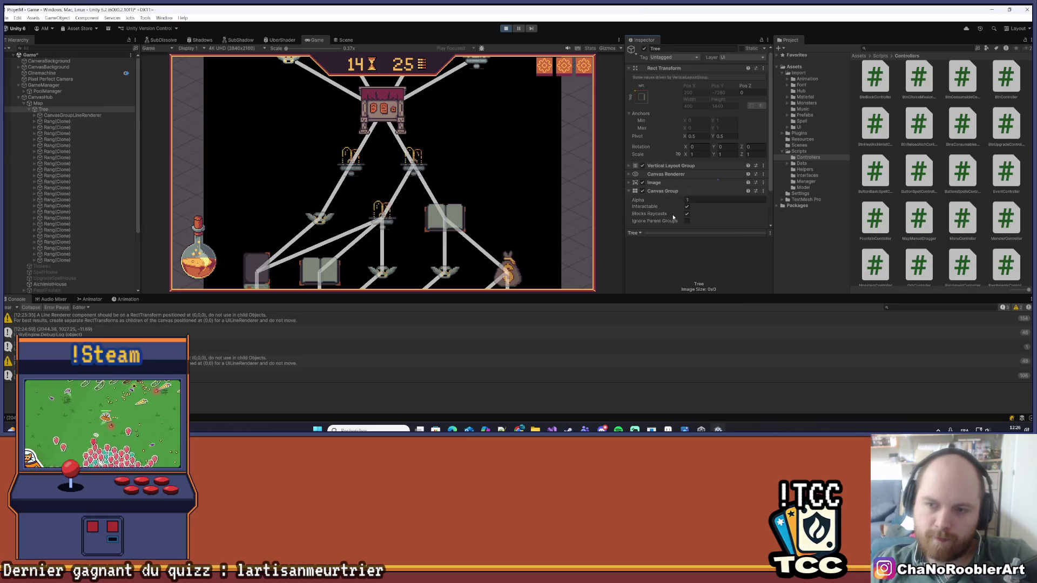
pyautogui.moveTo(682, 200)
pyautogui.mouseDown()
pyautogui.moveTo(648, 211)
pyautogui.moveTo(704, 206)
pyautogui.mouseUp()
pyautogui.hotkey('ctrl', 's')
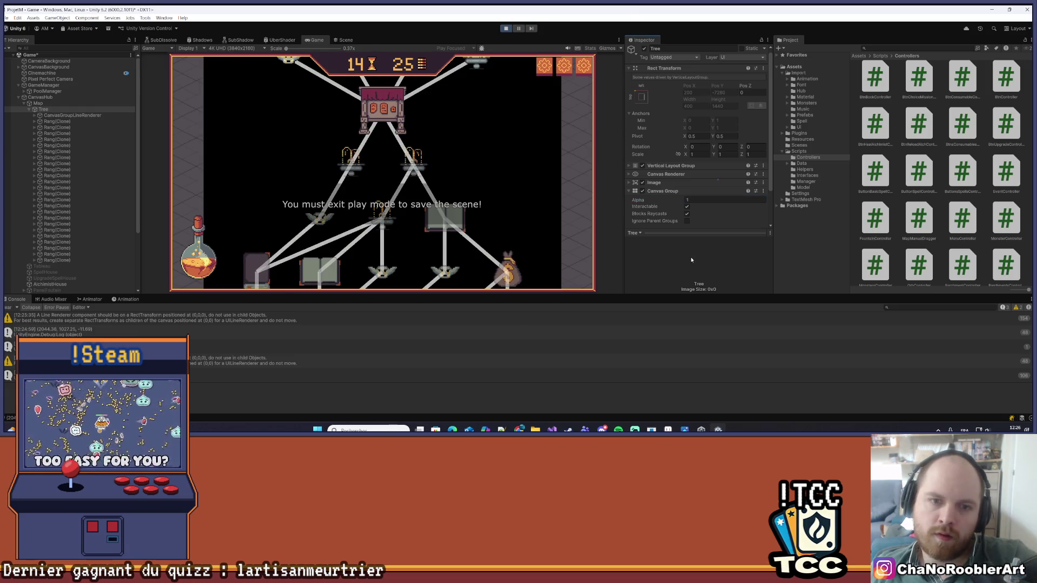
pyautogui.click(505, 30)
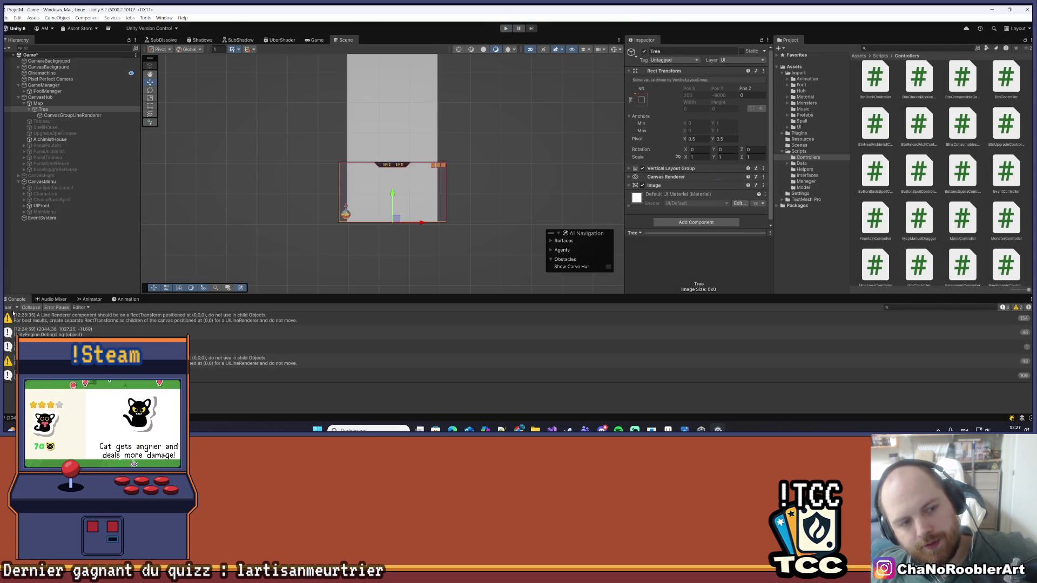
# - Clear the console, deselect Tree, and save the Game scene via File > Save
pyautogui.click(7, 308)
pyautogui.click(46, 265)
pyautogui.click(6, 18)
pyautogui.click(20, 54)
# - Pan the Scene view around the canvas and enter Play mode with Ctrl+P
pyautogui.scroll(2, 289, 142)
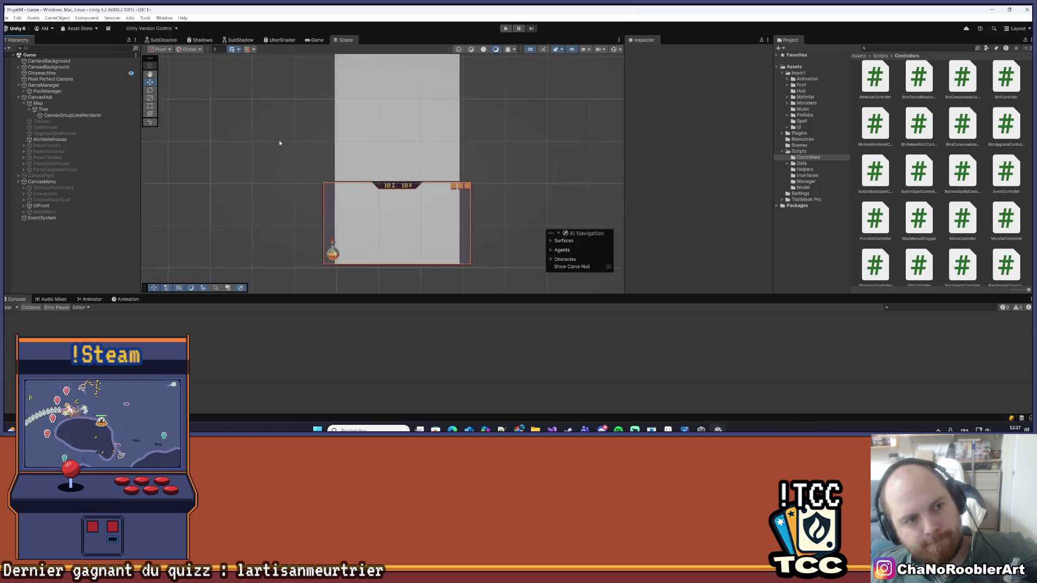
pyautogui.scroll(1, 288, 142)
pyautogui.moveTo(290, 143); pyautogui.dragTo(236, 150)
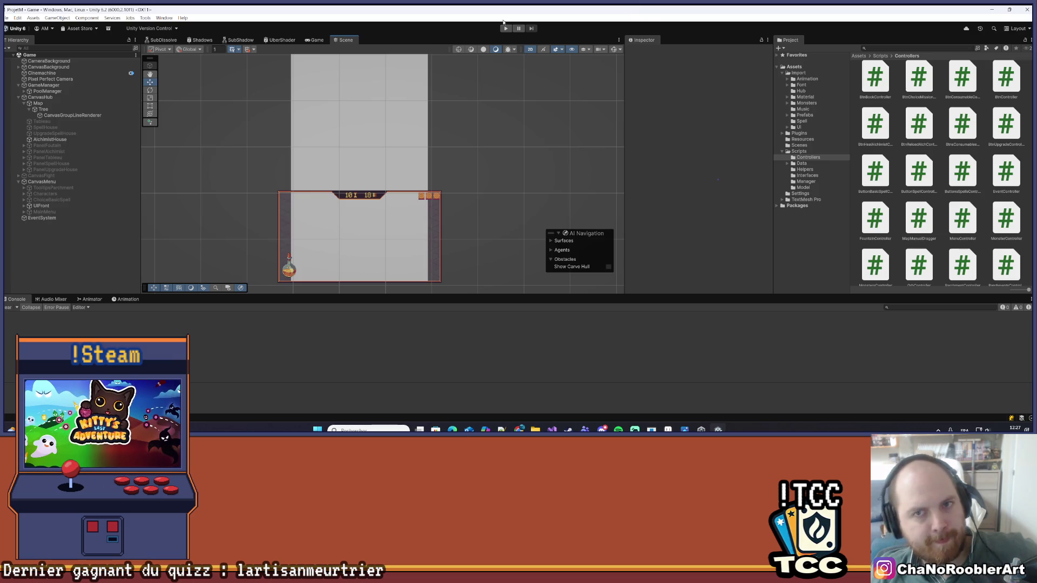
pyautogui.hotkey('ctrl', 'p')
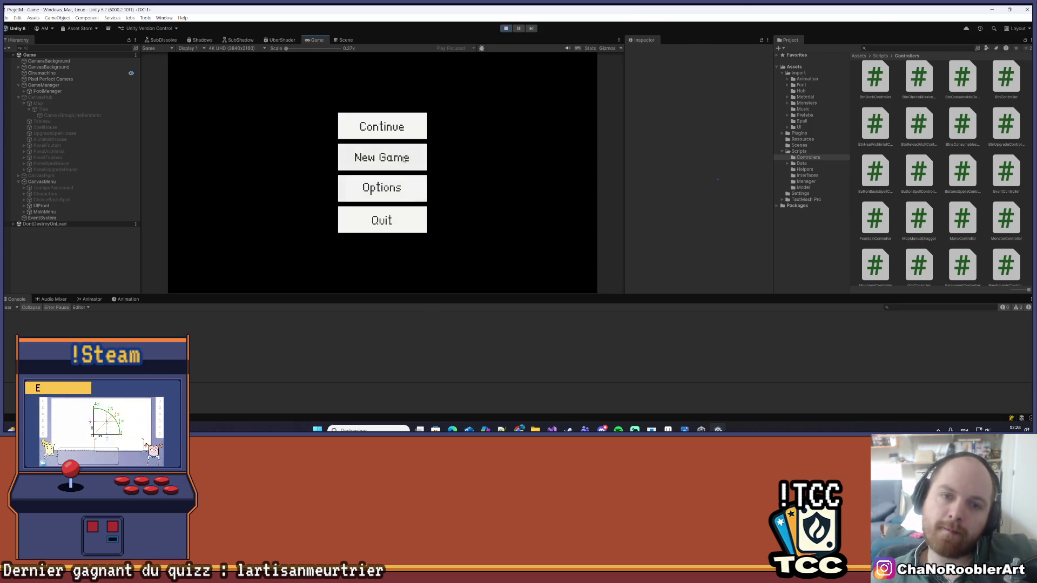
# - Start a new game as an apprentice wizard and return to the event-node map
pyautogui.click(403, 158)
pyautogui.click(402, 162)
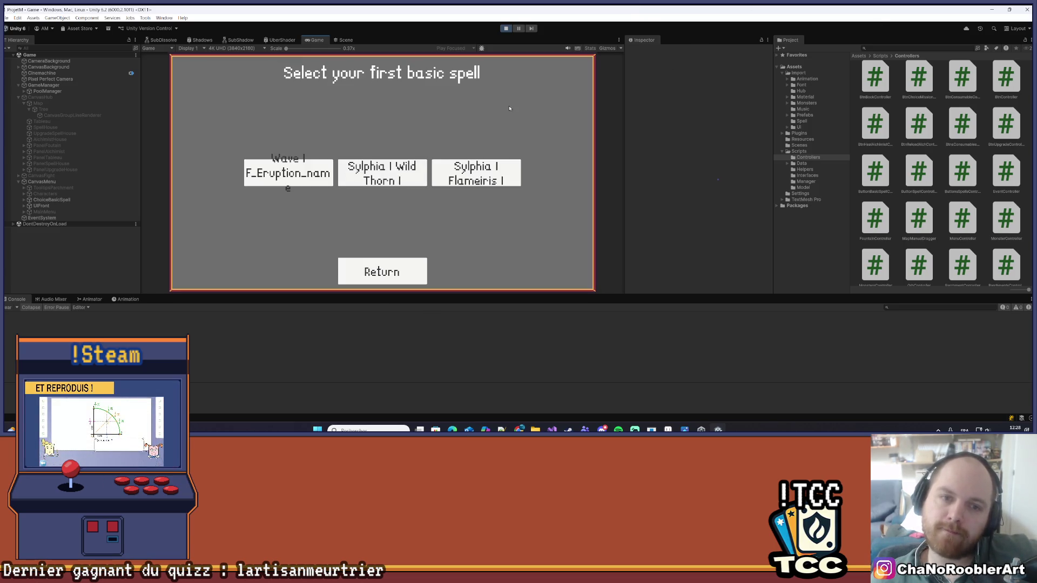
pyautogui.click(403, 172)
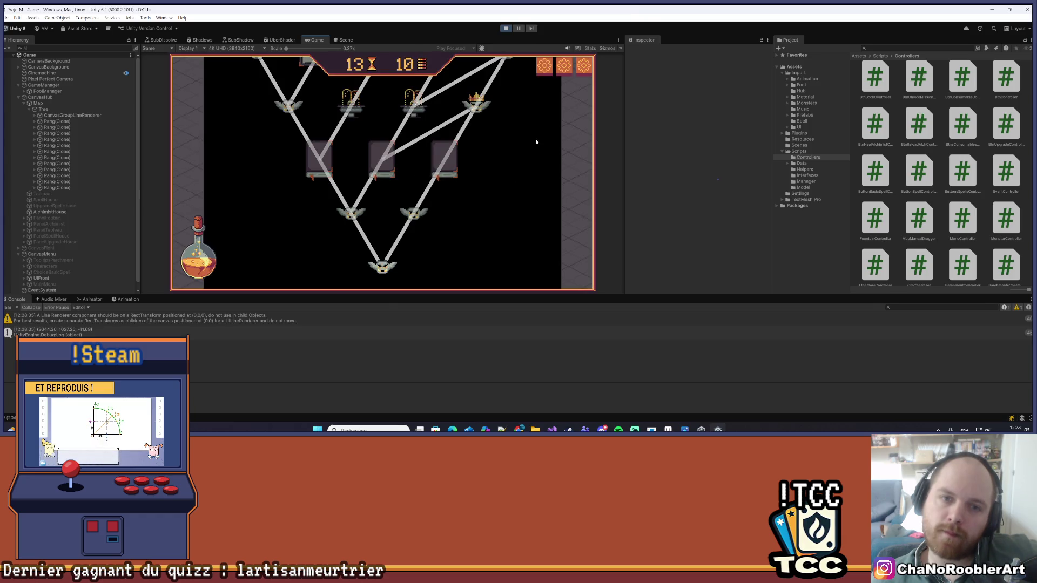
pyautogui.moveTo(520, 105)
pyautogui.mouseDown()
pyautogui.moveTo(534, 145)
pyautogui.moveTo(538, 108)
pyautogui.mouseUp()
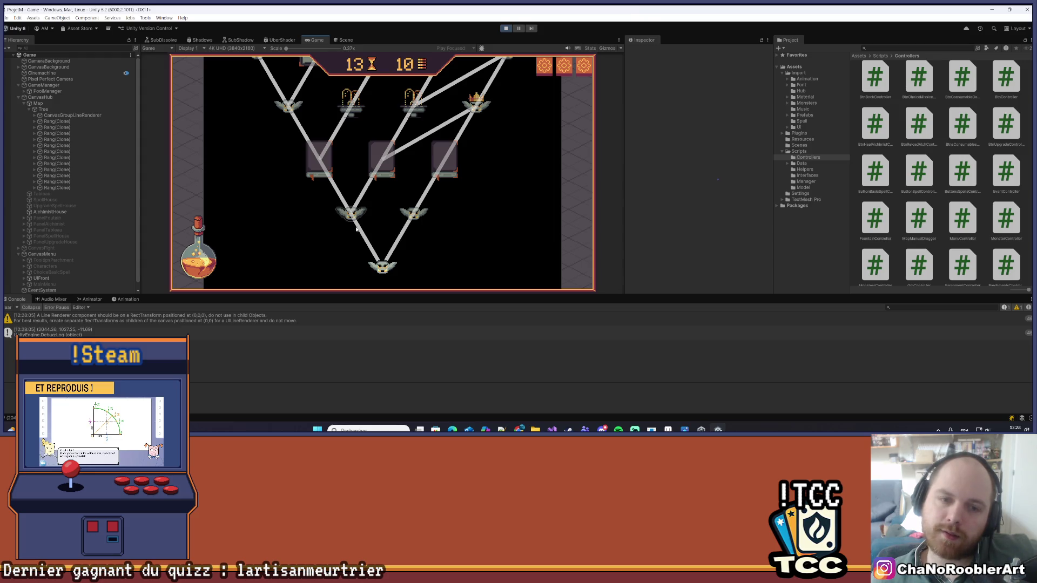
pyautogui.moveTo(517, 141)
pyautogui.mouseDown()
pyautogui.moveTo(532, 270)
pyautogui.moveTo(533, 181)
pyautogui.mouseUp()
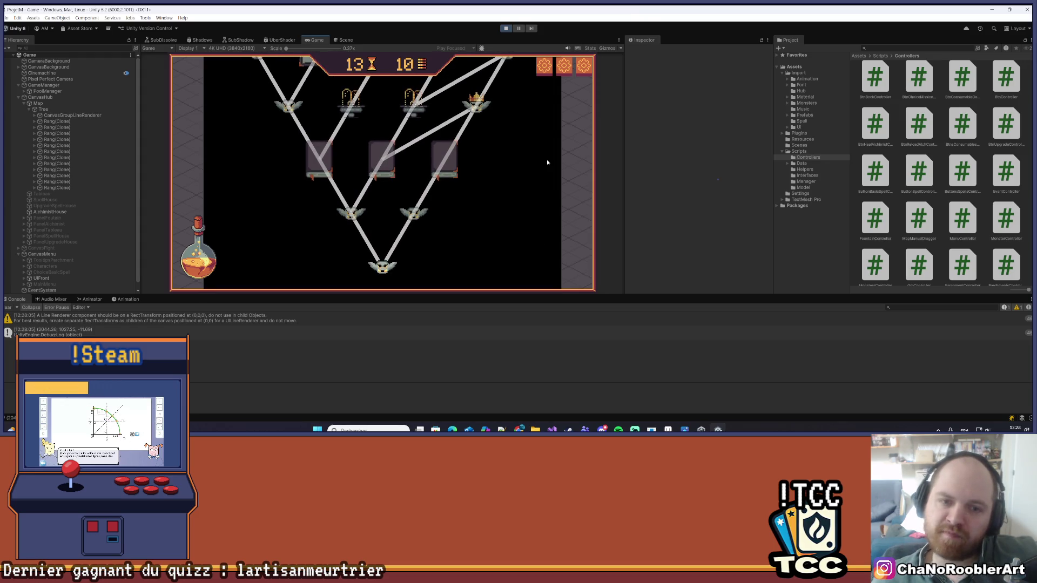
# - Expand the first and second Rang(Clone) rows in the Hierarchy to reveal their Event(Clone) nodes
pyautogui.click(34, 122)
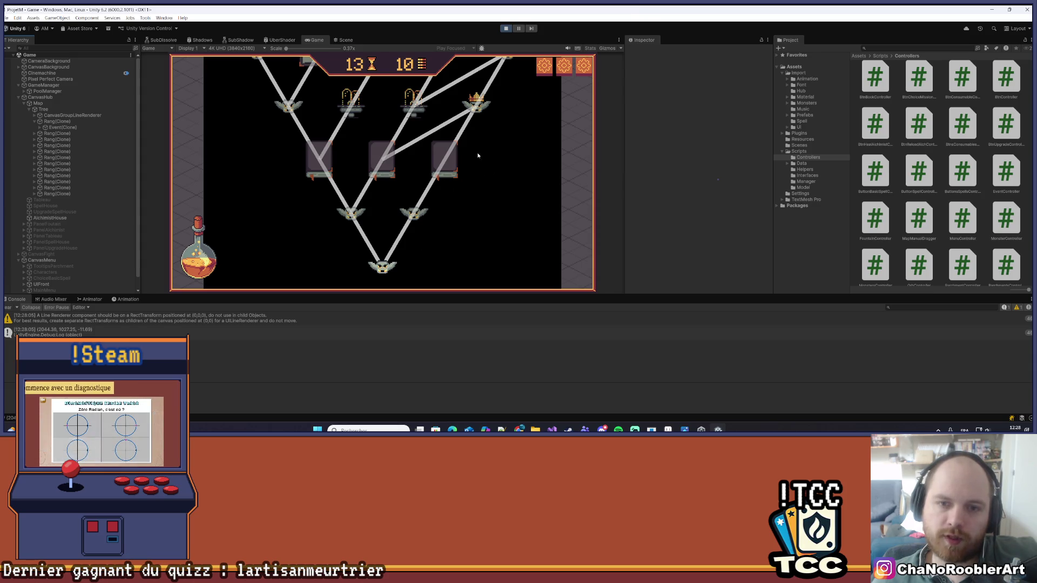
pyautogui.scroll(3, 510, 190)
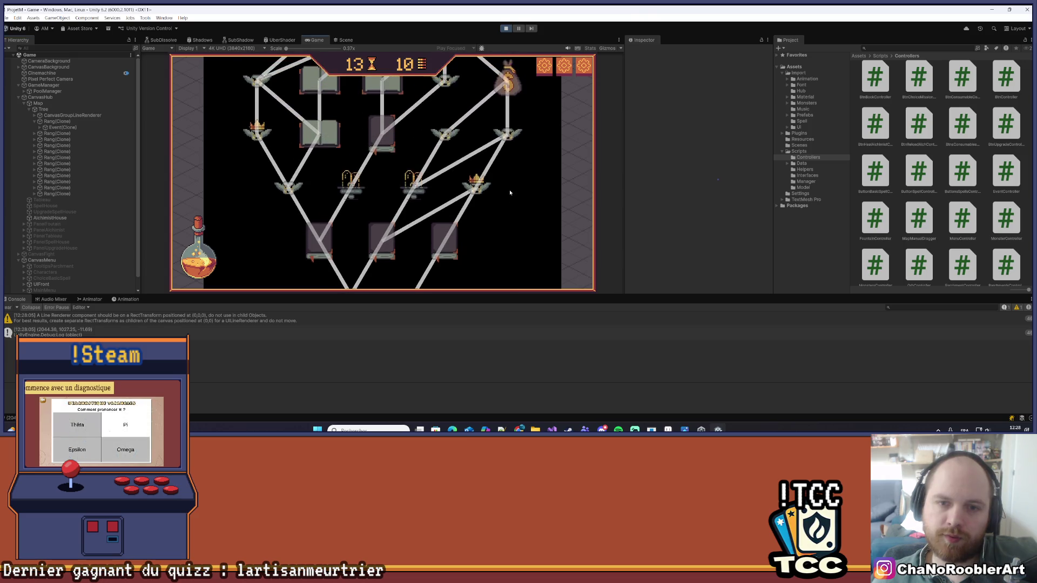
pyautogui.scroll(-3, 511, 193)
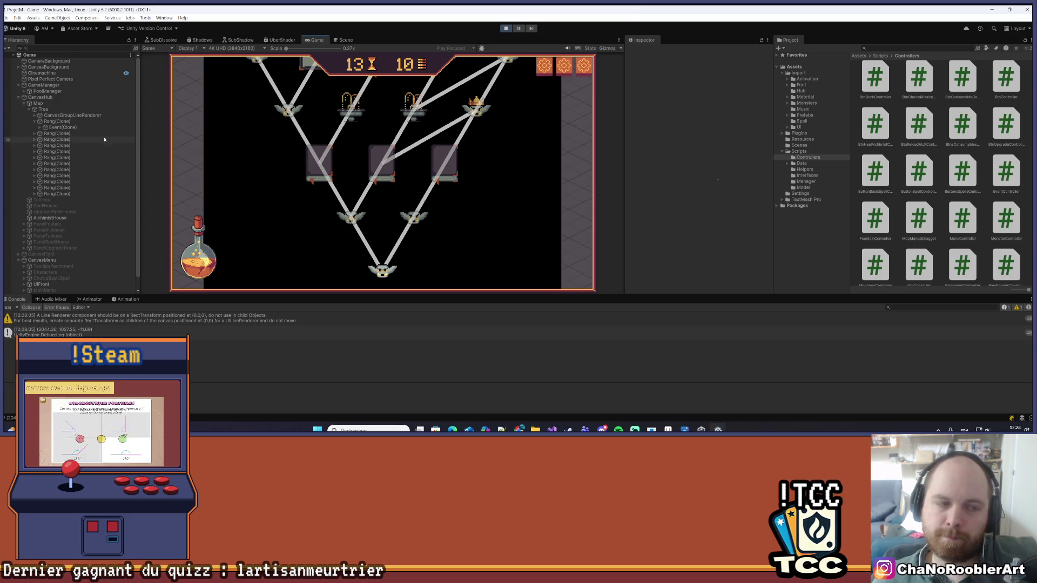
pyautogui.click(35, 135)
# - Tint the first Event(Clone) Button's Image colour dark grey 414141
pyautogui.click(37, 139)
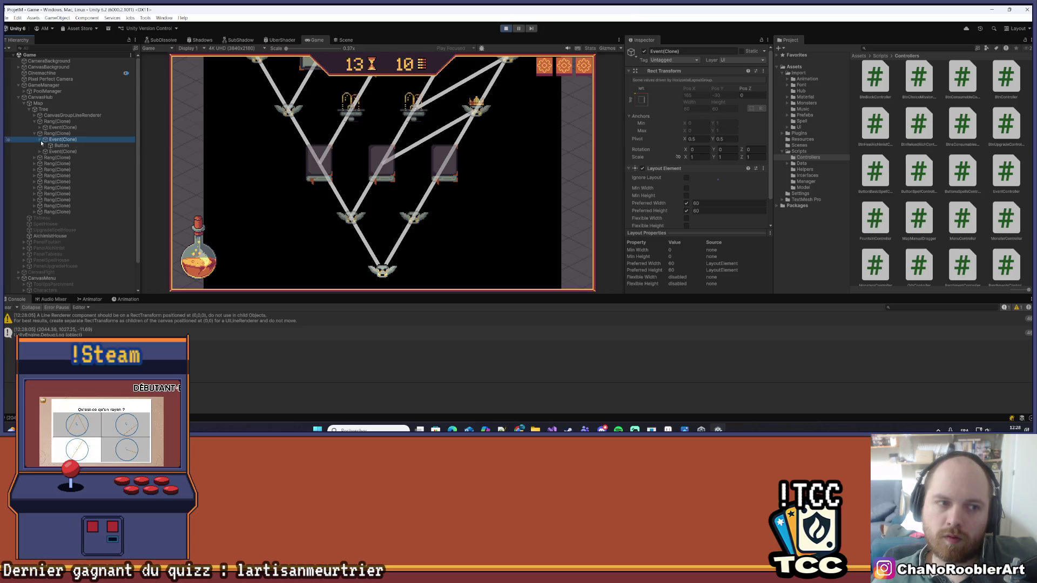
pyautogui.click(40, 140)
pyautogui.click(57, 146)
pyautogui.scroll(-1, 681, 160)
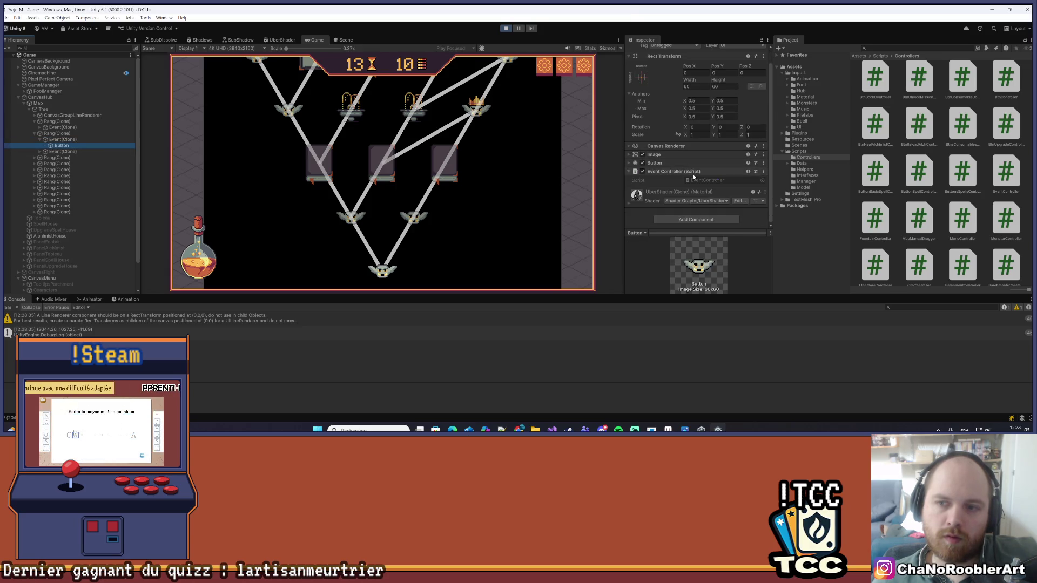
pyautogui.click(630, 155)
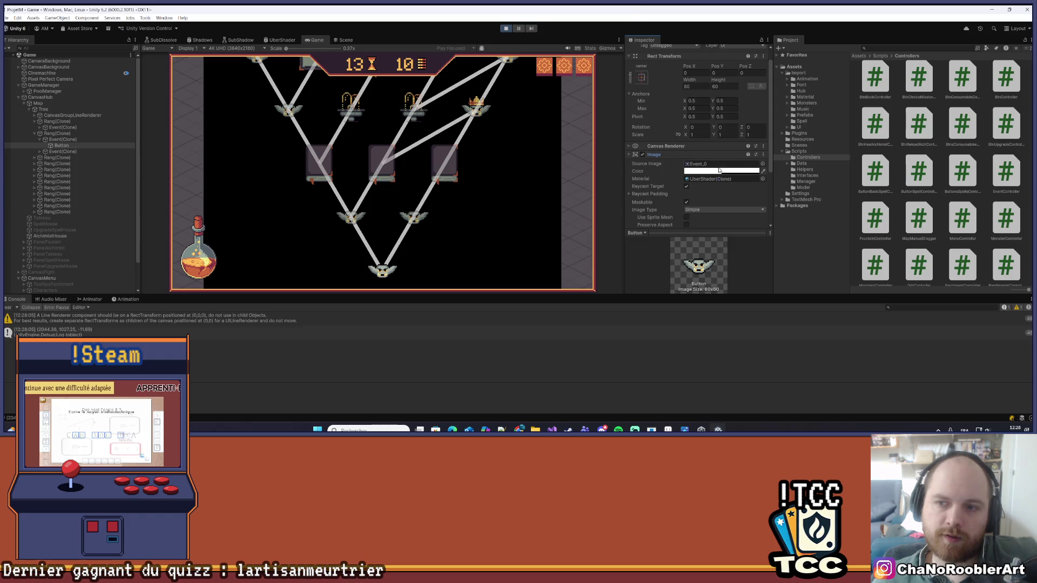
pyautogui.click(721, 171)
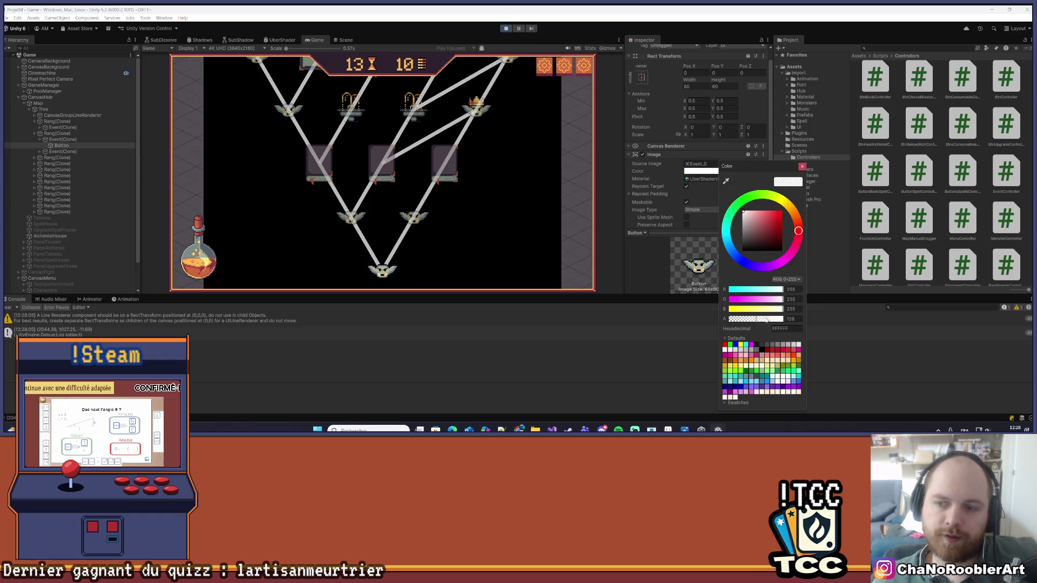
pyautogui.moveTo(741, 230); pyautogui.dragTo(736, 244)
pyautogui.click(437, 384)
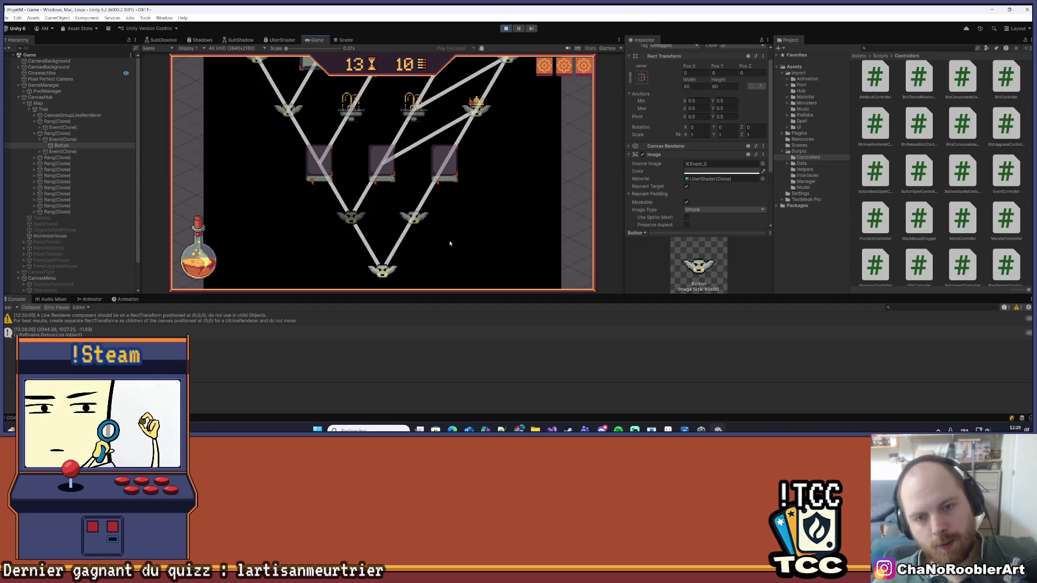
pyautogui.scroll(1, 518, 193)
pyautogui.scroll(10, 518, 194)
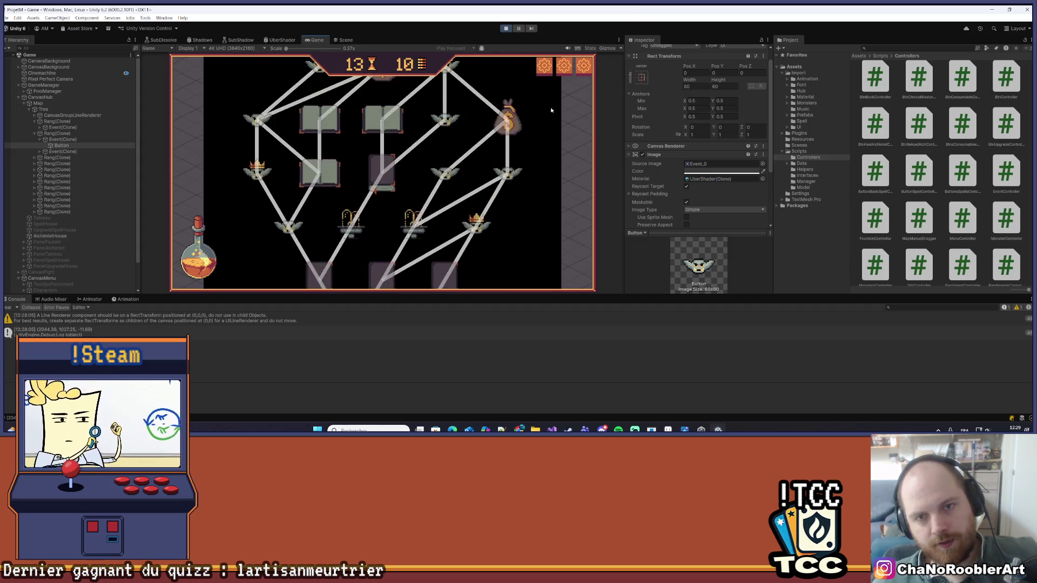
pyautogui.scroll(3, 544, 254)
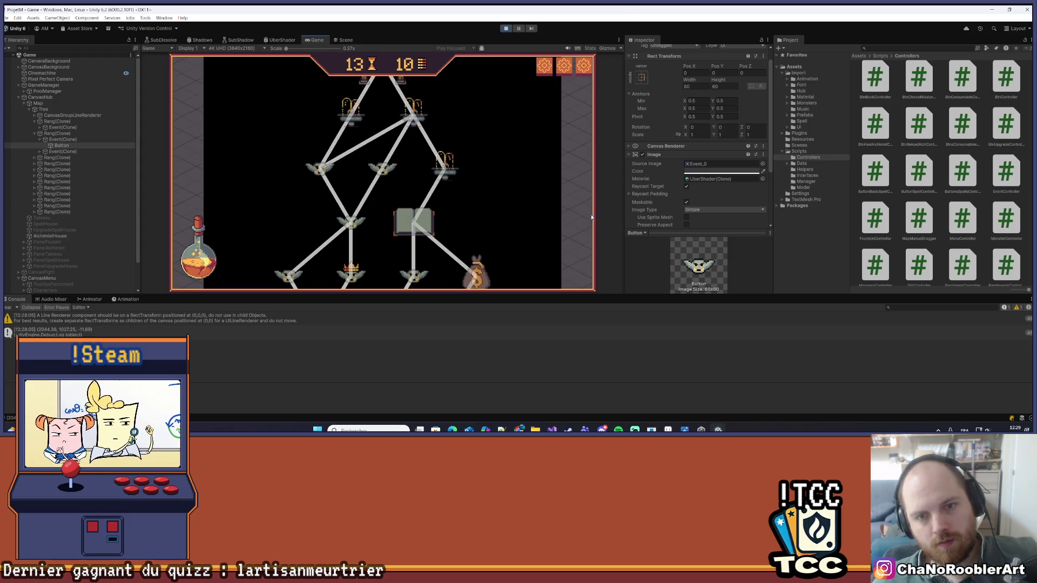
# - Open the mission at the map's start node and launch its battle
pyautogui.scroll(-5, 526, 215)
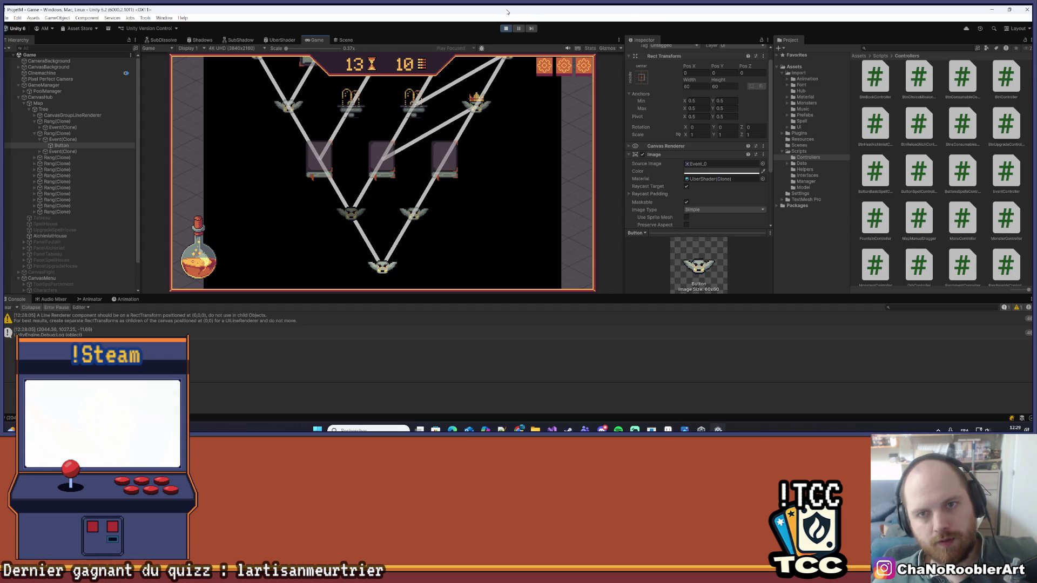
pyautogui.scroll(2, 527, 175)
pyautogui.scroll(3, 523, 199)
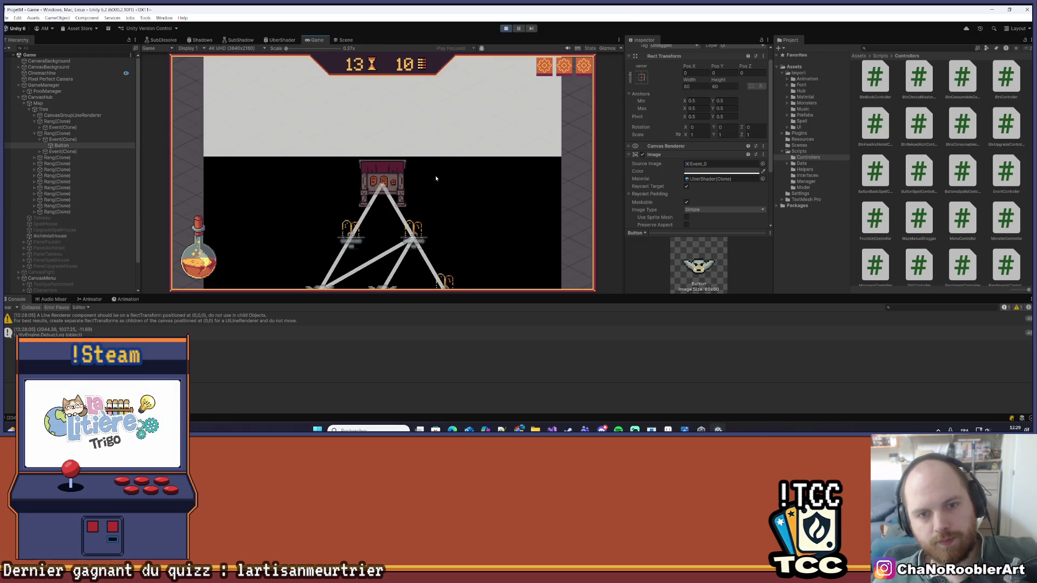
pyautogui.click(398, 179)
pyautogui.click(330, 211)
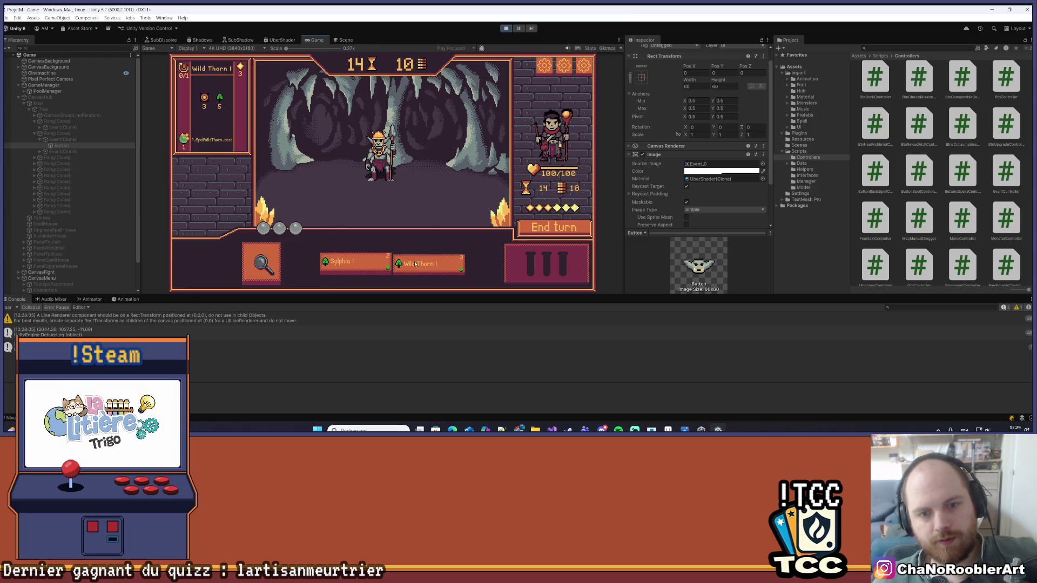
# - Defeat the goblin and the G_Thief with Sylphia and return to the map
pyautogui.click(363, 265)
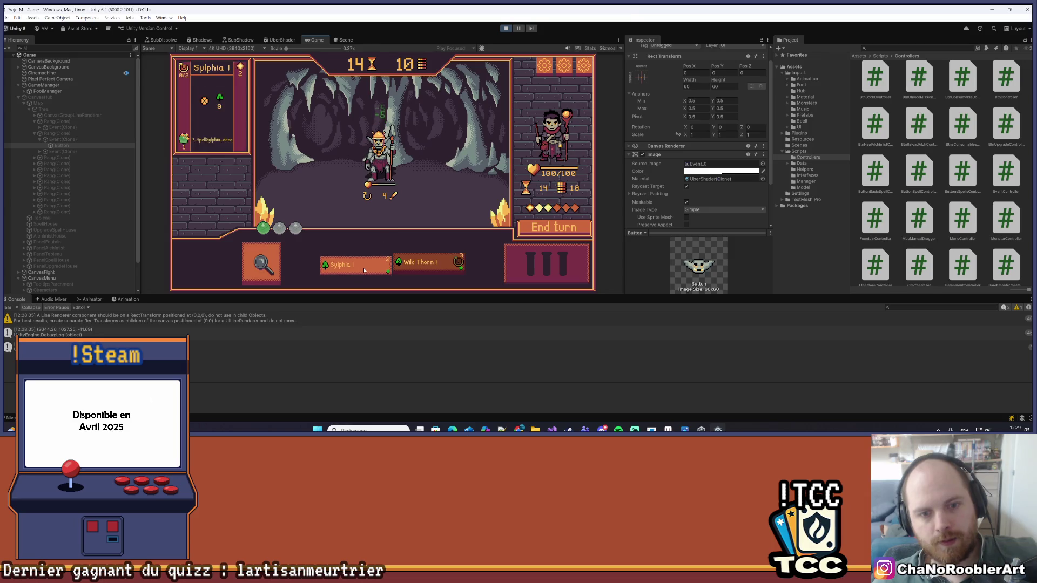
pyautogui.click(384, 174)
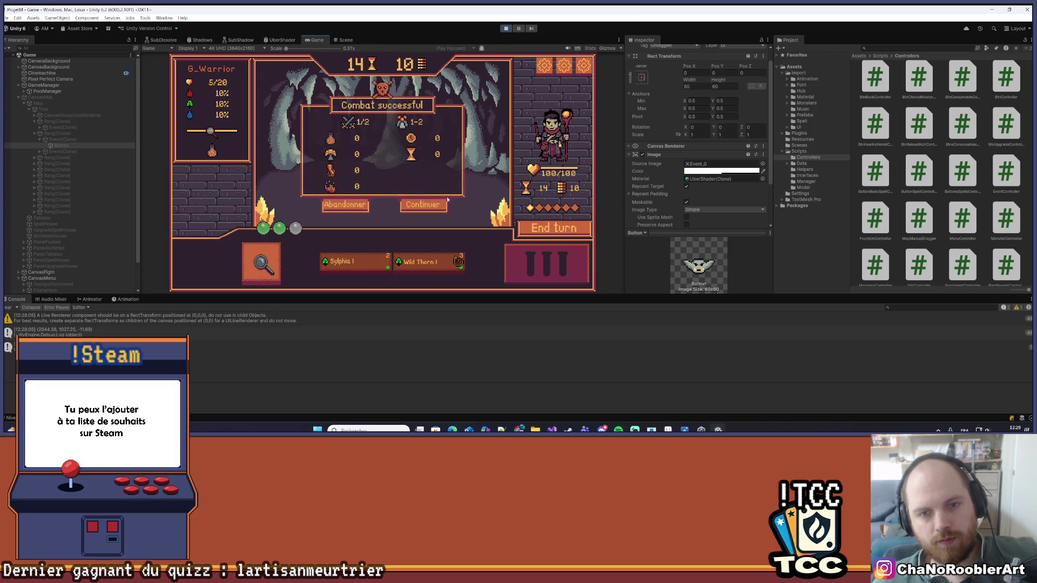
pyautogui.click(421, 207)
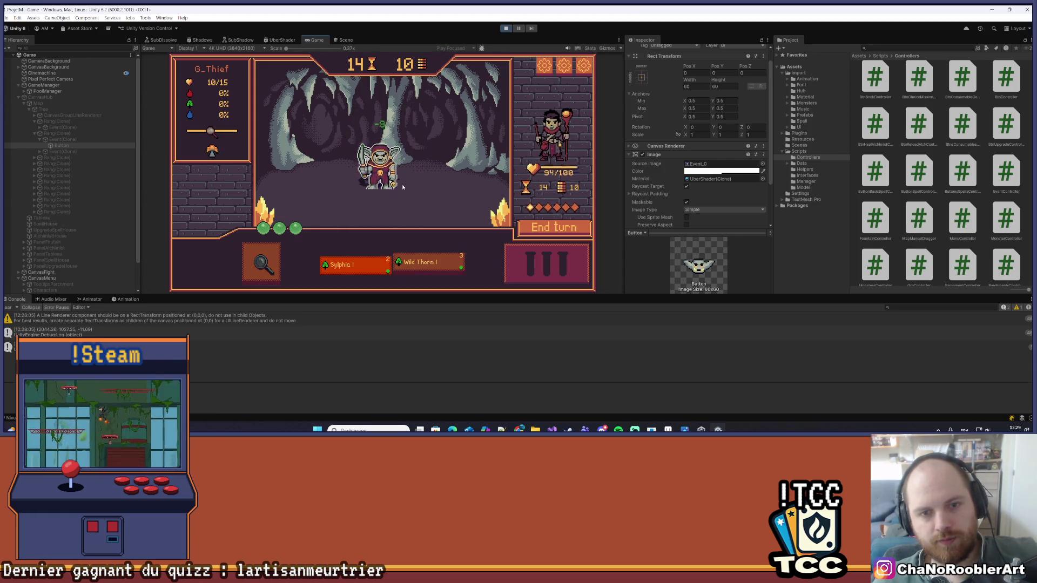
pyautogui.click(402, 190)
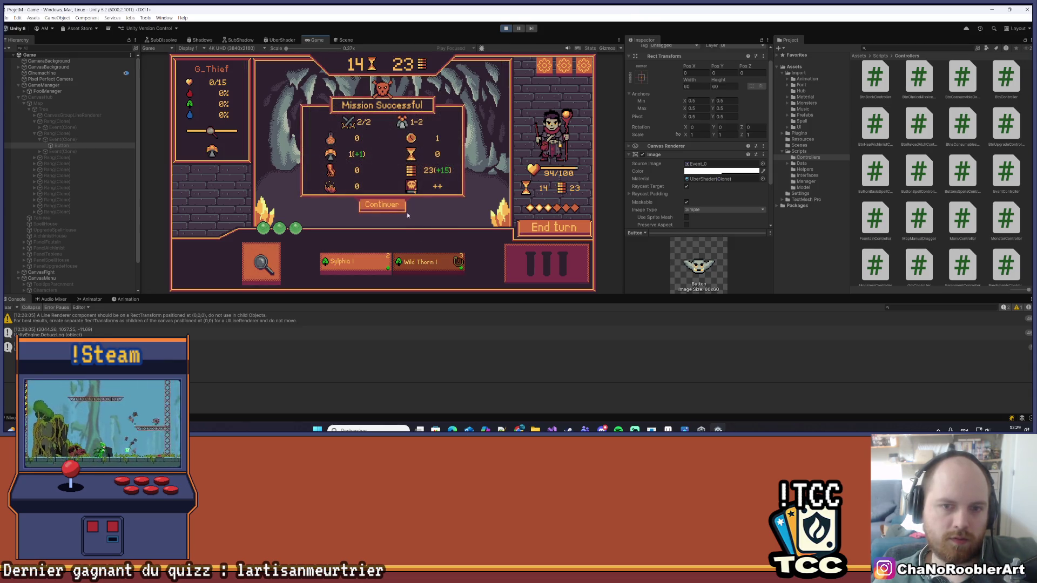
pyautogui.click(386, 211)
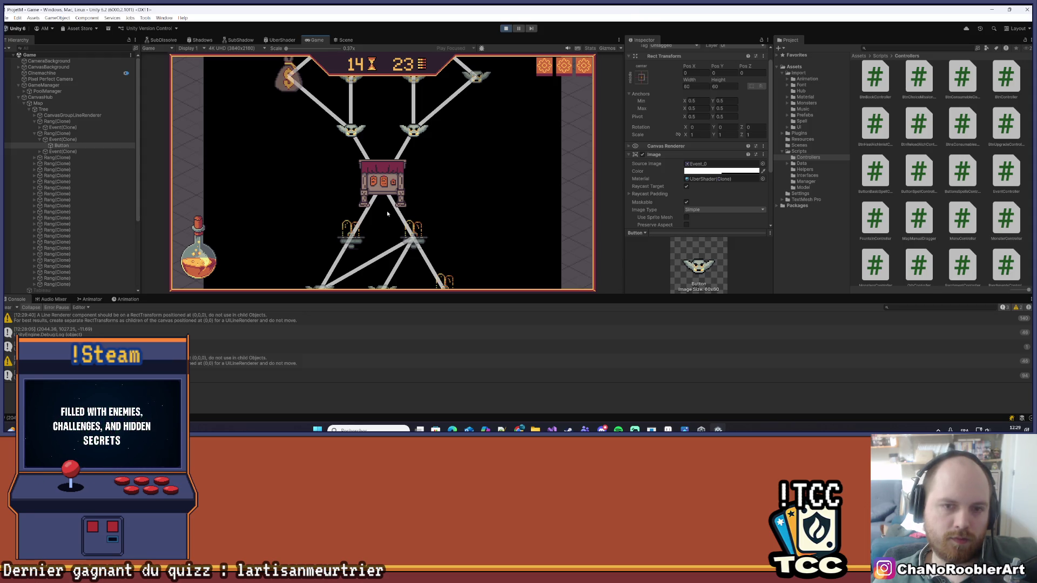
# - Look over the map in the Game view, stop Play mode, and switch to Visual Studio
pyautogui.scroll(-3, 521, 151)
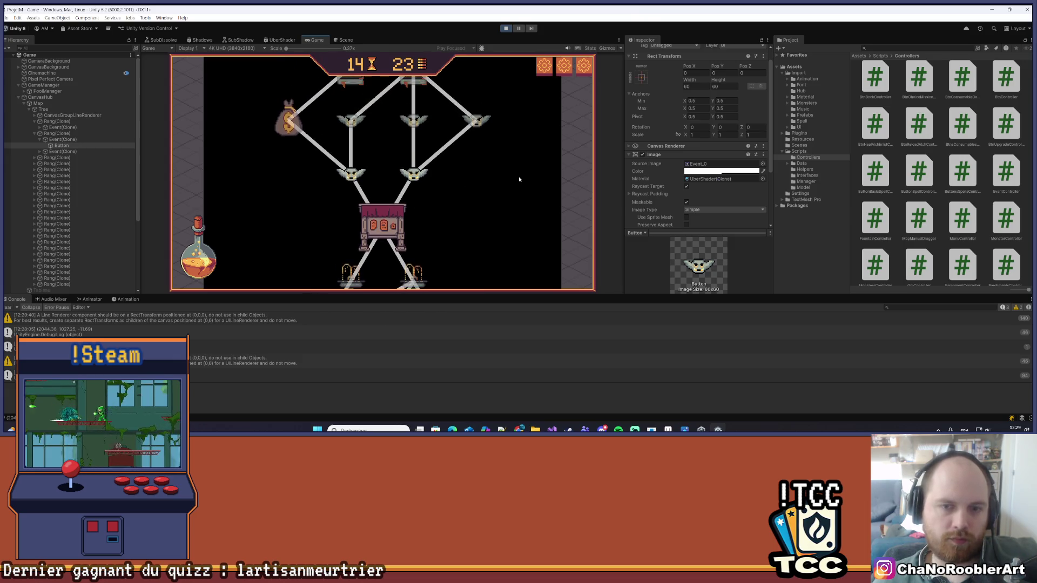
pyautogui.scroll(-1, 524, 110)
pyautogui.scroll(6, 522, 113)
pyautogui.scroll(-6, 518, 173)
pyautogui.scroll(-5, 518, 166)
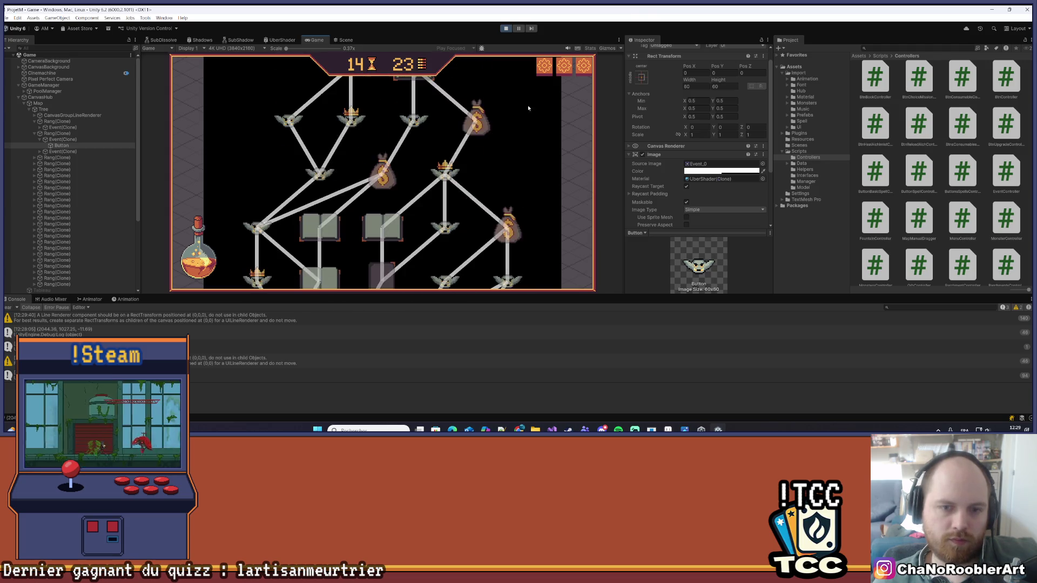
pyautogui.scroll(2, 532, 217)
pyautogui.scroll(-5, 524, 178)
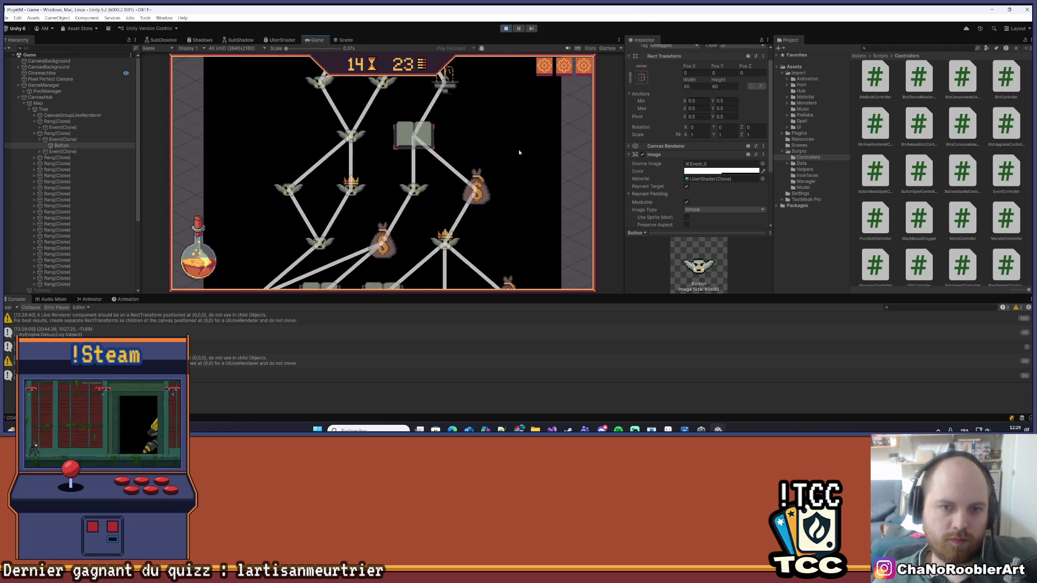
pyautogui.scroll(2, 523, 215)
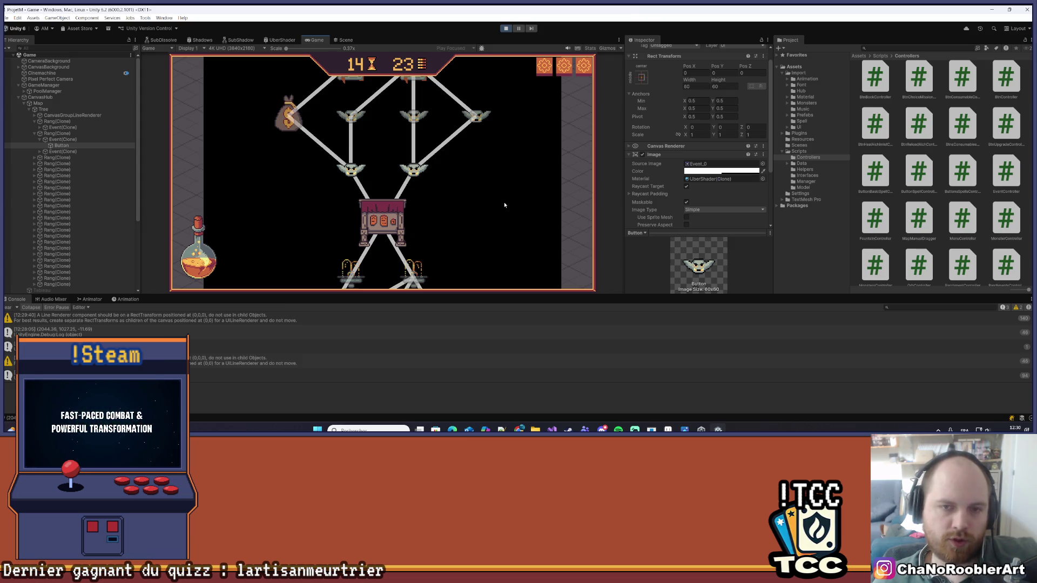
pyautogui.scroll(3, 503, 162)
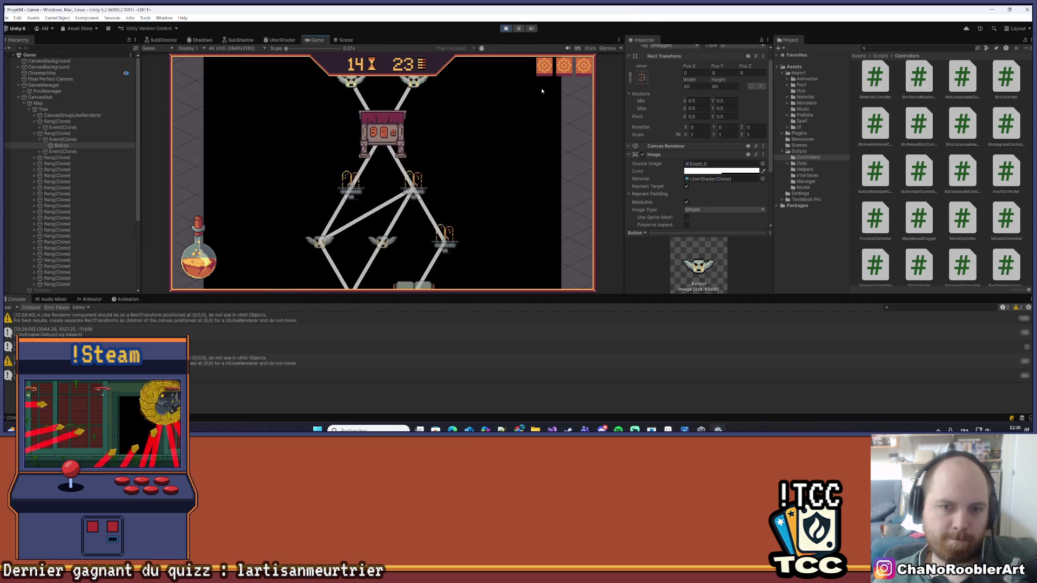
pyautogui.scroll(-3, 515, 192)
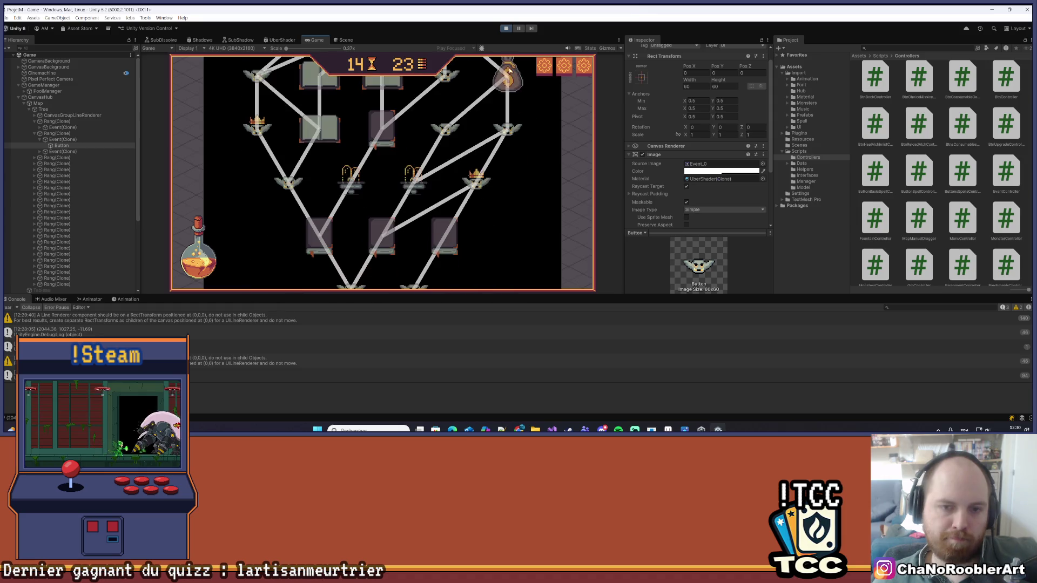
pyautogui.hotkey('ctrl', 'p')
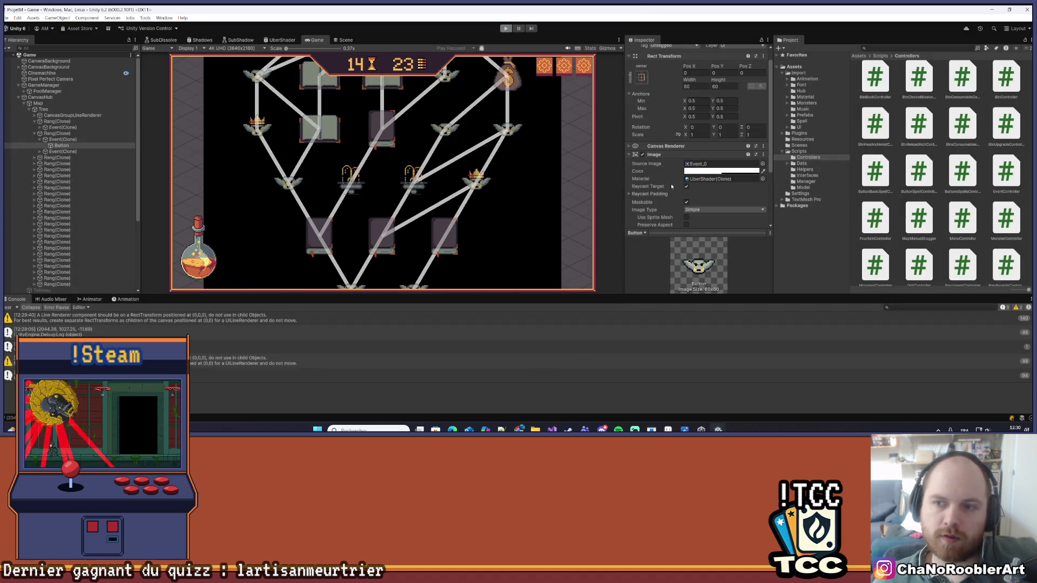
pyautogui.hotkey('alt', 'Tab')
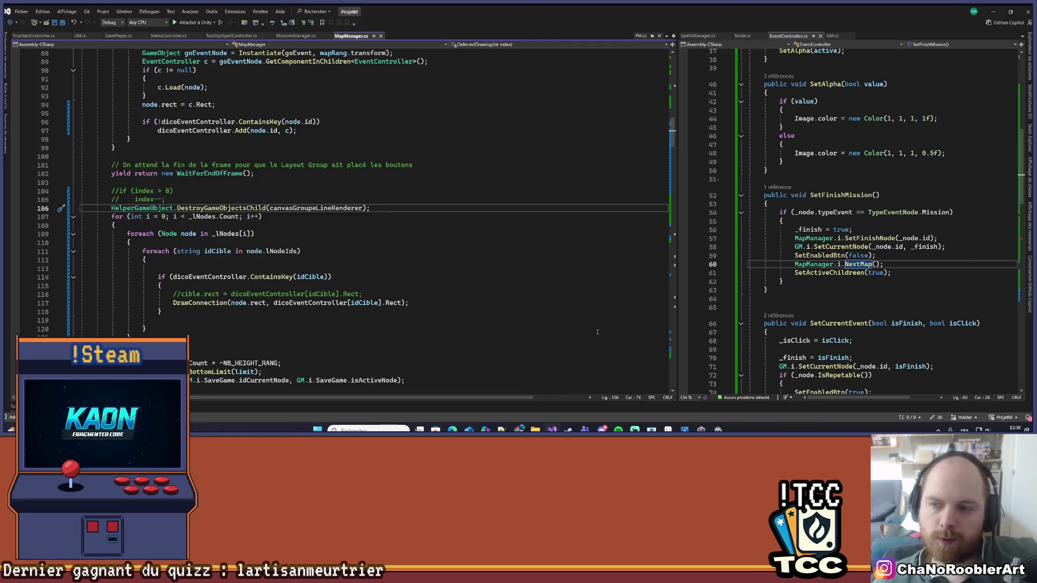
# - Widen the EventController.cs pane and review SetAlpha, its value parameter and its usages
pyautogui.moveTo(678, 168); pyautogui.dragTo(516, 167)
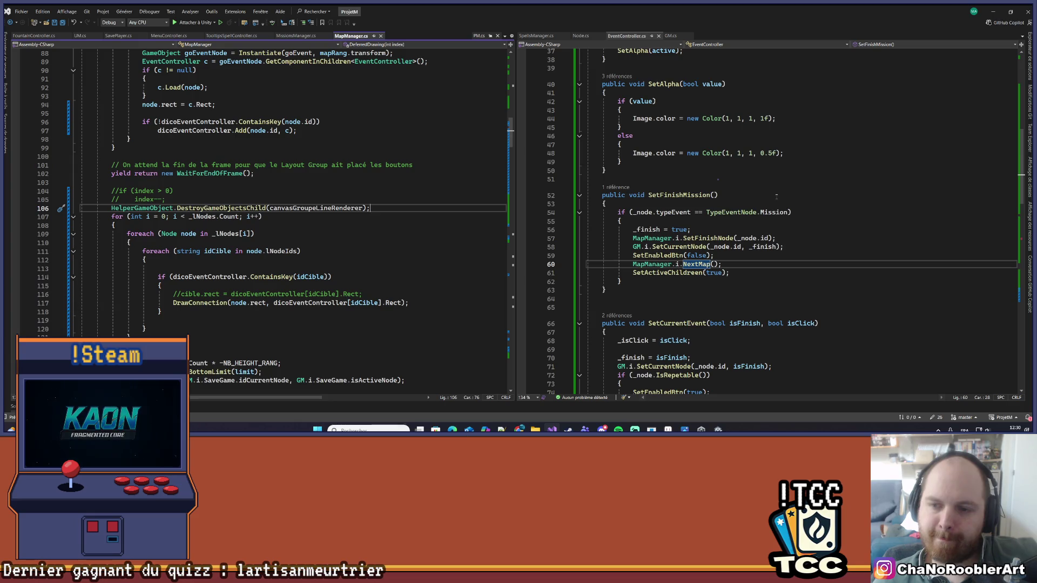
pyautogui.scroll(-8, 777, 197)
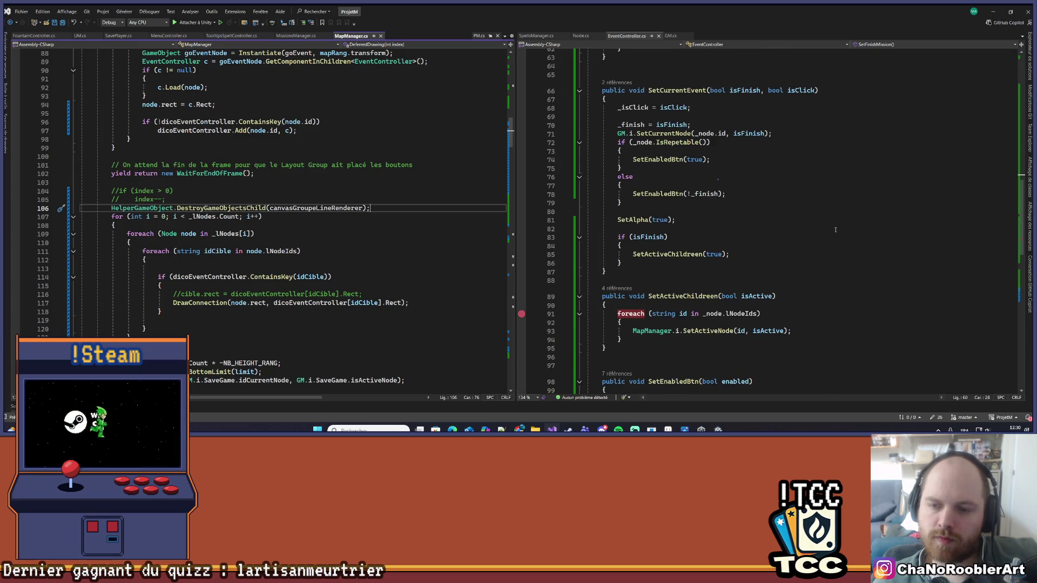
pyautogui.scroll(7, 759, 194)
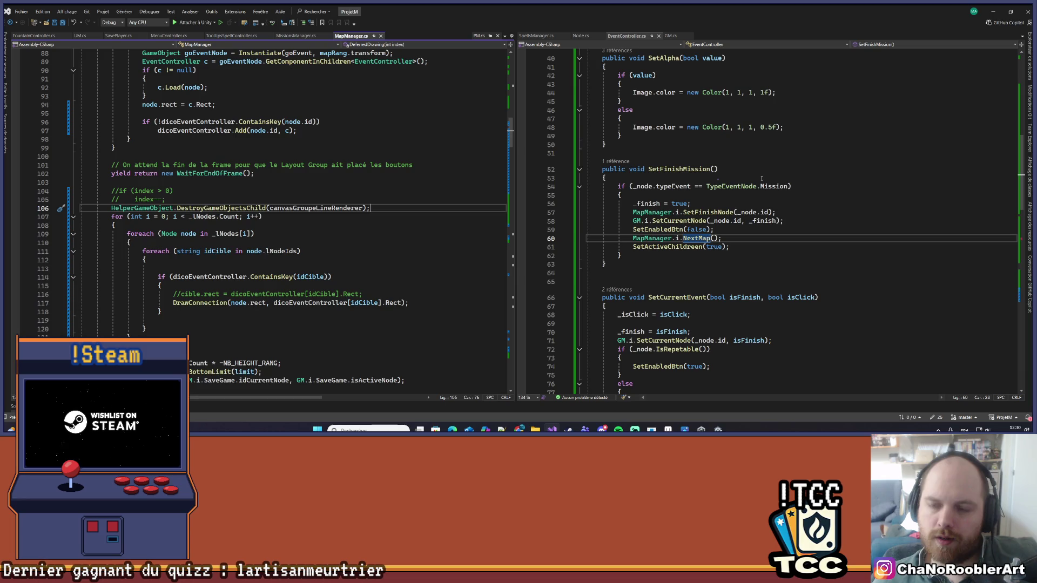
pyautogui.scroll(5, 761, 177)
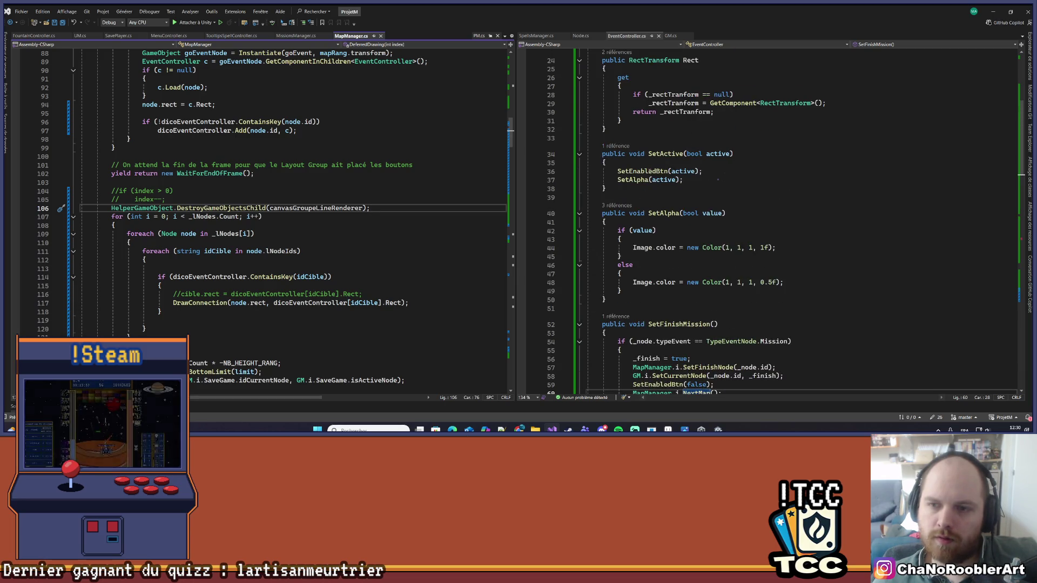
pyautogui.click(736, 154)
pyautogui.scroll(-2, 740, 173)
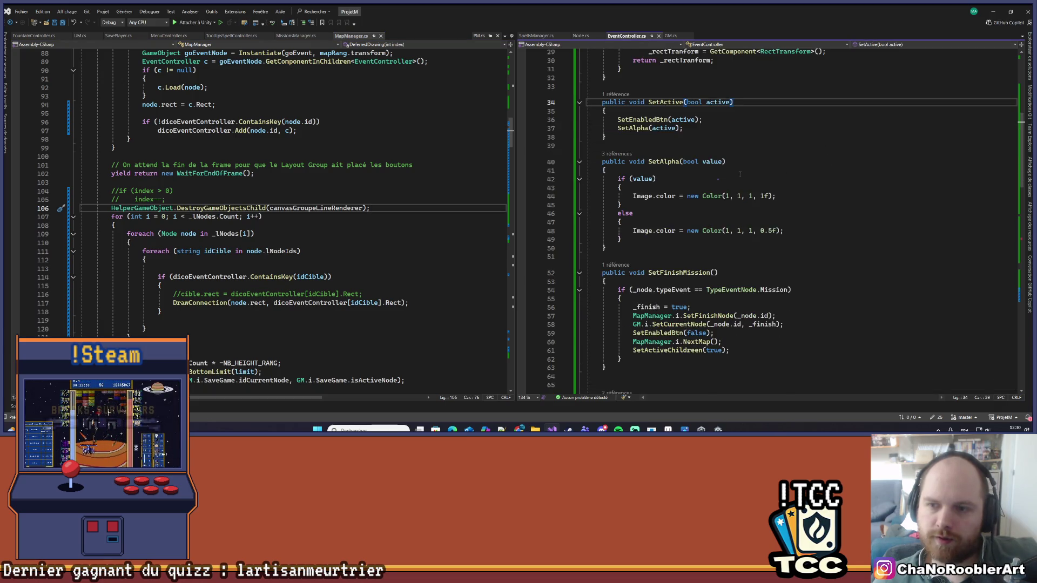
pyautogui.click(681, 162)
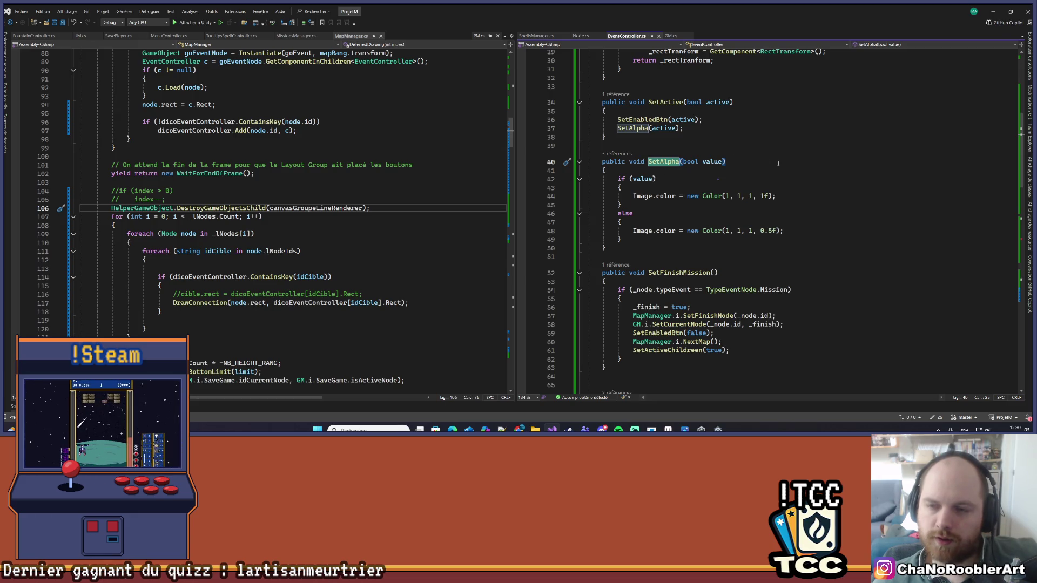
pyautogui.click(719, 162)
pyautogui.click(679, 161)
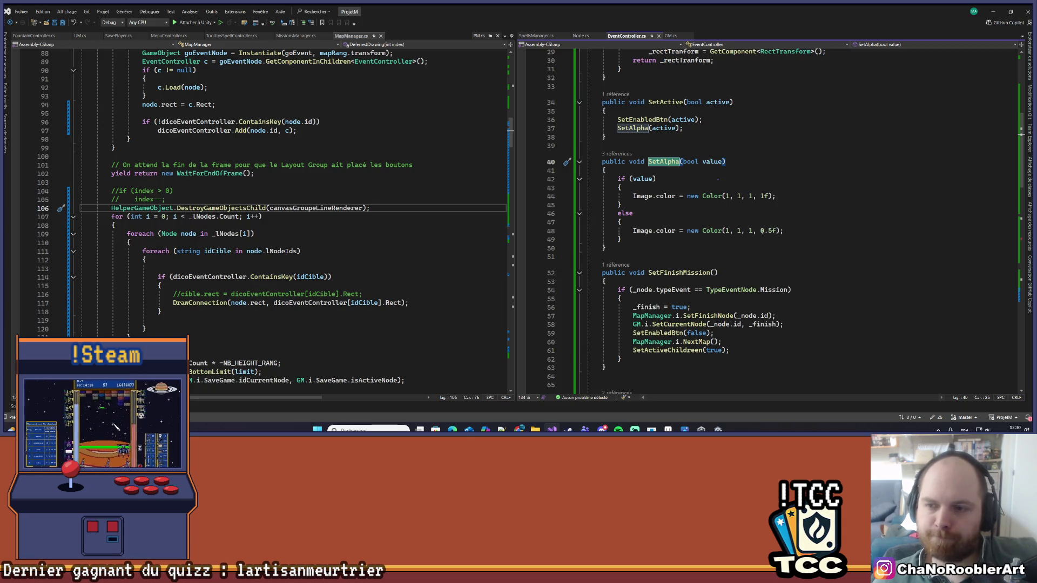
pyautogui.click(701, 429)
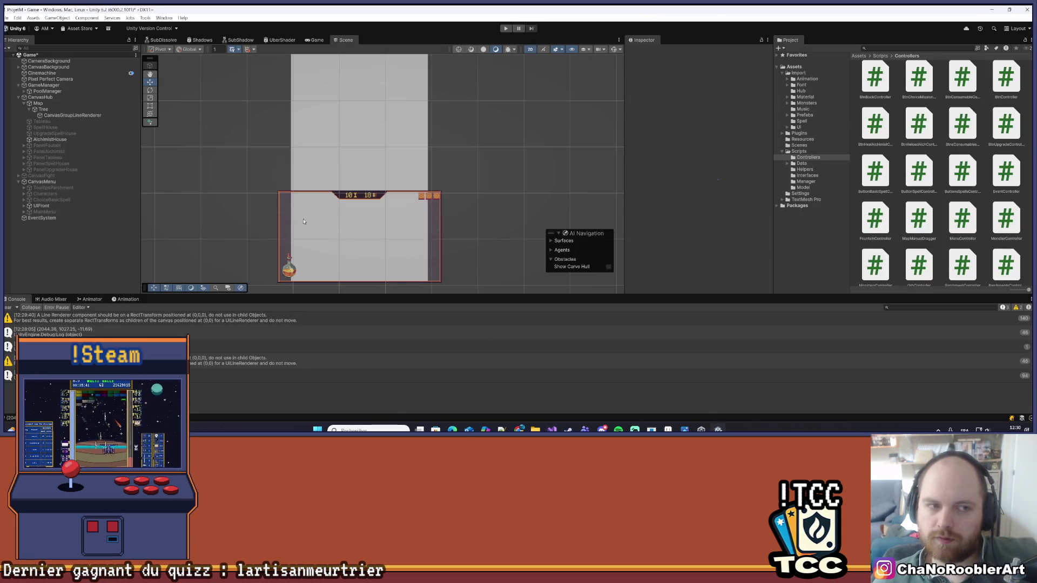
pyautogui.click(992, 10)
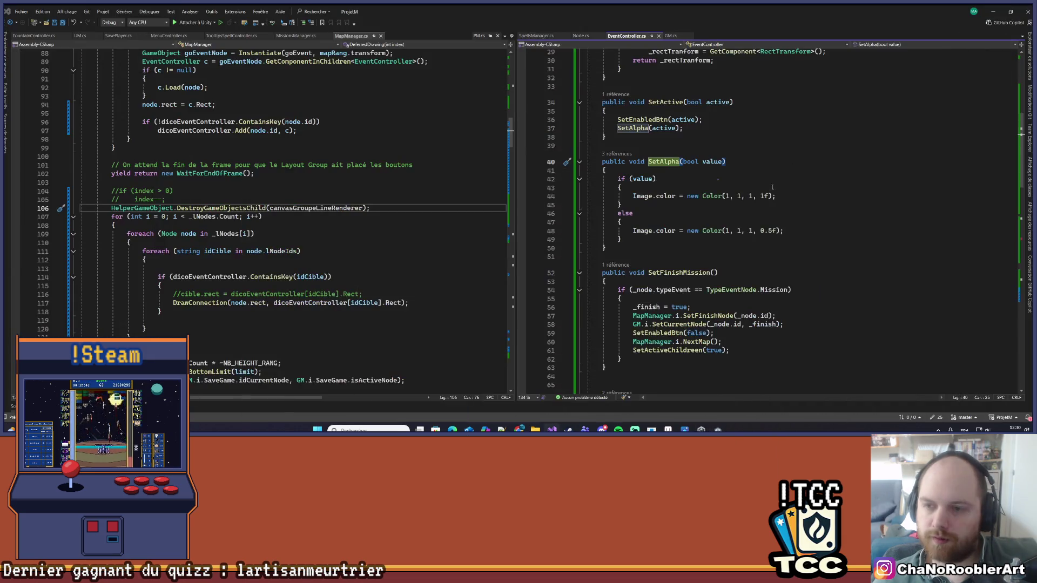
# - Make SetAlpha's inactive colour fully opaque with alpha 1f and red 0.5f
pyautogui.click(772, 231)
pyautogui.press('BackSpace')
pyautogui.press('BackSpace')
pyautogui.press('BackSpace')
pyautogui.write('1')
pyautogui.doubleClick(727, 230)
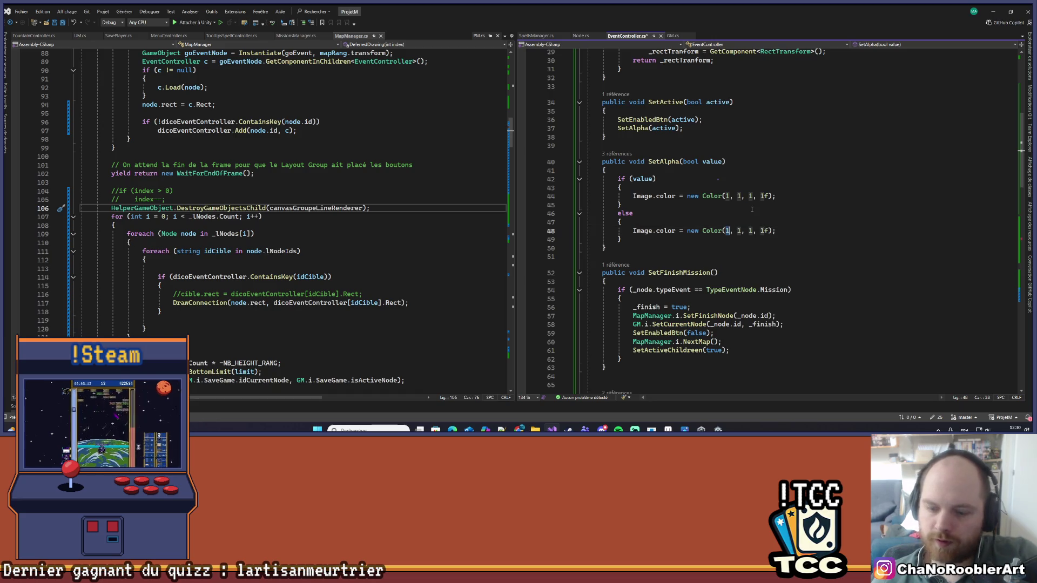
pyautogui.write('0.')
pyautogui.press('Escape')
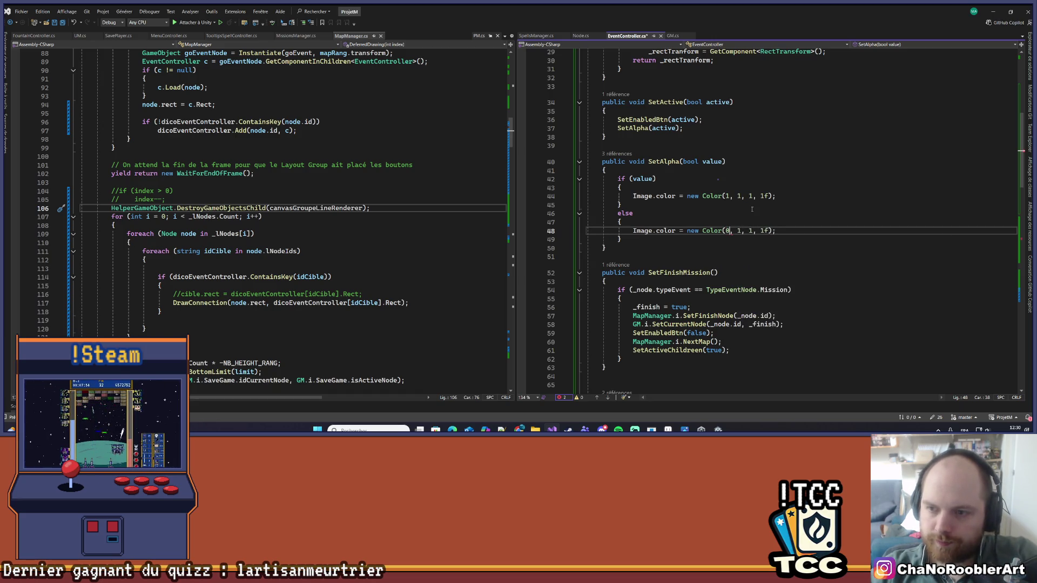
pyautogui.write('f')
pyautogui.press('Right')
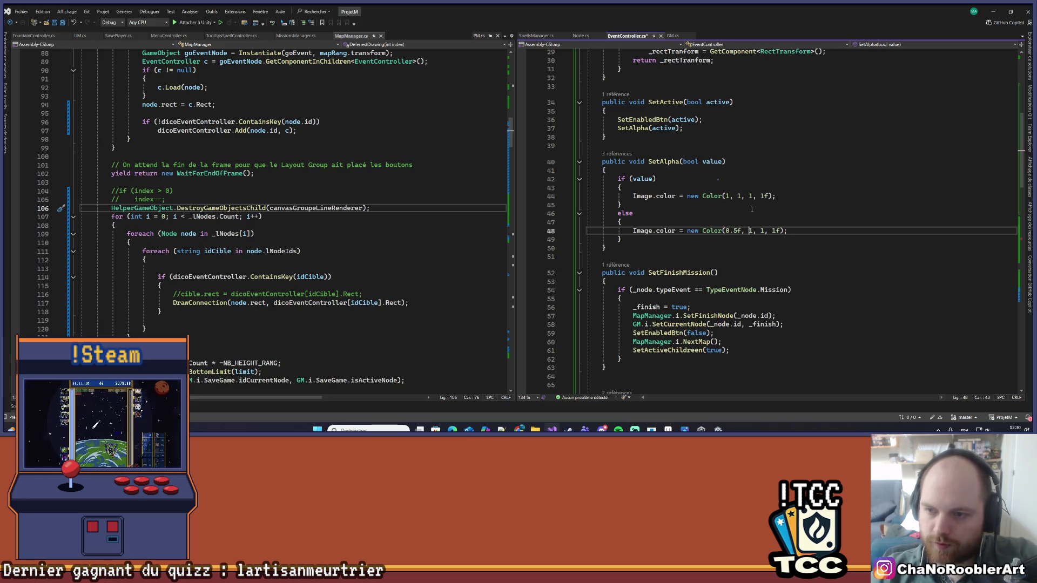
pyautogui.press('Left')
pyautogui.hotkey('shift', 'Left')
pyautogui.press('Right')
pyautogui.press('Right')
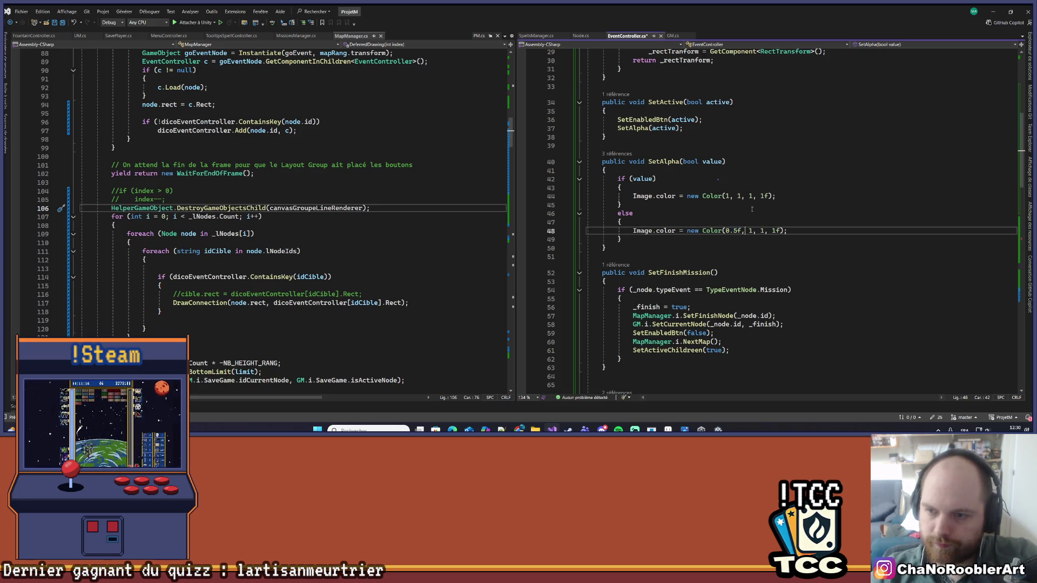
# - Set the inactive colour's green and blue to 0.5f and save EventController.cs
pyautogui.press('Delete')
pyautogui.write('0.5f')
pyautogui.press('Delete')
pyautogui.write('0.5f')
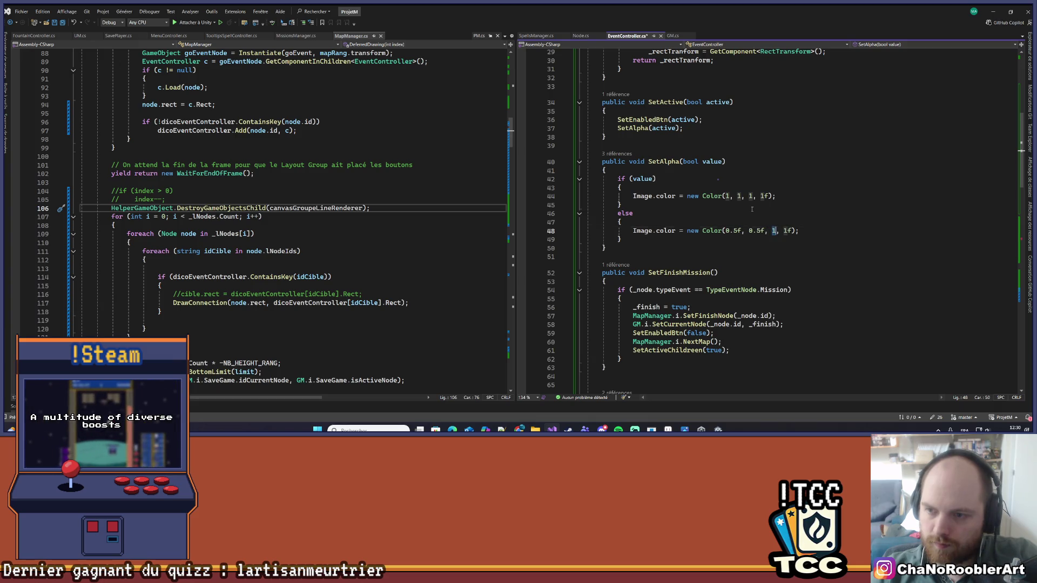
pyautogui.hotkey('ctrl', 's')
pyautogui.write('0.5f')
pyautogui.click(751, 207)
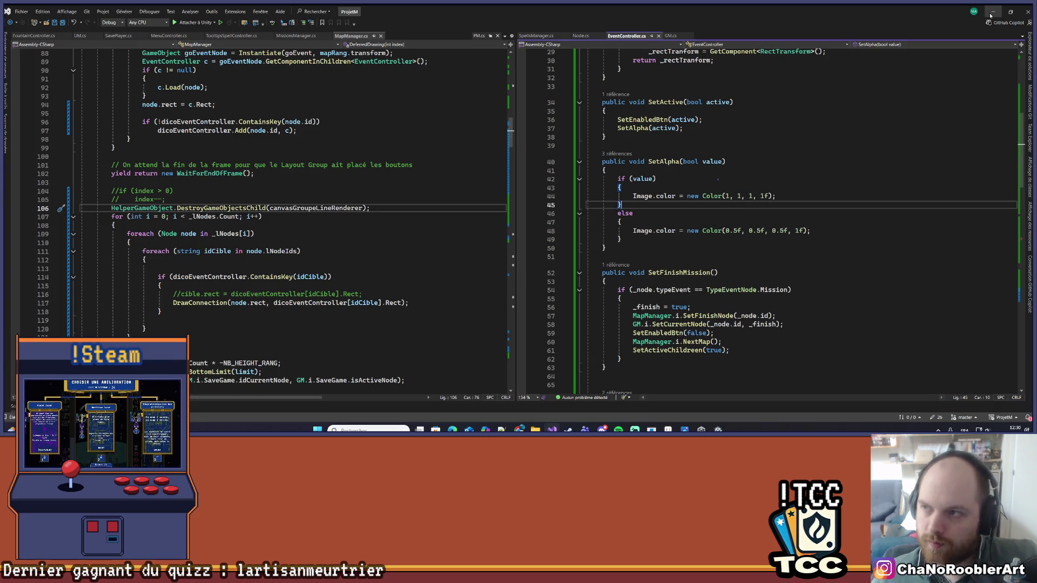
pyautogui.click(993, 11)
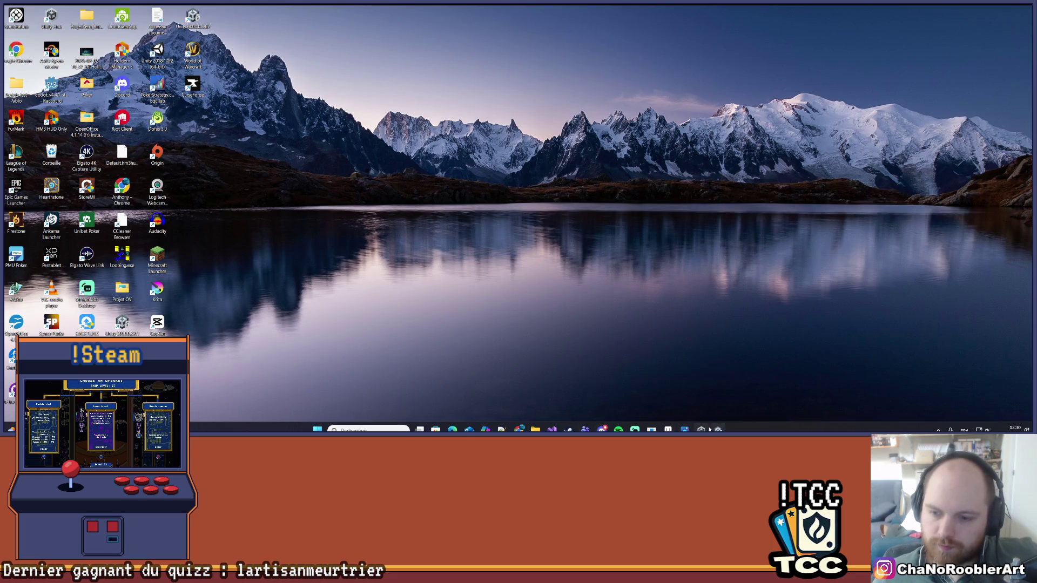
# - Bring Unity Editor forward, hide Unity Hub, and enter play mode
pyautogui.moveTo(520, 430)
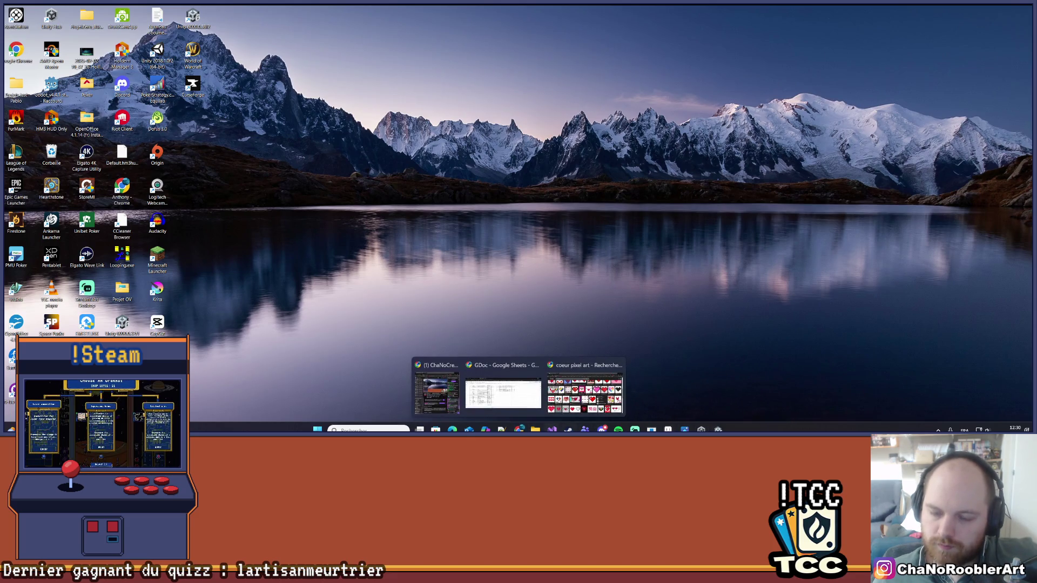
pyautogui.click(701, 430)
pyautogui.click(727, 401)
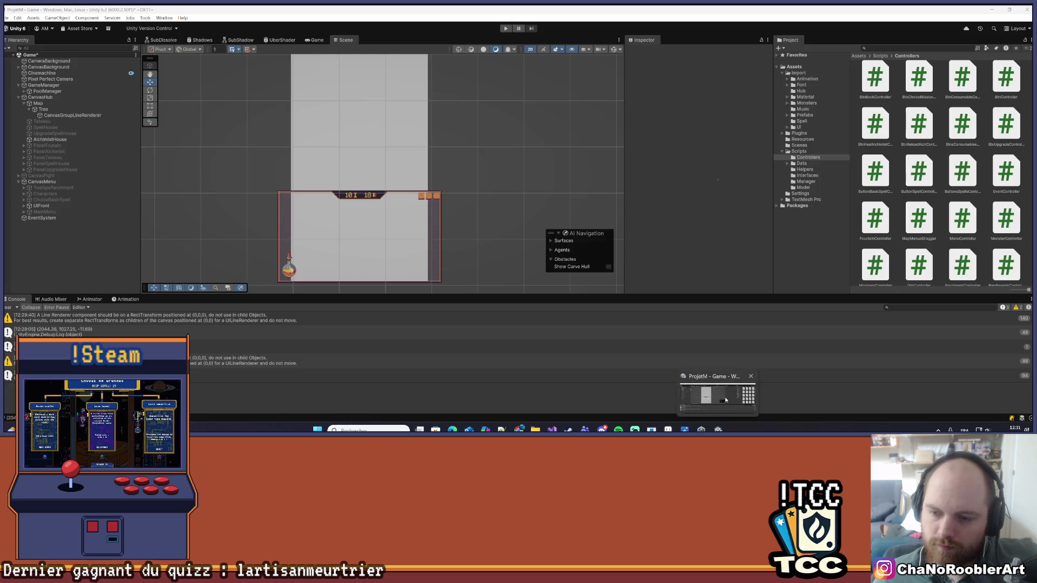
pyautogui.click(997, 12)
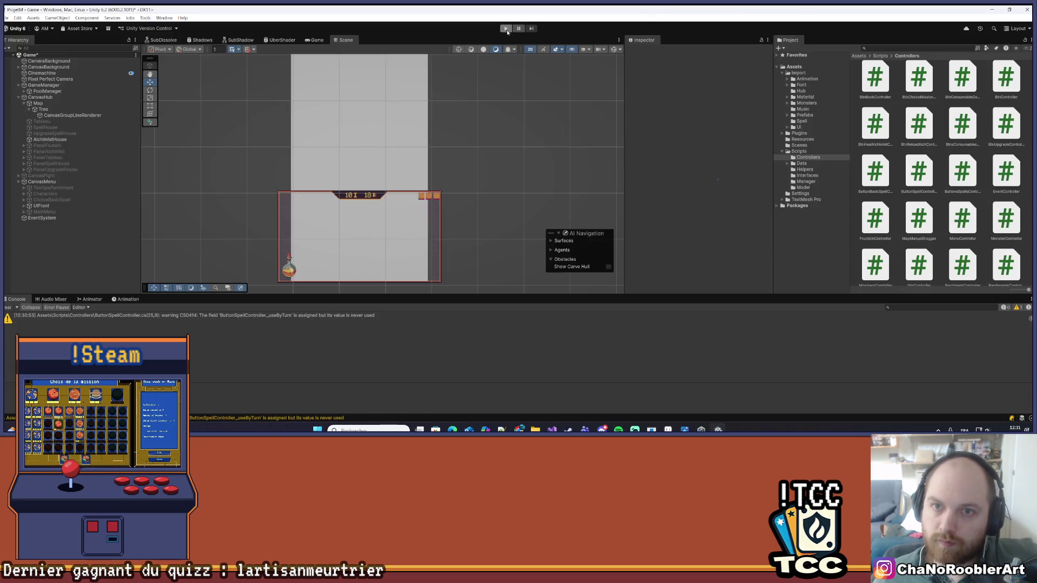
pyautogui.click(506, 29)
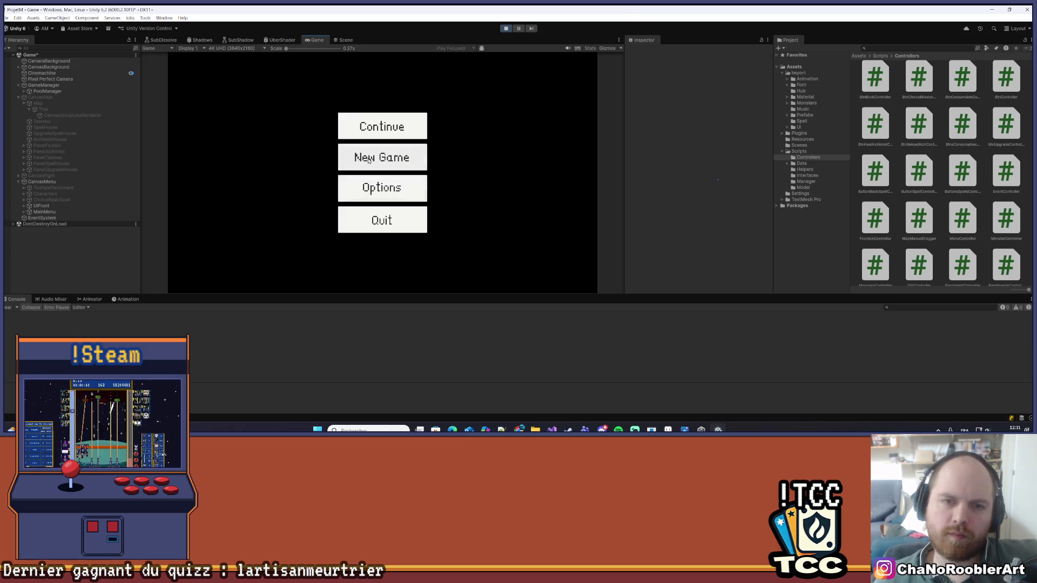
# - Start a new game with an apprentice wizard and first spell, check the greyed nodes, then stop
pyautogui.click(400, 156)
pyautogui.click(415, 181)
pyautogui.click(501, 172)
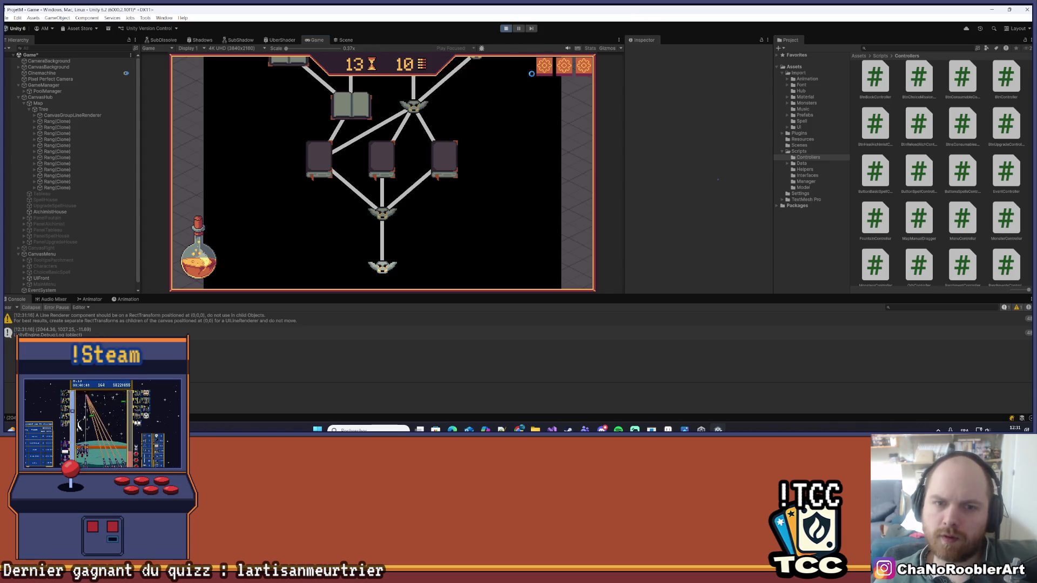
pyautogui.click(505, 28)
pyautogui.click(668, 429)
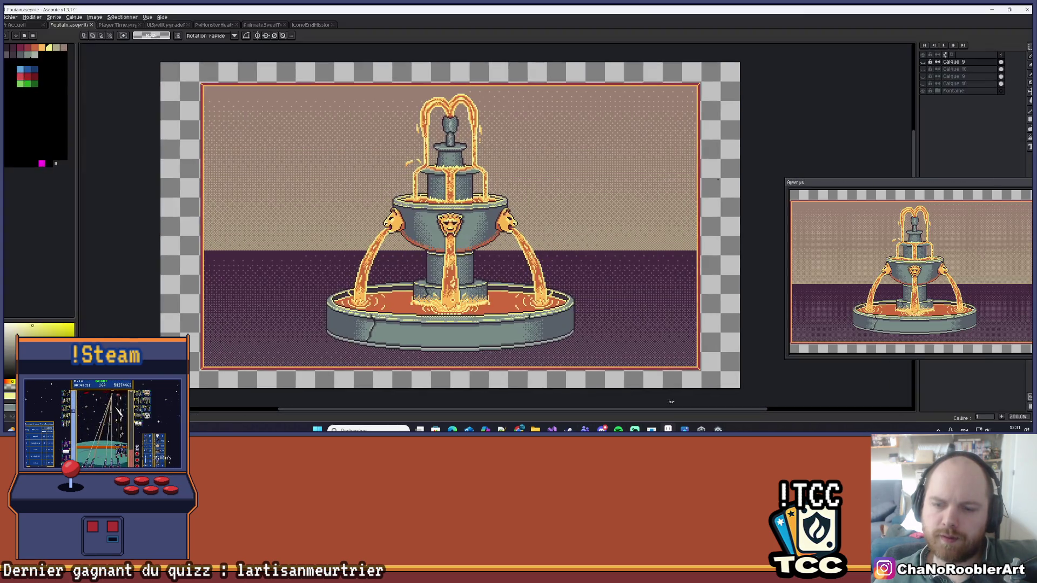
pyautogui.click(668, 430)
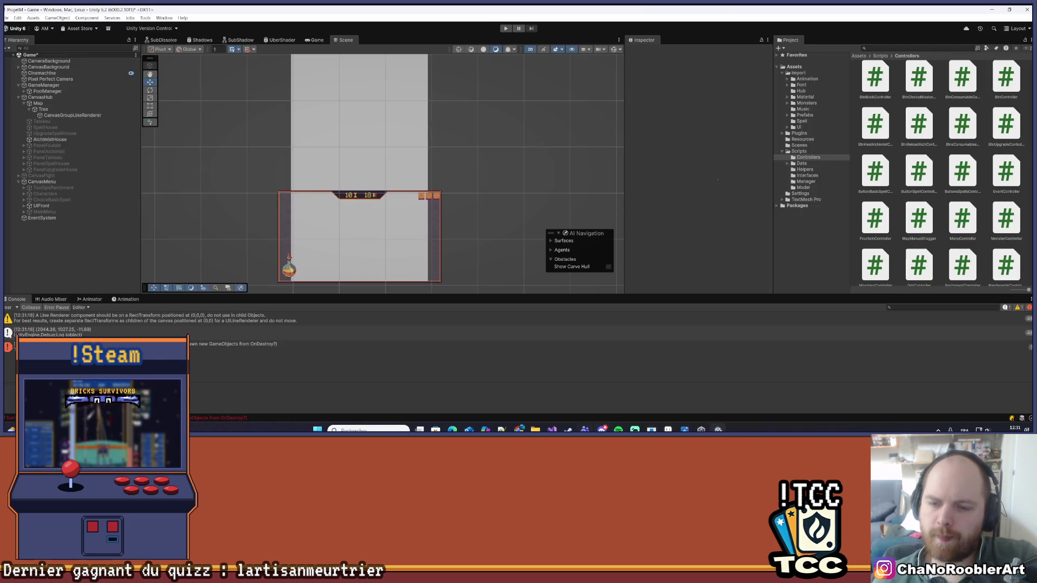
pyautogui.click(551, 429)
# - Change the SetAlpha inactive colour to Color(0.25f, 0.25f, 0.25f, 1f) and minimize Visual Studio
pyautogui.click(739, 231)
pyautogui.press('BackSpace')
pyautogui.write('25f, 0.5f, 0.5f, 1f);')
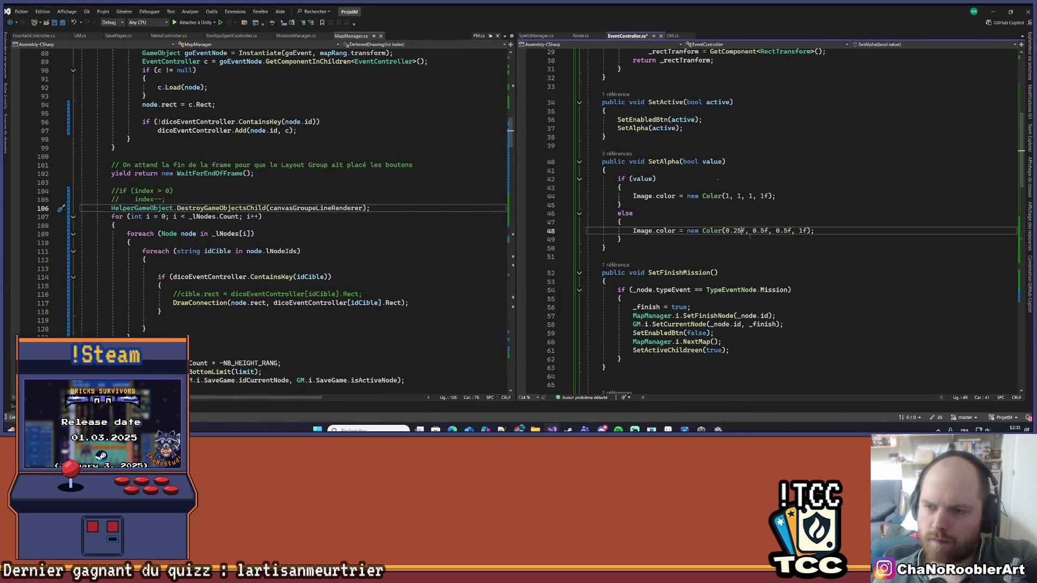
pyautogui.press('BackSpace')
pyautogui.write('25')
pyautogui.click(789, 231)
pyautogui.press('BackSpace')
pyautogui.write('25')
pyautogui.click(836, 213)
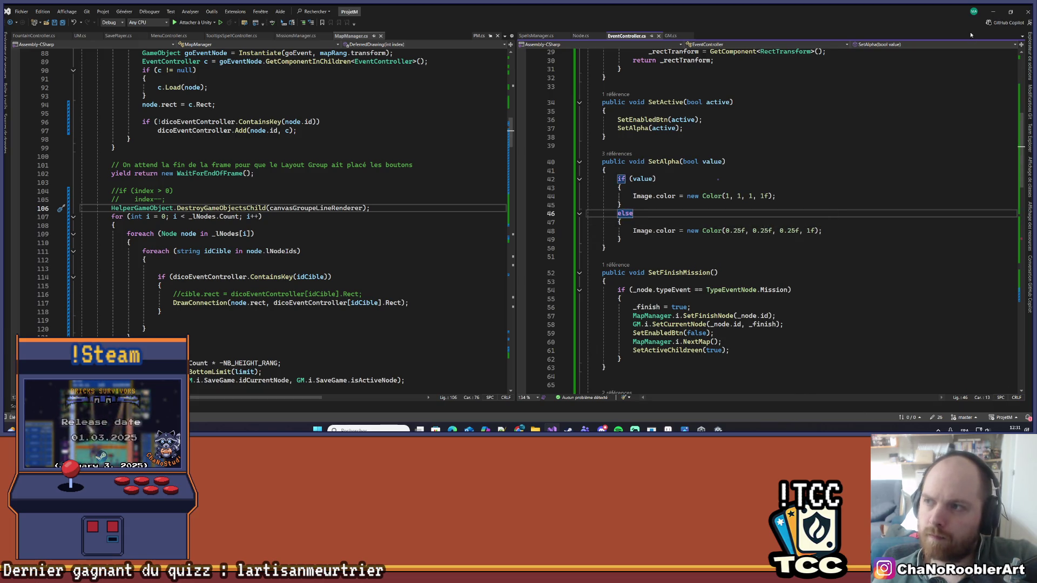
pyautogui.click(993, 11)
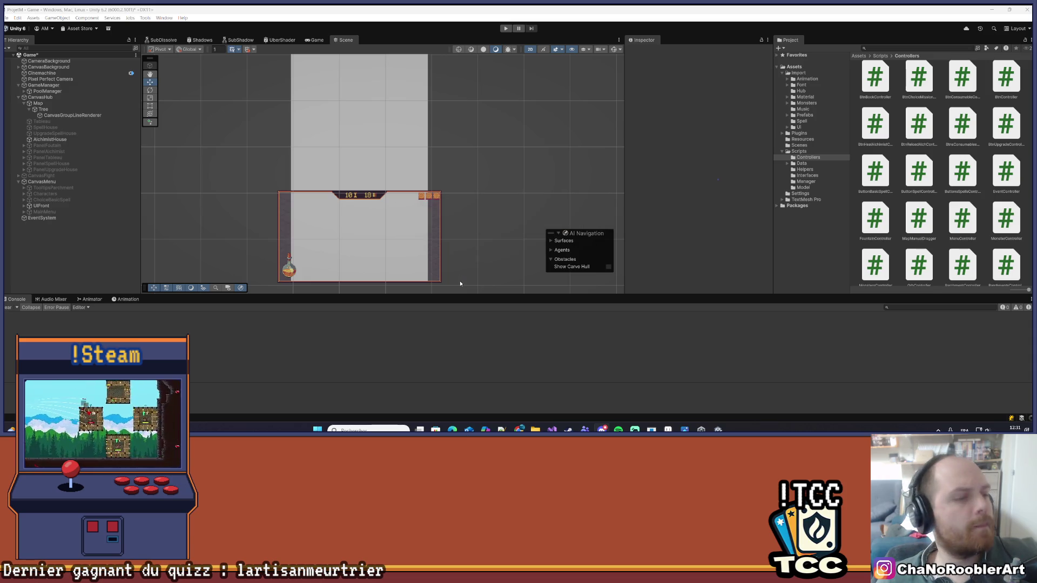
# - Start a new run as the apprentice wizard with Flameiris, then scroll the map to check the darkened inactive nodes
pyautogui.click(505, 29)
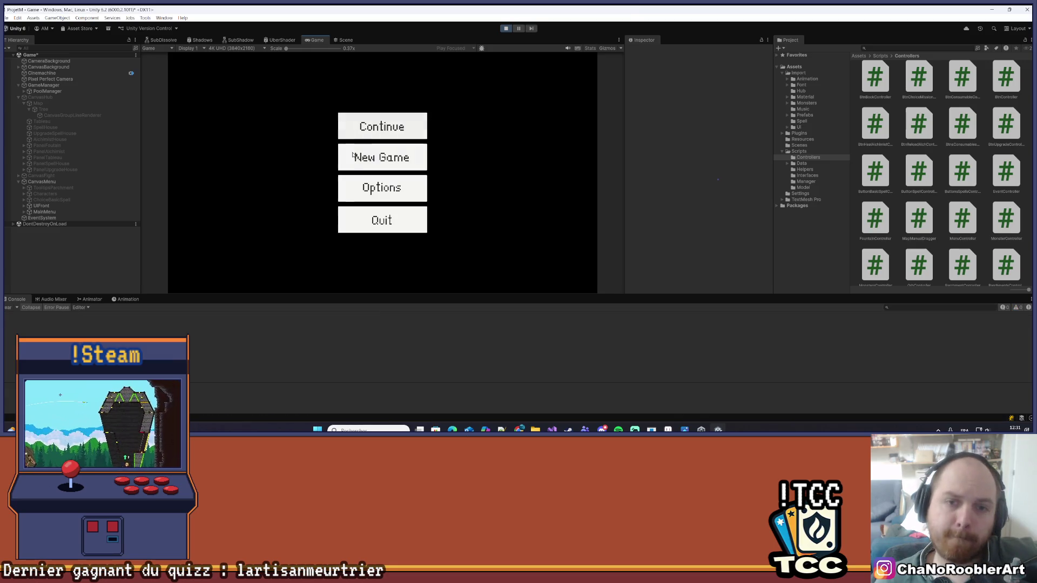
pyautogui.click(382, 156)
pyautogui.click(380, 179)
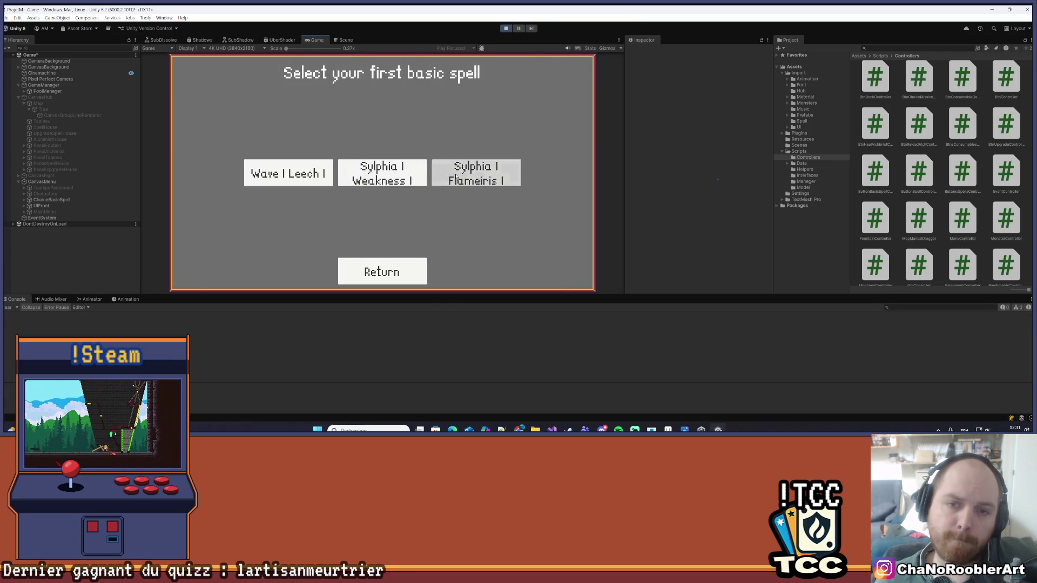
pyautogui.click(474, 174)
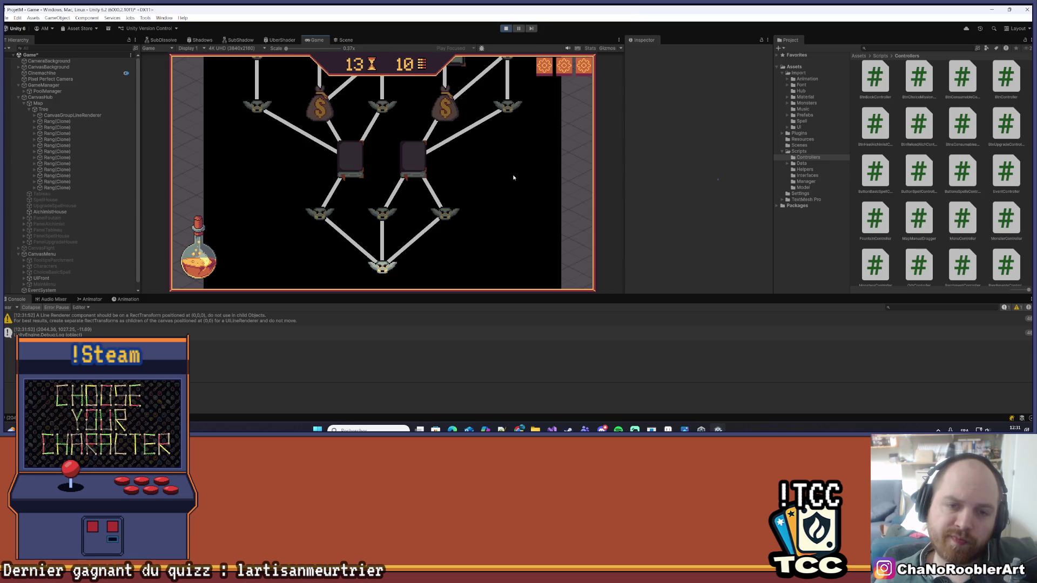
pyautogui.scroll(3, 519, 179)
pyautogui.scroll(-3, 515, 243)
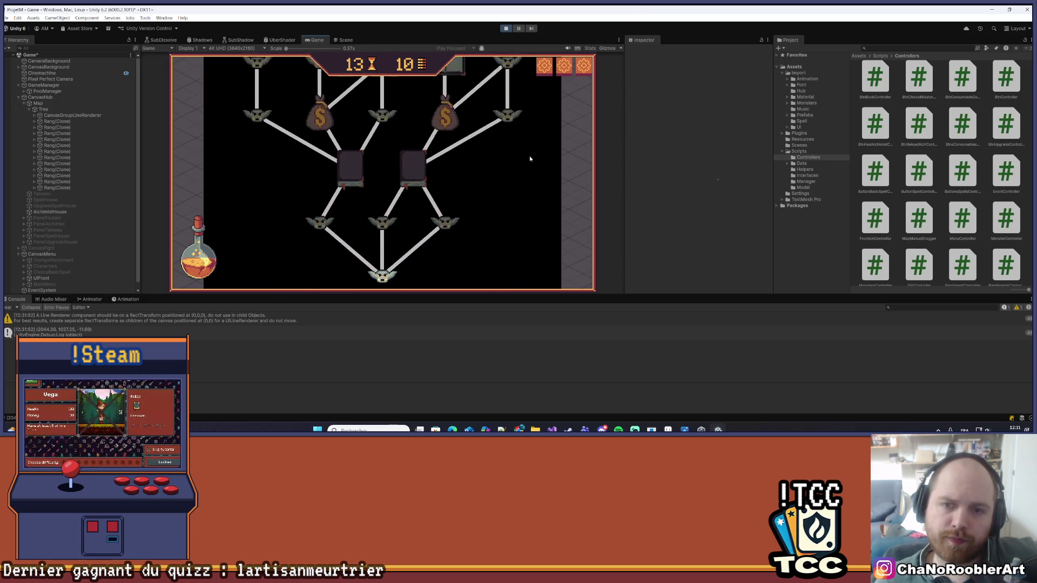
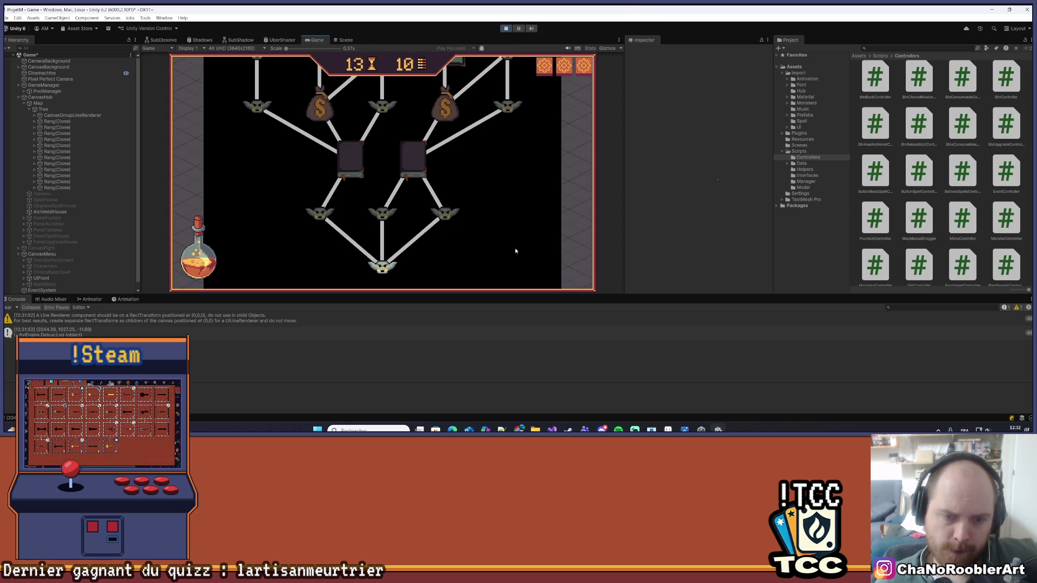
# - Select the Event(Clone) child under a Rang(Clone) in the Hierarchy
pyautogui.click(51, 123)
pyautogui.click(34, 122)
pyautogui.click(54, 128)
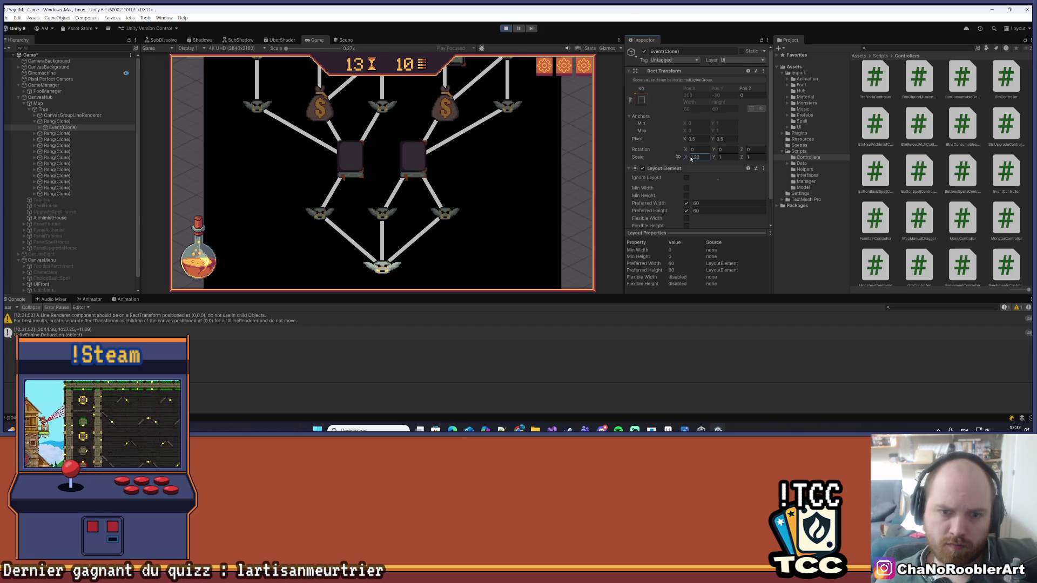
# - Scrub the event node's Scale larger, retype it as 1, and try saving with Ctrl+S
pyautogui.write('1')
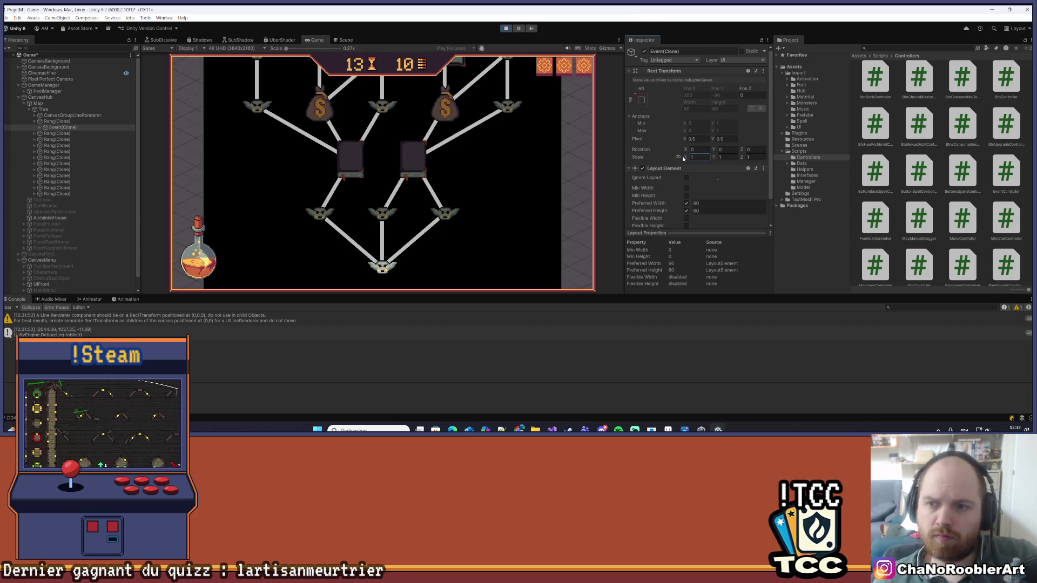
pyautogui.moveTo(683, 158); pyautogui.dragTo(695, 161)
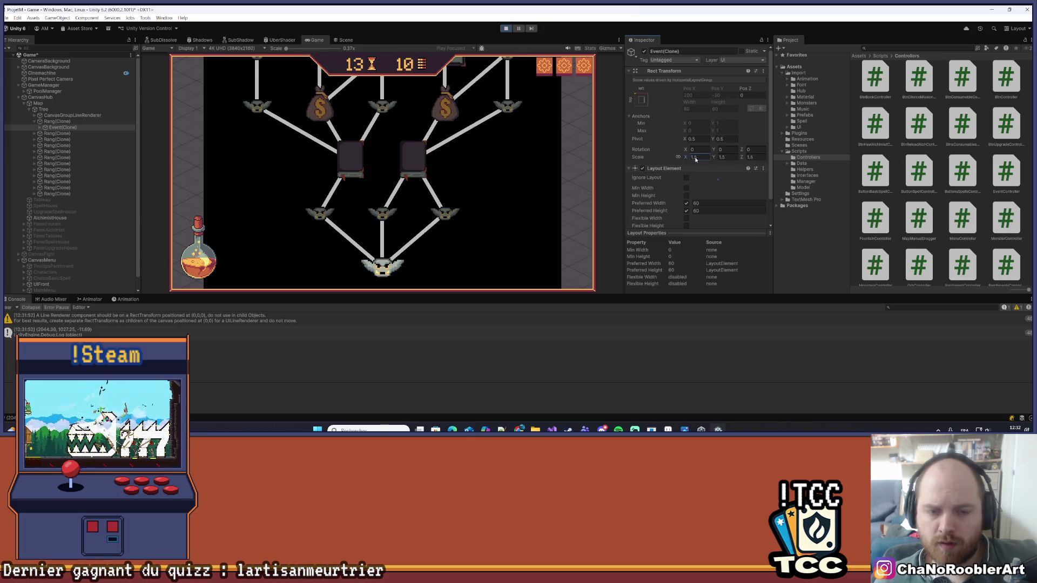
pyautogui.write('1')
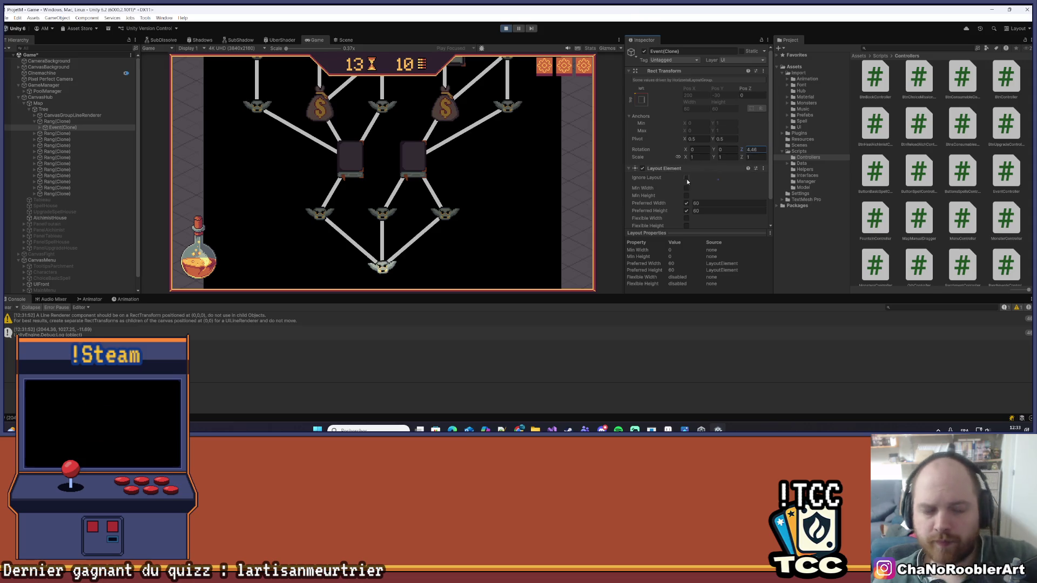
pyautogui.hotkey('ctrl', 's')
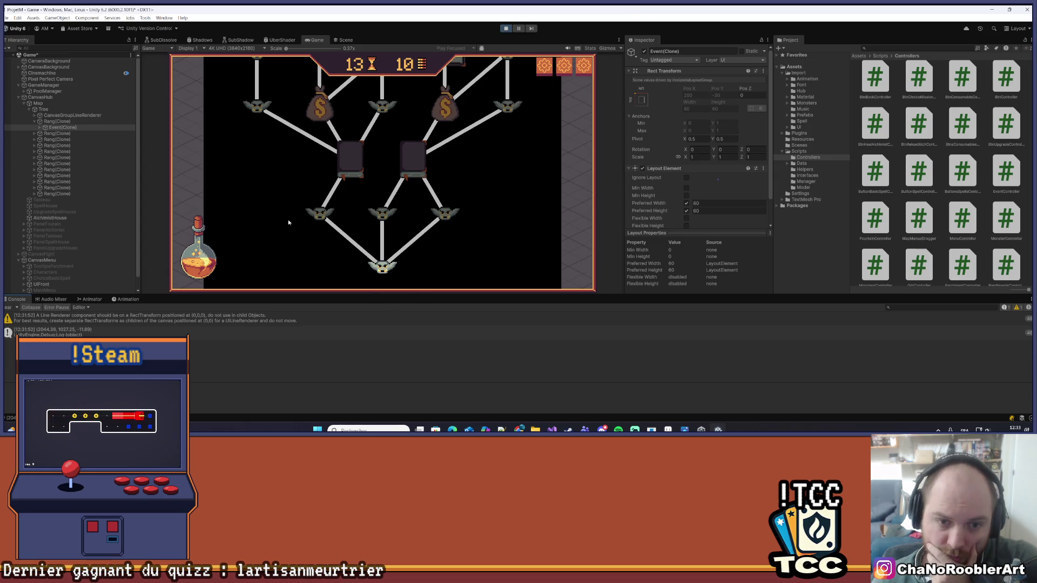
pyautogui.scroll(2, 536, 158)
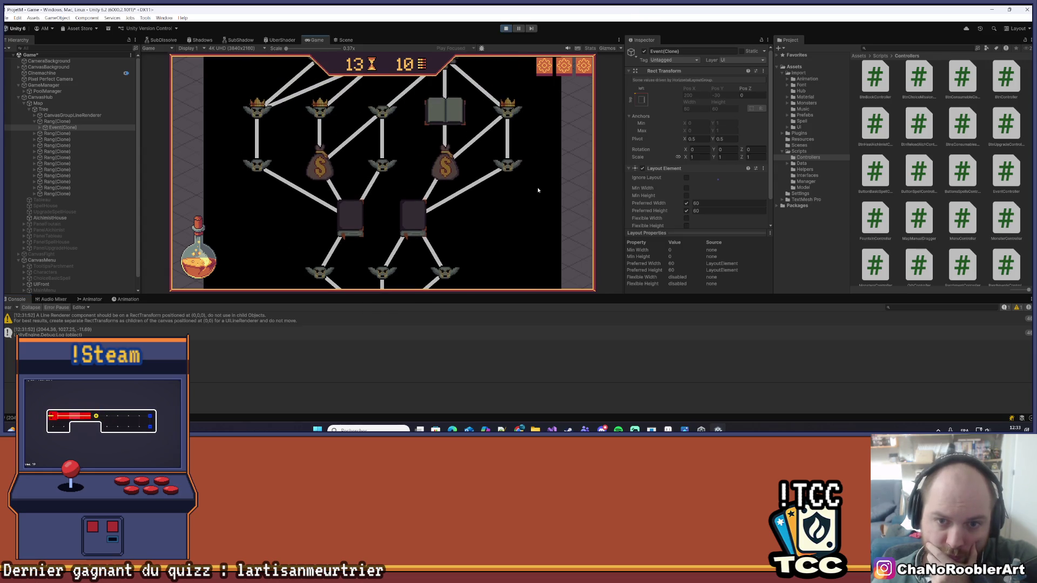
# - Collapse the Tree object's children, clear the selection, and attempt a Ctrl+S save during play mode
pyautogui.scroll(2, 551, 178)
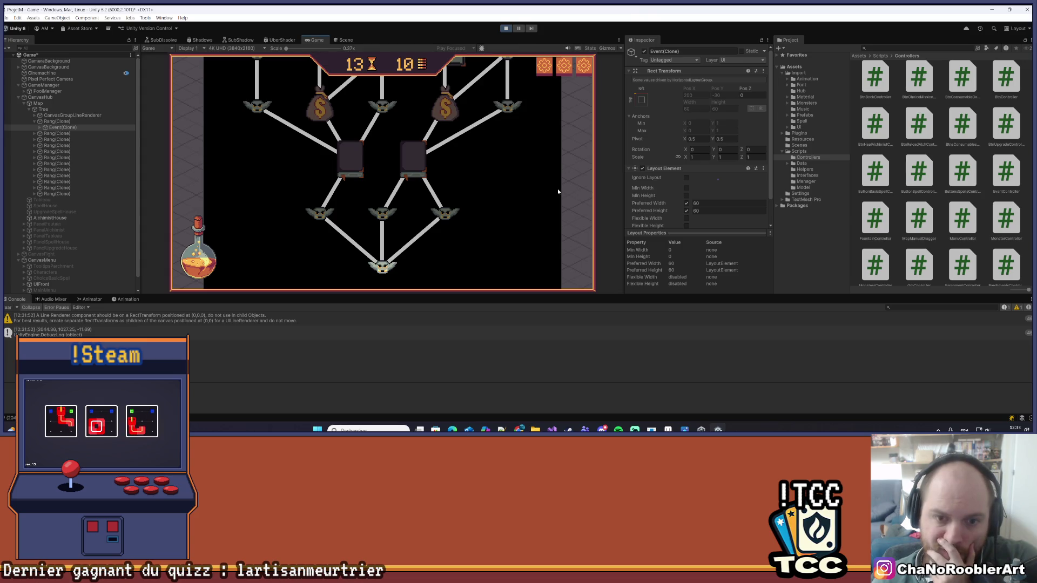
pyautogui.scroll(2, 549, 178)
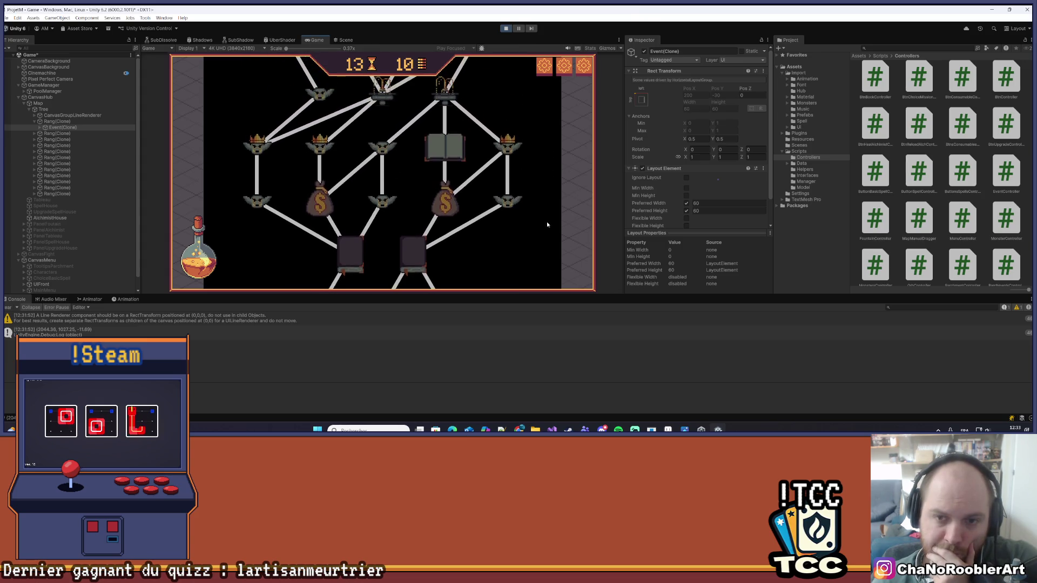
pyautogui.scroll(2, 547, 221)
pyautogui.scroll(-2, 555, 193)
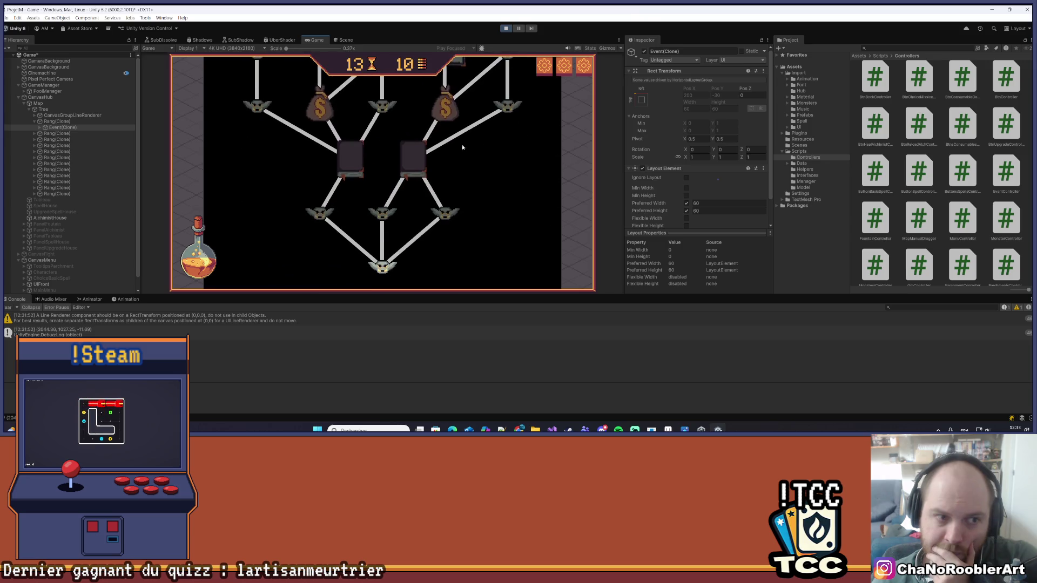
pyautogui.scroll(-1, 638, 142)
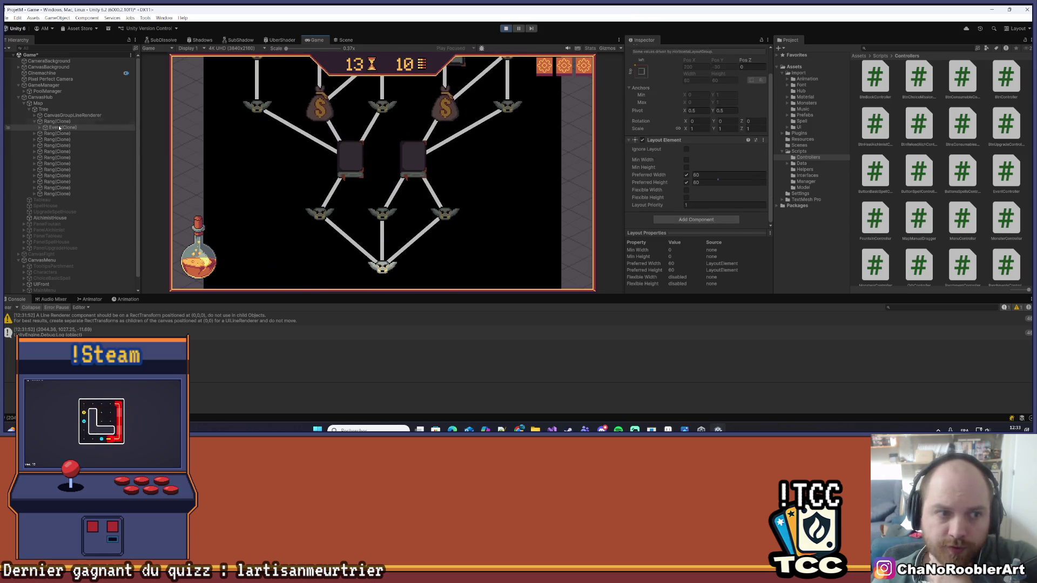
pyautogui.click(44, 110)
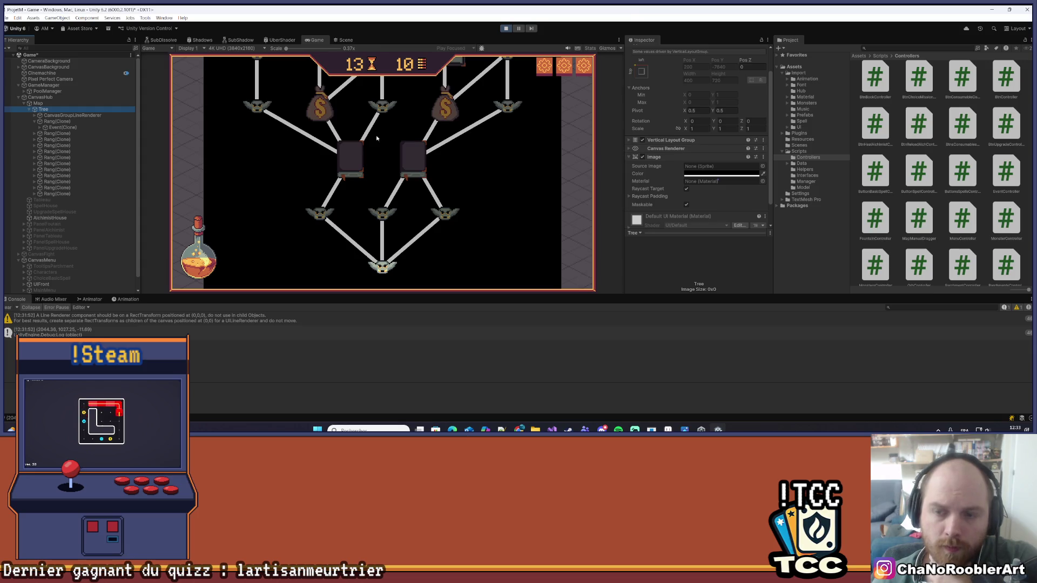
pyautogui.click(29, 109)
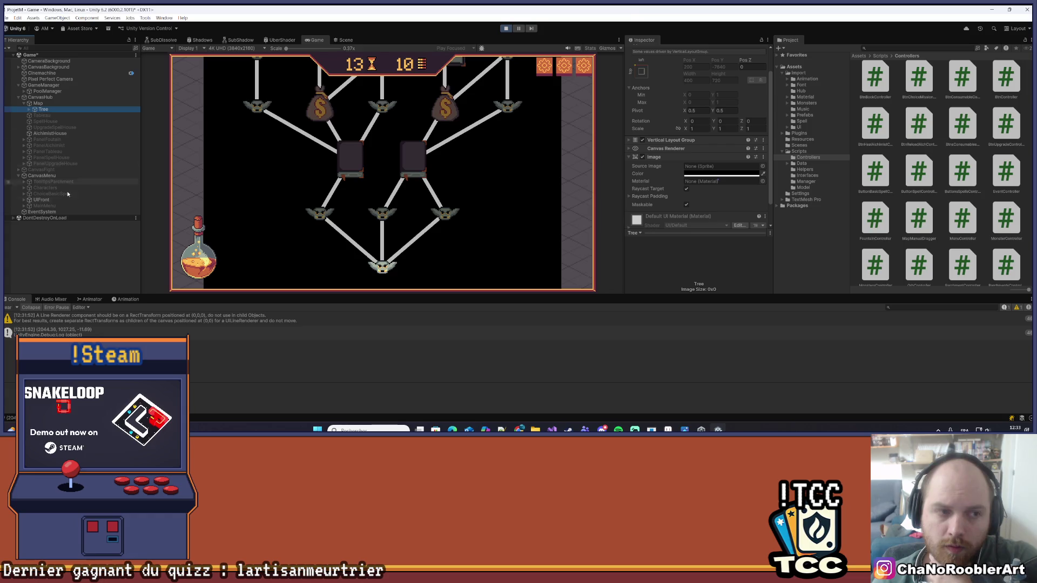
pyautogui.click(55, 257)
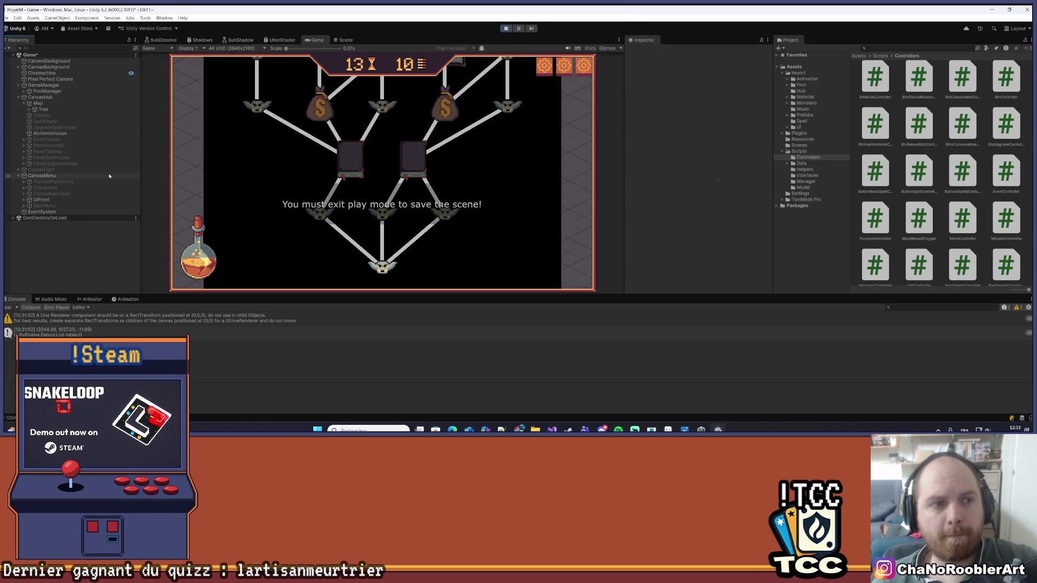
pyautogui.hotkey('ctrl', 's')
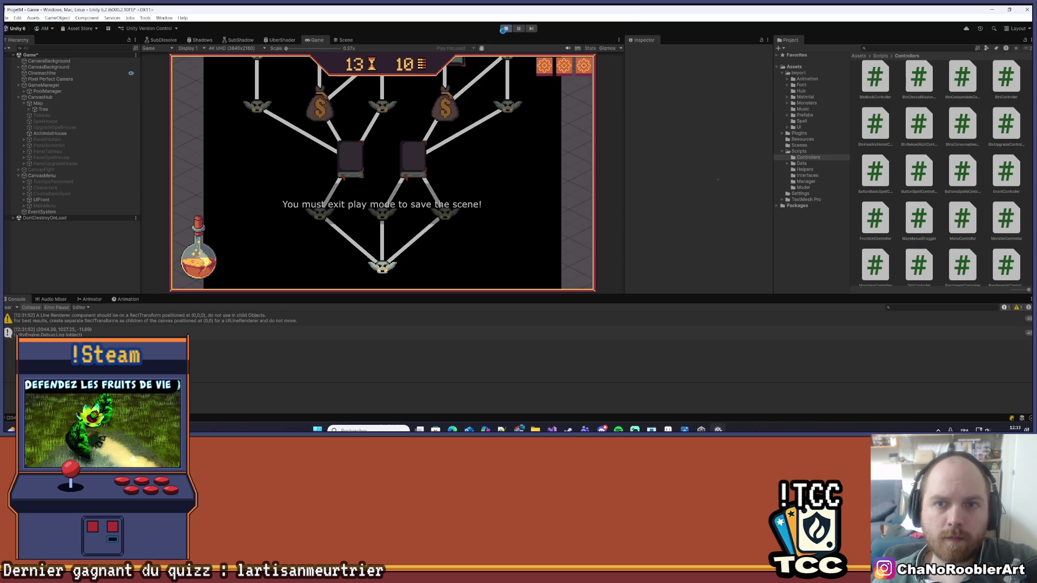
pyautogui.click(505, 29)
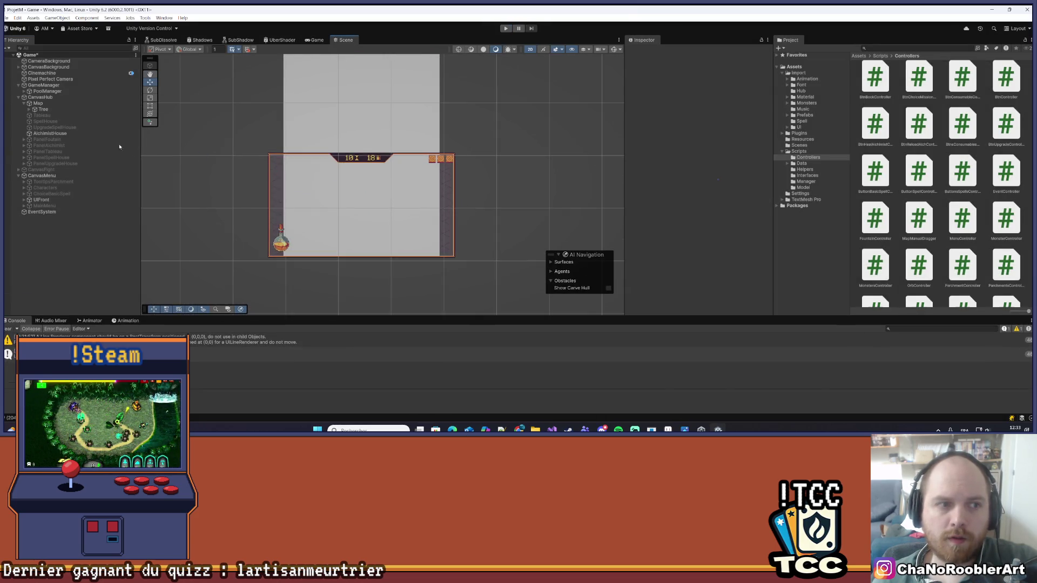
pyautogui.click(23, 105)
pyautogui.click(24, 103)
pyautogui.click(38, 103)
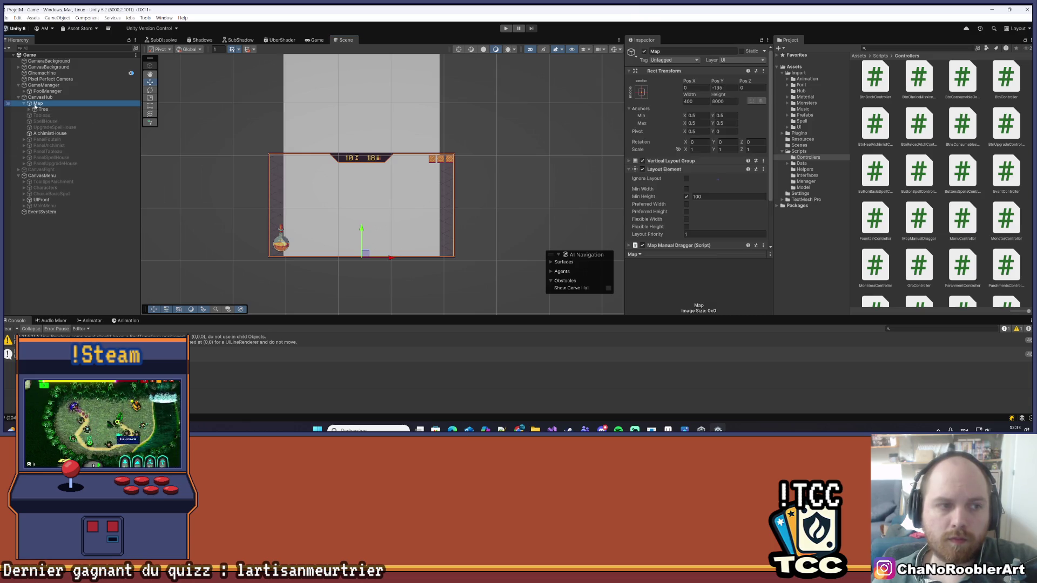
pyautogui.click(629, 88)
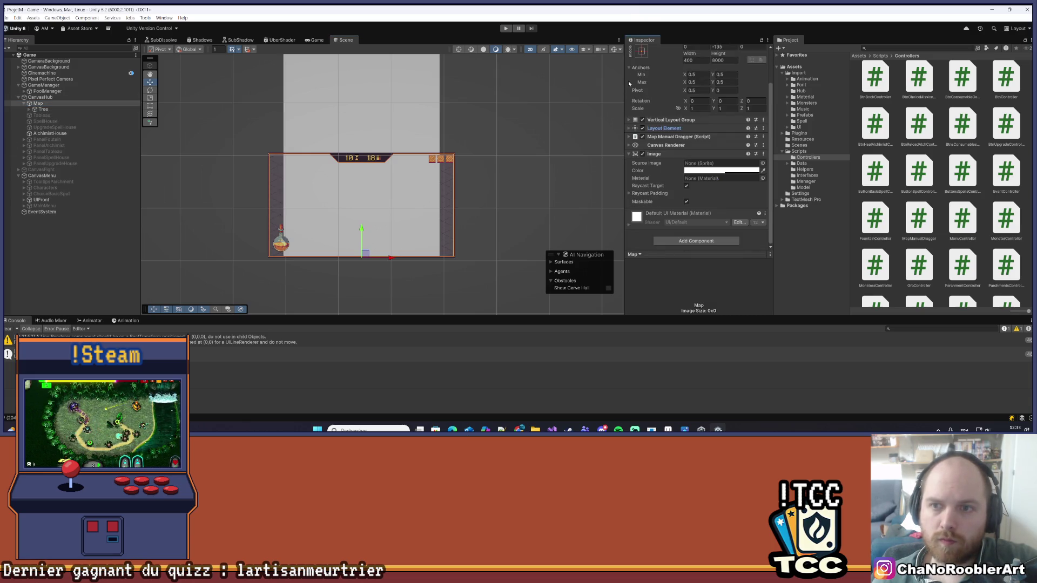
pyautogui.click(629, 120)
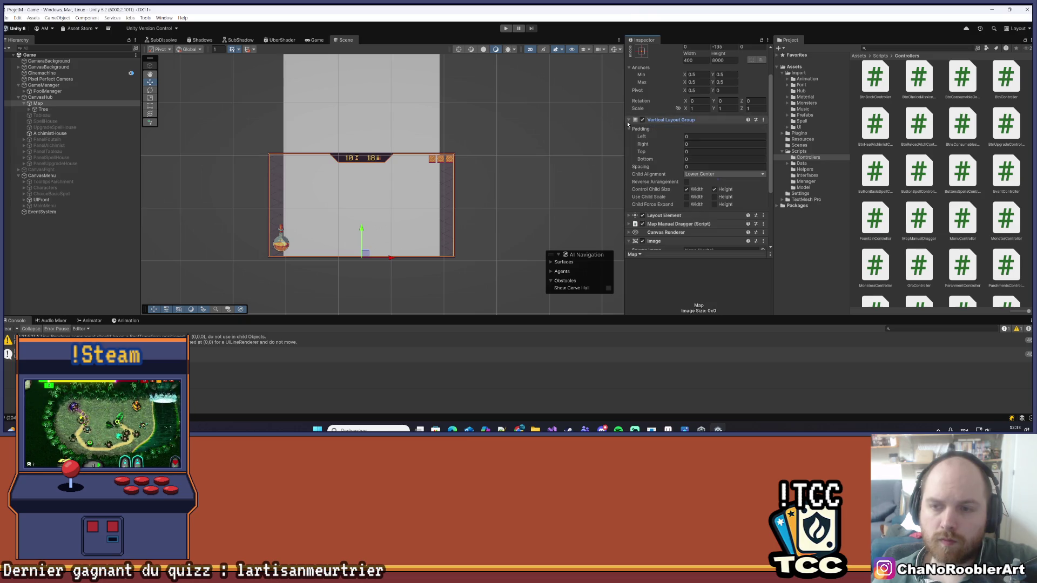
pyautogui.click(629, 120)
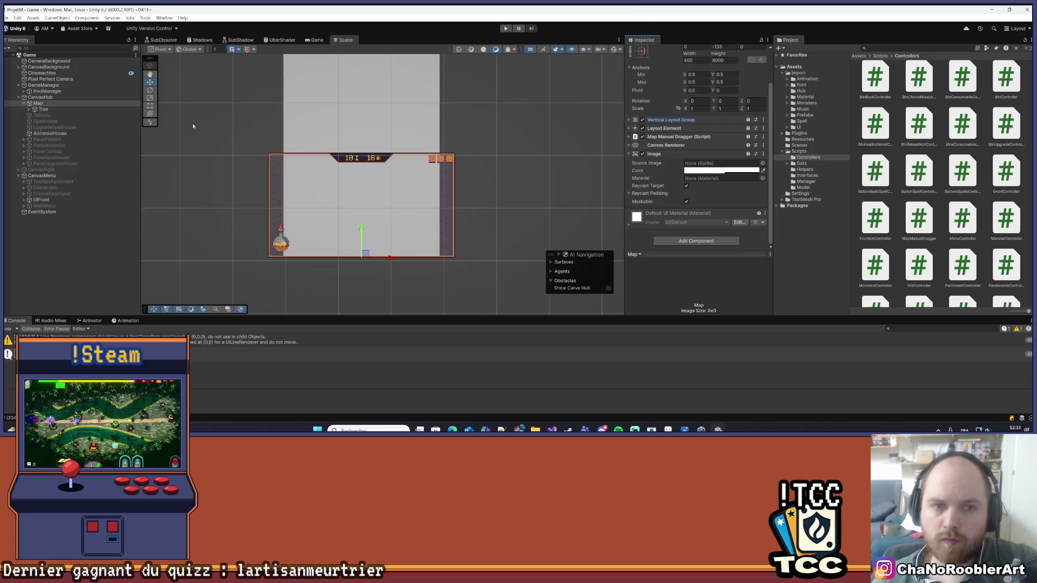
pyautogui.rightClick(39, 102)
pyautogui.moveTo(135, 288)
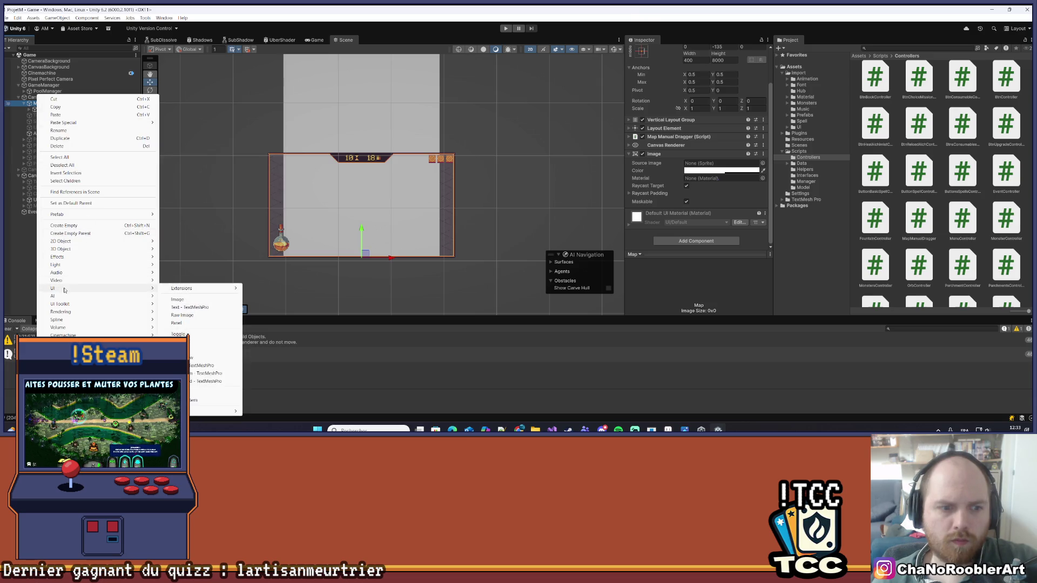
pyautogui.click(197, 304)
pyautogui.click(57, 115)
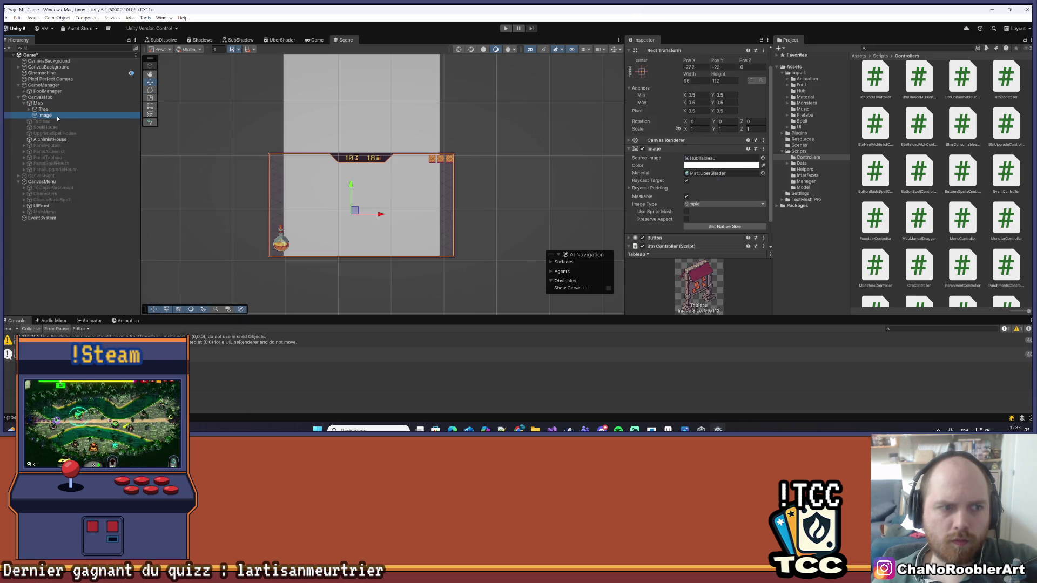
pyautogui.click(665, 156)
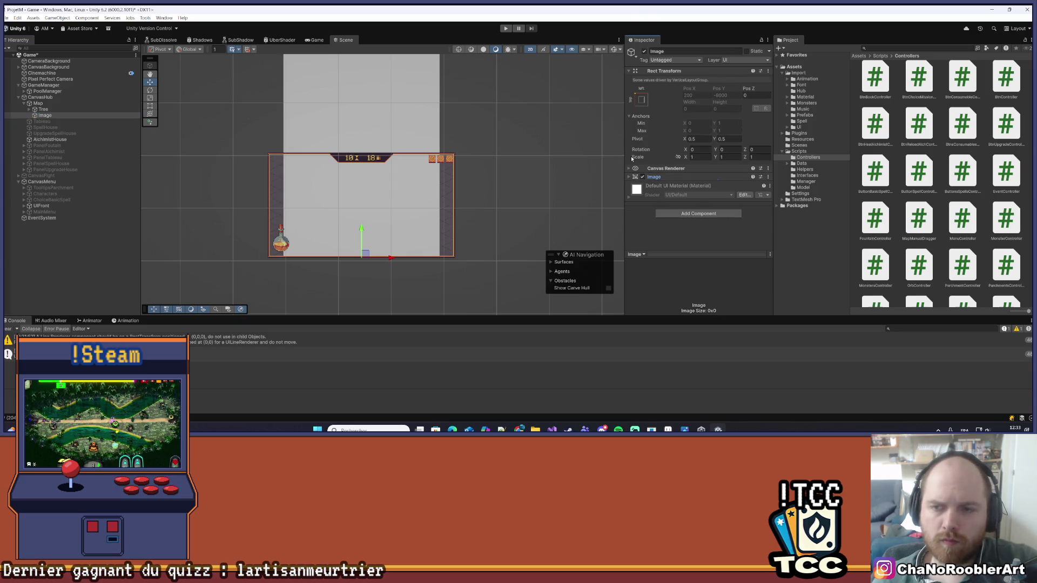
pyautogui.click(710, 215)
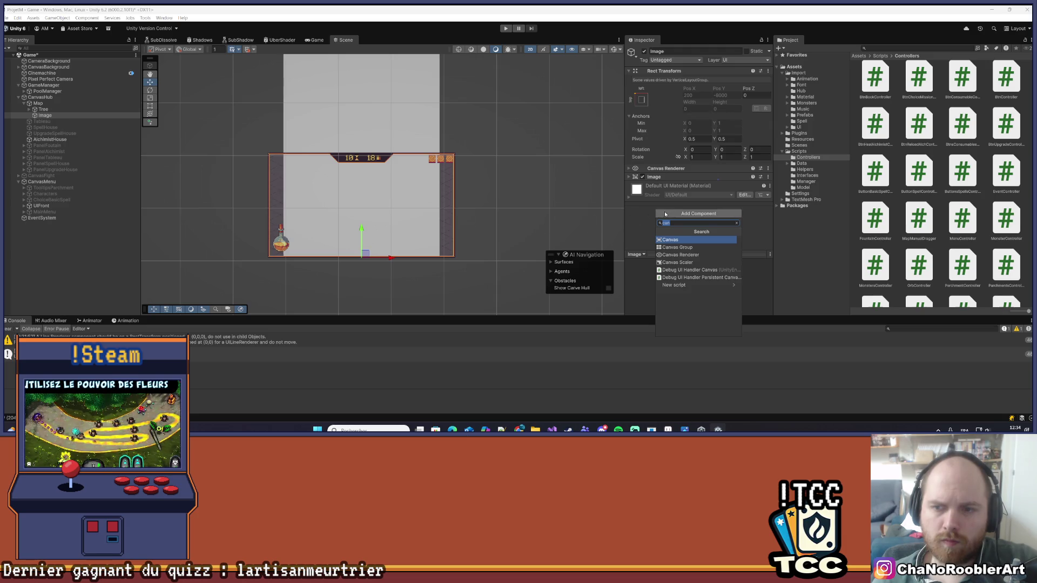
pyautogui.click(662, 216)
pyautogui.click(712, 215)
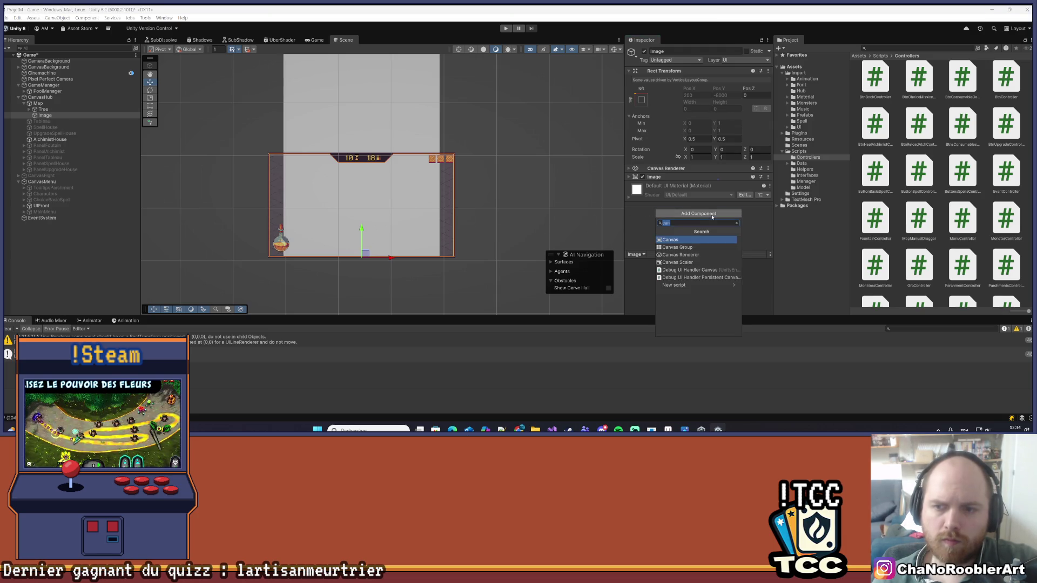
pyautogui.write('layout')
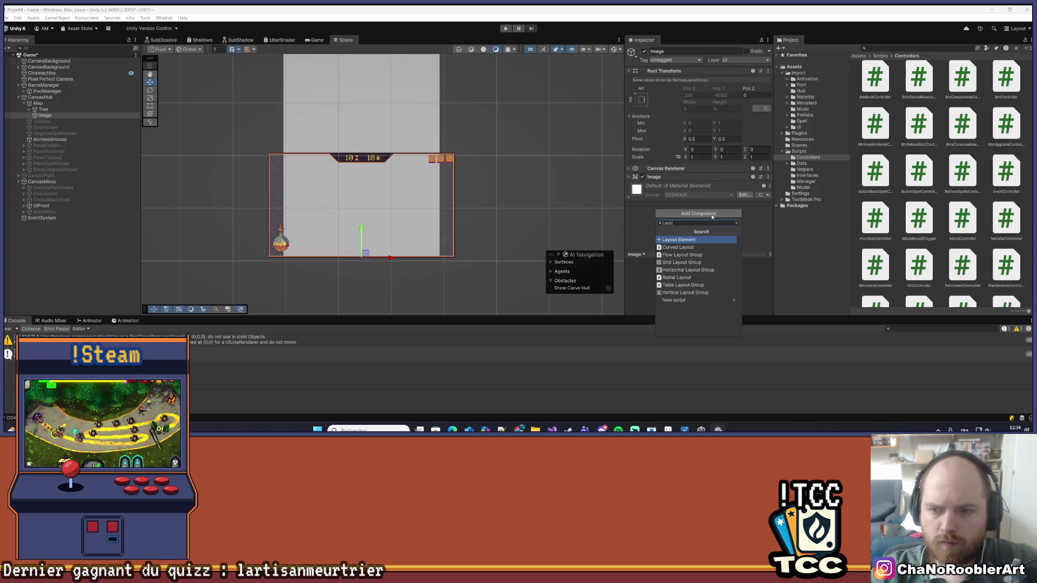
pyautogui.press('Return')
pyautogui.hotkey('ctrl', 's')
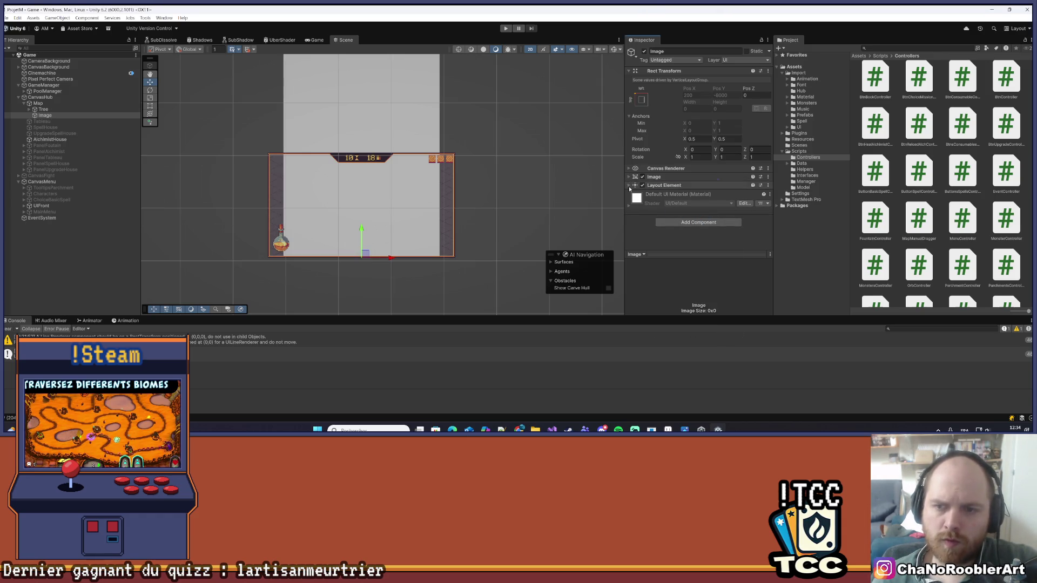
pyautogui.click(630, 186)
pyautogui.scroll(-1, 704, 197)
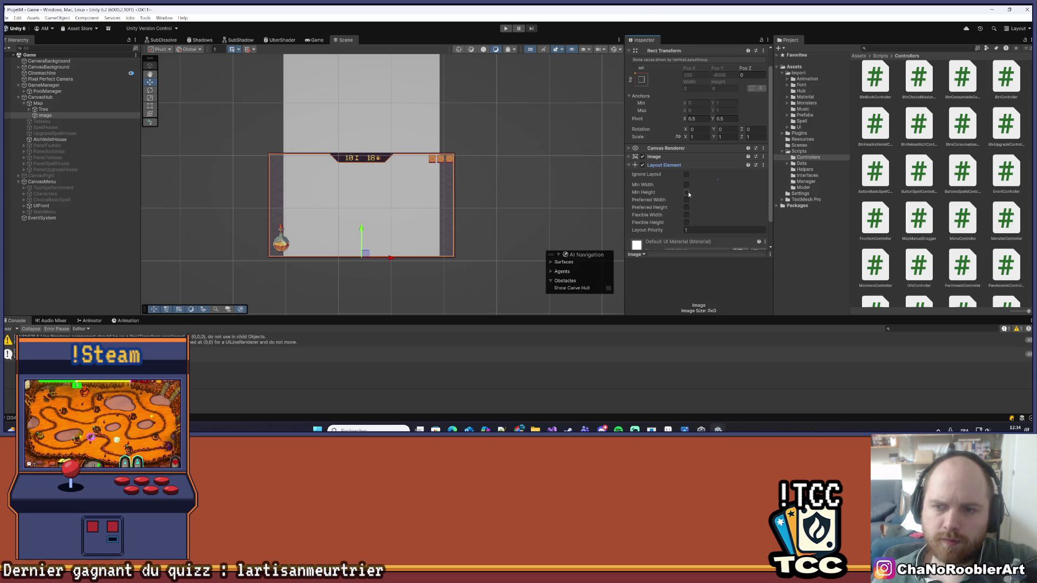
pyautogui.click(686, 199)
pyautogui.click(686, 207)
pyautogui.click(43, 110)
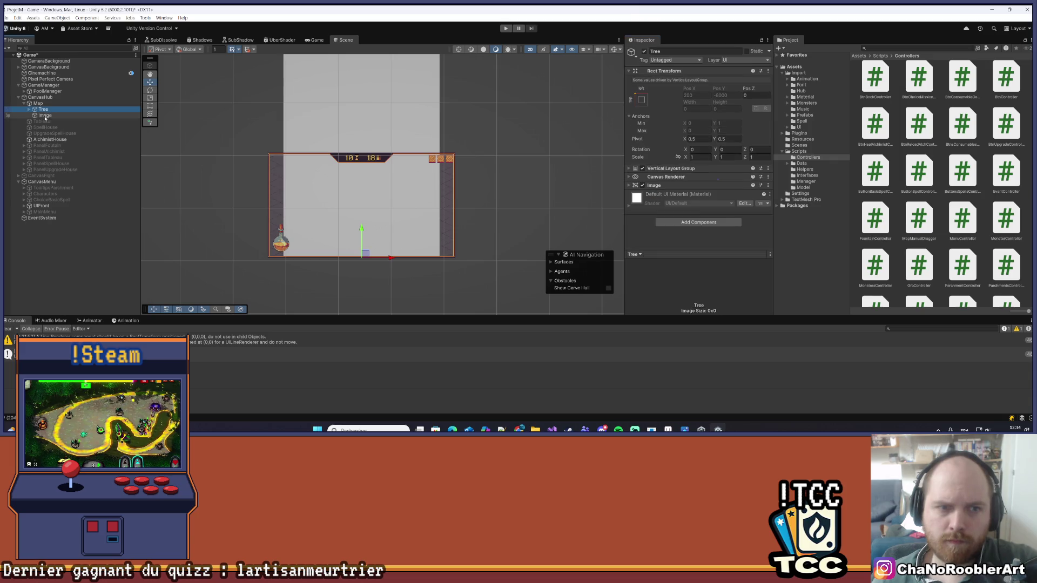
pyautogui.click(629, 169)
pyautogui.click(630, 169)
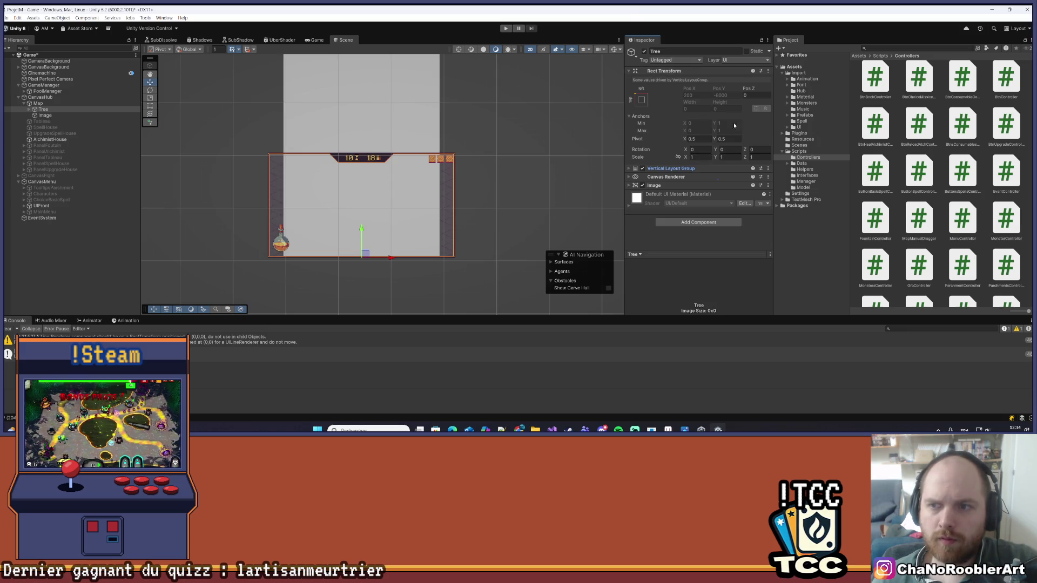
pyautogui.click(37, 103)
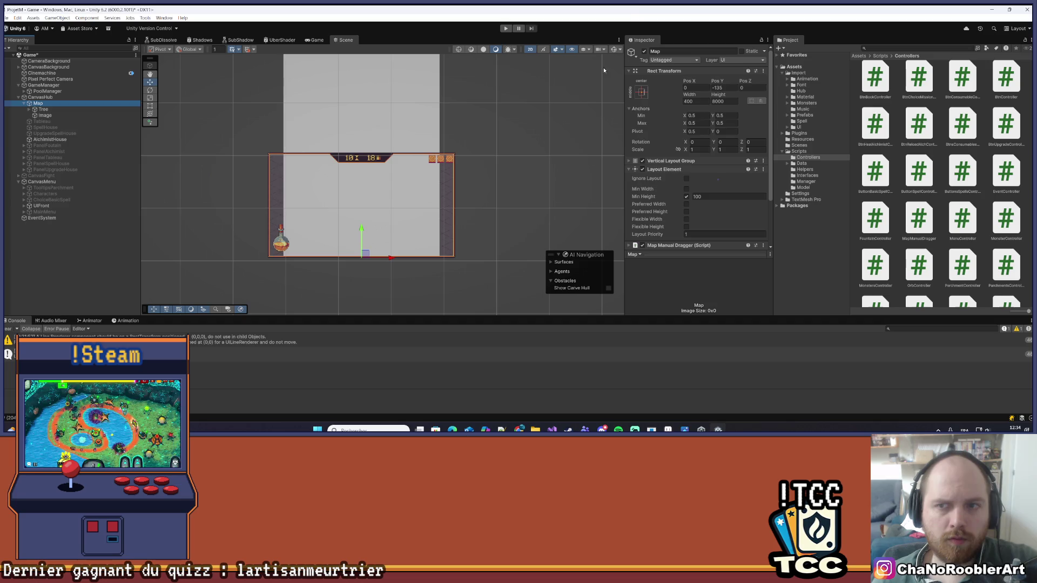
pyautogui.click(645, 51)
pyautogui.click(644, 51)
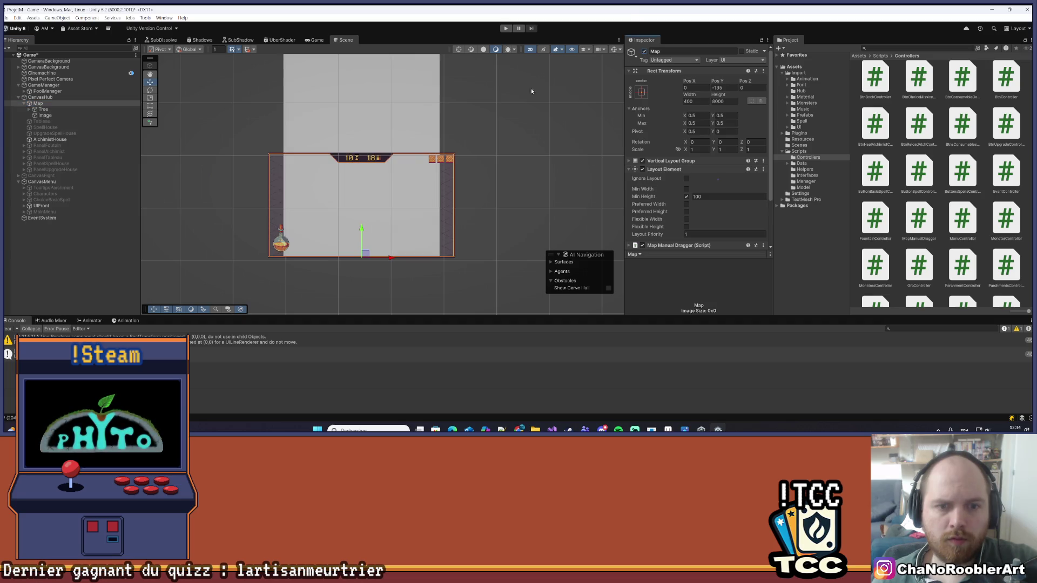
pyautogui.click(46, 116)
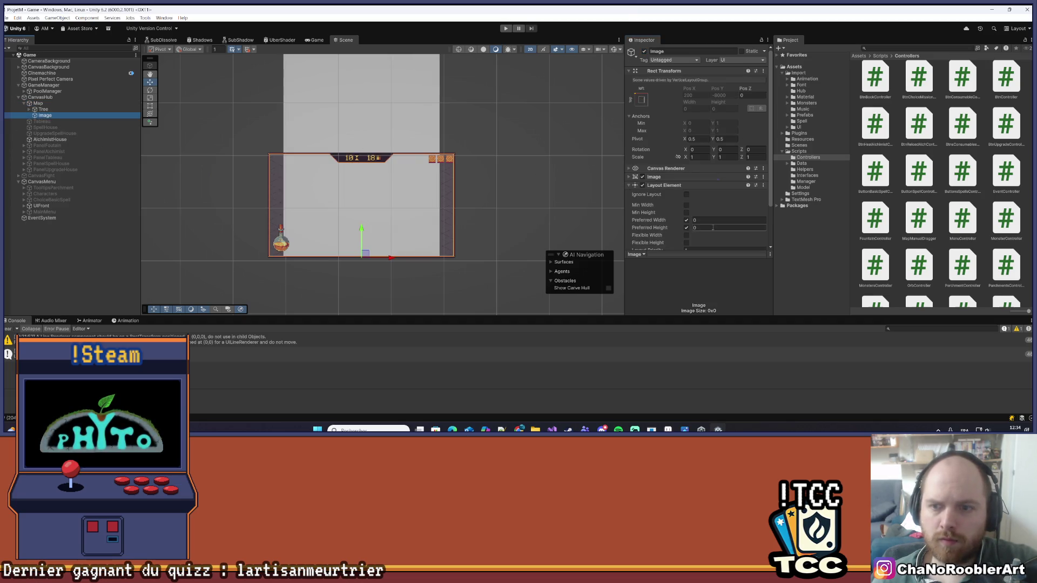
# - Set the Image's Layout Element Preferred Width to 400 and Preferred Height to 100
pyautogui.click(713, 227)
pyautogui.click(713, 220)
pyautogui.write('400')
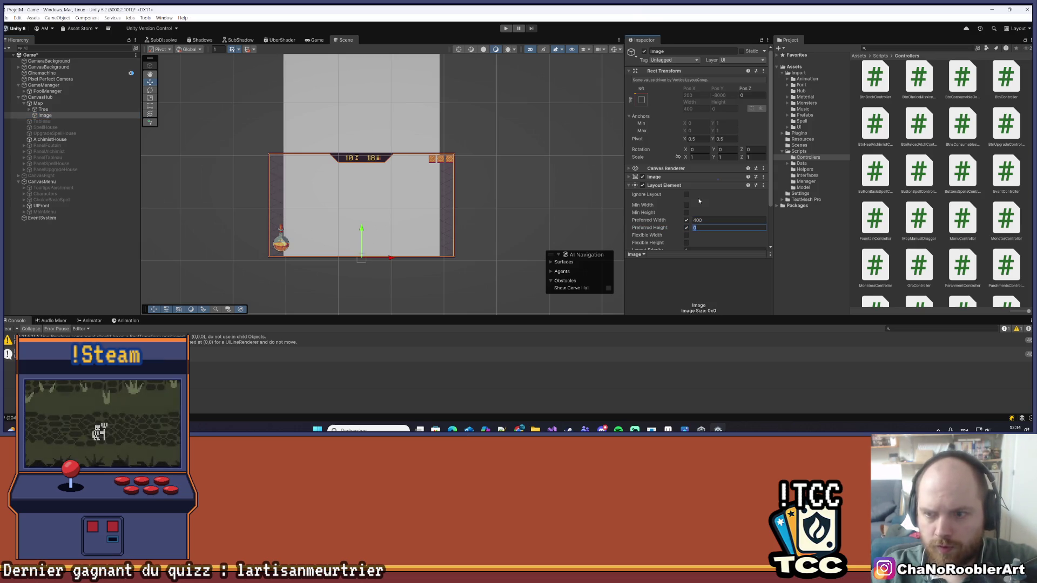
pyautogui.press('BackSpace')
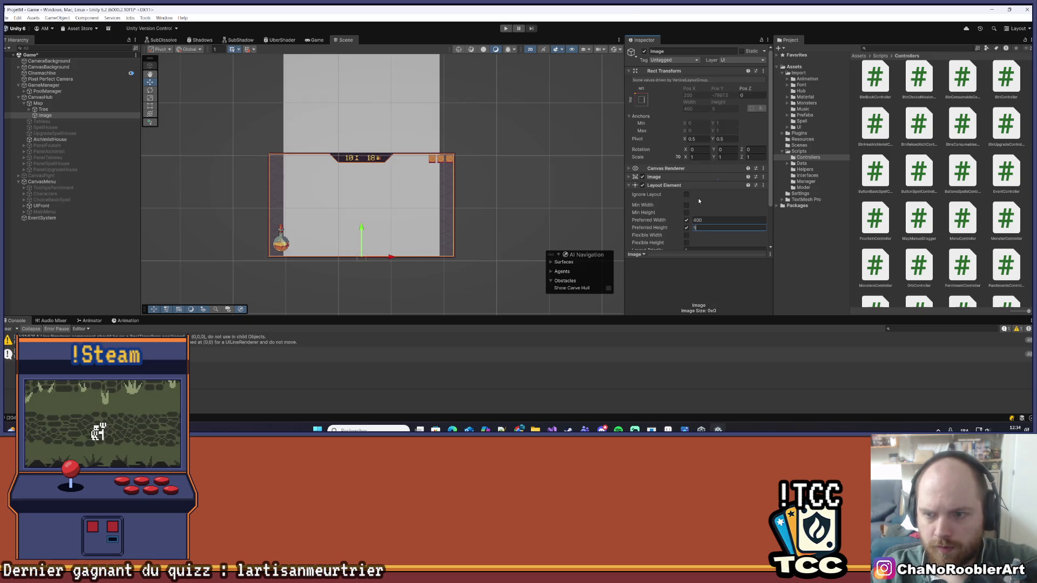
pyautogui.write('50')
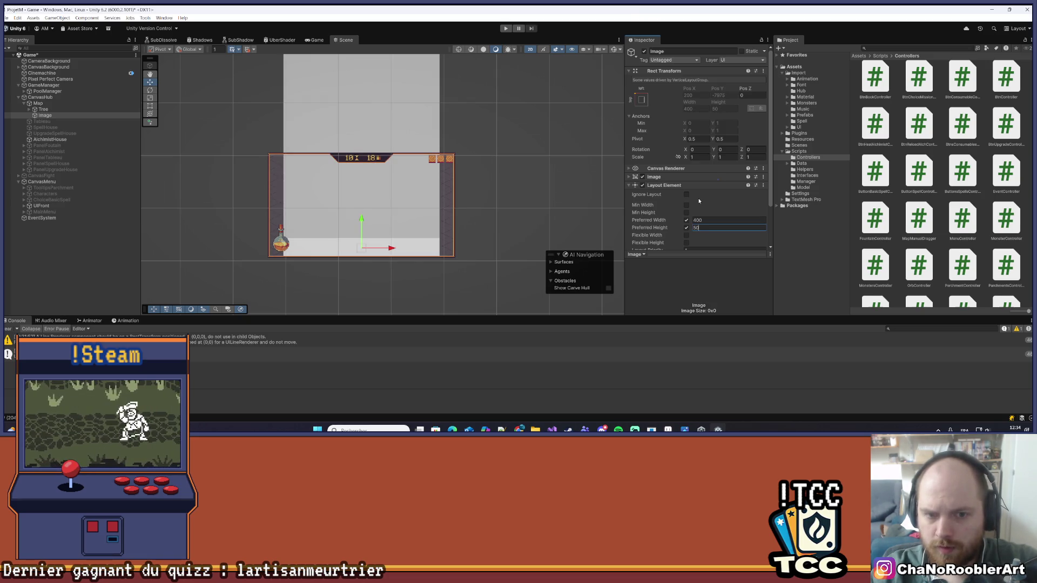
pyautogui.press('BackSpace')
pyautogui.press('BackSpace')
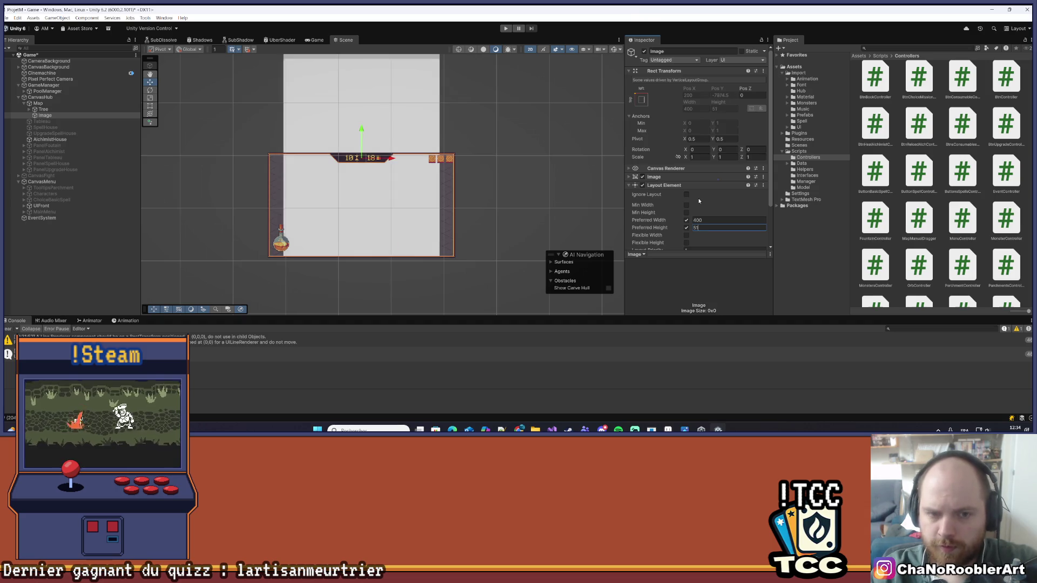
pyautogui.write('1')
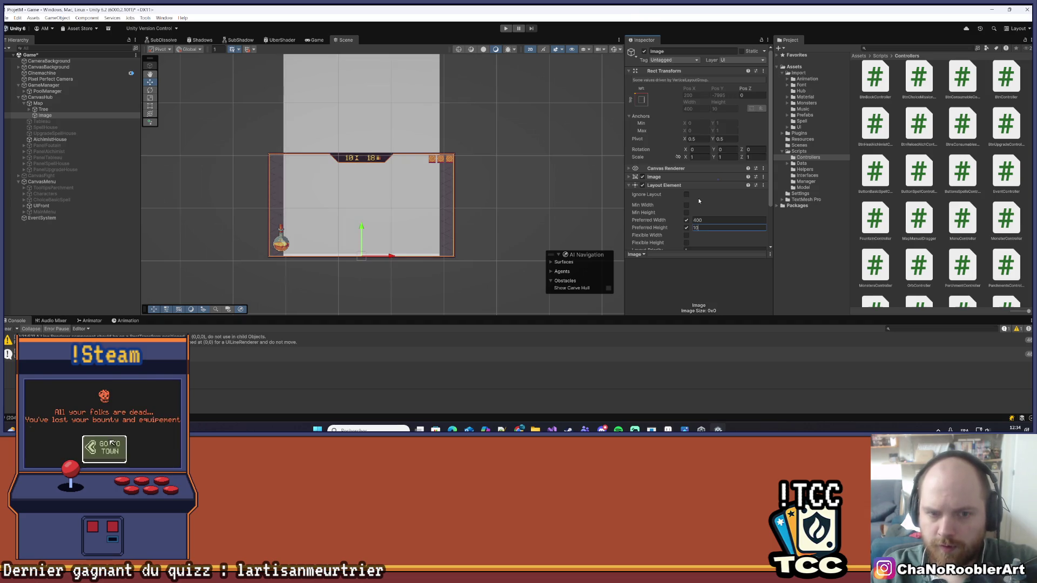
pyautogui.write('0')
pyautogui.scroll(-3, 688, 177)
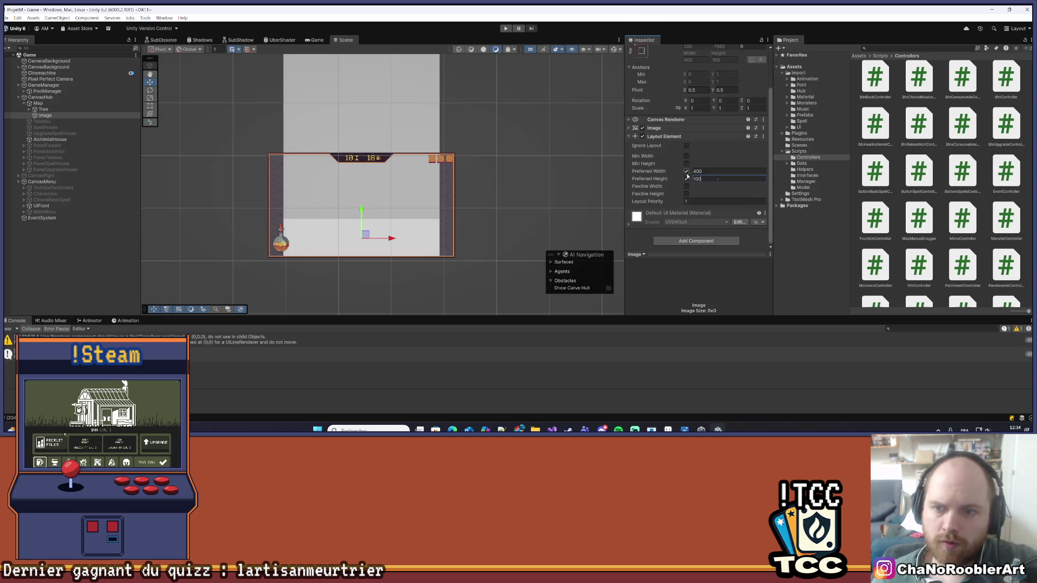
pyautogui.scroll(3, 691, 173)
# - Colour the Image red in the colour picker, then start play mode
pyautogui.click(699, 145)
pyautogui.moveTo(746, 195)
pyautogui.mouseDown()
pyautogui.moveTo(756, 210)
pyautogui.moveTo(742, 226)
pyautogui.moveTo(718, 198)
pyautogui.moveTo(788, 168)
pyautogui.mouseUp()
pyautogui.click(168, 258)
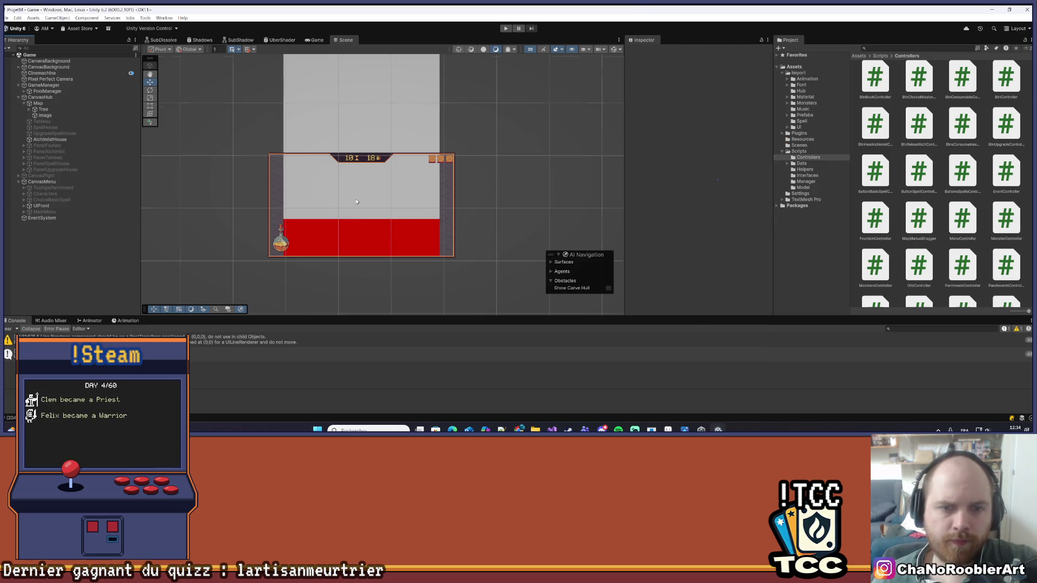
pyautogui.scroll(-1, 469, 157)
pyautogui.click(506, 28)
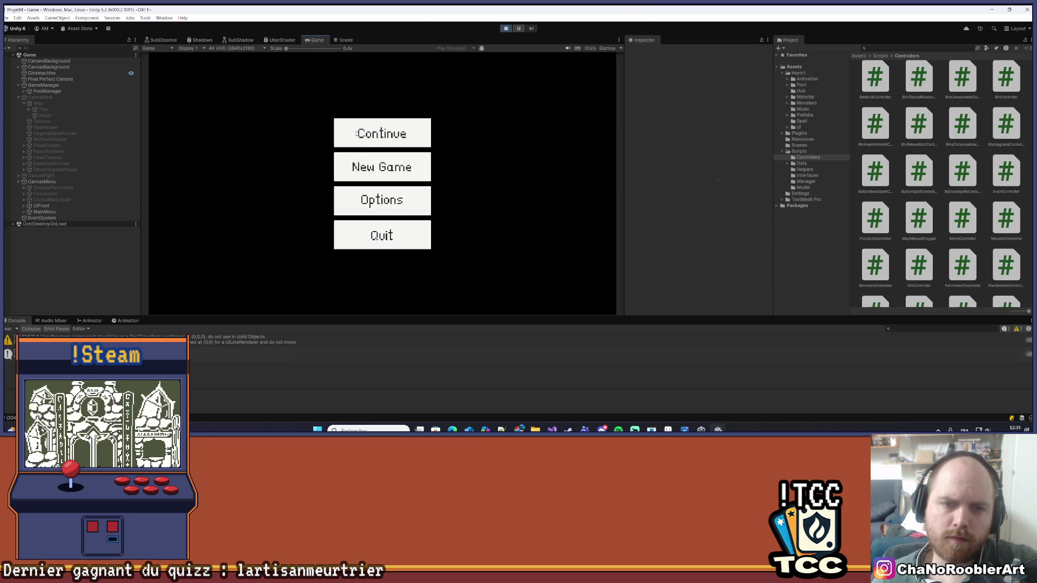
pyautogui.click(382, 167)
pyautogui.click(383, 189)
pyautogui.click(386, 198)
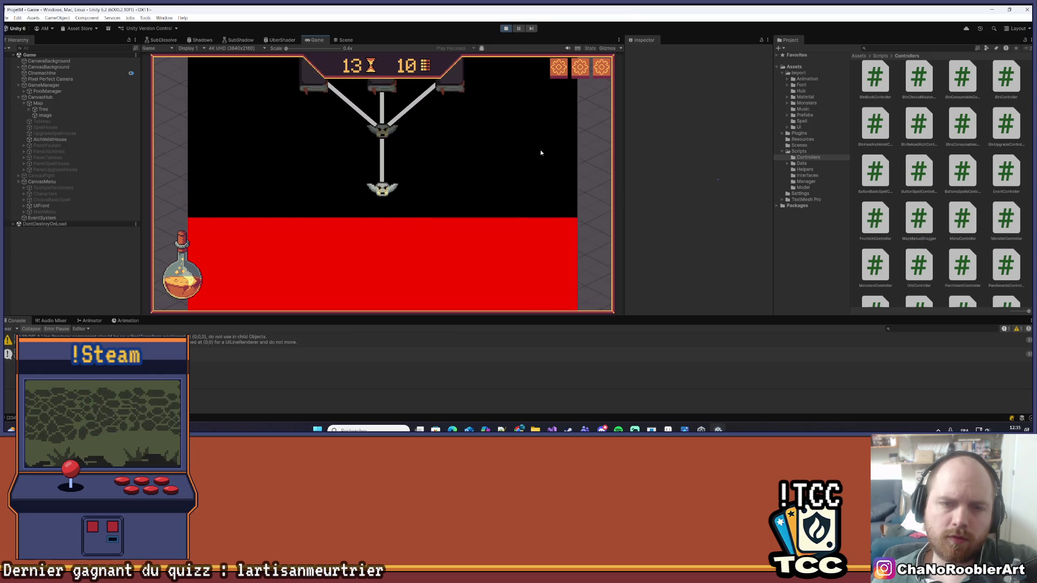
pyautogui.click(506, 28)
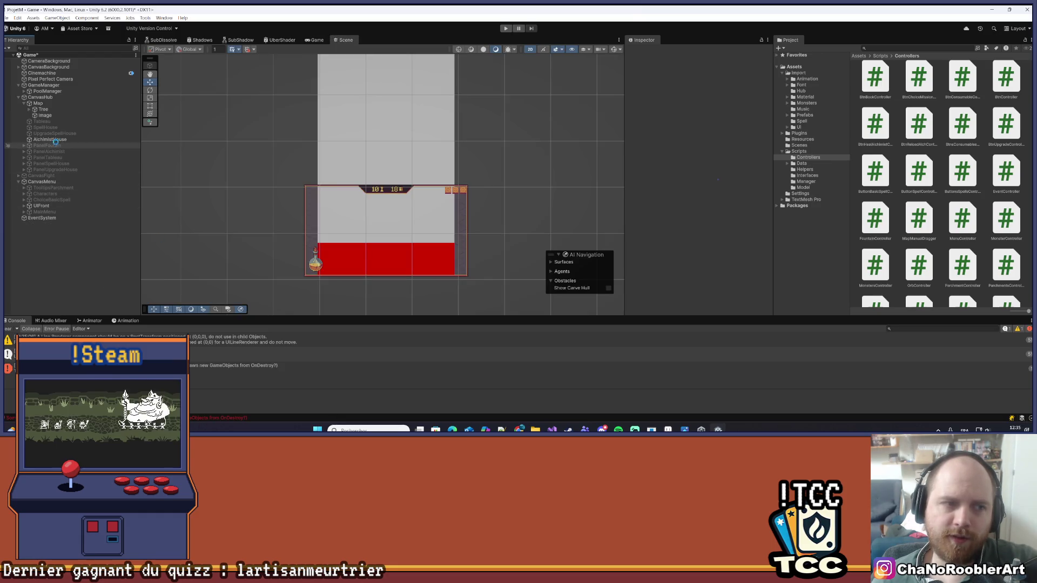
# - Duplicate the red Image and move Image (1) above Tree as Map's first child
pyautogui.click(59, 115)
pyautogui.hotkey('ctrl', 'd')
pyautogui.moveTo(45, 121); pyautogui.dragTo(45, 107)
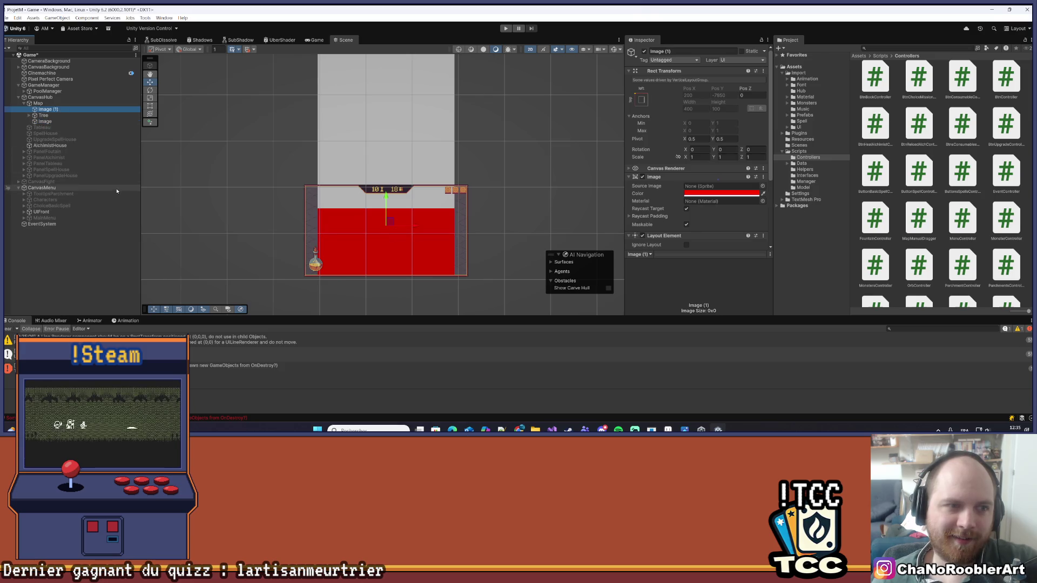
pyautogui.click(115, 271)
pyautogui.scroll(-5, 399, 117)
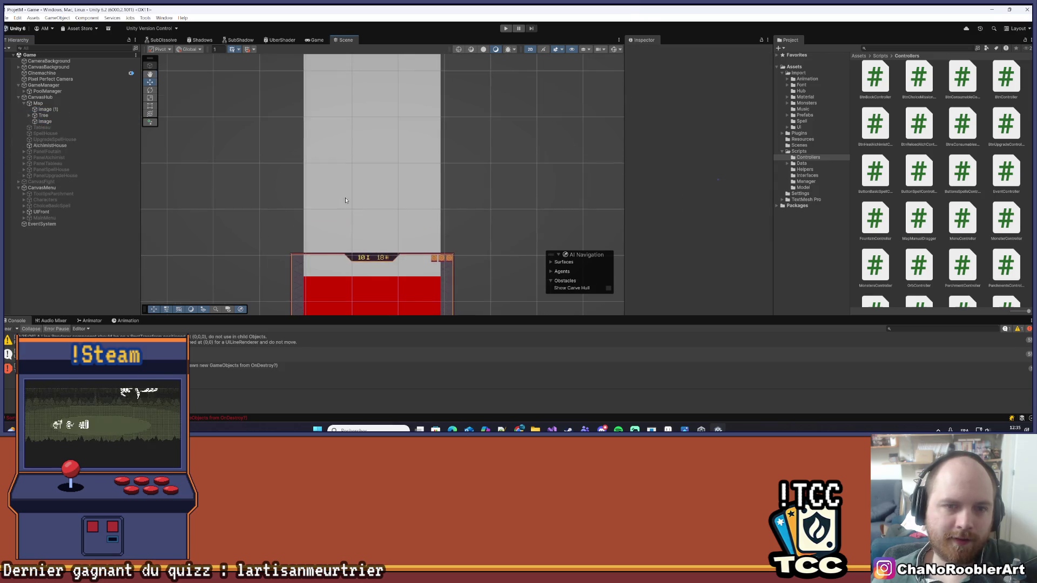
pyautogui.scroll(-3, 399, 117)
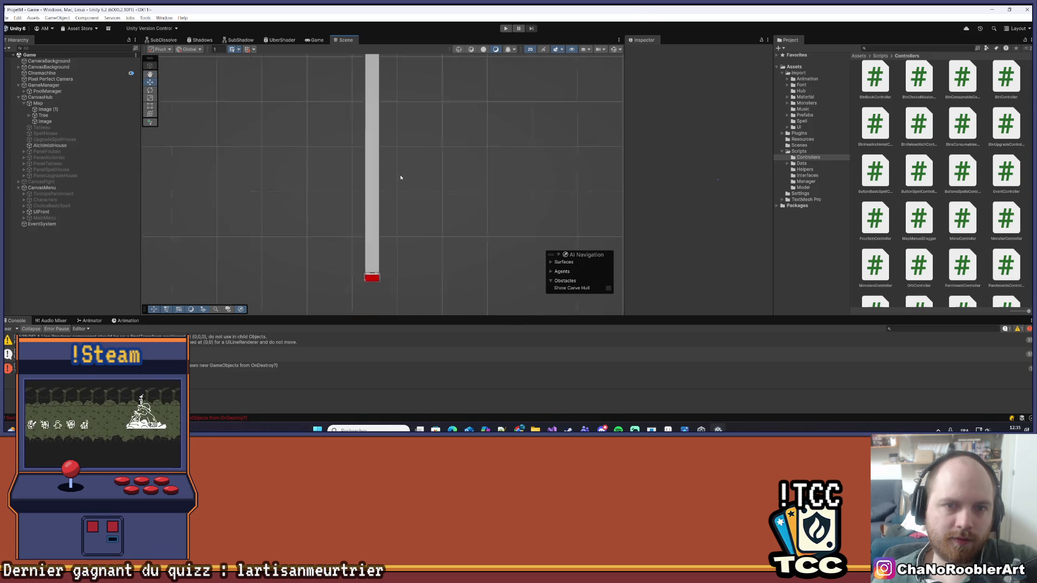
pyautogui.scroll(5, 381, 221)
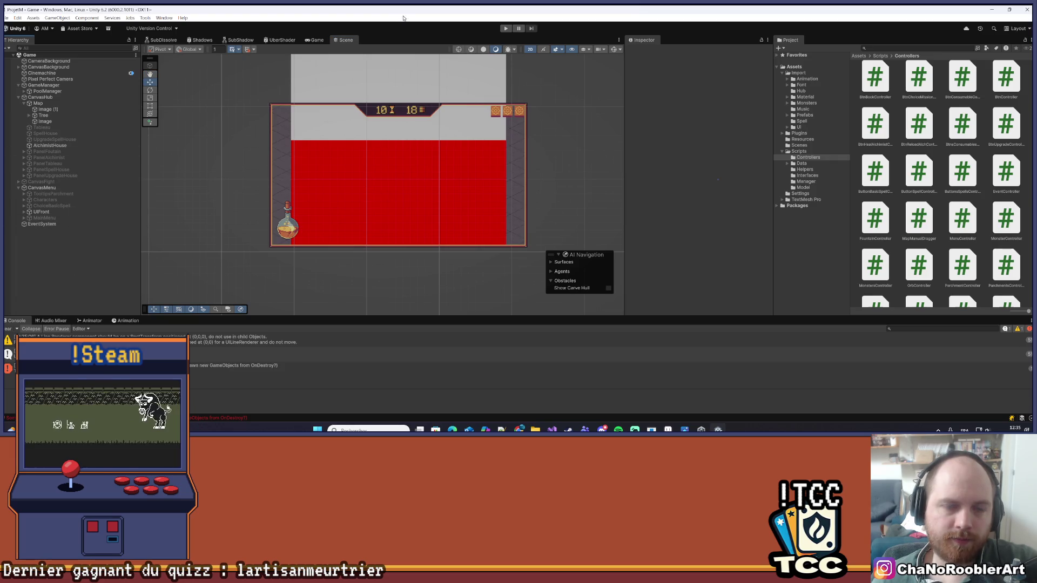
# - Play the game, start a New Game and pick the wizard
pyautogui.click(501, 31)
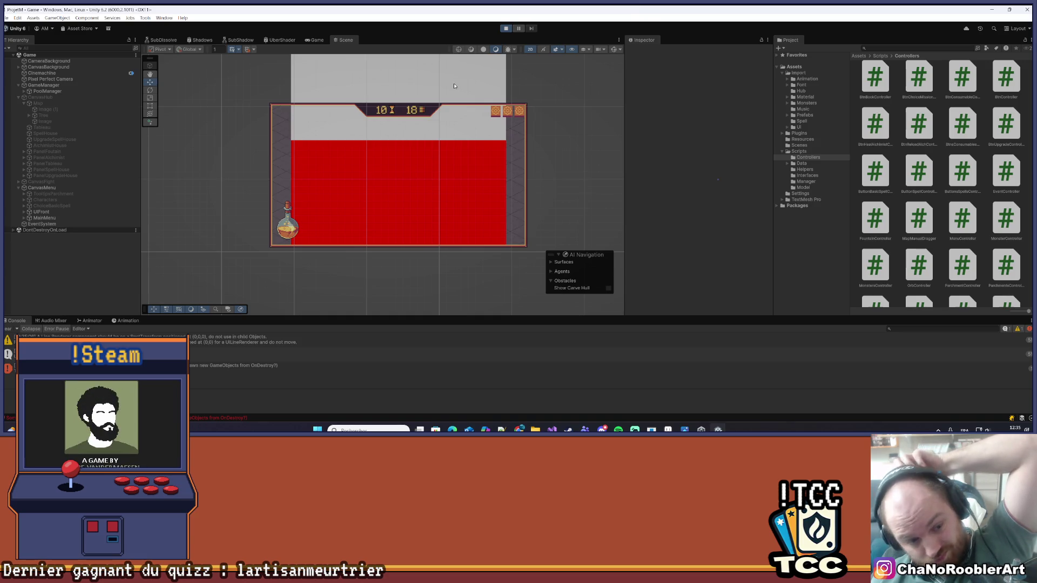
pyautogui.click(382, 167)
pyautogui.click(378, 190)
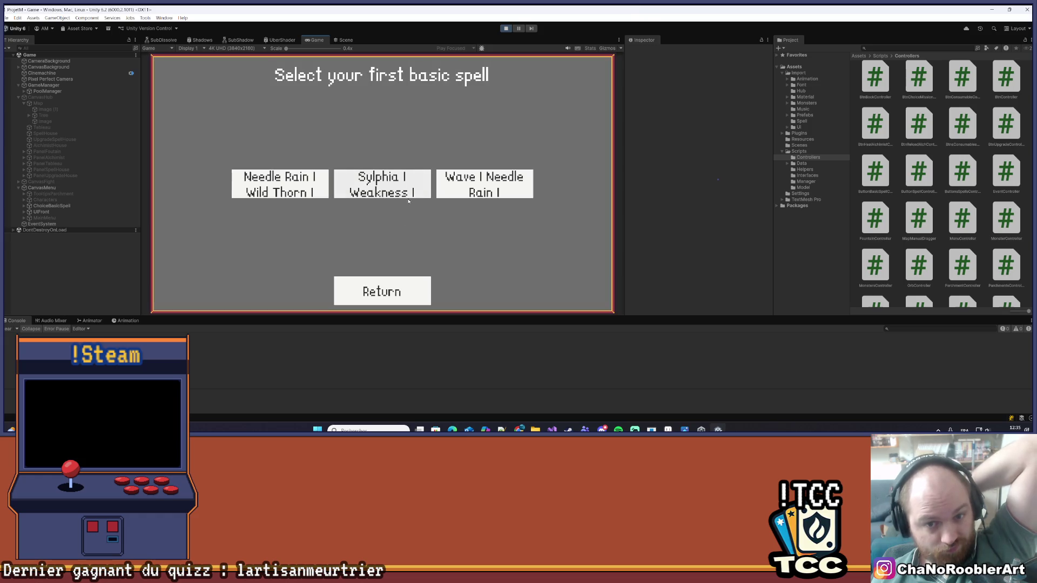
# - Choose the first basic spell, pan the map to check the red band, and start a mission
pyautogui.click(475, 184)
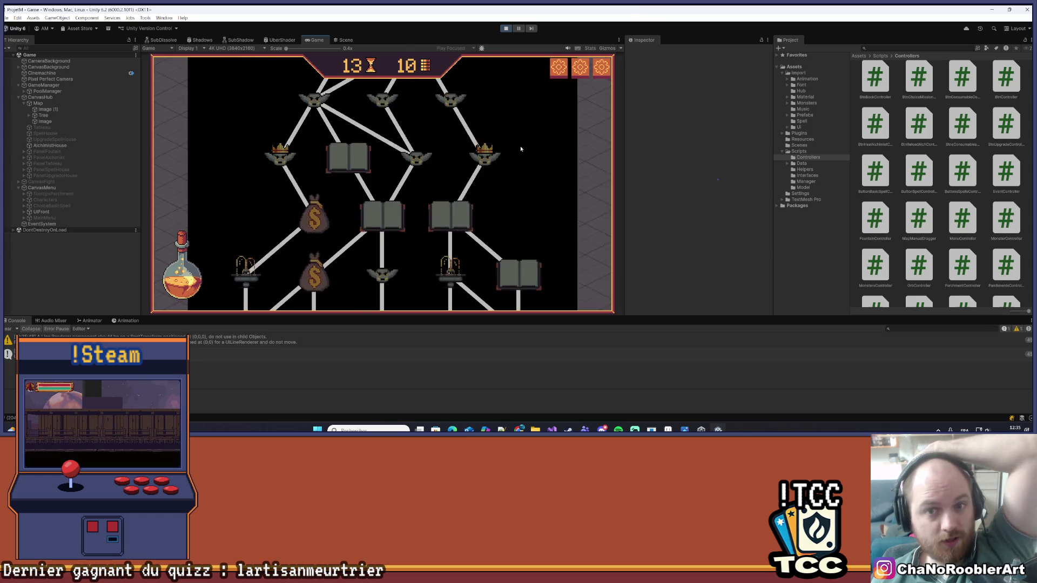
pyautogui.moveTo(527, 88)
pyautogui.mouseDown()
pyautogui.moveTo(514, 121)
pyautogui.moveTo(505, 286)
pyautogui.moveTo(520, 103)
pyautogui.moveTo(532, 270)
pyautogui.moveTo(488, 61)
pyautogui.moveTo(500, 193)
pyautogui.moveTo(503, 88)
pyautogui.moveTo(507, 127)
pyautogui.moveTo(484, 116)
pyautogui.moveTo(499, 271)
pyautogui.moveTo(500, 128)
pyautogui.moveTo(503, 270)
pyautogui.moveTo(513, 139)
pyautogui.moveTo(520, 339)
pyautogui.moveTo(531, 332)
pyautogui.moveTo(562, 66)
pyautogui.moveTo(524, 213)
pyautogui.moveTo(530, 134)
pyautogui.moveTo(555, 23)
pyautogui.moveTo(521, 196)
pyautogui.moveTo(517, 184)
pyautogui.moveTo(524, 243)
pyautogui.moveTo(517, 185)
pyautogui.mouseUp()
pyautogui.click(395, 120)
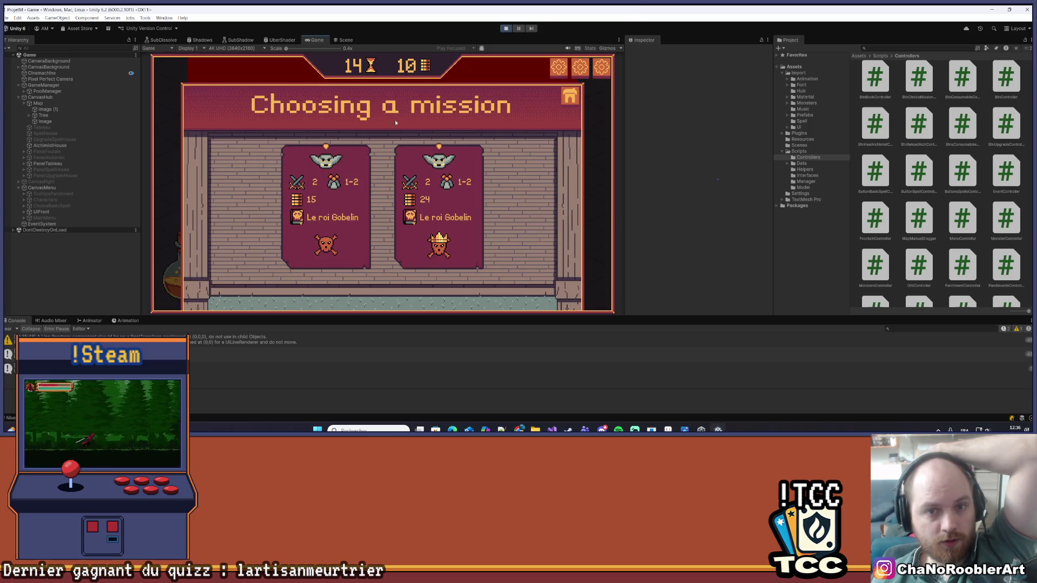
pyautogui.click(347, 253)
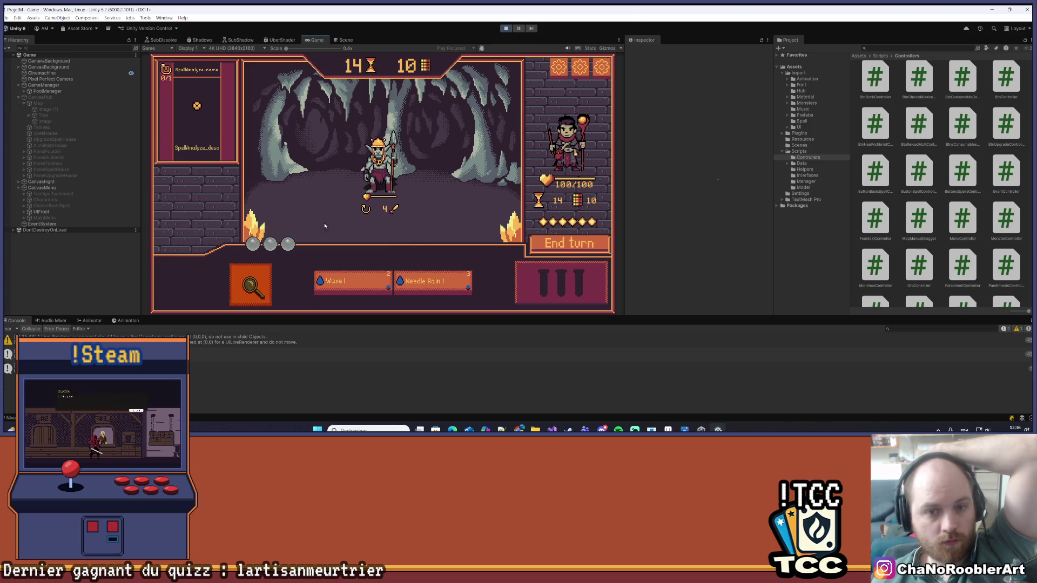
# - Fight the first turns, casting Needle Rain, Wave I and Needle Rain before ending the turn
pyautogui.moveTo(396, 198)
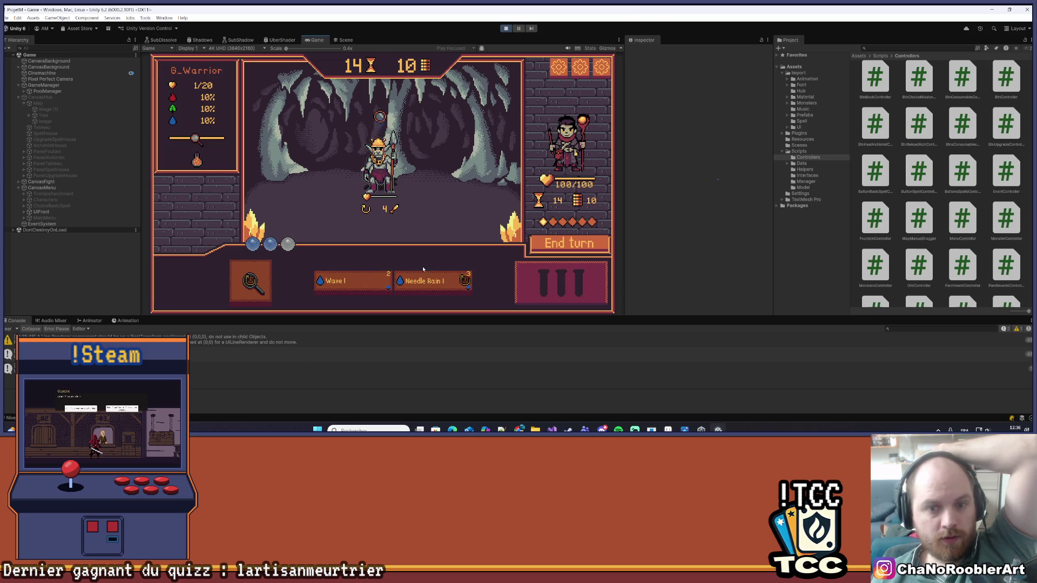
pyautogui.click(562, 246)
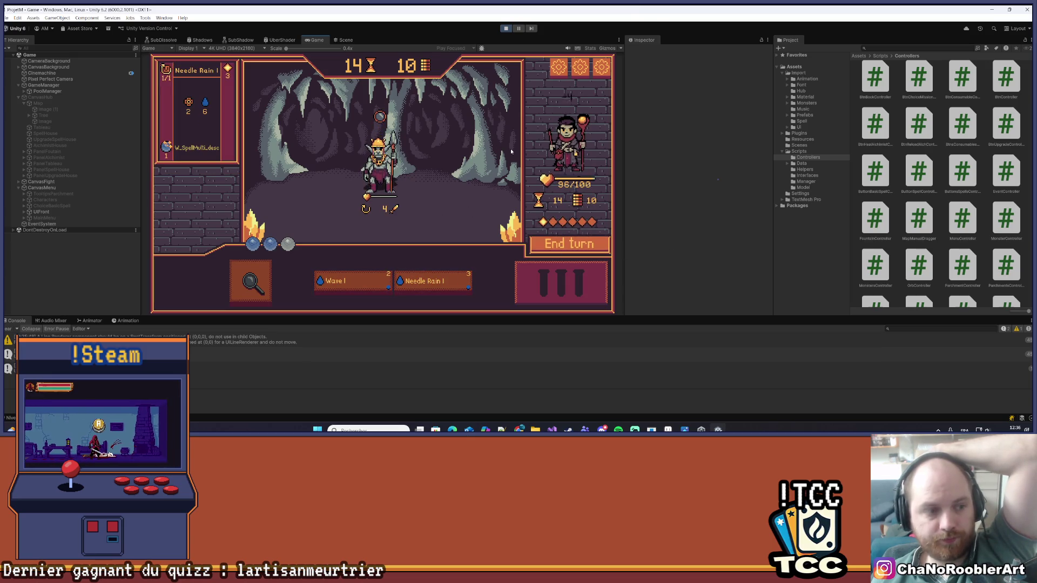
pyautogui.click(419, 291)
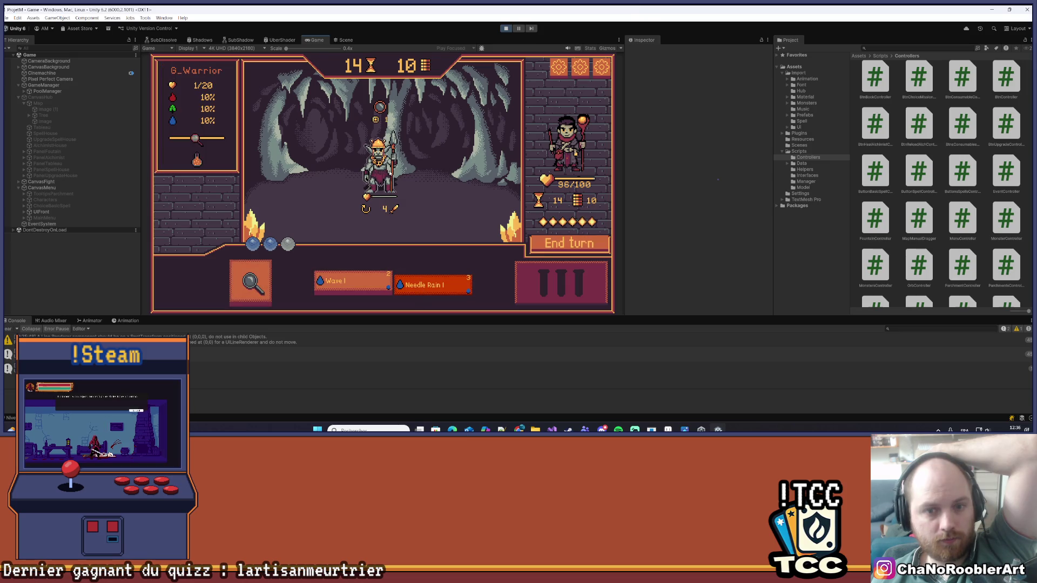
pyautogui.click(387, 222)
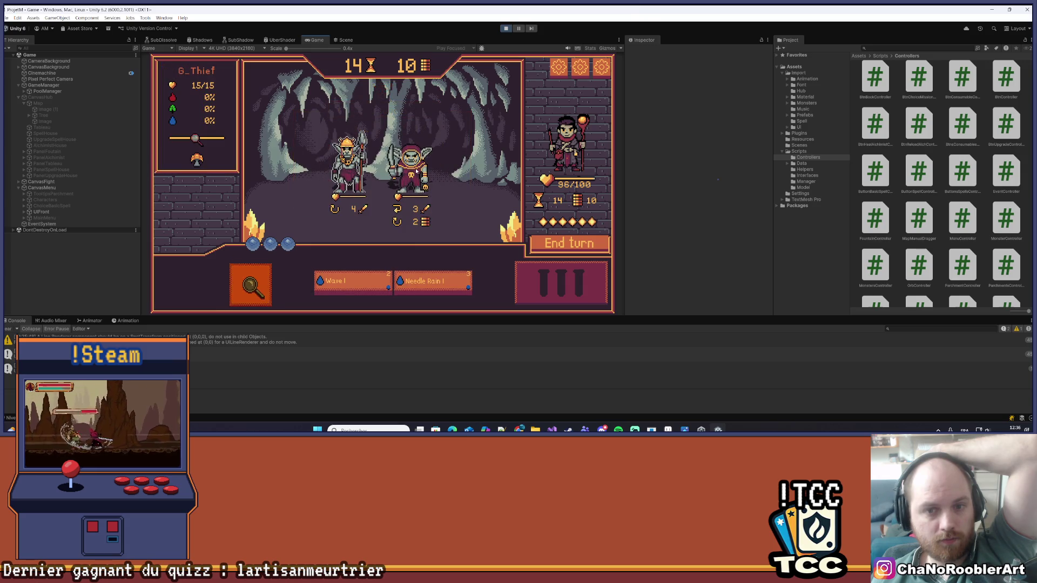
pyautogui.click(351, 282)
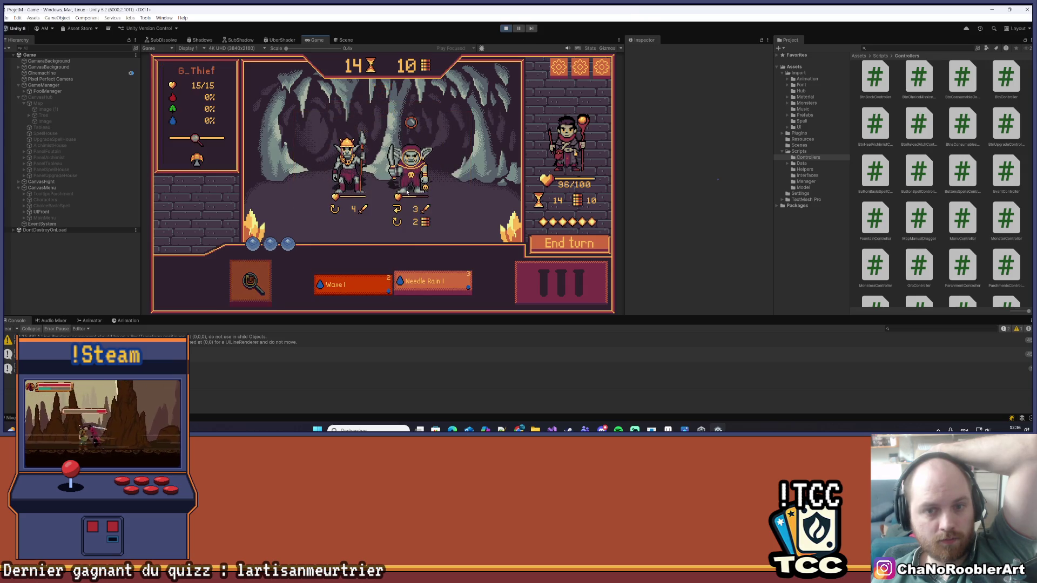
pyautogui.click(468, 190)
pyautogui.click(432, 282)
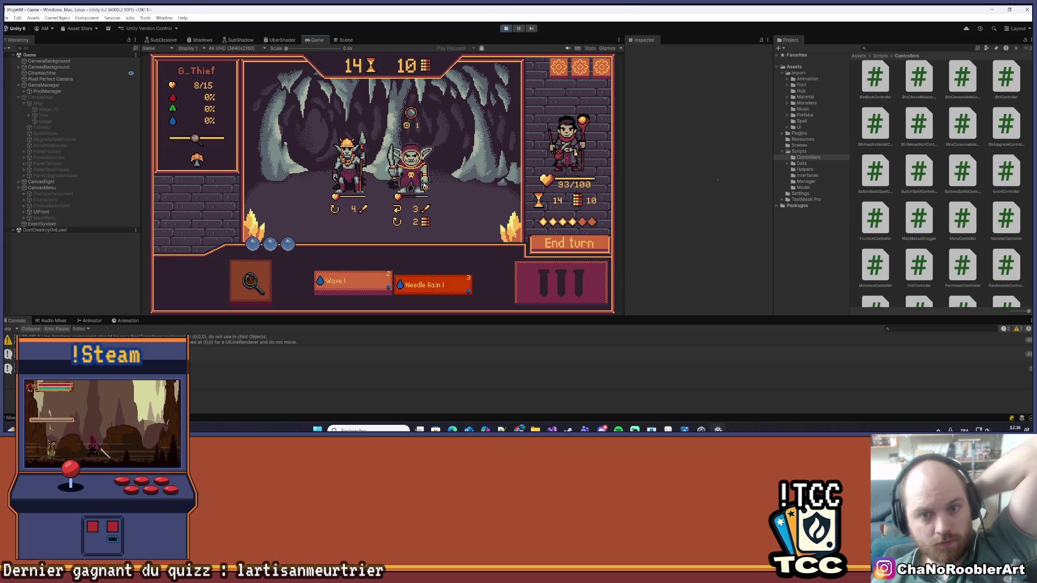
pyautogui.click(449, 181)
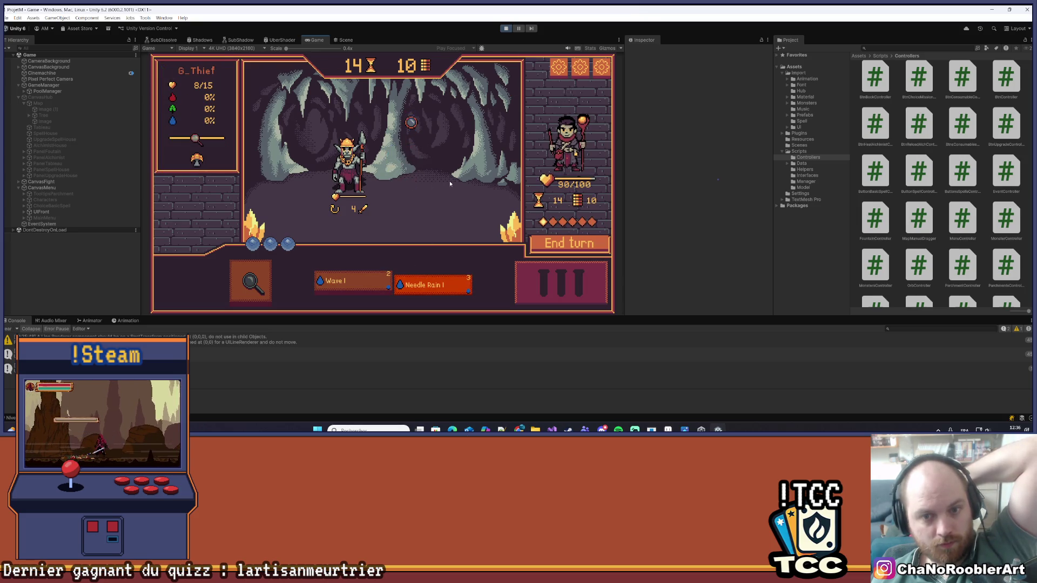
pyautogui.click(566, 246)
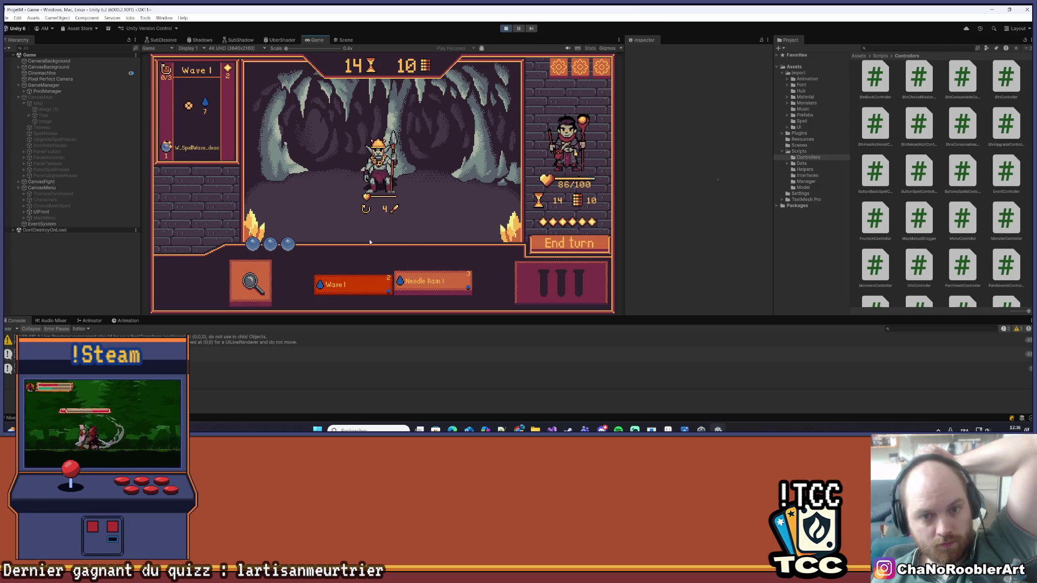
# - Finish G_Warrior with Needle Rain and Wave I, then continue past the results panel
pyautogui.click(419, 273)
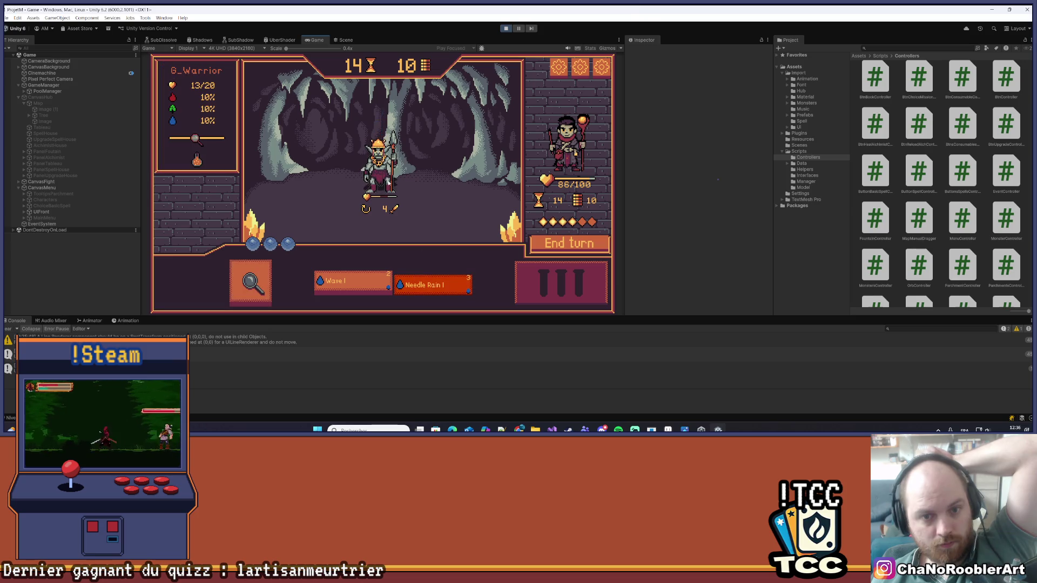
pyautogui.click(436, 197)
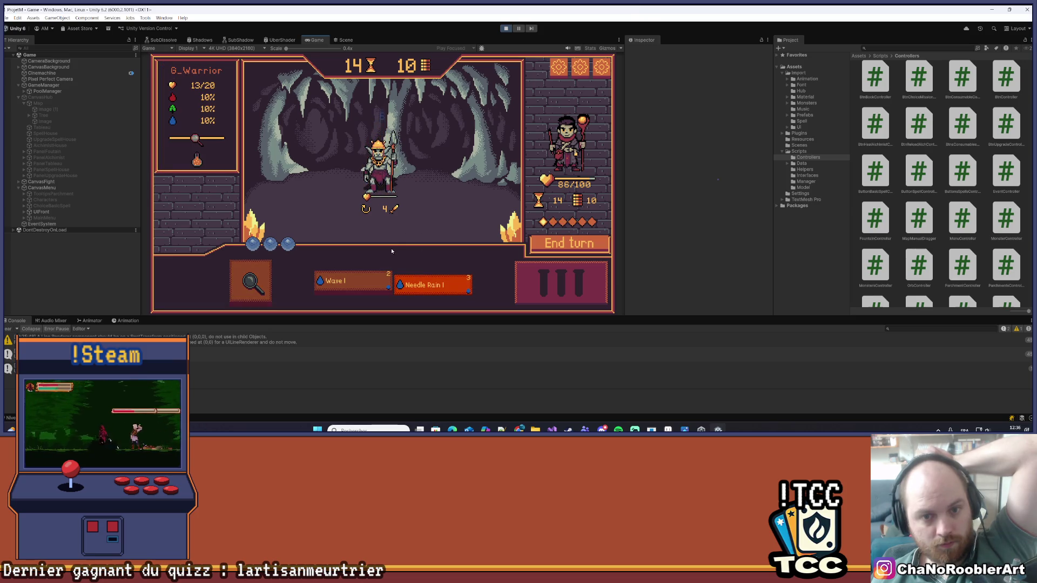
pyautogui.click(573, 243)
pyautogui.click(349, 285)
pyautogui.click(381, 162)
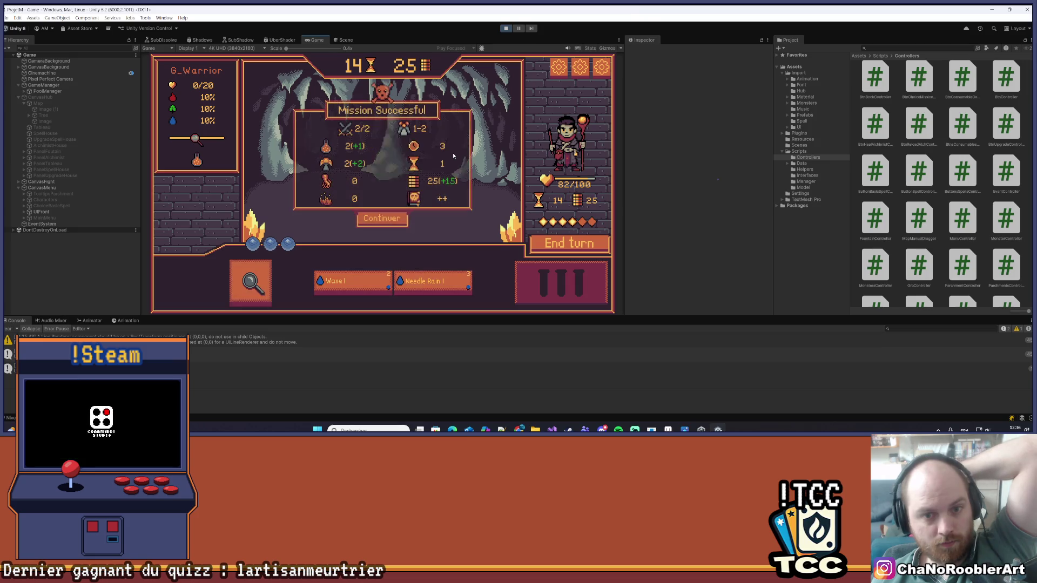
pyautogui.click(381, 218)
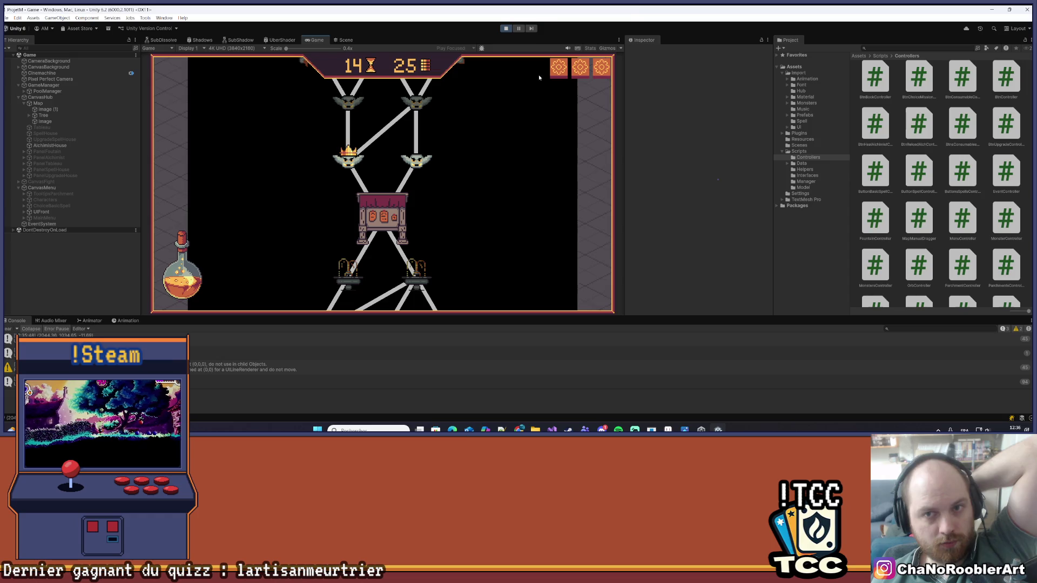
# - Zoom out in the Scene view and inspect the Tree and Map objects
pyautogui.click(346, 40)
pyautogui.scroll(-5, 507, 120)
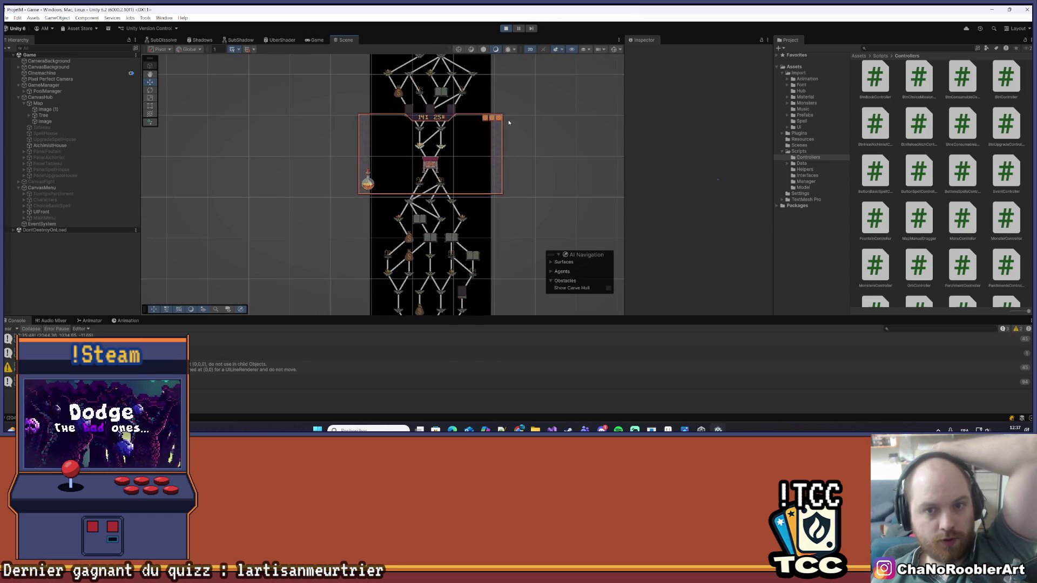
pyautogui.scroll(-3, 325, 135)
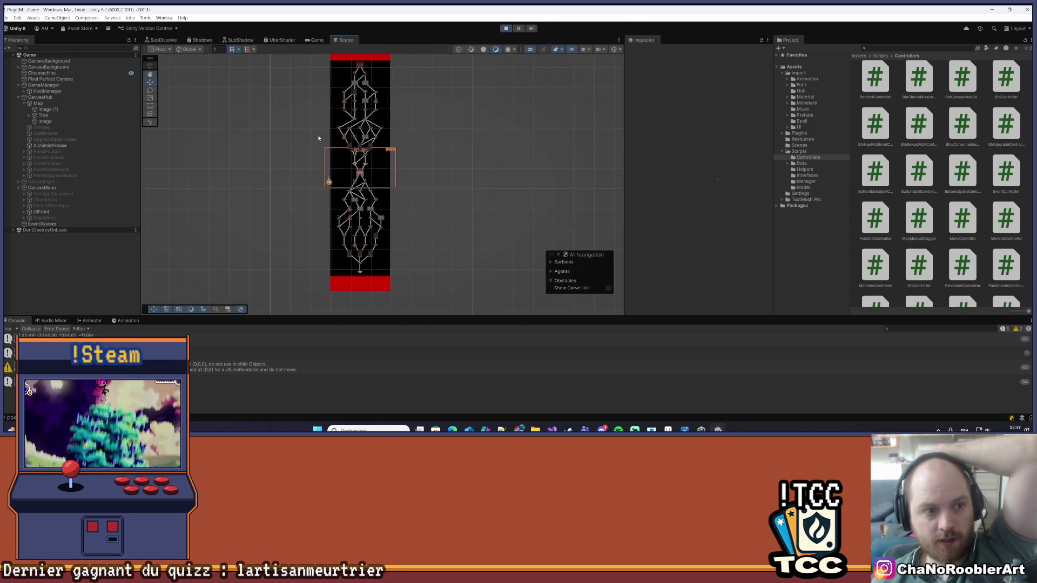
pyautogui.scroll(1, 290, 128)
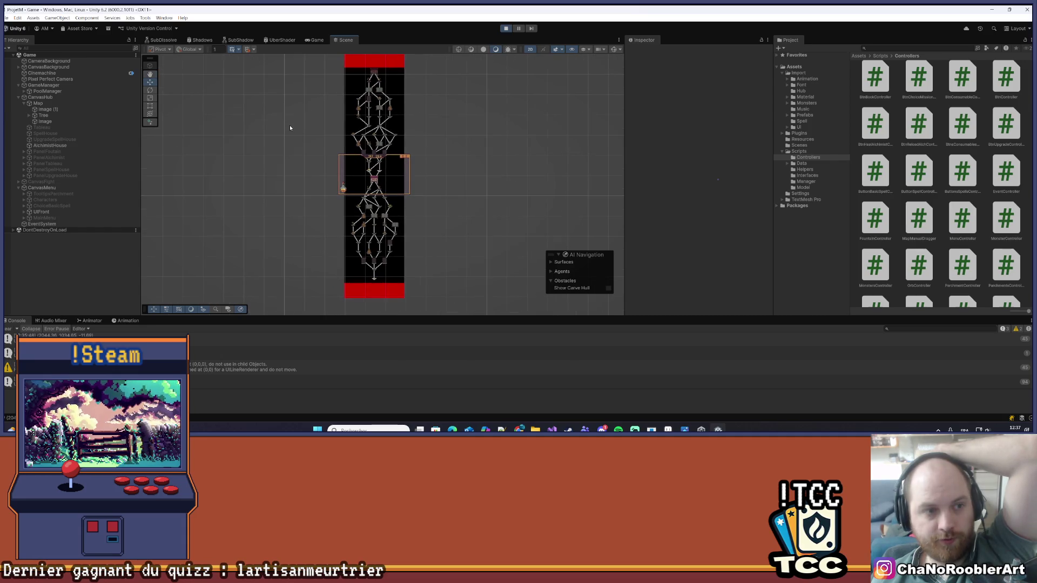
pyautogui.click(57, 115)
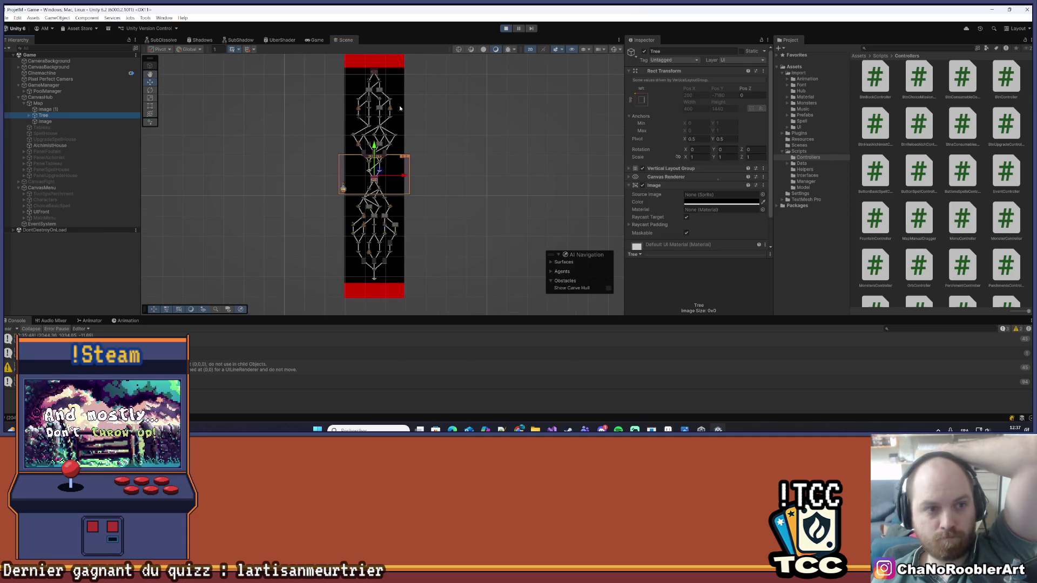
pyautogui.click(81, 103)
pyautogui.moveTo(444, 105); pyautogui.dragTo(444, 130)
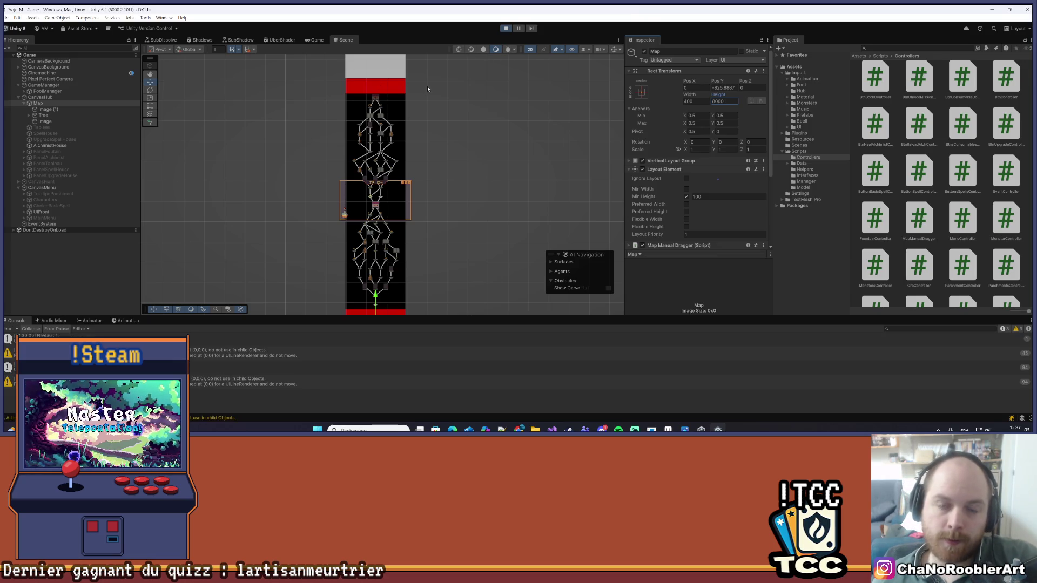
pyautogui.scroll(-8, 453, 108)
pyautogui.click(465, 129)
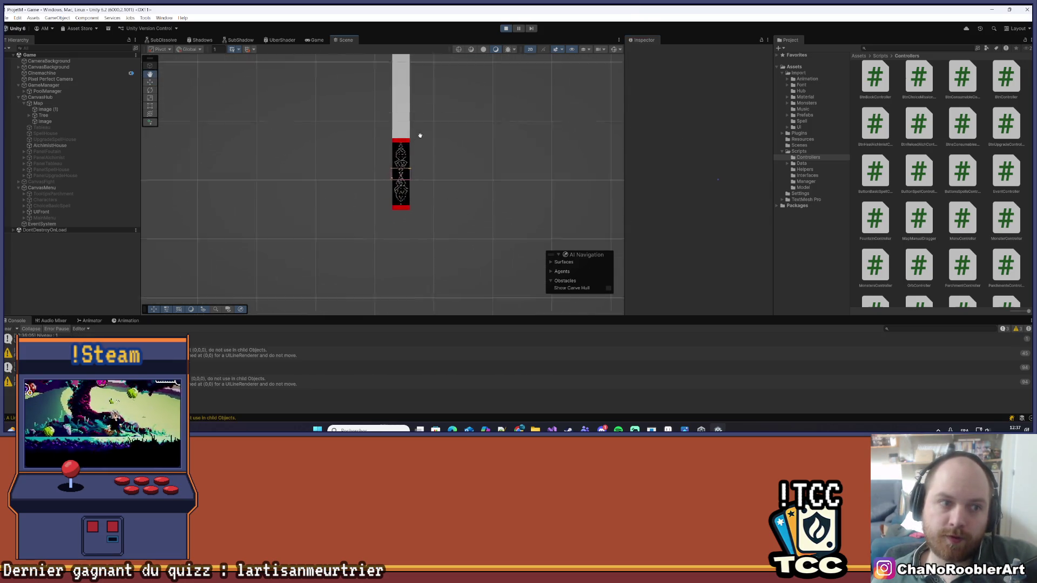
pyautogui.click(28, 105)
pyautogui.moveTo(410, 121)
pyautogui.mouseDown()
pyautogui.moveTo(428, 259)
pyautogui.moveTo(414, 226)
pyautogui.moveTo(415, 189)
pyautogui.moveTo(428, 241)
pyautogui.moveTo(413, 144)
pyautogui.moveTo(424, 111)
pyautogui.mouseUp()
pyautogui.scroll(4, 388, 216)
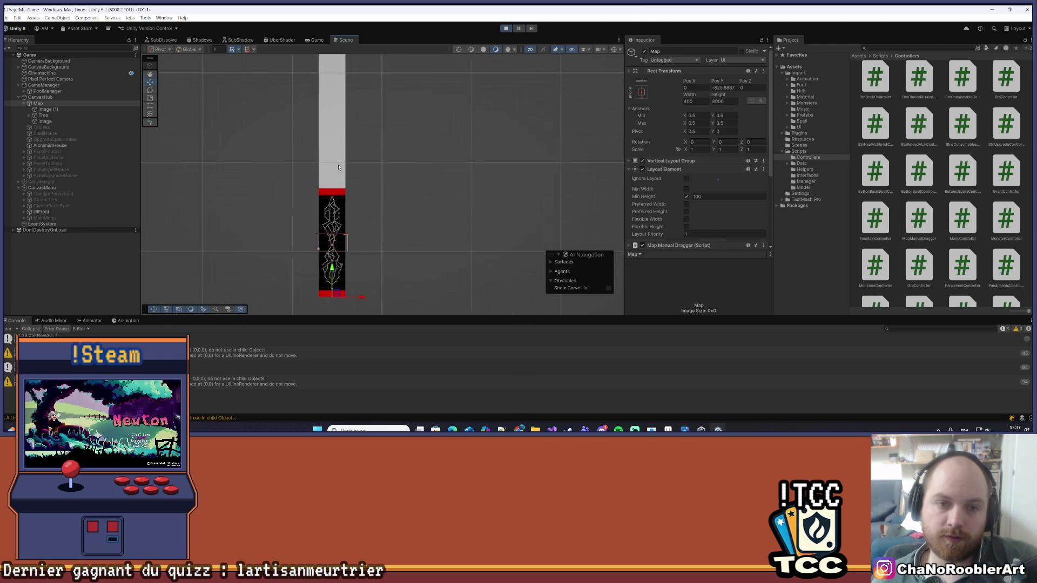
# - Test the Tree's Vertical Layout Group Padding Top, reset it to 0, and return to the Game view
pyautogui.click(49, 110)
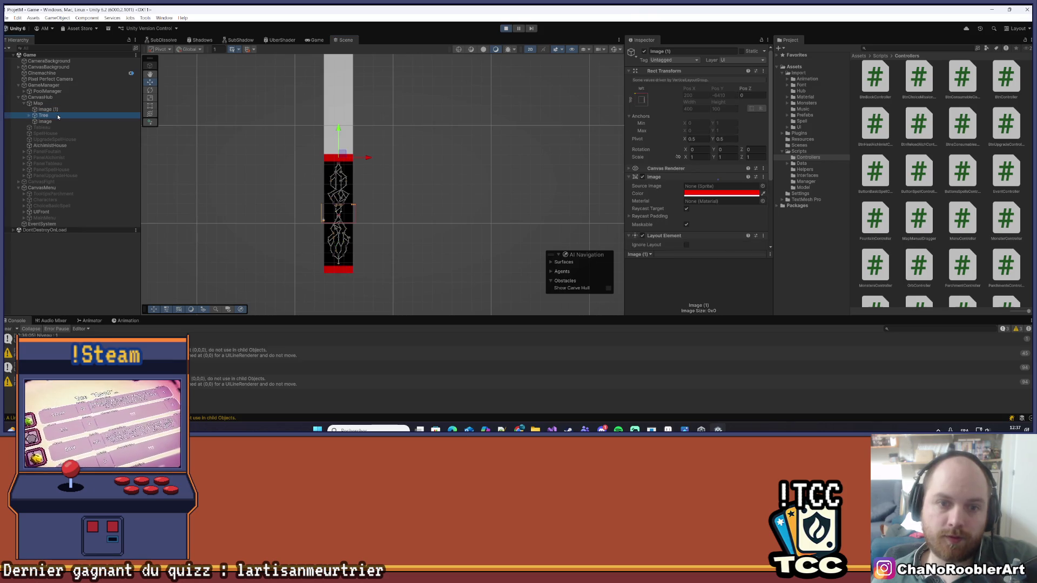
pyautogui.click(58, 117)
pyautogui.scroll(3, 381, 223)
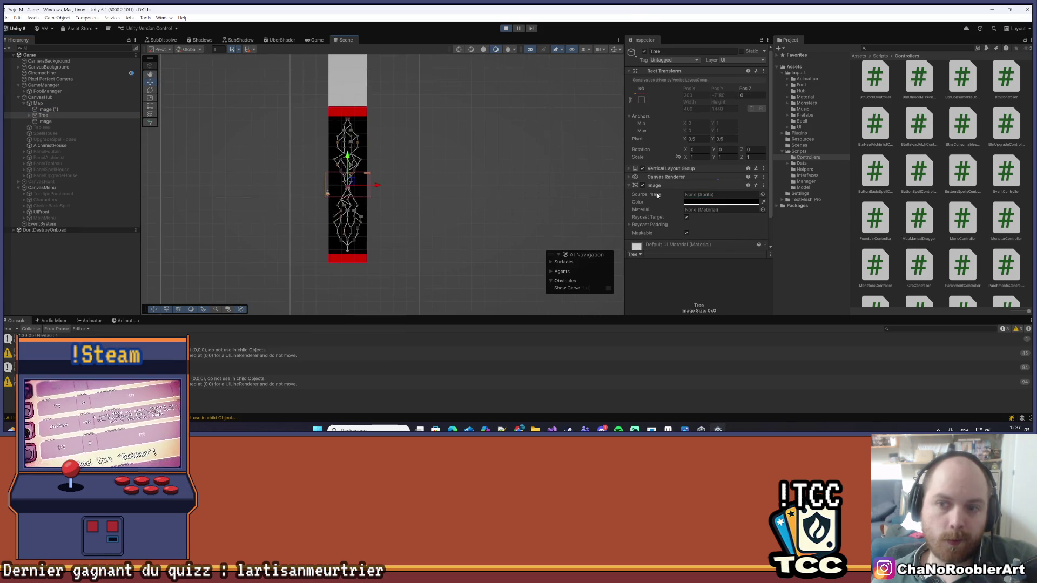
pyautogui.click(630, 170)
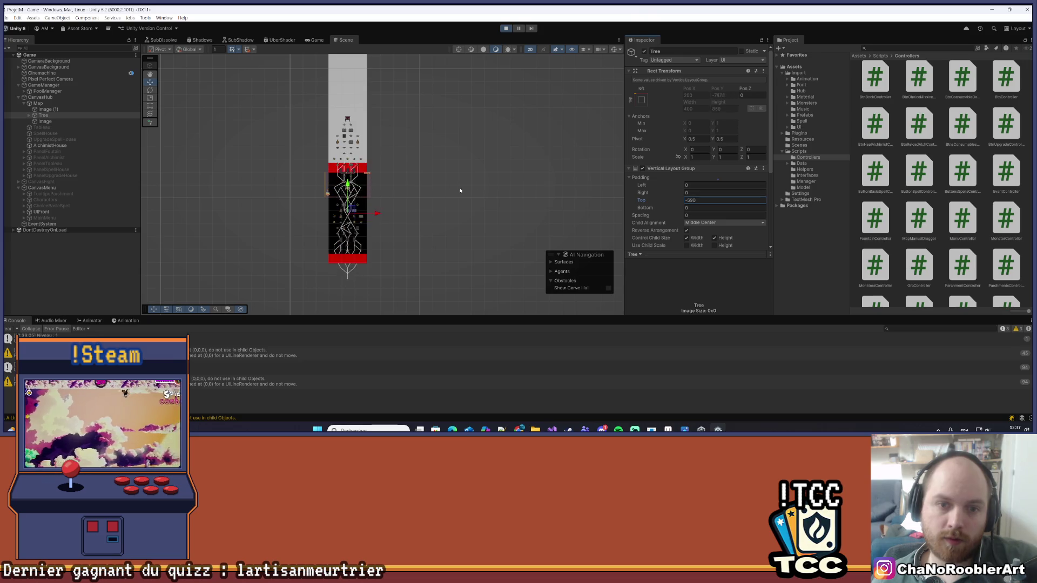
pyautogui.write('11')
pyautogui.moveTo(666, 206); pyautogui.dragTo(410, 197)
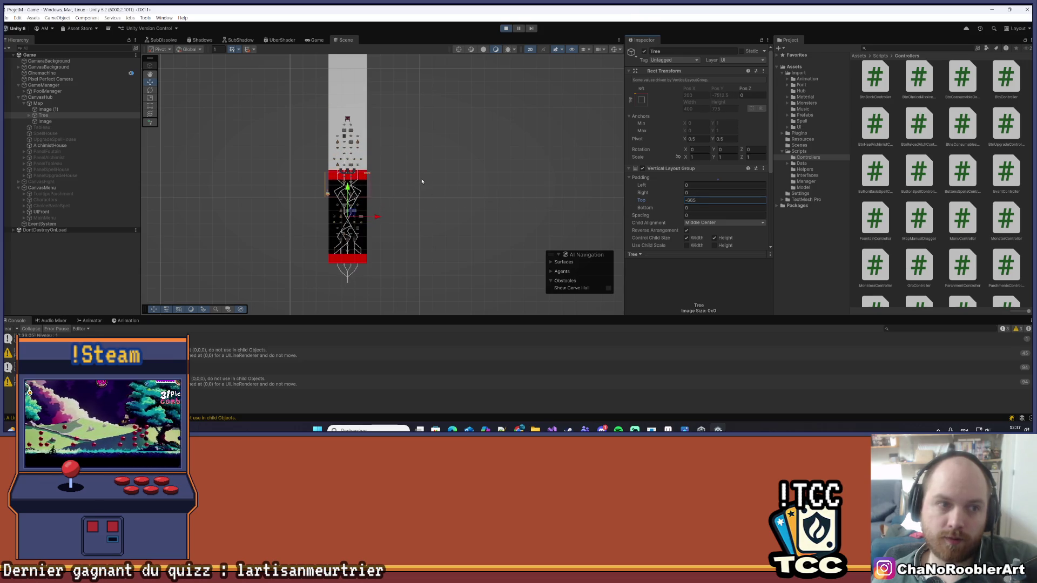
pyautogui.write('0')
pyautogui.scroll(5, 379, 144)
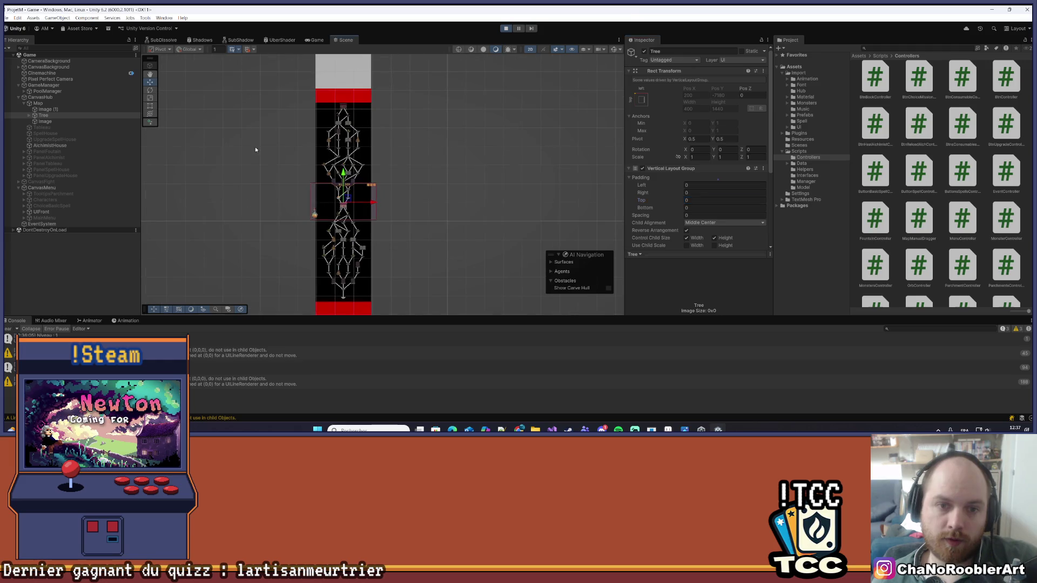
pyautogui.scroll(3, 372, 153)
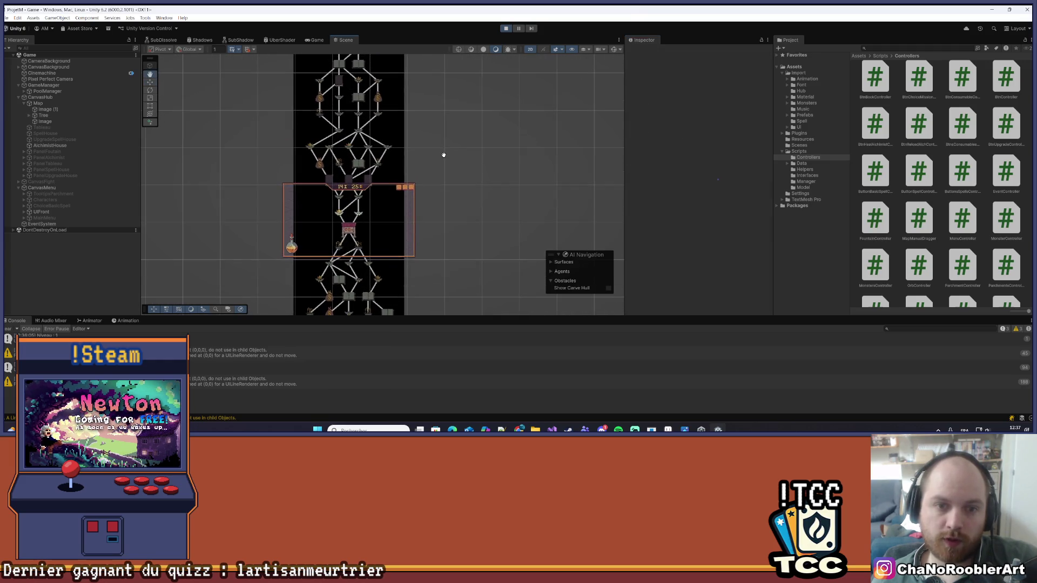
pyautogui.click(314, 40)
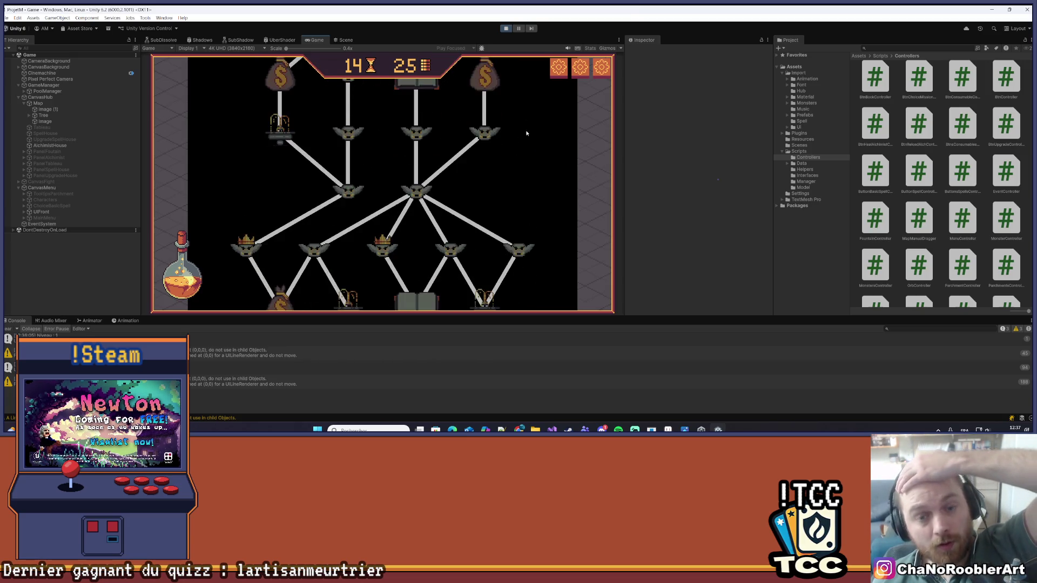
# - Pan and scroll the running map from its top nodes down to the final skull node
pyautogui.moveTo(531, 162); pyautogui.dragTo(532, 180)
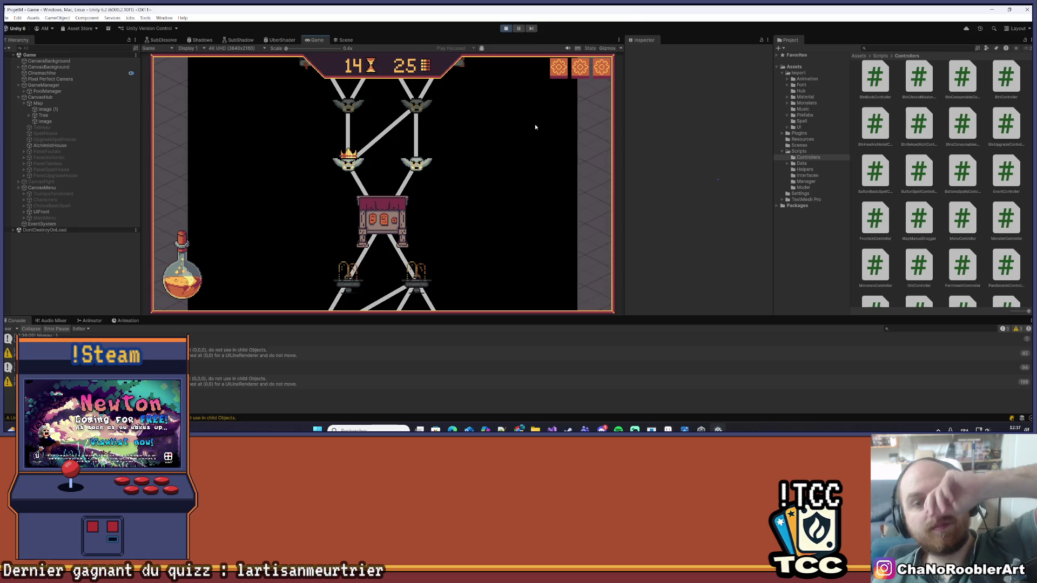
pyautogui.moveTo(534, 124); pyautogui.dragTo(536, 149)
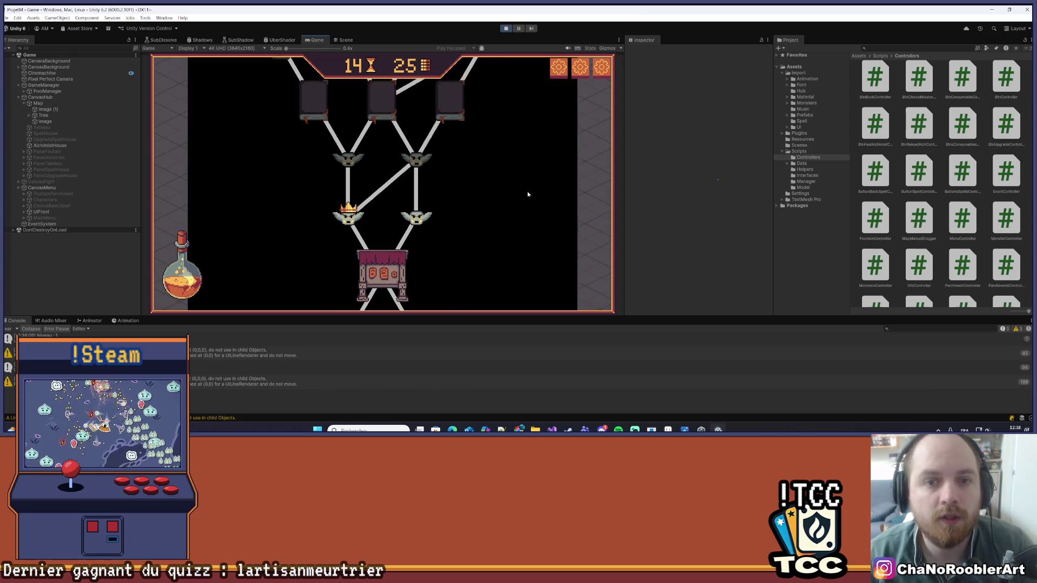
pyautogui.scroll(-5, 512, 95)
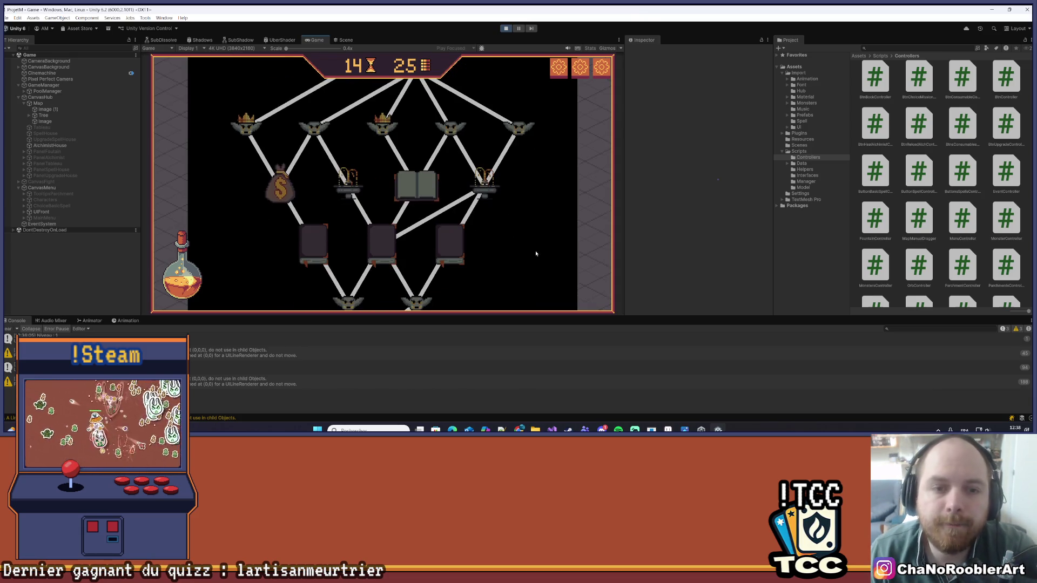
pyautogui.scroll(-2, 524, 168)
pyautogui.scroll(4, 526, 216)
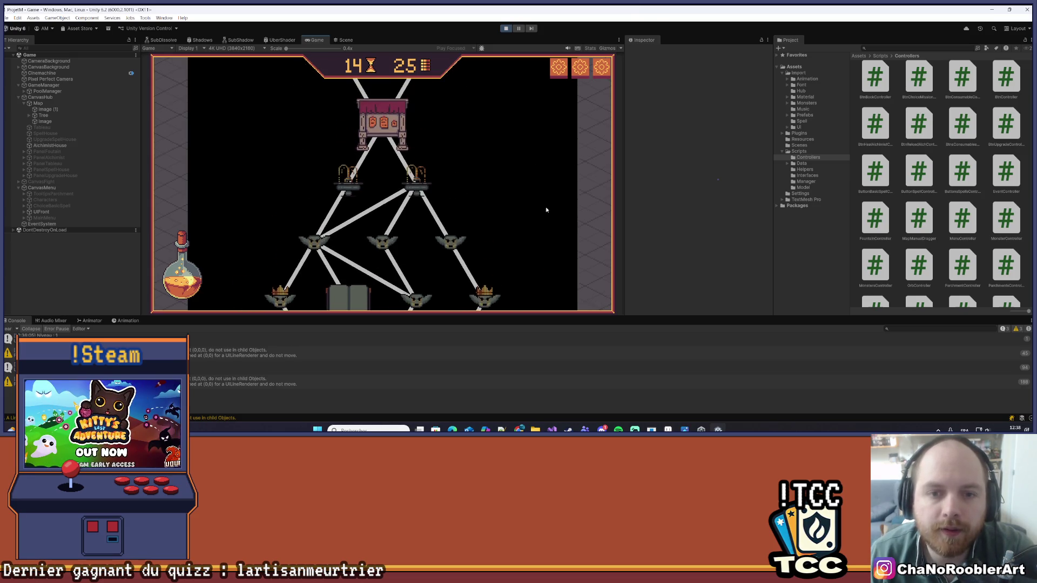
pyautogui.scroll(-4, 547, 222)
pyautogui.scroll(-6, 552, 280)
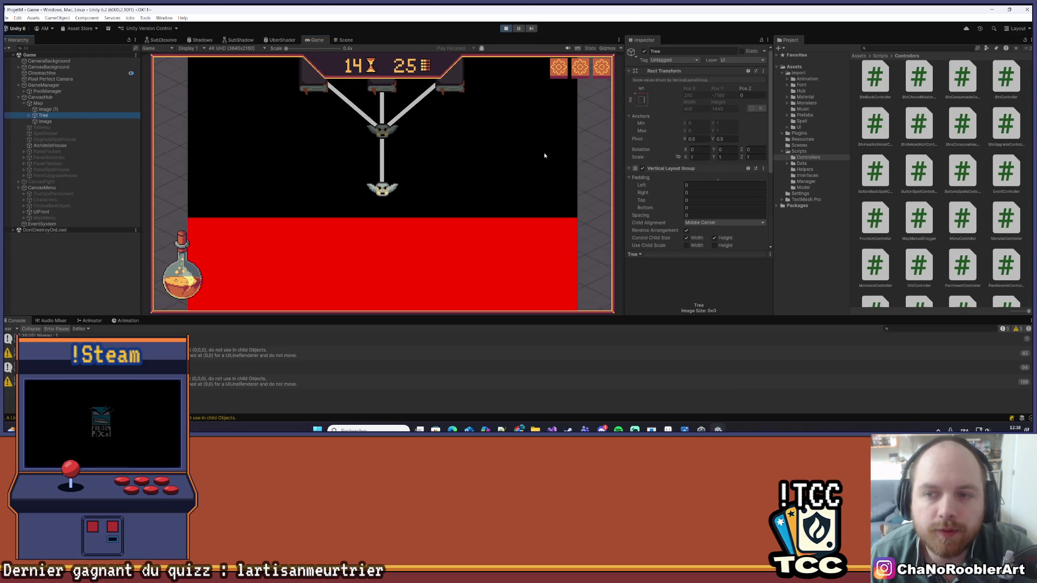
pyautogui.scroll(3, 544, 157)
pyautogui.scroll(-4, 673, 191)
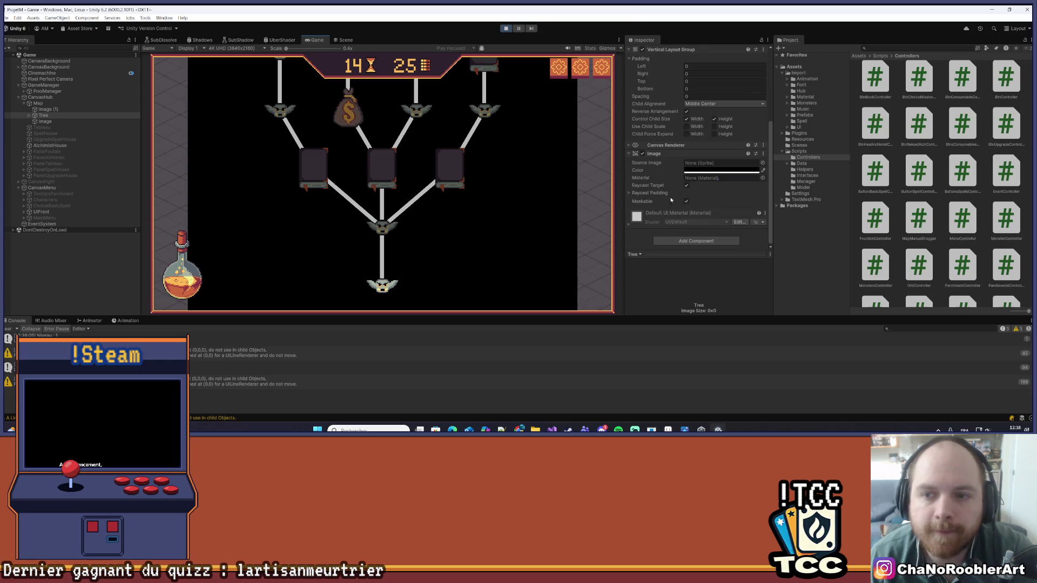
# - Try several sprites on the Tree image, including Consumables_5, settling on UICadreTipsBottom
pyautogui.click(626, 192)
pyautogui.click(627, 192)
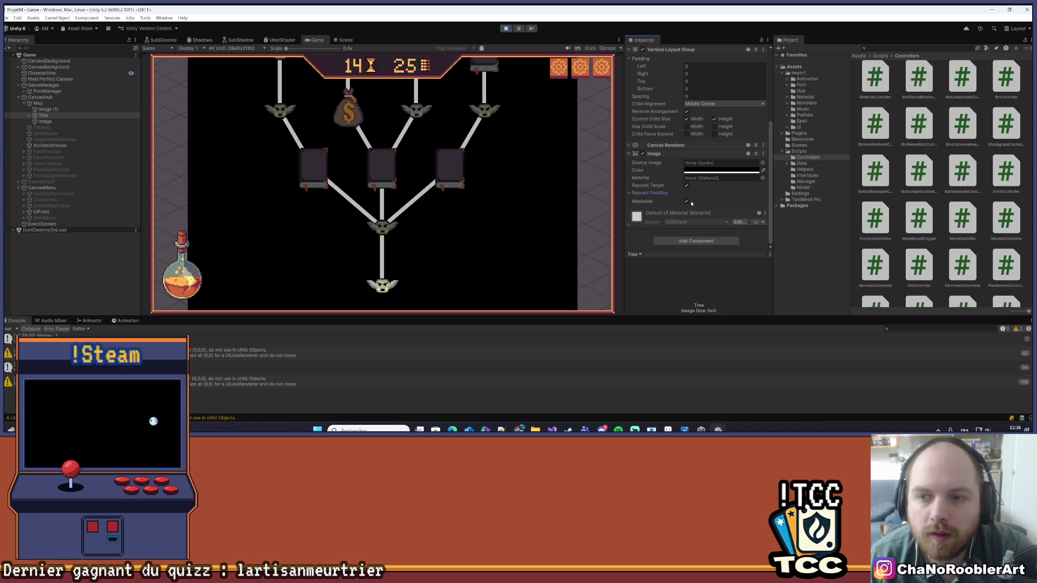
pyautogui.click(763, 162)
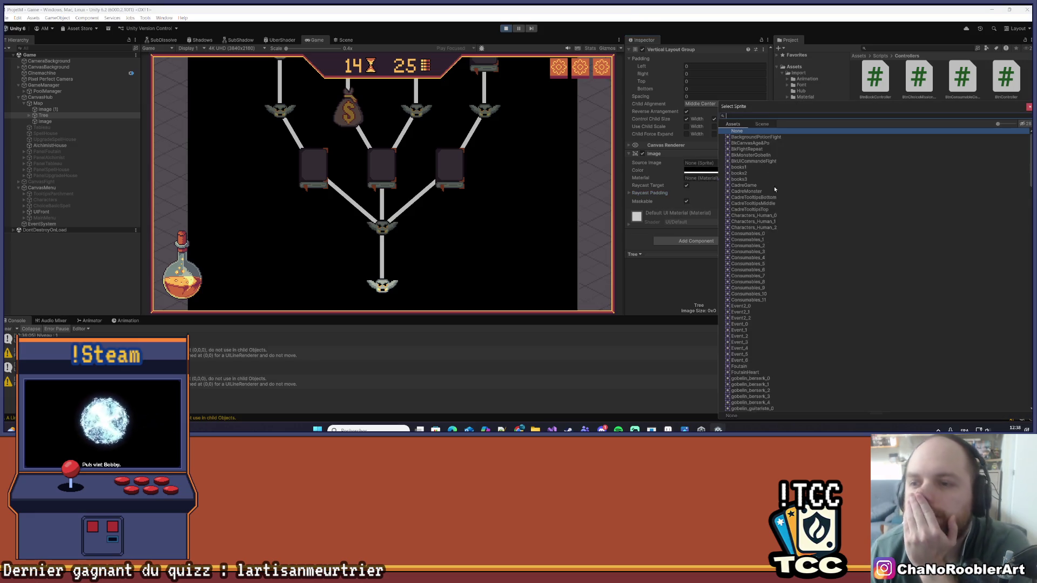
pyautogui.click(754, 221)
pyautogui.click(756, 264)
pyautogui.scroll(-10, 792, 307)
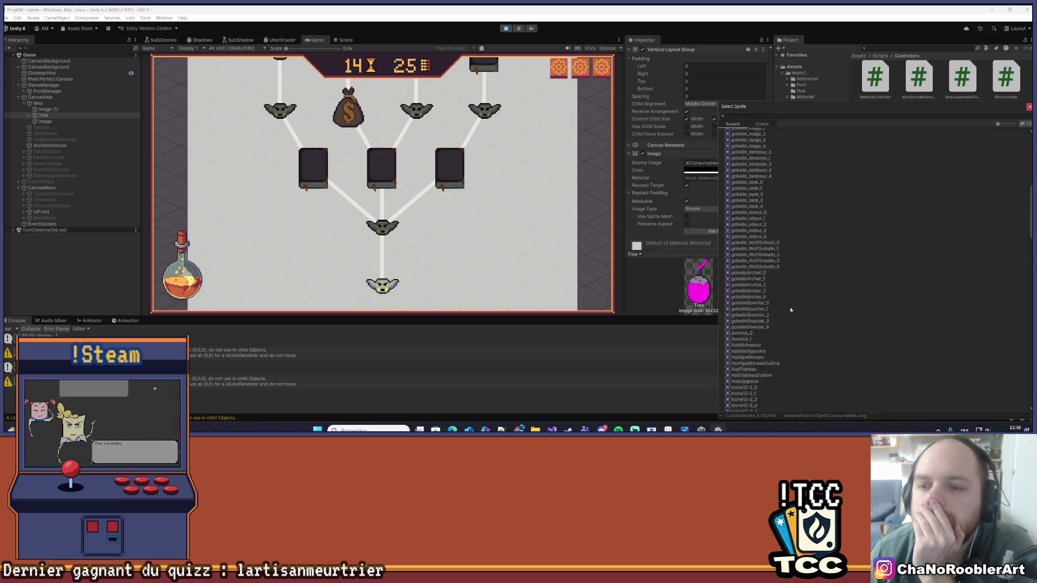
pyautogui.click(786, 294)
pyautogui.scroll(-4, 777, 306)
pyautogui.scroll(-10, 778, 312)
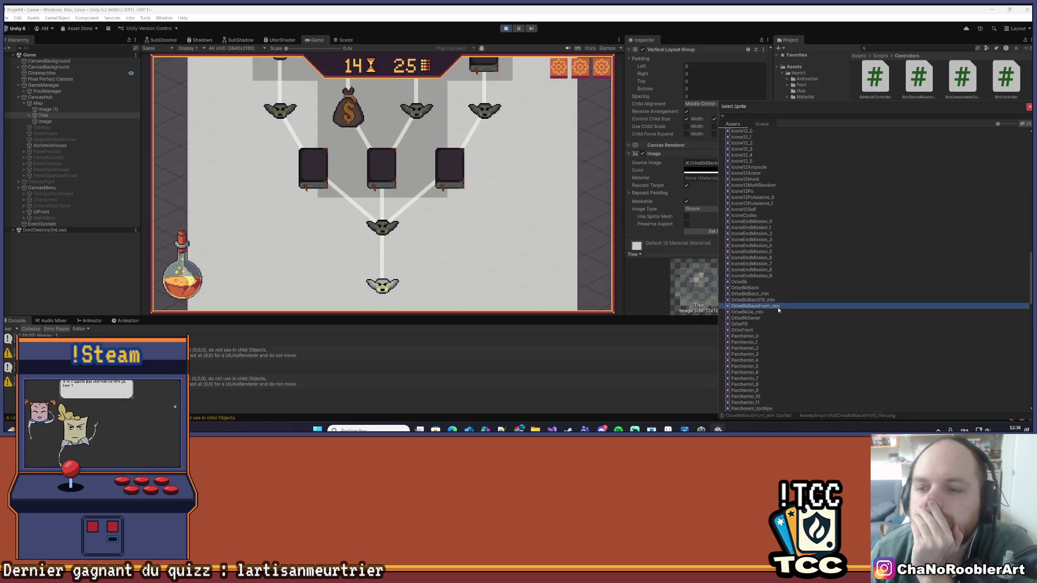
pyautogui.click(781, 313)
pyautogui.scroll(-4, 783, 313)
pyautogui.scroll(-2, 791, 312)
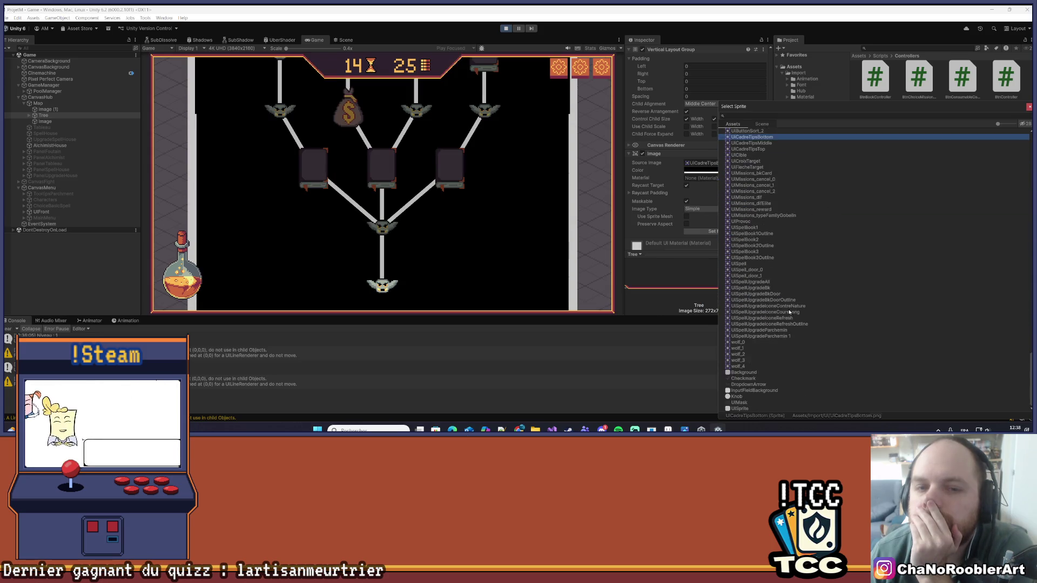
pyautogui.scroll(-1, 697, 162)
# - Change the Tree image tint from black to white and swap its sprite to UICadreTipsMiddle
pyautogui.click(713, 149)
pyautogui.moveTo(772, 221); pyautogui.dragTo(768, 190)
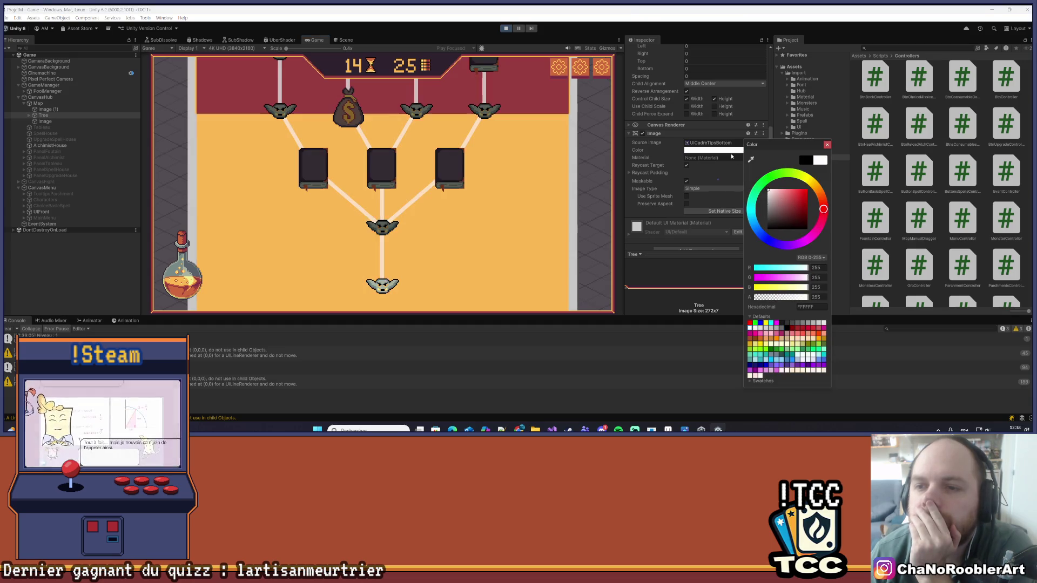
pyautogui.click(346, 42)
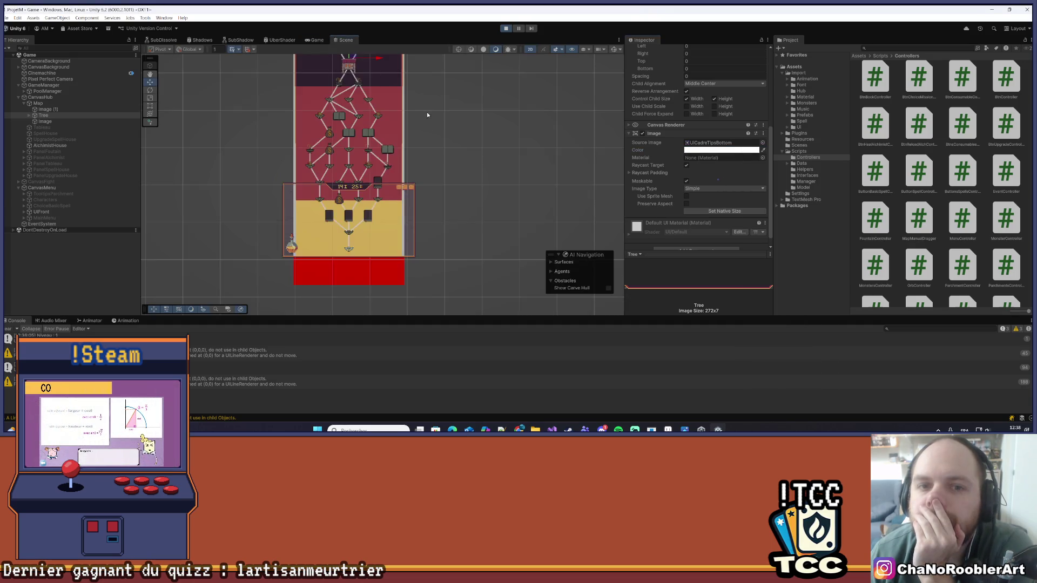
pyautogui.scroll(-5, 452, 194)
pyautogui.scroll(3, 437, 197)
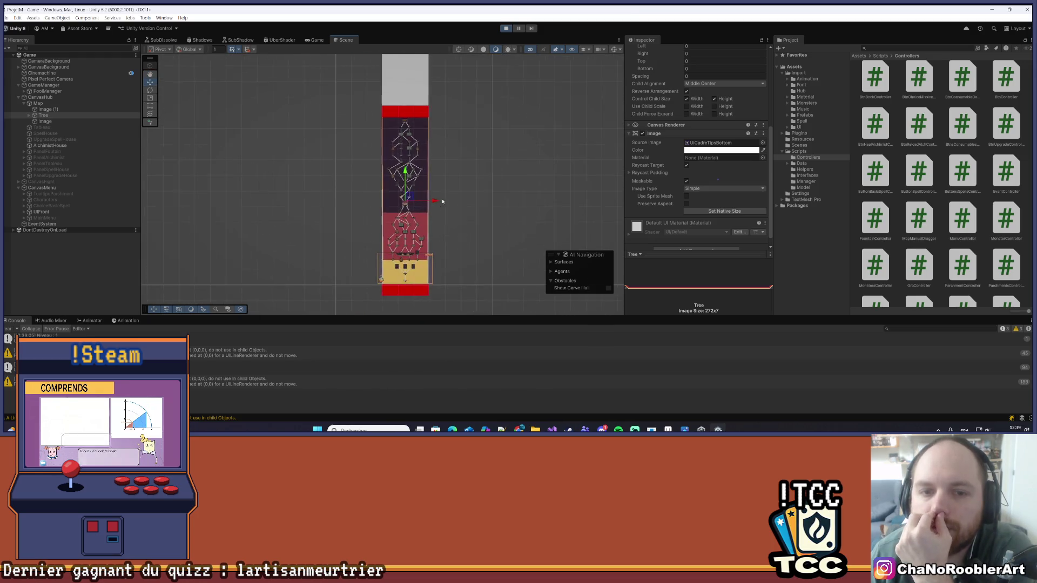
pyautogui.click(762, 142)
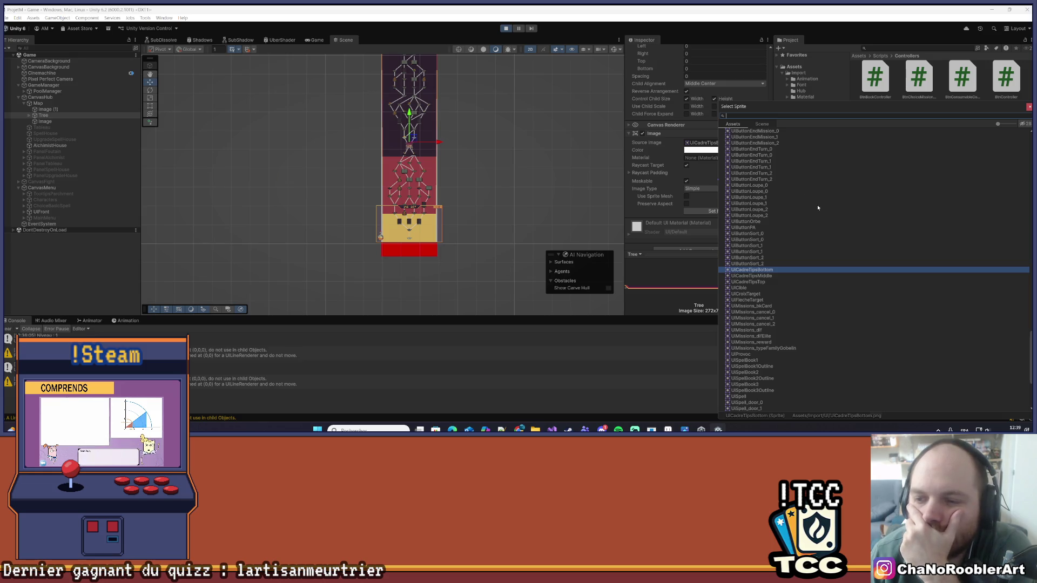
pyautogui.click(759, 276)
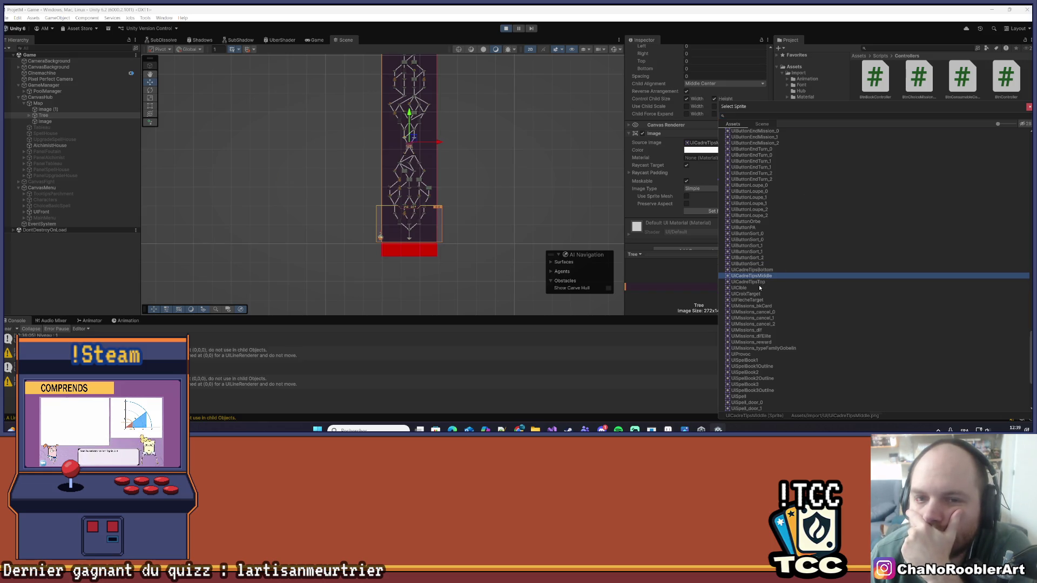
pyautogui.click(509, 220)
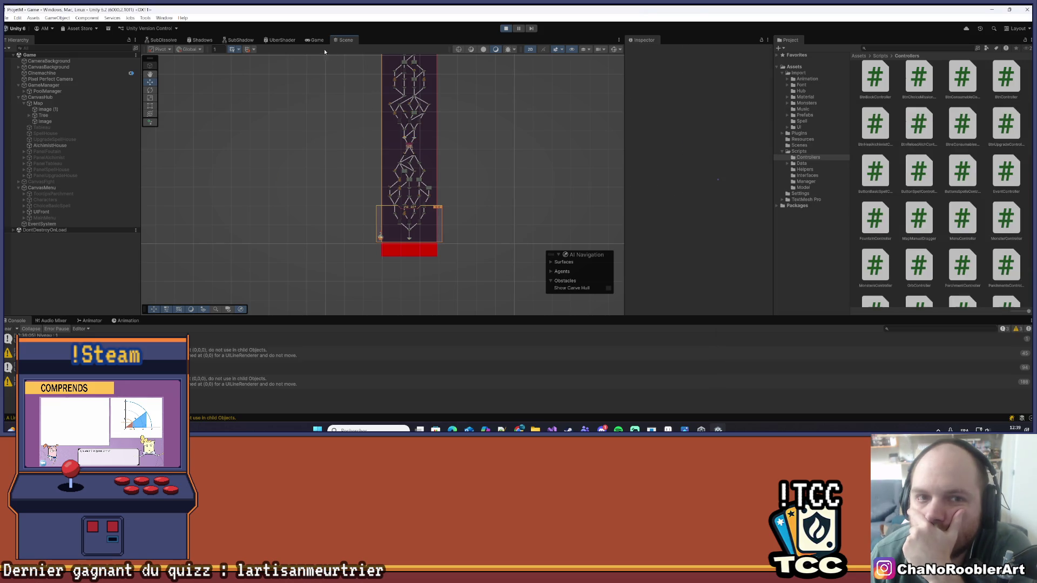
# - Scroll the running map in the Game view down to the red block below the final skull node
pyautogui.click(311, 41)
pyautogui.moveTo(528, 203)
pyautogui.mouseDown()
pyautogui.moveTo(537, 154)
pyautogui.moveTo(521, 213)
pyautogui.moveTo(531, 246)
pyautogui.moveTo(542, 153)
pyautogui.moveTo(549, 238)
pyautogui.moveTo(528, 145)
pyautogui.moveTo(530, 222)
pyautogui.moveTo(518, 202)
pyautogui.moveTo(530, 100)
pyautogui.moveTo(528, 241)
pyautogui.moveTo(524, 218)
pyautogui.moveTo(534, 290)
pyautogui.moveTo(528, 229)
pyautogui.moveTo(542, 241)
pyautogui.moveTo(551, 151)
pyautogui.moveTo(542, 130)
pyautogui.moveTo(523, 153)
pyautogui.moveTo(536, 144)
pyautogui.moveTo(541, 238)
pyautogui.moveTo(544, 139)
pyautogui.moveTo(546, 216)
pyautogui.mouseUp()
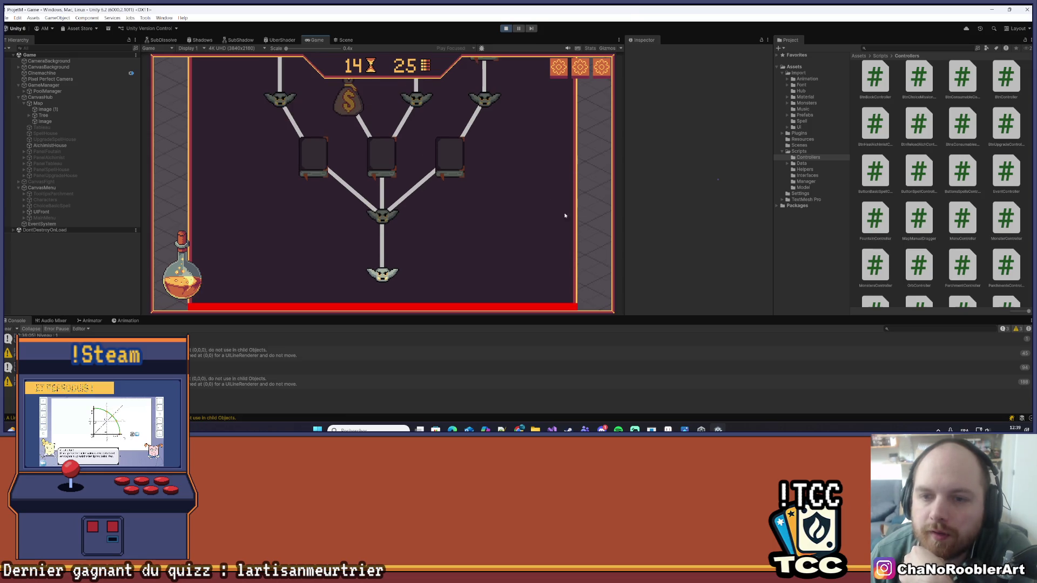
pyautogui.moveTo(551, 236); pyautogui.dragTo(554, 276)
pyautogui.scroll(5, 561, 259)
pyautogui.scroll(-5, 581, 164)
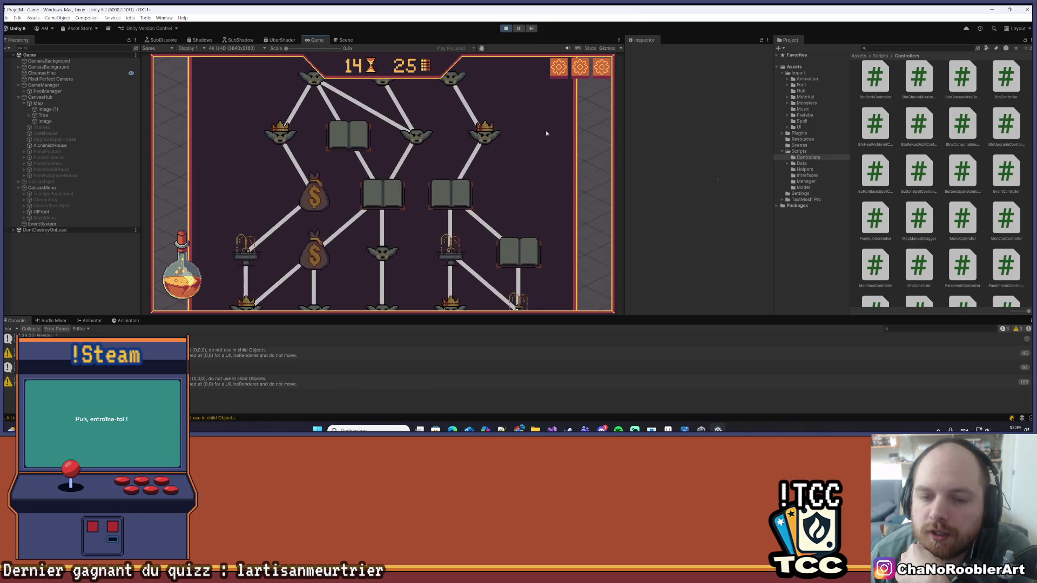
pyautogui.scroll(5, 551, 224)
pyautogui.scroll(-5, 555, 233)
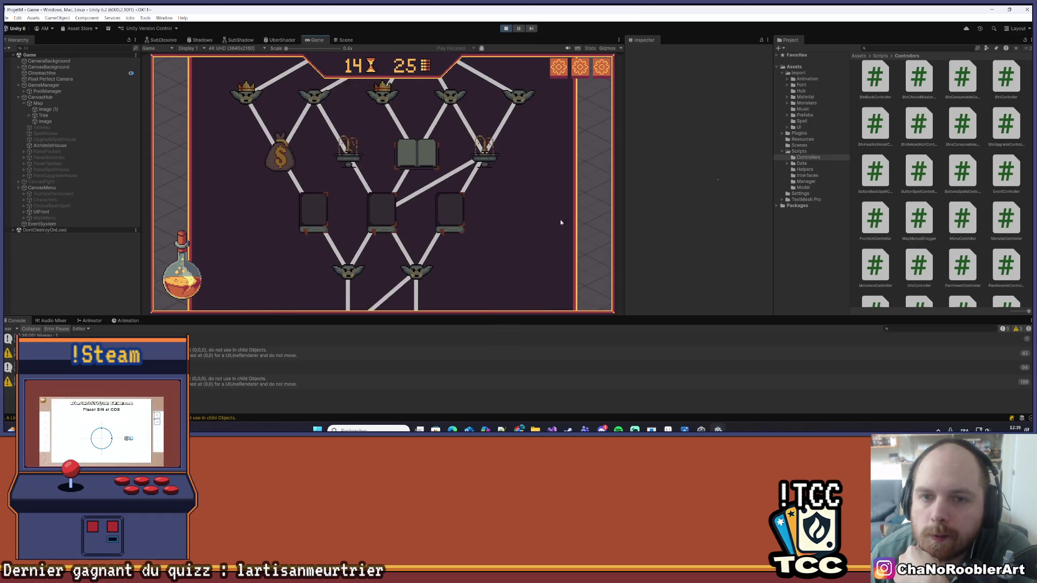
pyautogui.scroll(10, 550, 151)
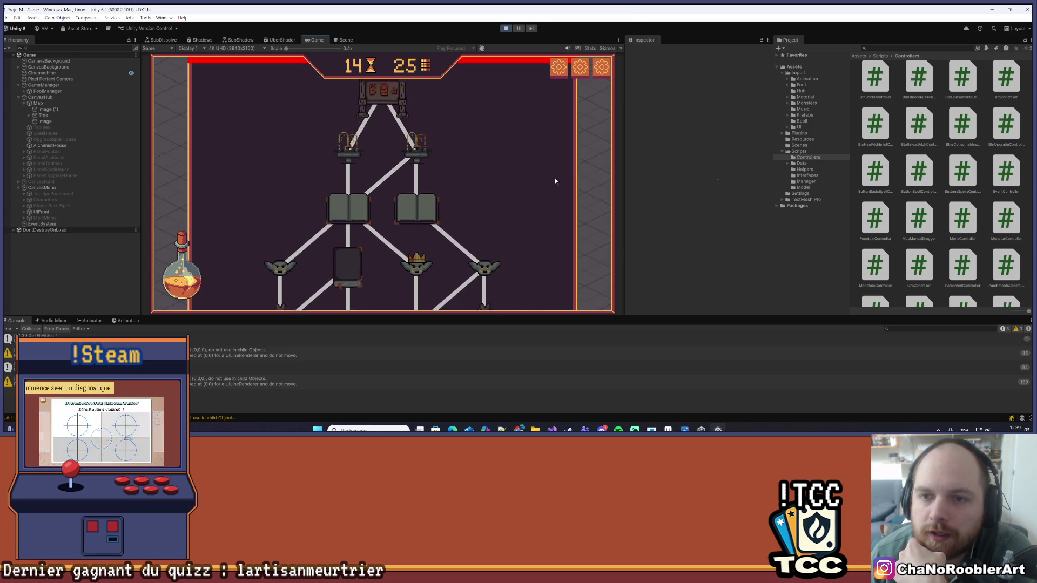
pyautogui.scroll(-8, 540, 219)
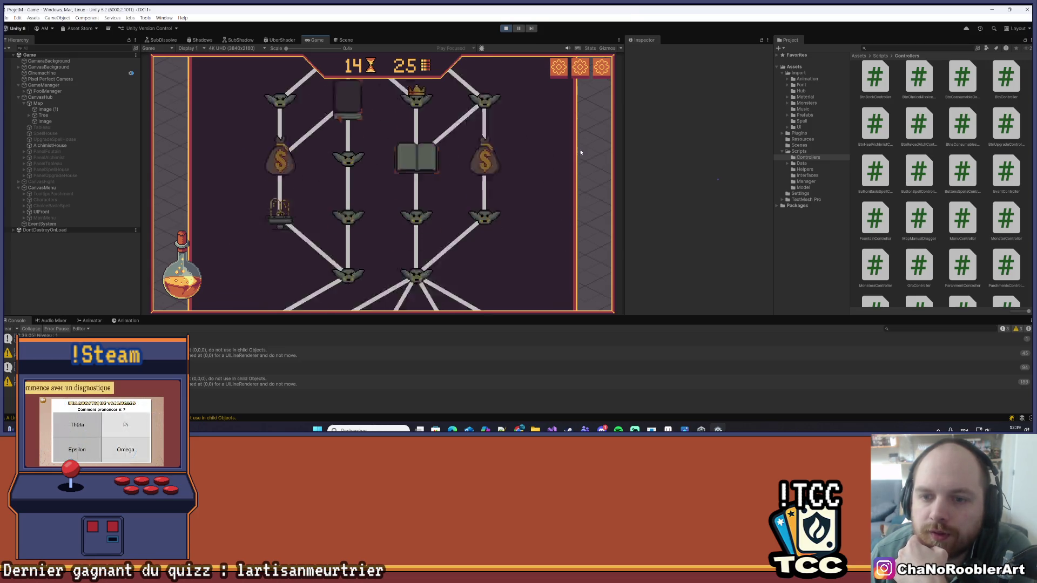
pyautogui.scroll(5, 556, 254)
pyautogui.scroll(-8, 532, 216)
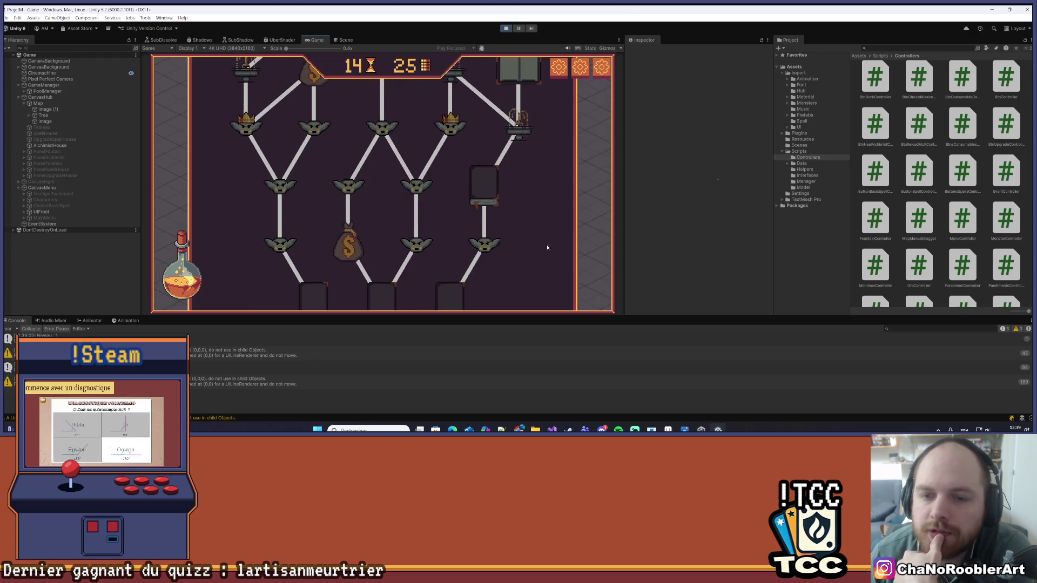
pyautogui.scroll(-3, 535, 249)
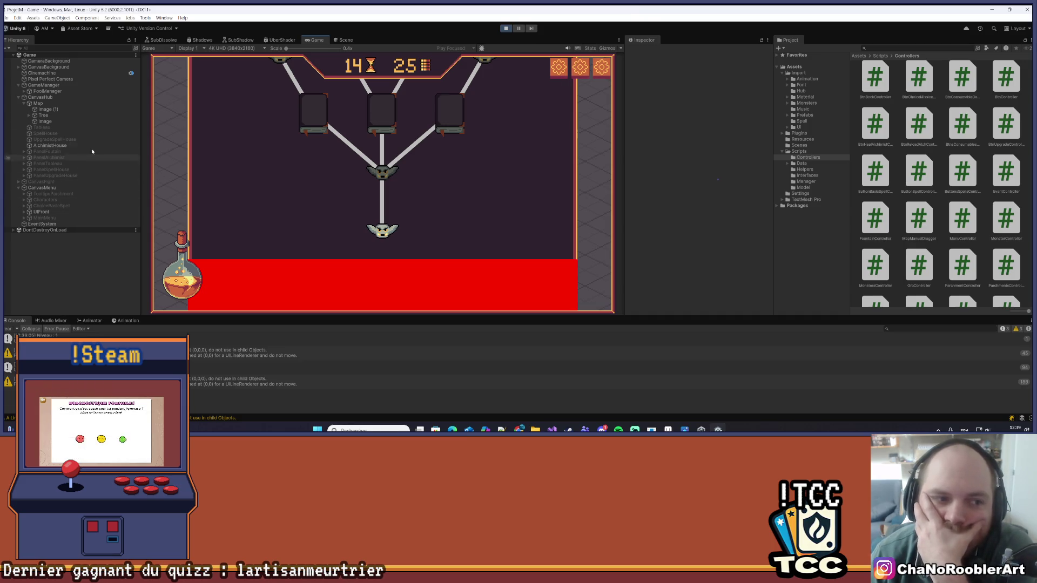
pyautogui.scroll(1, 493, 175)
pyautogui.scroll(10, 534, 238)
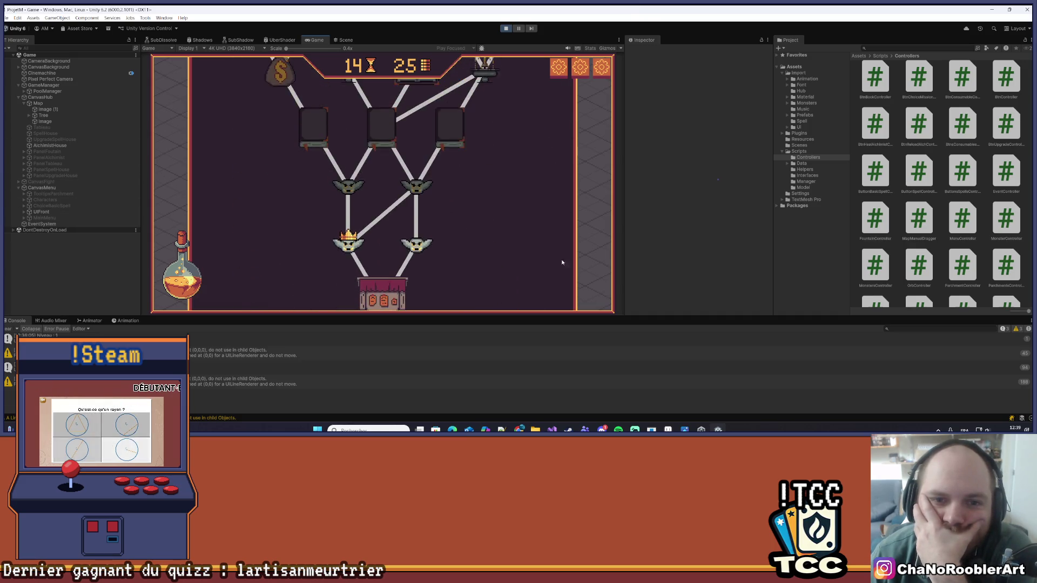
pyautogui.scroll(-10, 543, 227)
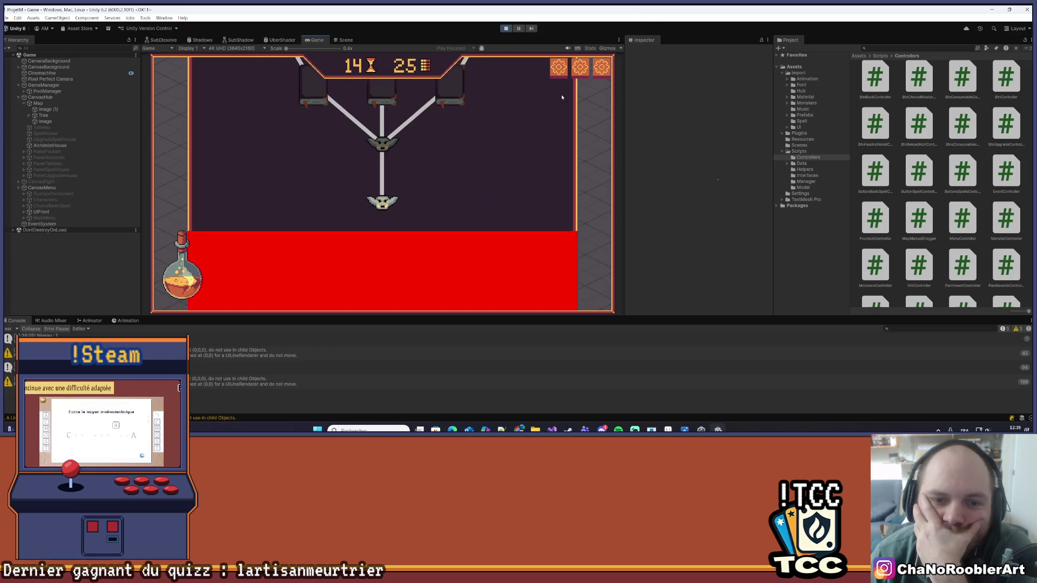
# - Select the Image under Map and change its colour from red to white
pyautogui.click(43, 121)
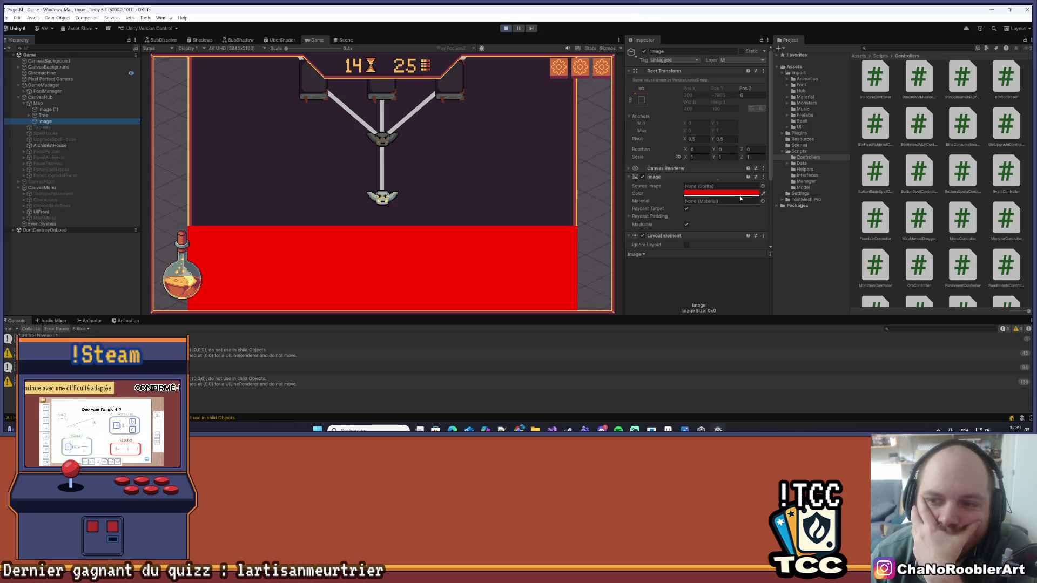
pyautogui.click(741, 195)
pyautogui.click(767, 367)
pyautogui.click(716, 186)
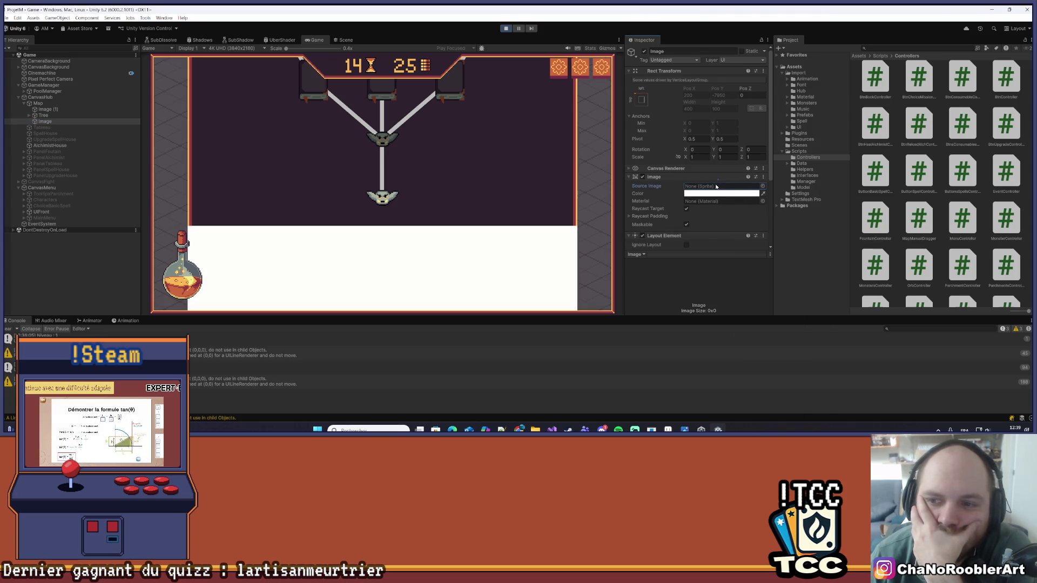
# - Browse the Image's Source Image sprites, trying Parchemin_7 and Icone12_5
pyautogui.click(762, 185)
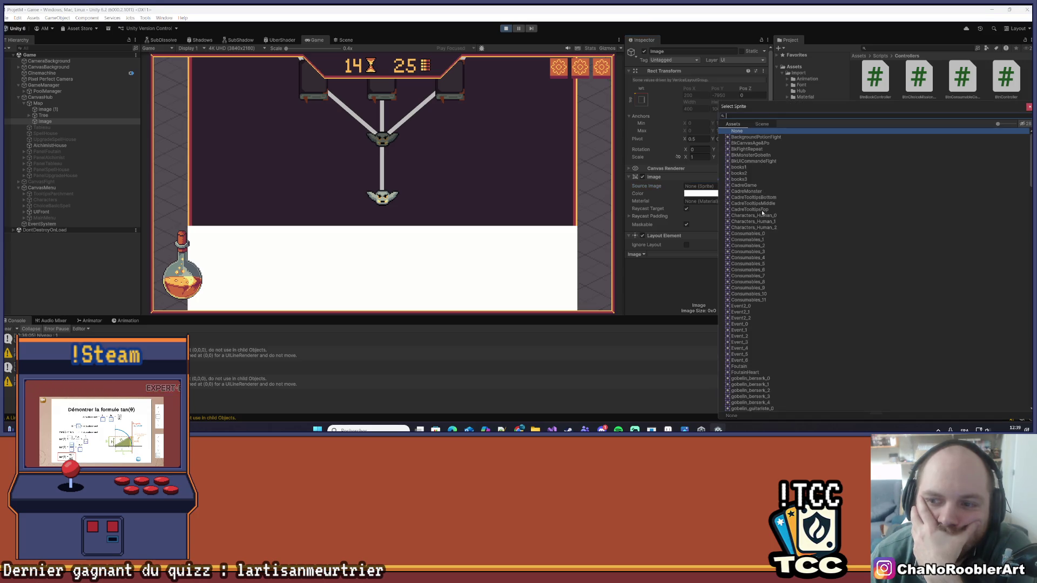
pyautogui.scroll(-15, 761, 284)
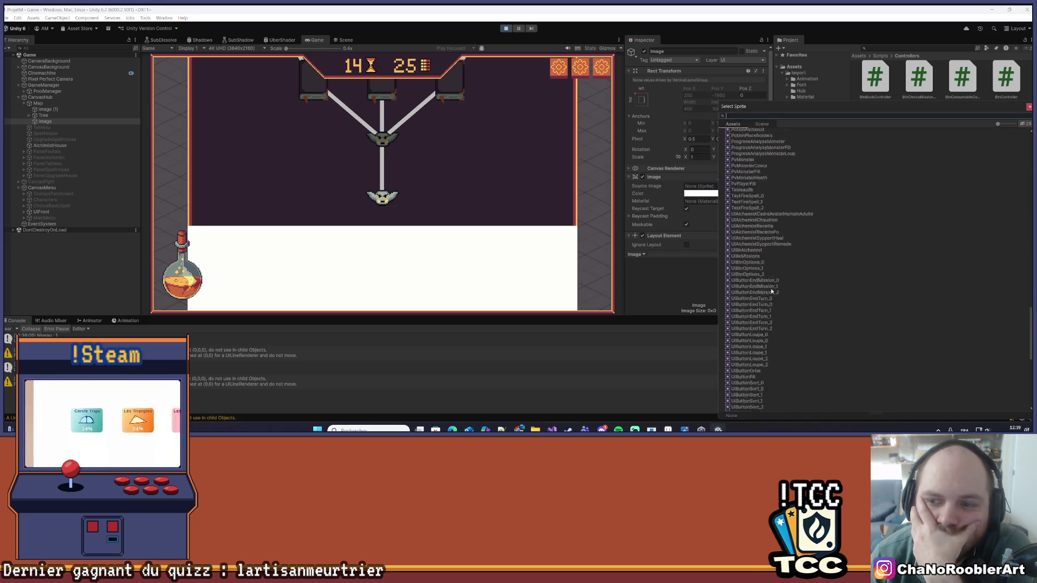
pyautogui.scroll(8, 763, 277)
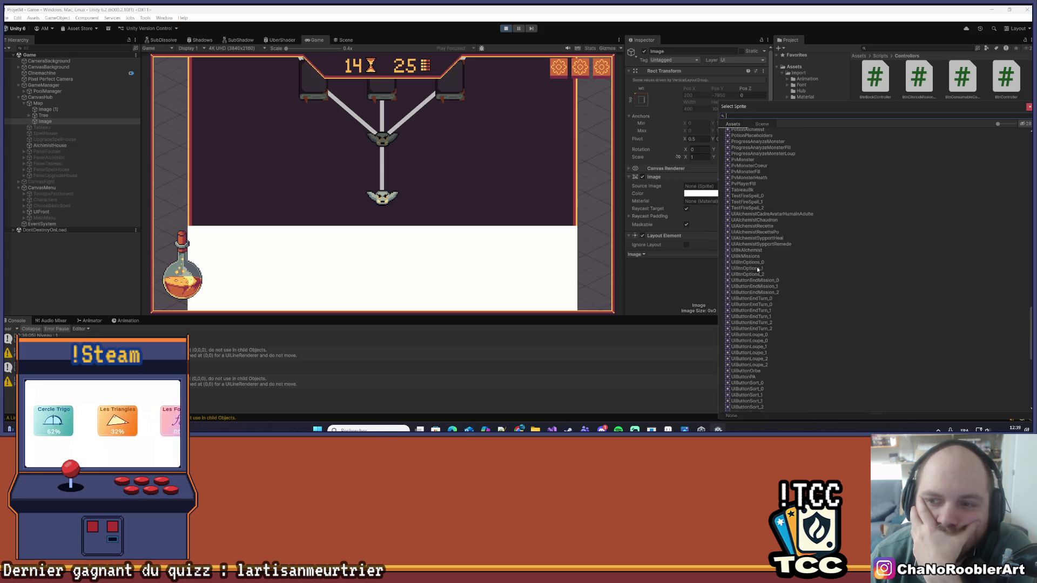
pyautogui.scroll(5, 755, 263)
pyautogui.click(746, 297)
pyautogui.click(762, 334)
pyautogui.scroll(3, 779, 273)
pyautogui.click(779, 274)
pyautogui.scroll(2, 777, 265)
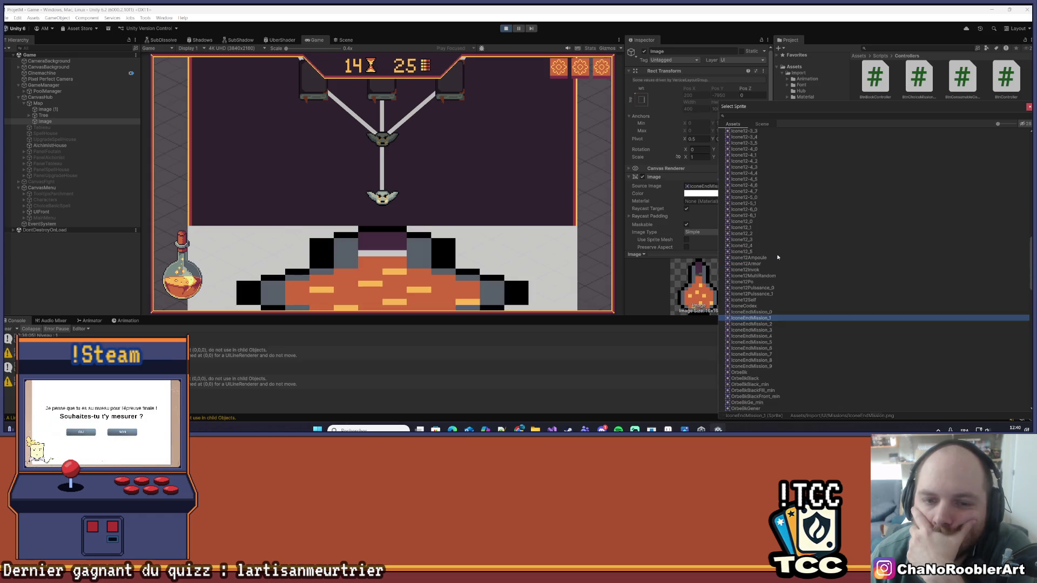
pyautogui.click(777, 252)
# - Try gobelinArcher_3 and Event_4, then settle on Characters_Human_2 and close the picker
pyautogui.click(779, 247)
pyautogui.scroll(6, 779, 248)
pyautogui.click(792, 217)
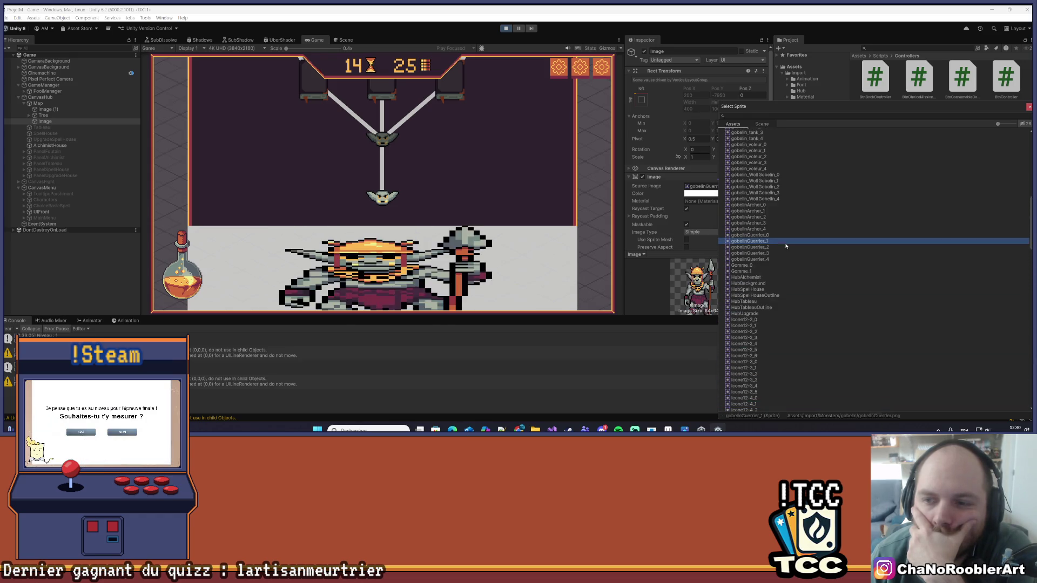
pyautogui.click(792, 223)
pyautogui.scroll(3, 783, 232)
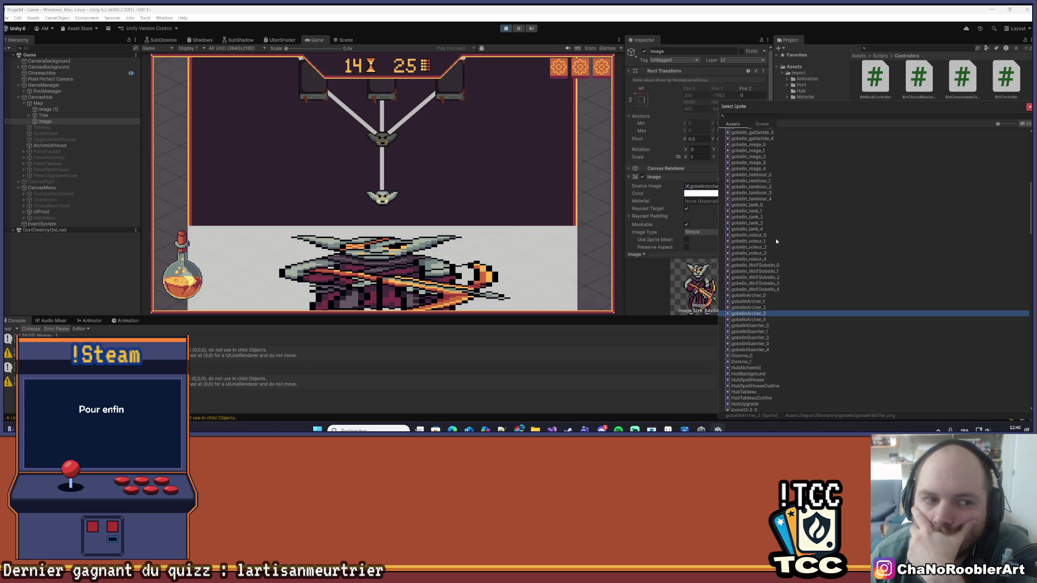
pyautogui.scroll(4, 775, 238)
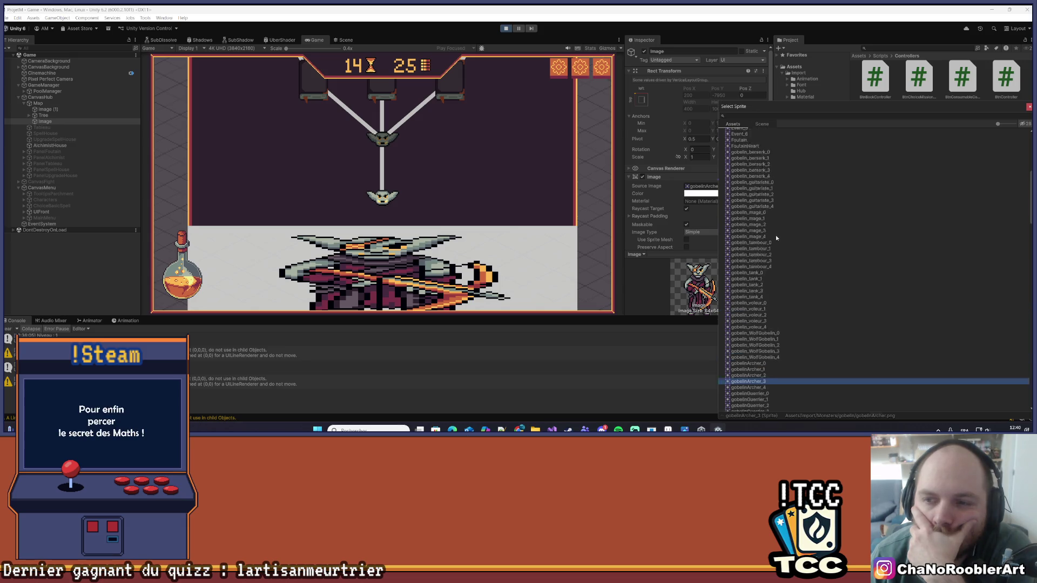
pyautogui.click(776, 238)
pyautogui.scroll(2, 777, 238)
pyautogui.click(777, 237)
pyautogui.scroll(3, 776, 239)
pyautogui.click(776, 237)
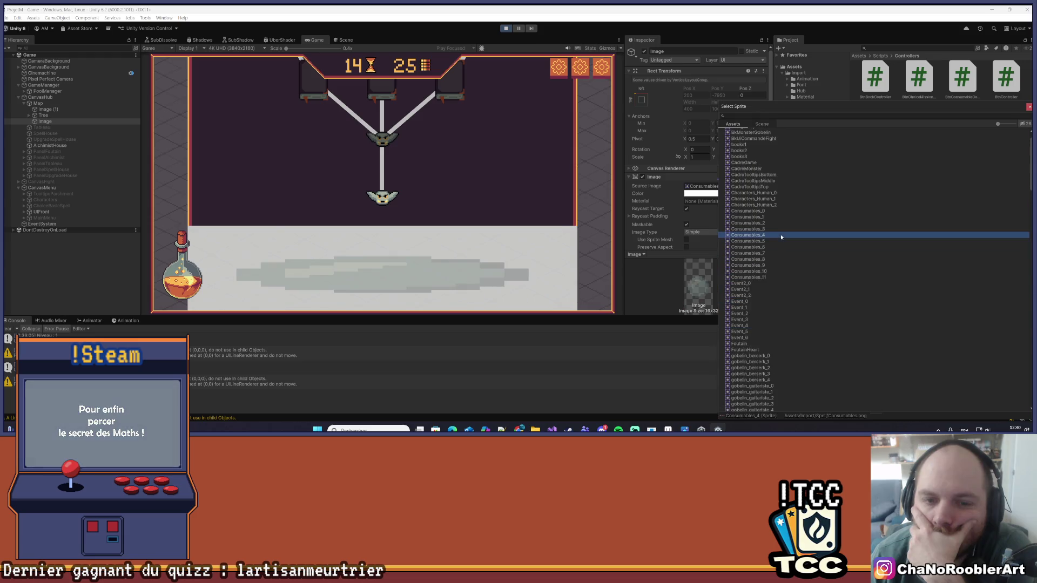
pyautogui.scroll(3, 779, 238)
pyautogui.click(777, 228)
pyautogui.click(54, 121)
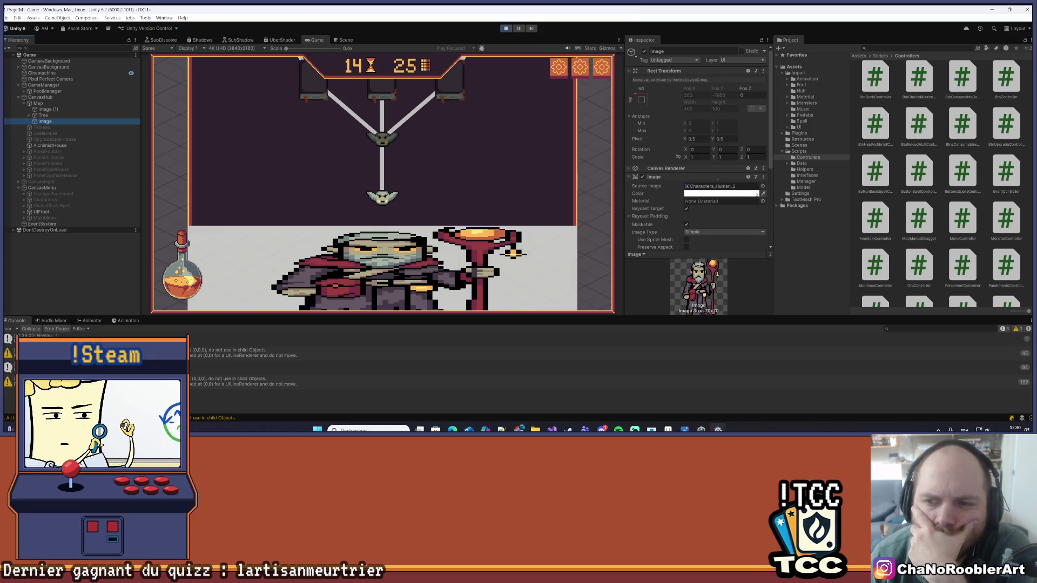
# - Check the Image's colour and image type settings
pyautogui.click(721, 193)
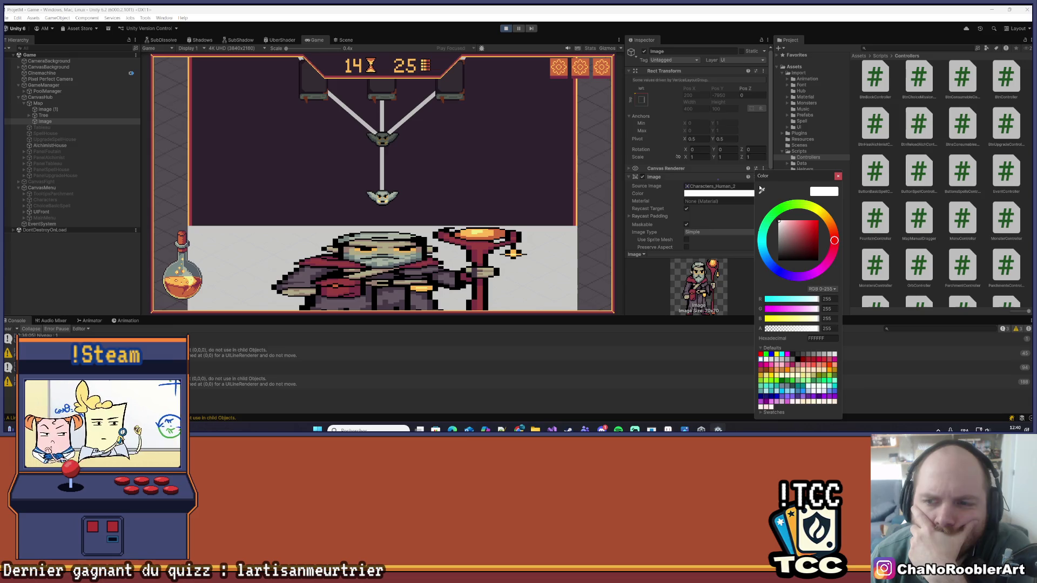
pyautogui.press('Escape')
pyautogui.scroll(-2, 743, 132)
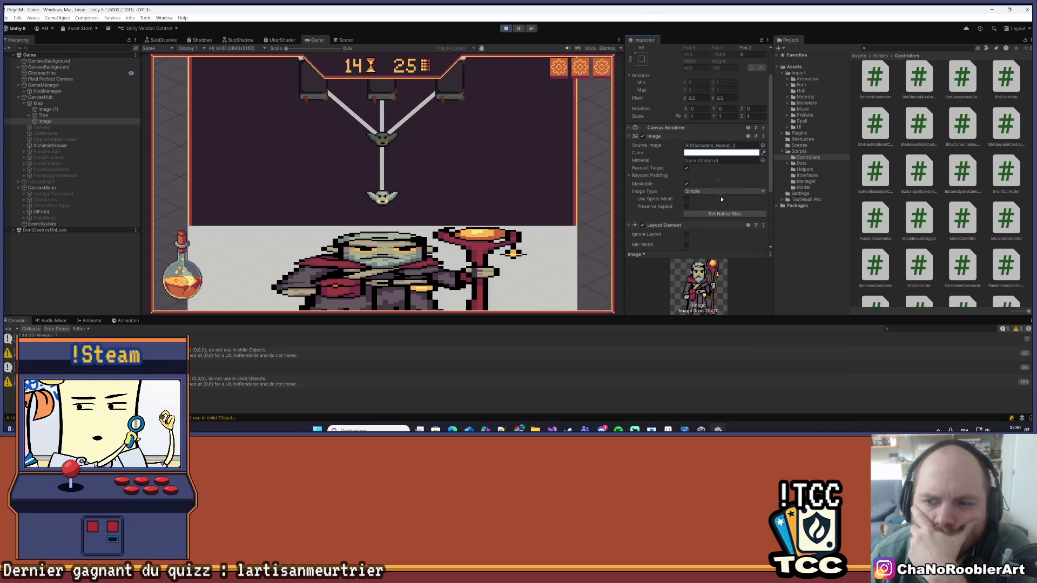
pyautogui.click(692, 191)
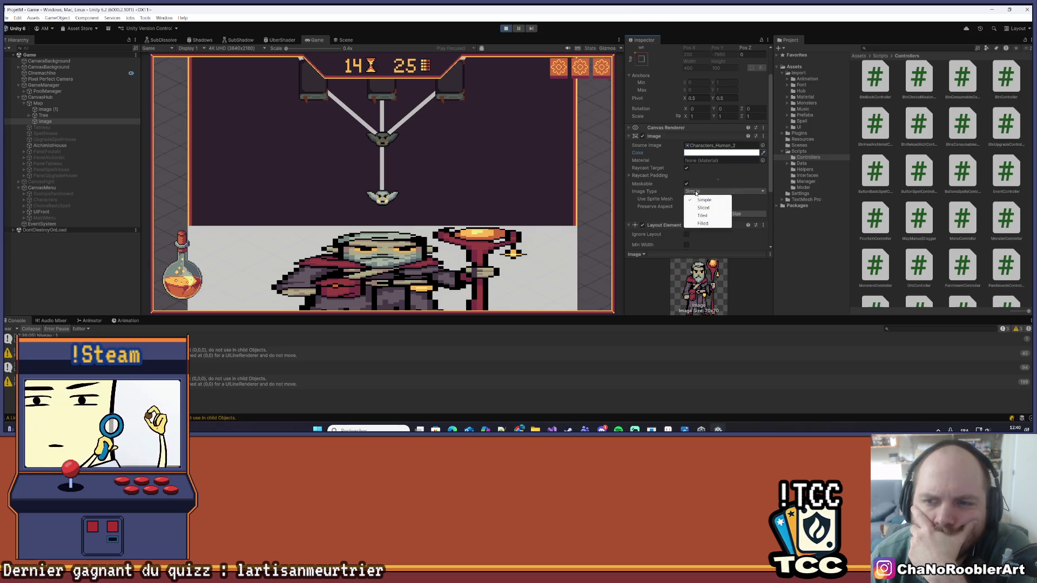
# - Select Tree and set its Image Type to Tiled after briefly trying Filled
pyautogui.click(44, 115)
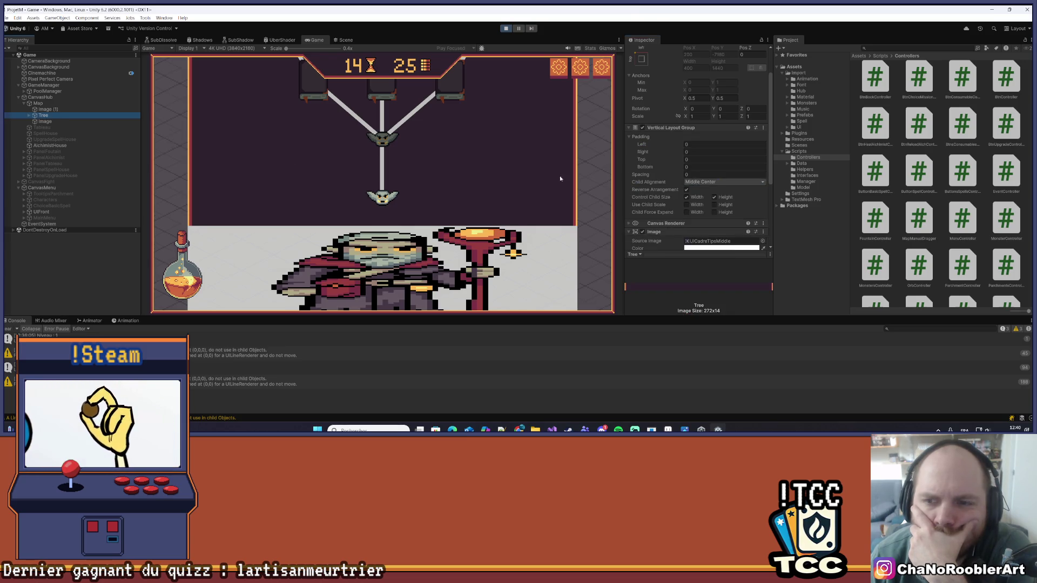
pyautogui.scroll(-1, 682, 167)
pyautogui.click(709, 185)
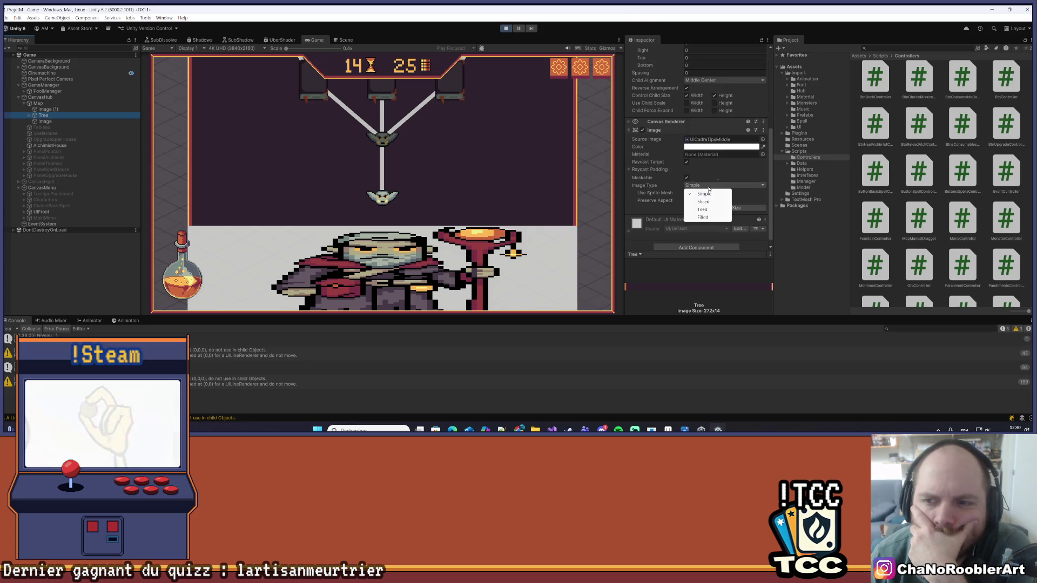
pyautogui.click(703, 204)
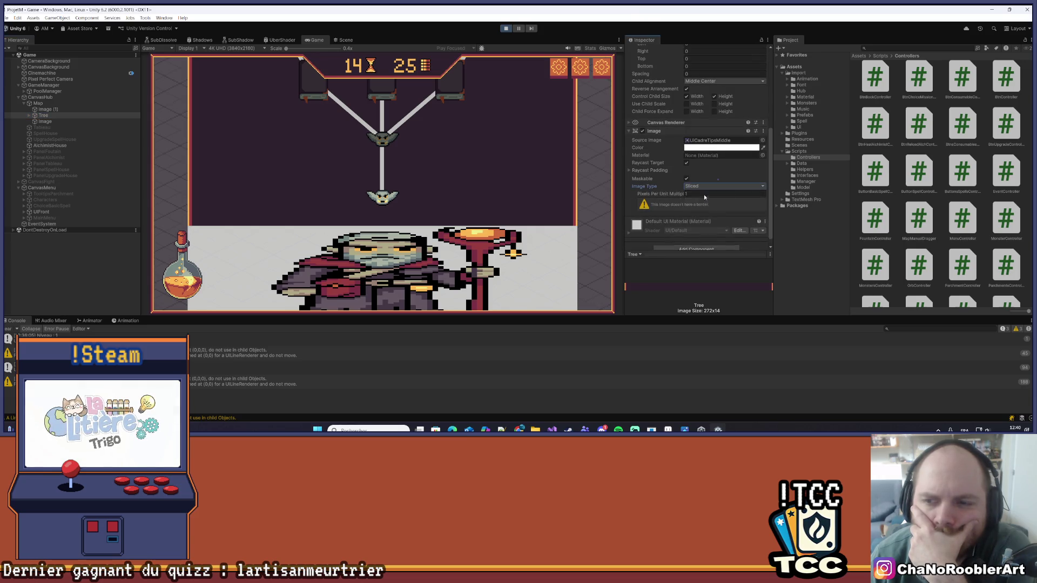
pyautogui.click(703, 185)
pyautogui.click(701, 216)
pyautogui.click(702, 186)
pyautogui.click(701, 211)
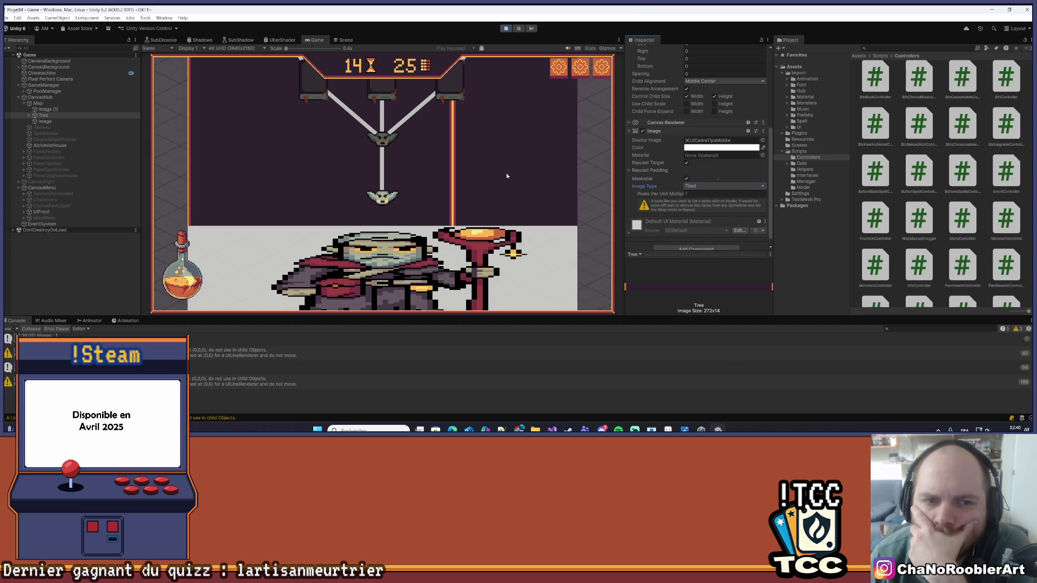
# - Raise Tree's Pixels Per Unit Multiplier to 1.71 and show the Scene view
pyautogui.scroll(-1, 679, 197)
pyautogui.moveTo(669, 184); pyautogui.dragTo(682, 188)
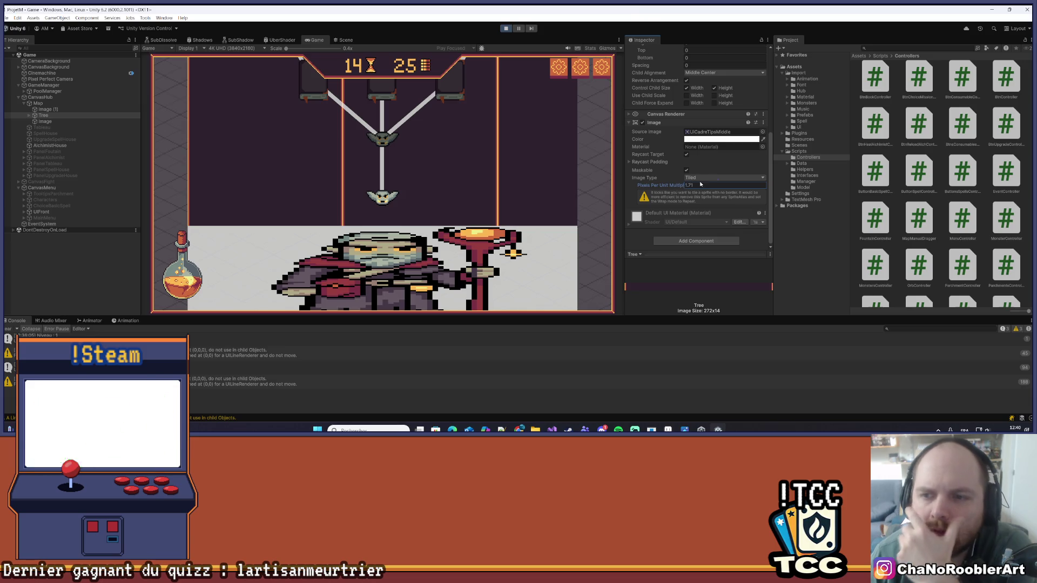
pyautogui.hotkey('ctrl', '1')
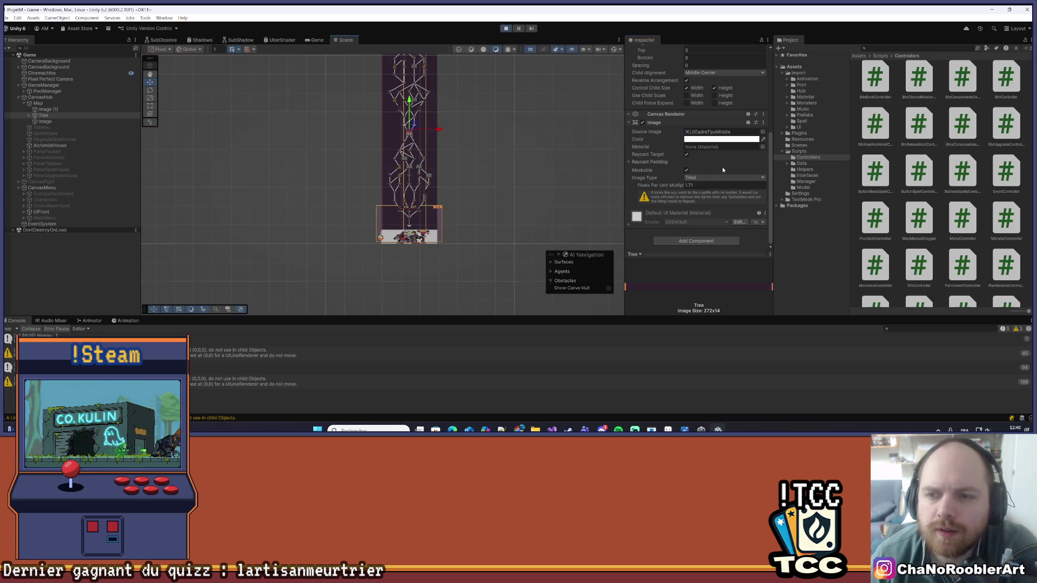
# - Select the Tree object and edit its Pixels Per Unit Multiplier field
pyautogui.scroll(2, 704, 180)
pyautogui.scroll(1, 704, 180)
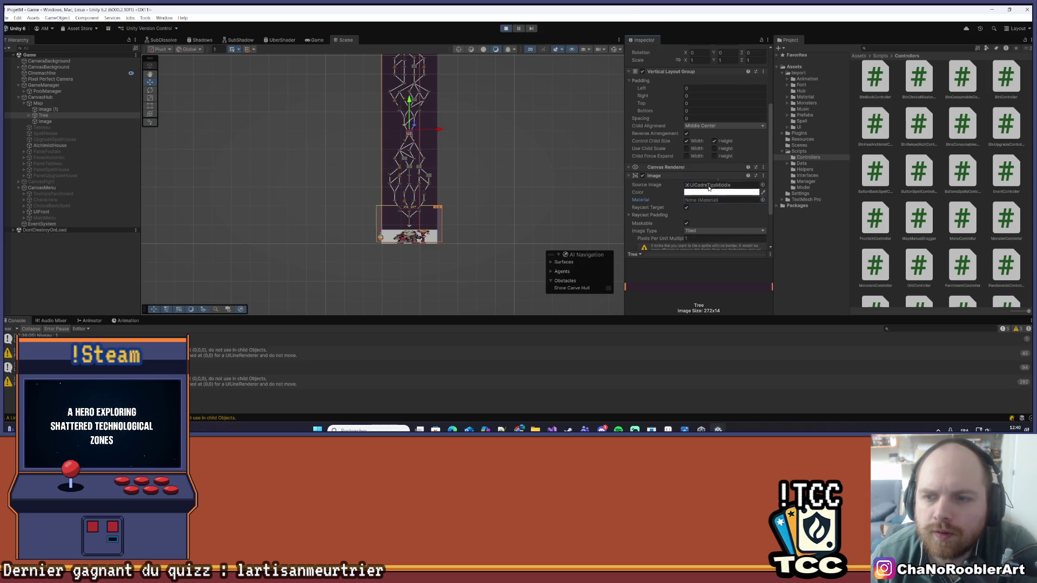
pyautogui.scroll(5, 427, 221)
pyautogui.scroll(1, 575, 176)
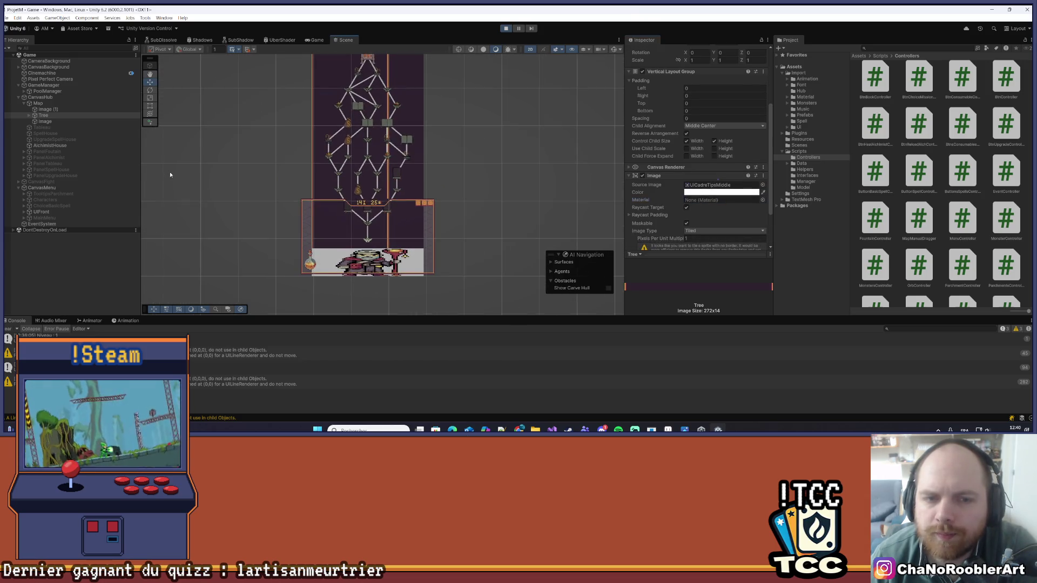
pyautogui.click(44, 116)
pyautogui.scroll(2, 574, 203)
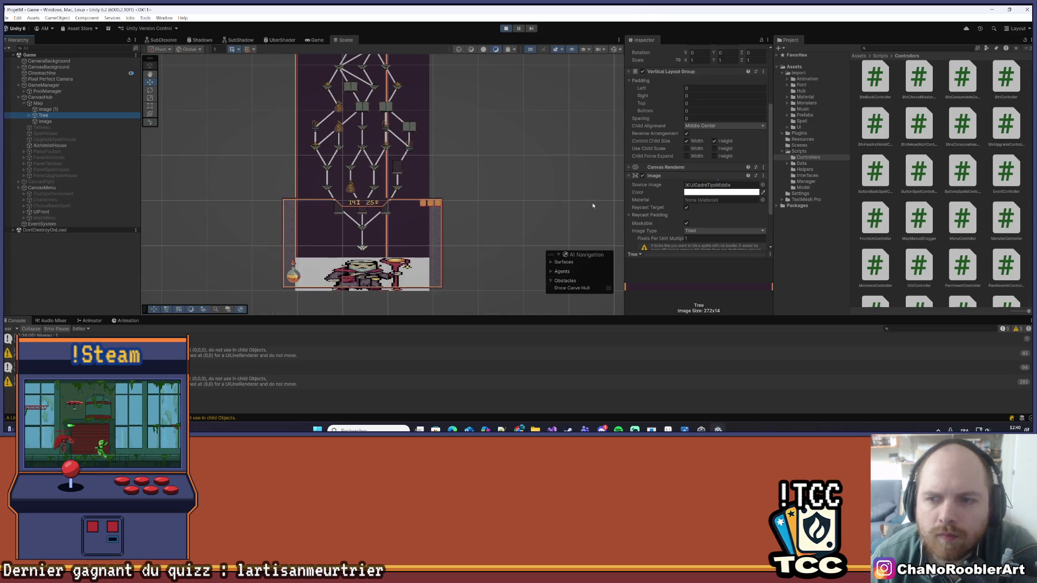
pyautogui.click(693, 238)
pyautogui.scroll(-3, 691, 230)
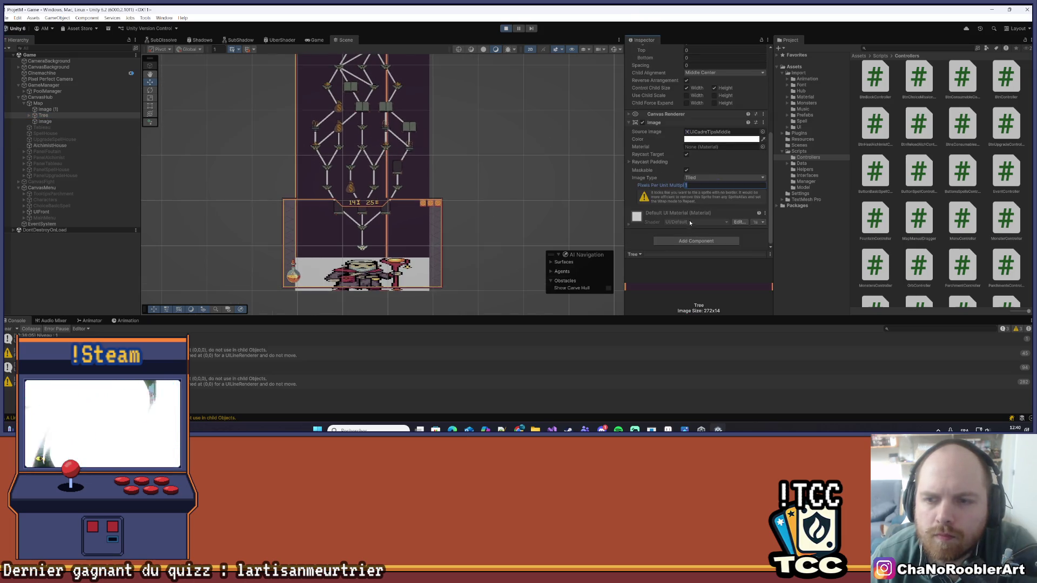
# - Try UIButtonLoupe_1, UIMissions_reward and UICadreTipsBottom, then apply UIMissions_cancel_0 to Tree
pyautogui.click(763, 131)
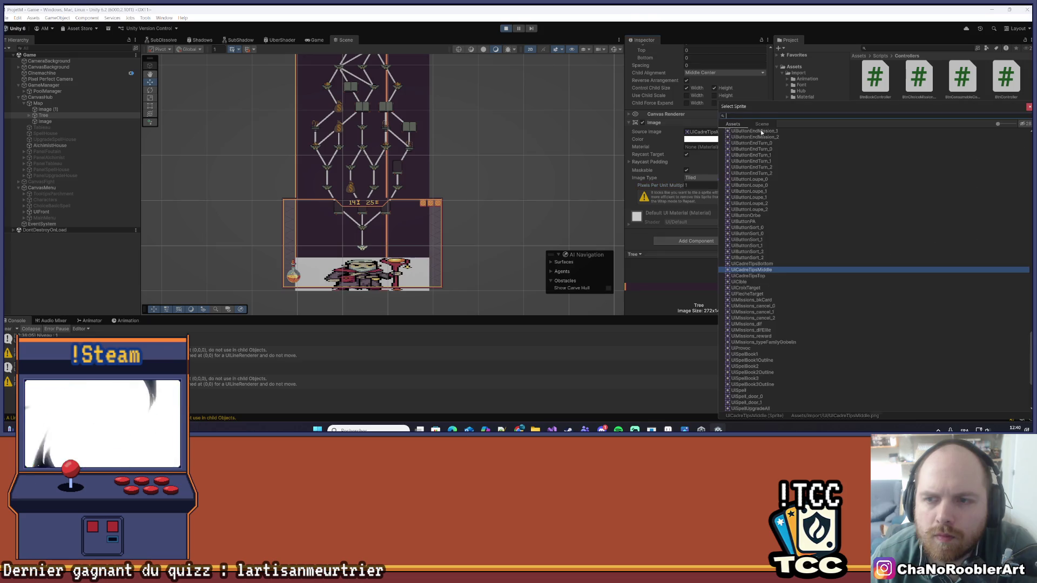
pyautogui.click(763, 192)
pyautogui.click(770, 270)
pyautogui.click(771, 336)
pyautogui.scroll(-3, 774, 341)
pyautogui.click(773, 336)
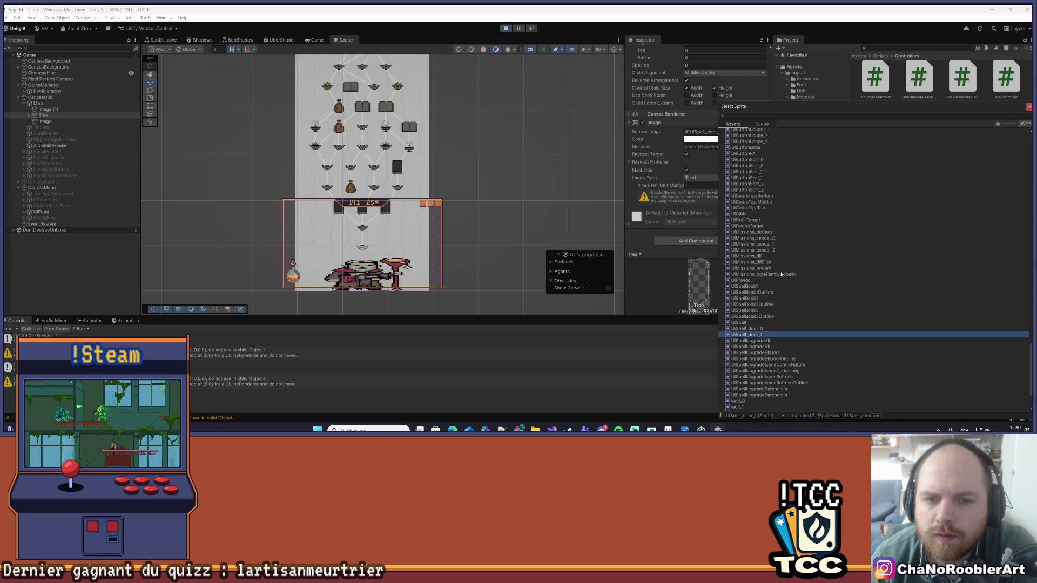
pyautogui.click(773, 196)
pyautogui.click(764, 238)
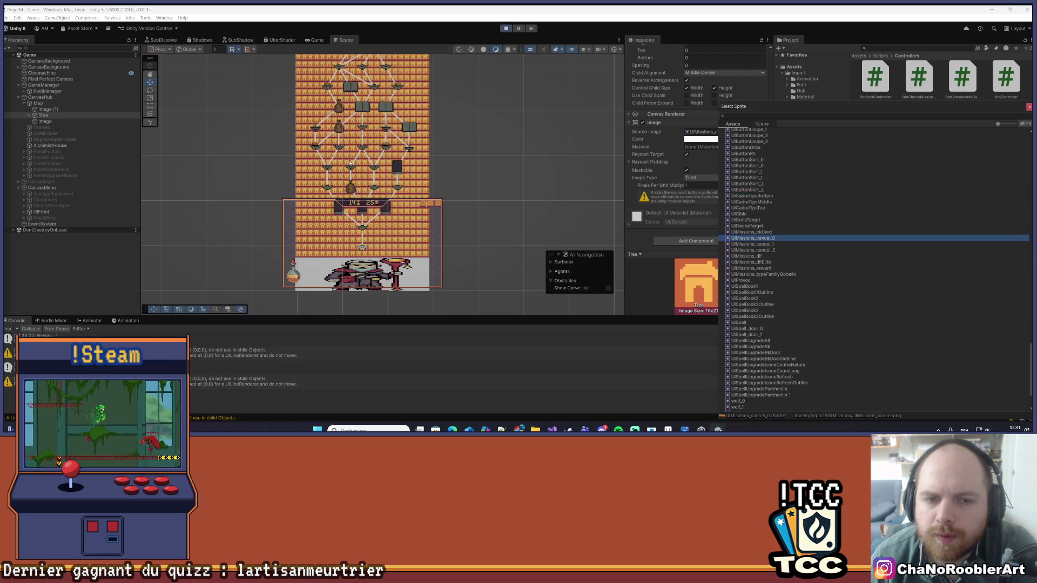
# - Zoom and pan the Scene view to see the whole tiled tree map
pyautogui.scroll(3, 350, 165)
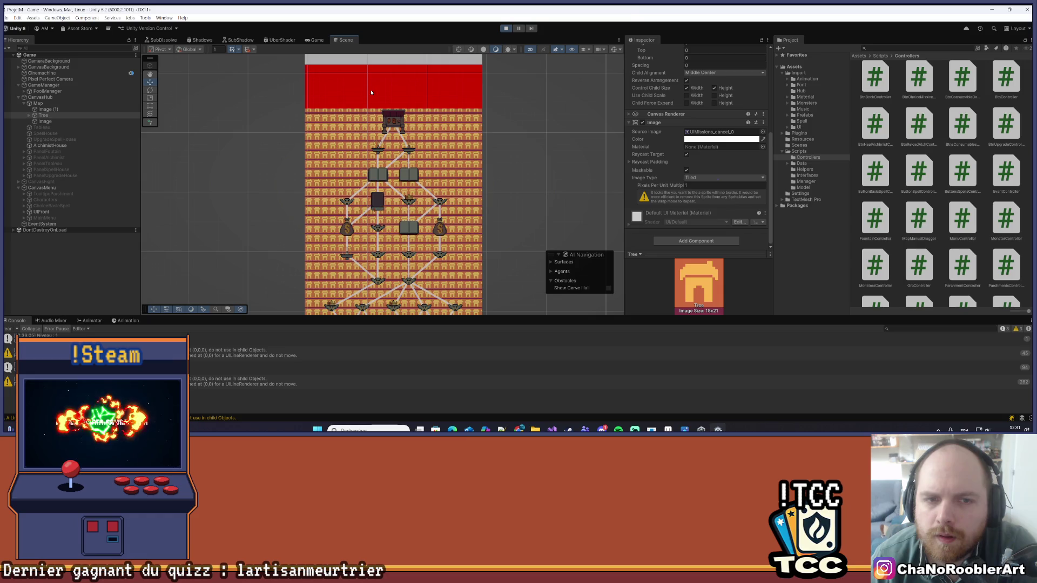
pyautogui.scroll(5, 303, 129)
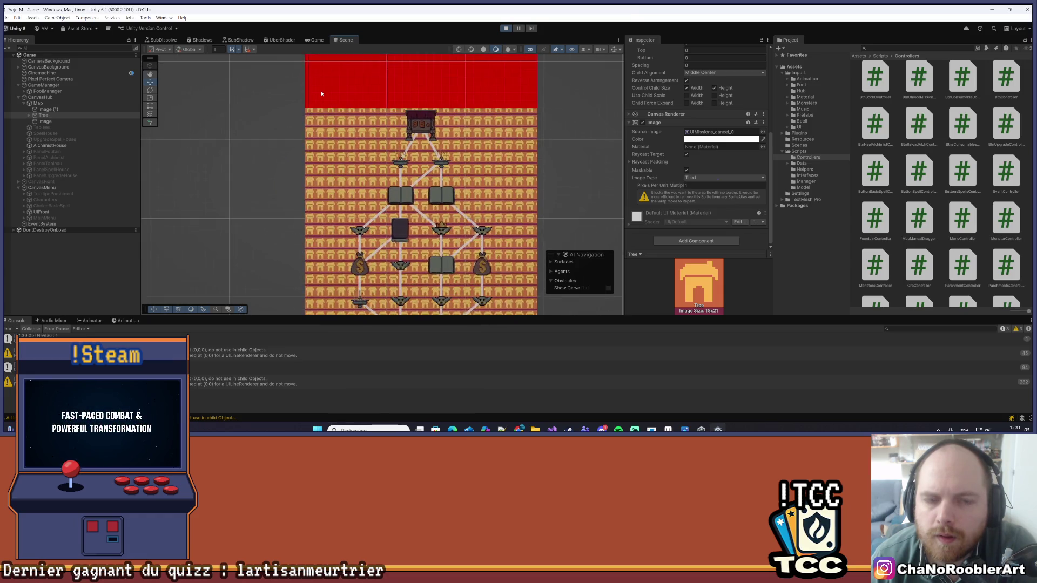
pyautogui.scroll(1, 306, 142)
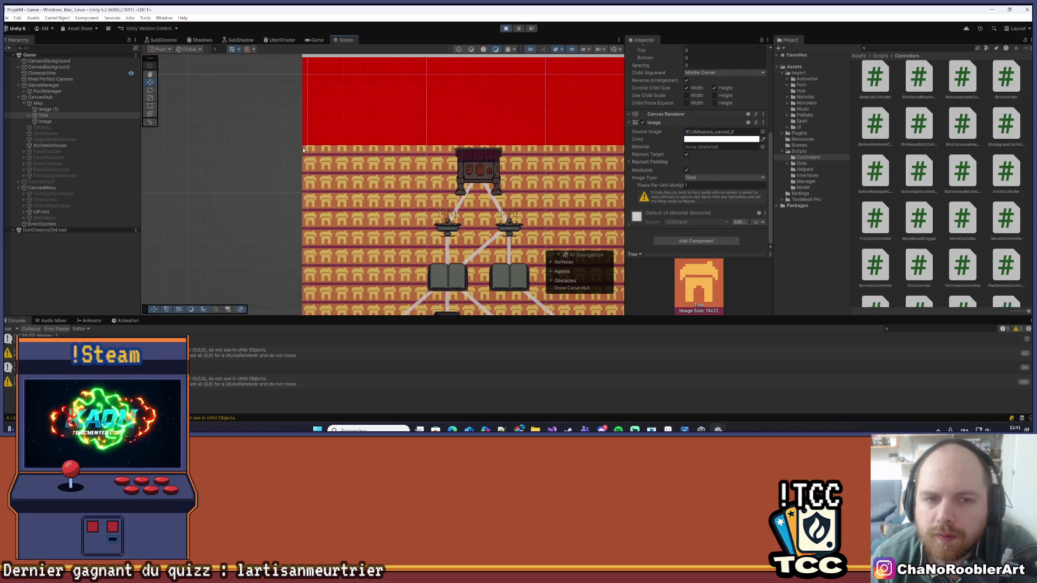
pyautogui.scroll(1, 304, 150)
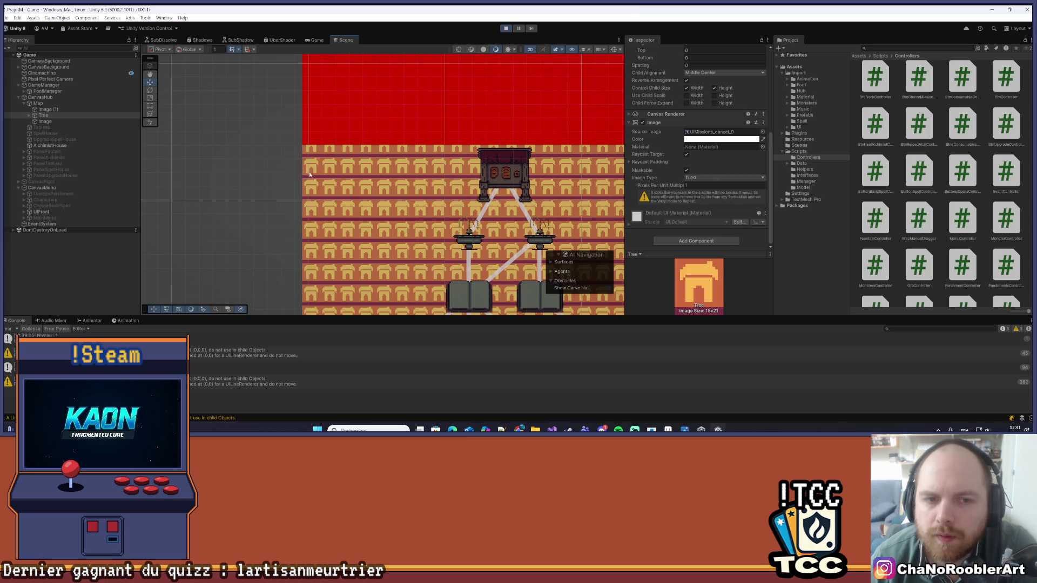
pyautogui.scroll(-6, 307, 174)
pyautogui.moveTo(512, 205)
pyautogui.mouseDown()
pyautogui.moveTo(513, 96)
pyautogui.moveTo(561, 161)
pyautogui.moveTo(540, 112)
pyautogui.moveTo(535, 147)
pyautogui.mouseUp()
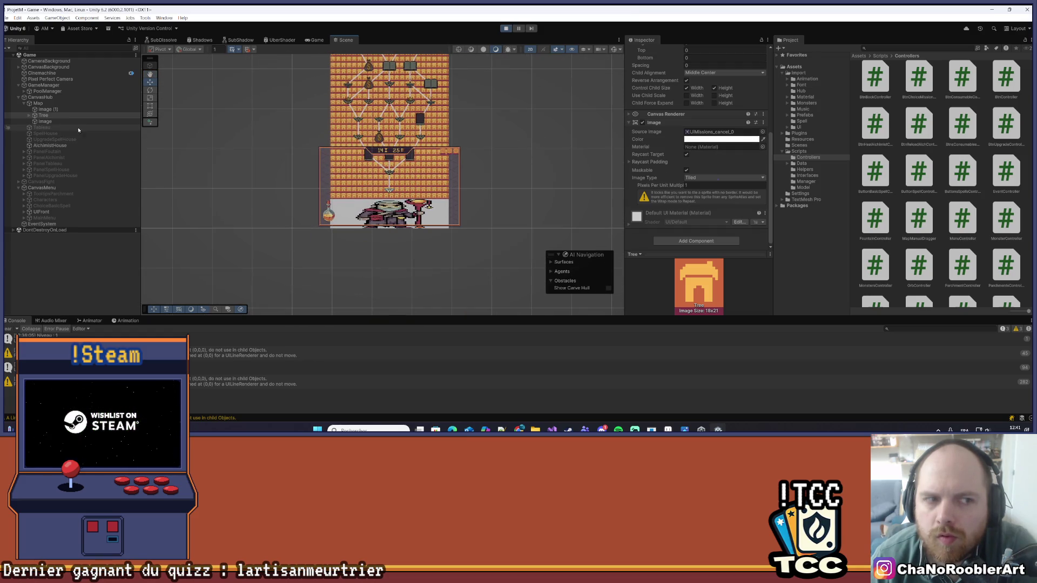
# - Inspect the Image, Tree and Image (1) objects, stop play mode, and switch to Aseprite
pyautogui.click(45, 121)
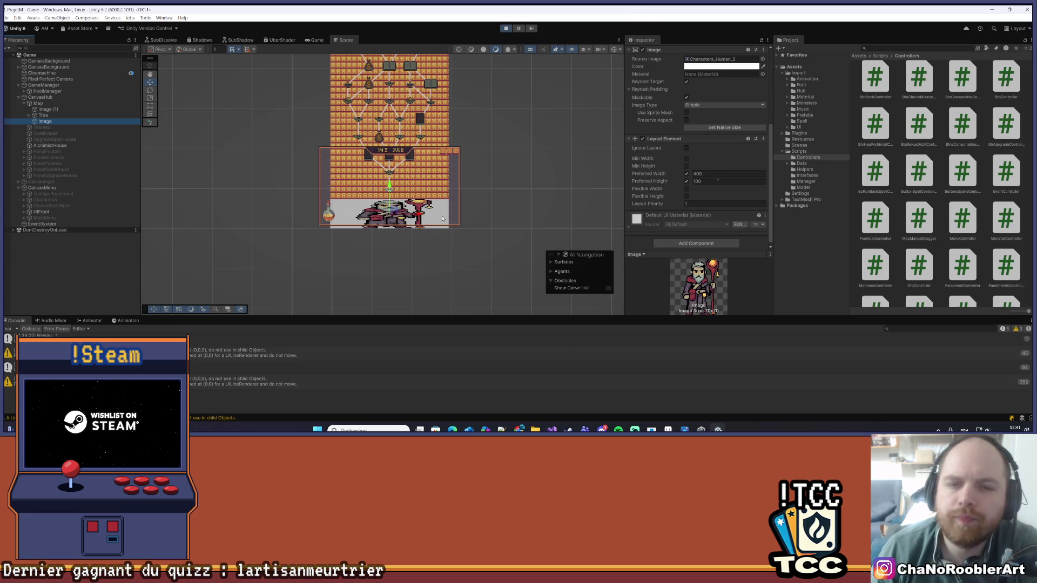
pyautogui.click(43, 116)
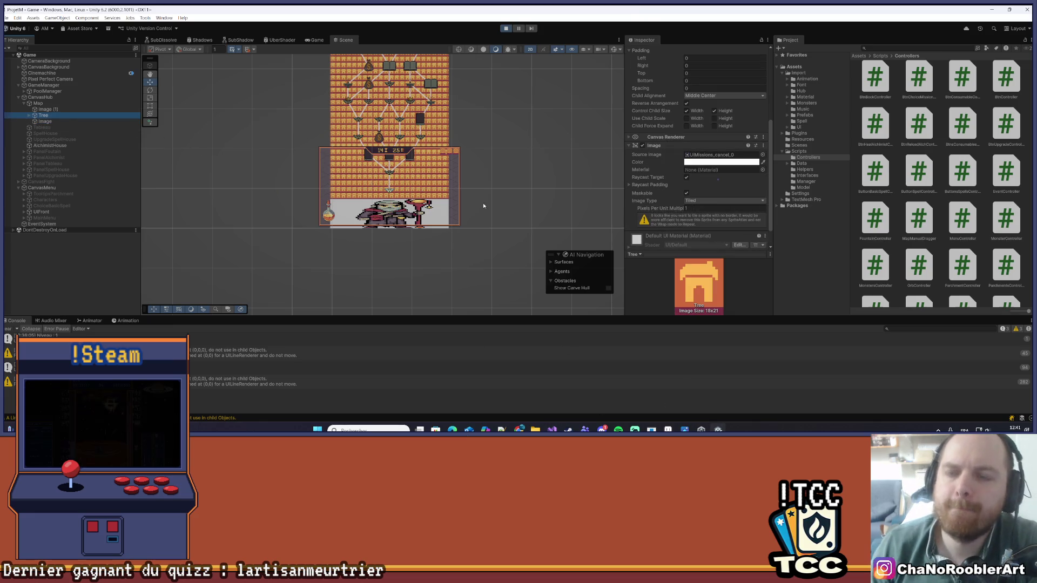
pyautogui.scroll(5, 419, 171)
pyautogui.scroll(1, 374, 168)
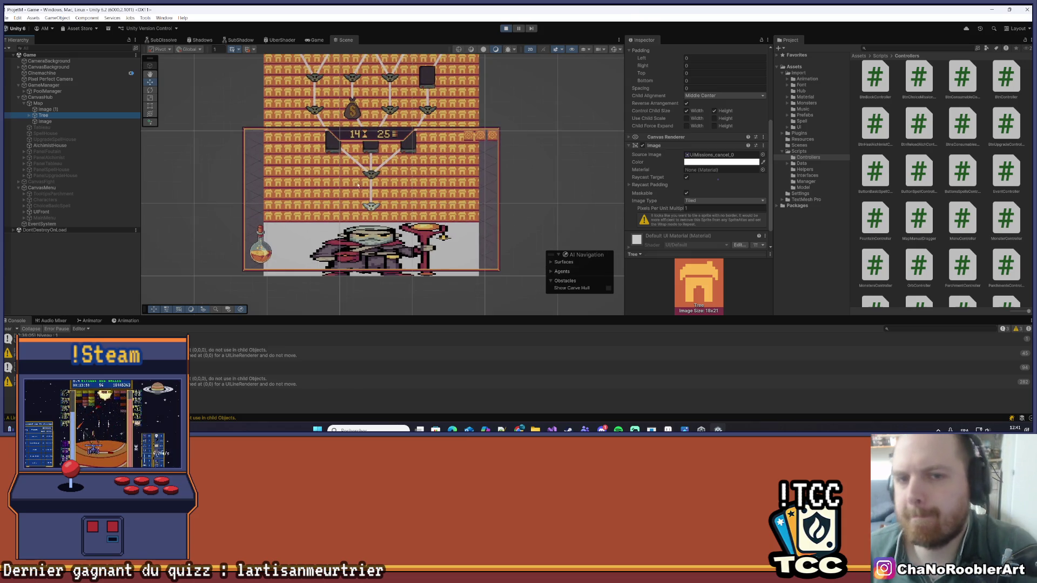
pyautogui.click(47, 110)
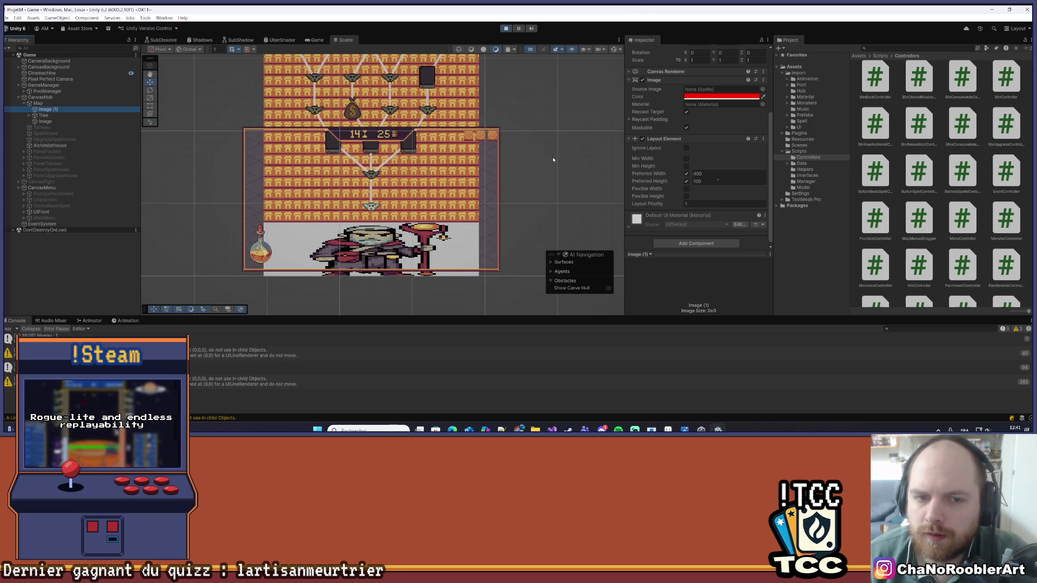
pyautogui.click(505, 28)
pyautogui.hotkey('alt', 'Tab')
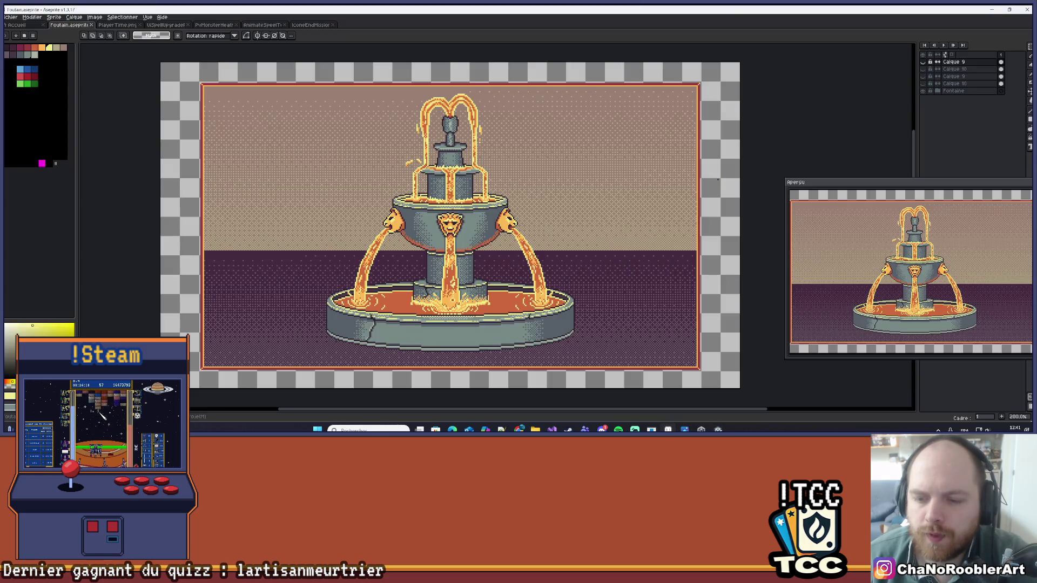
# - Zoom and recentre the fountain sprite on the Aseprite canvas
pyautogui.scroll(-3, 598, 227)
pyautogui.scroll(3, 415, 272)
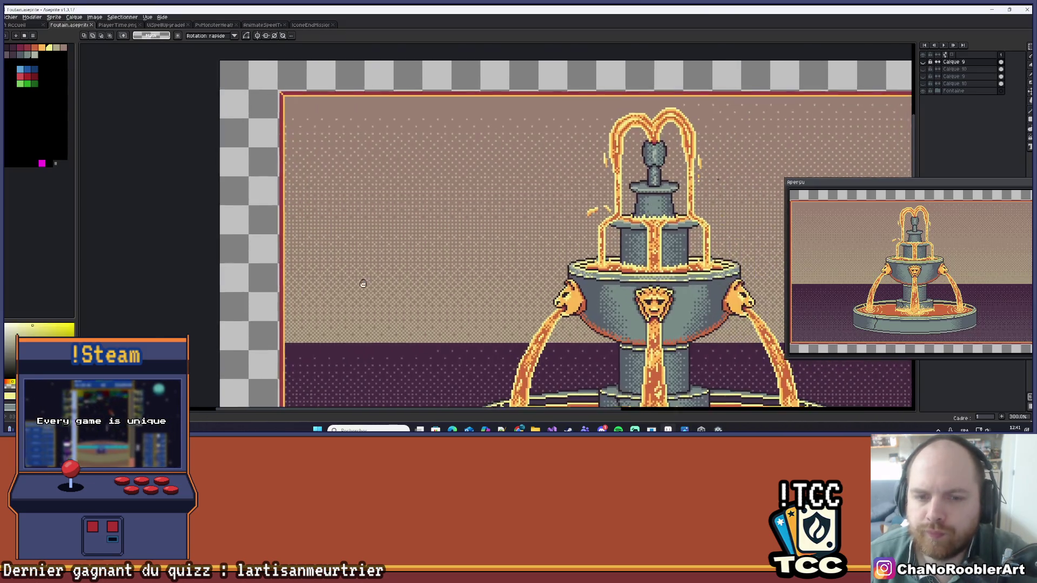
pyautogui.scroll(-1, 416, 272)
pyautogui.moveTo(479, 269); pyautogui.dragTo(473, 225)
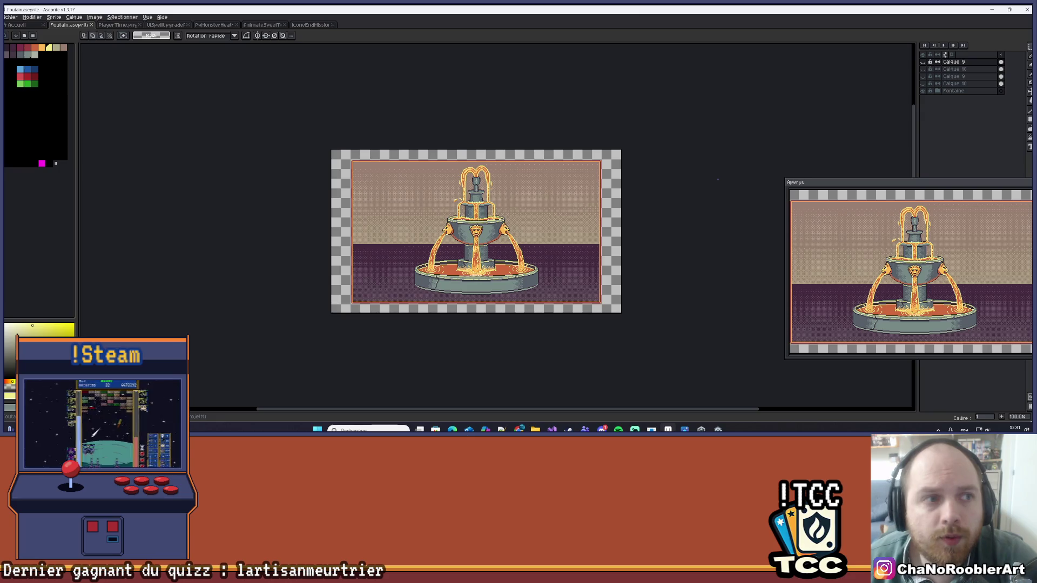
# - Start a new sprite sized 400 × 200 px, then go back to Unity
pyautogui.click(8, 18)
pyautogui.click(25, 25)
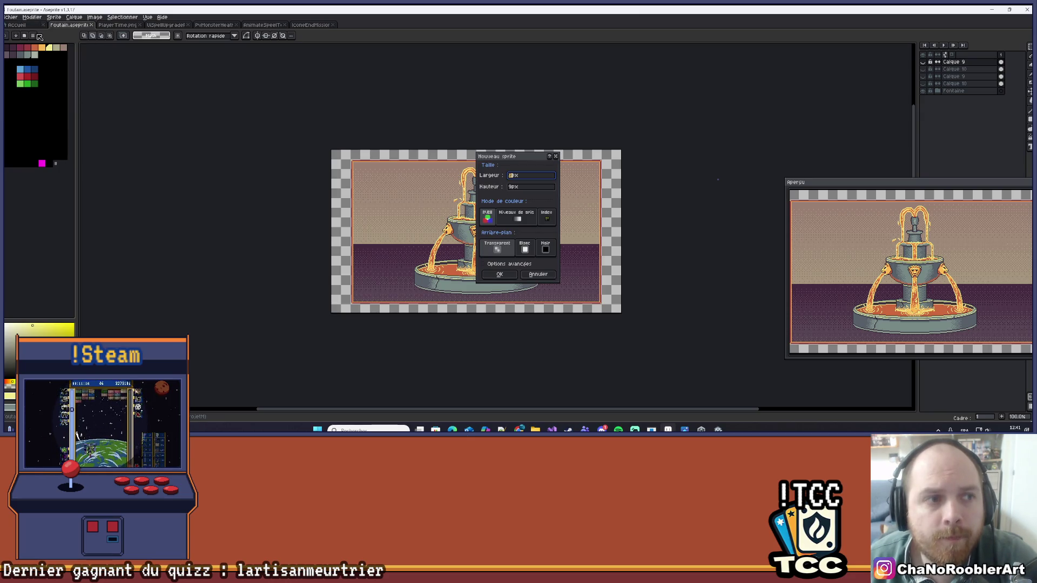
pyautogui.press('Tab')
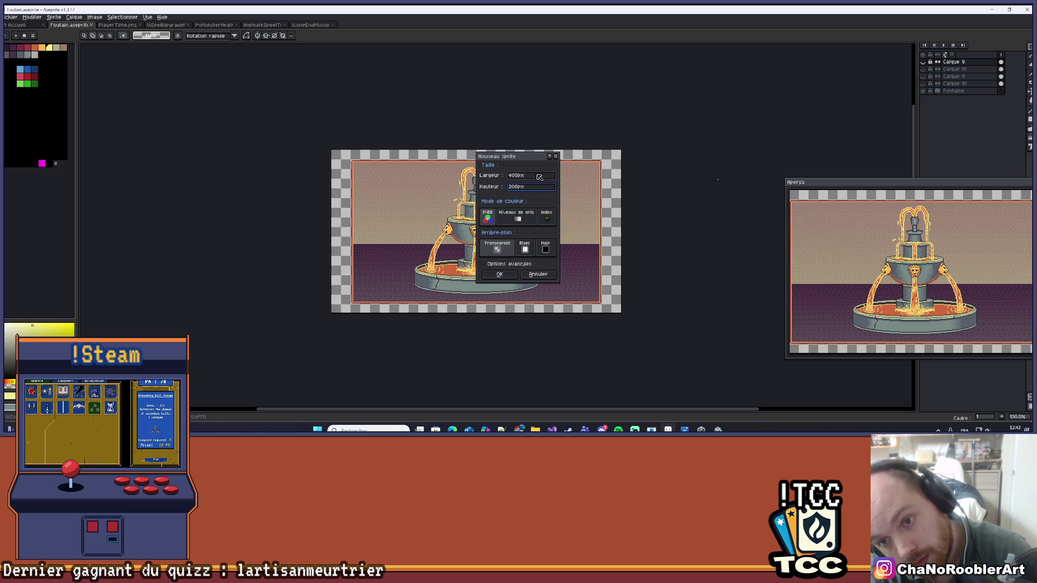
pyautogui.hotkey('alt', 'Tab')
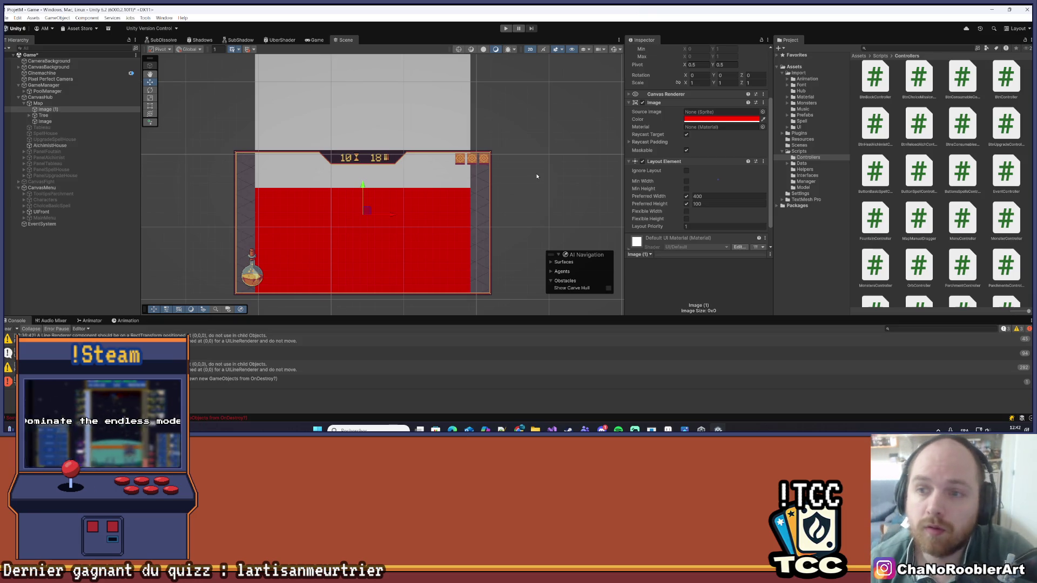
# - Set the Layout Element Preferred Height to 50 on Image (1) and the Image
pyautogui.click(707, 204)
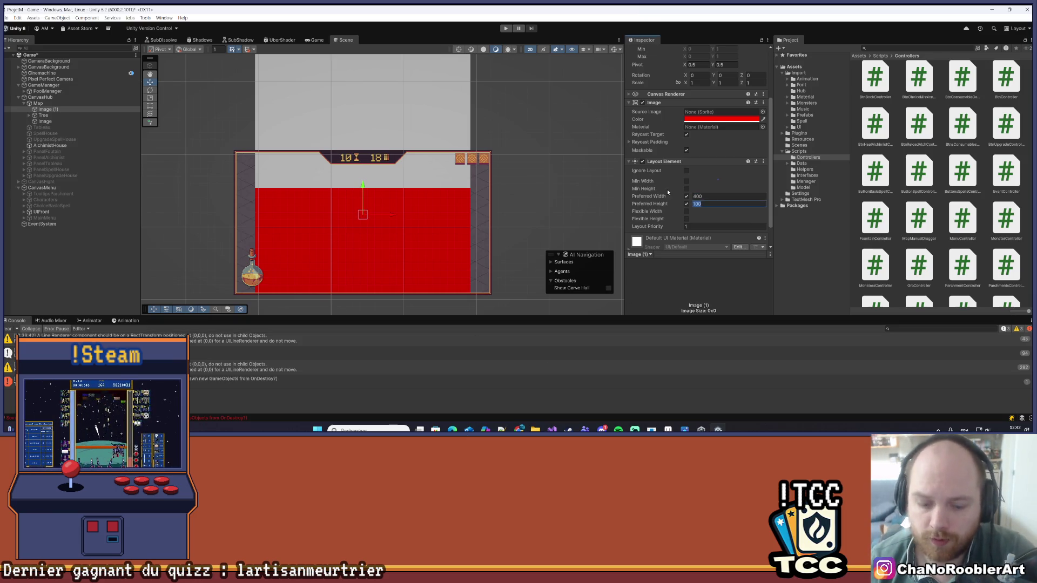
pyautogui.write('50')
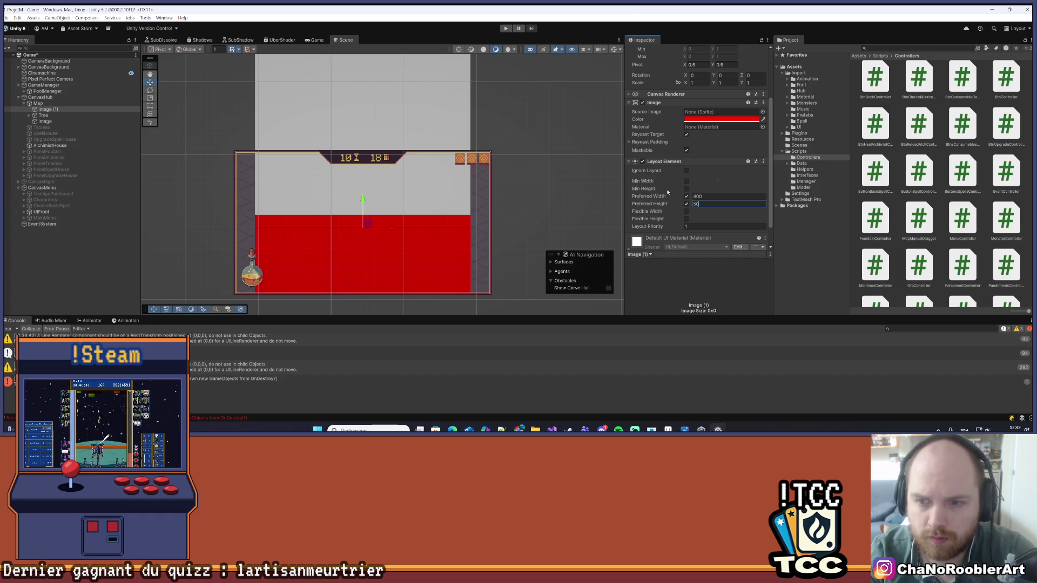
pyautogui.press('BackSpace')
pyautogui.press('BackSpace')
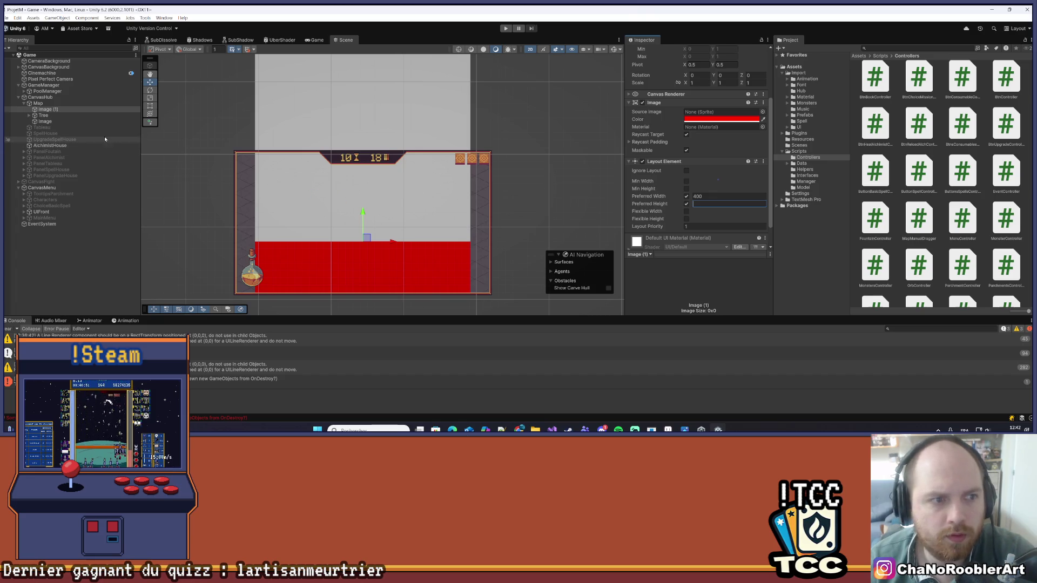
pyautogui.click(49, 122)
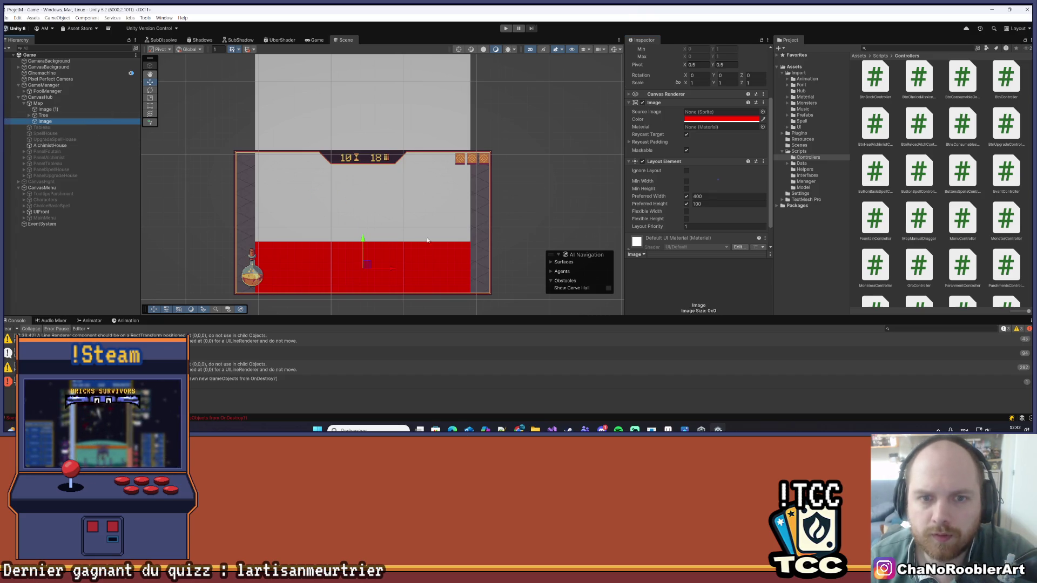
pyautogui.scroll(-10, 443, 236)
pyautogui.scroll(8, 414, 121)
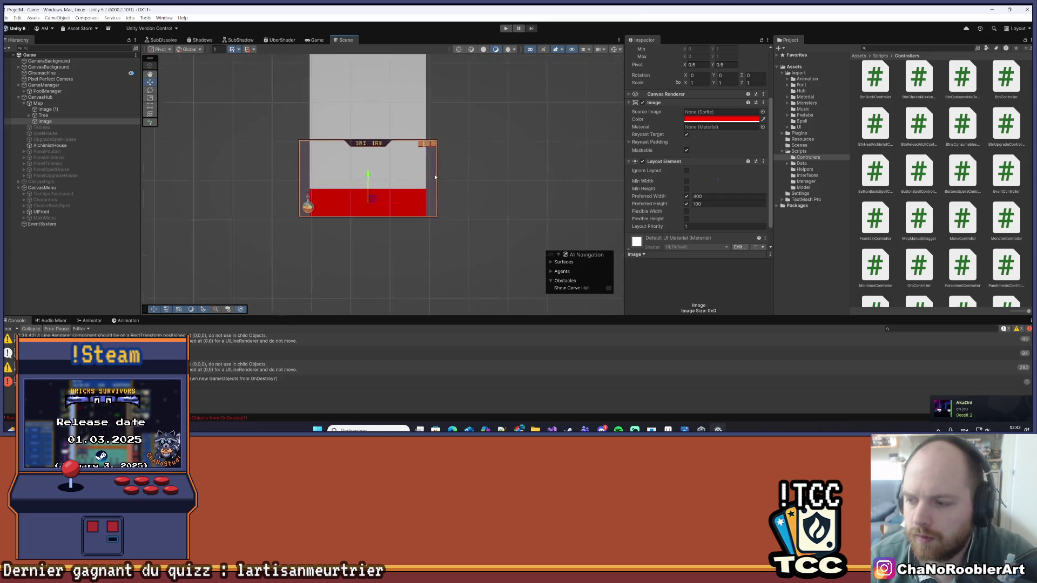
pyautogui.scroll(2, 434, 176)
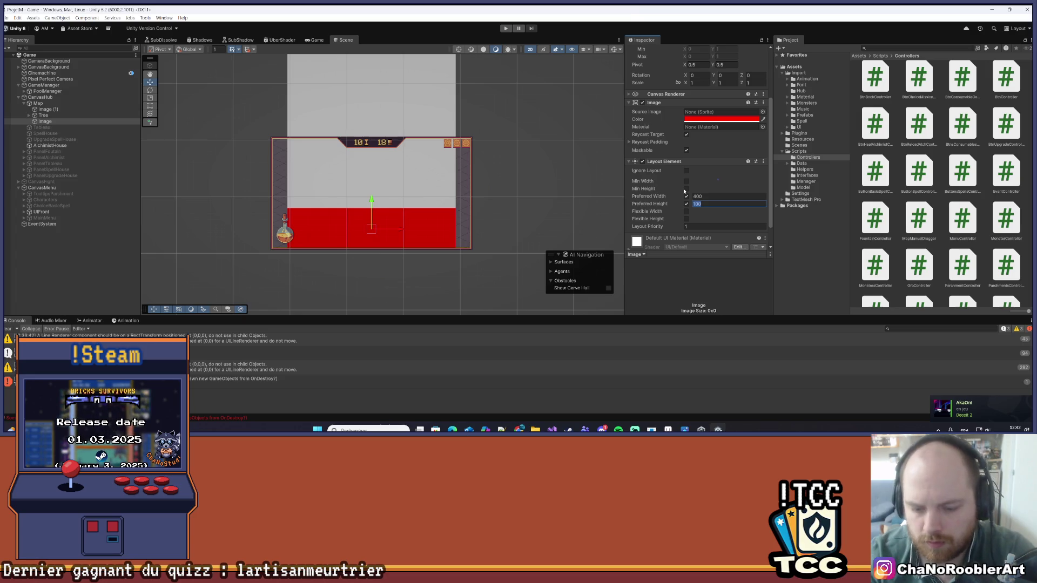
pyautogui.write('50')
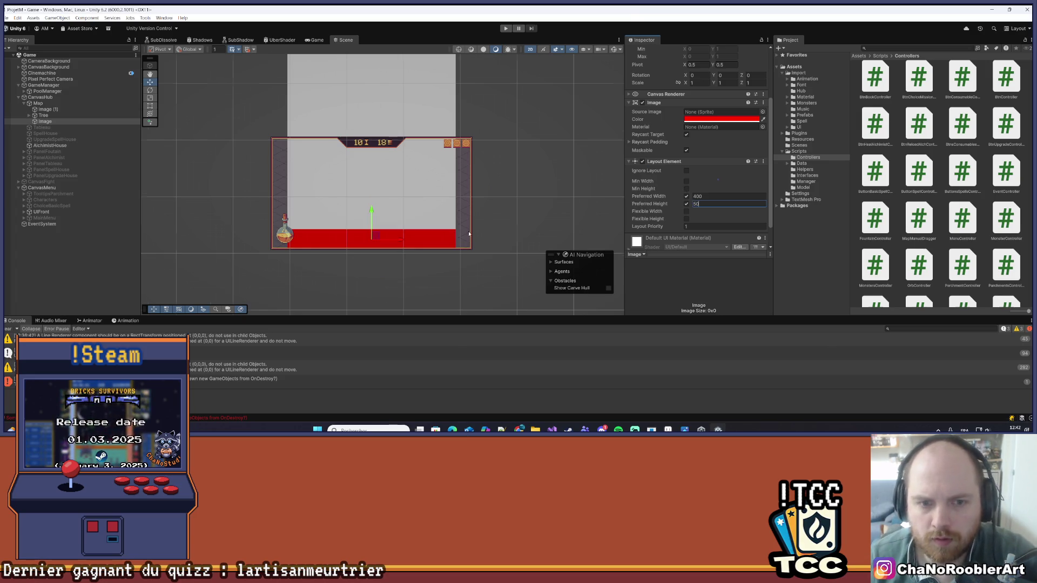
pyautogui.scroll(1, 407, 209)
# - Inspect Image (1), clear the scene selection, and return to Aseprite's New Sprite dialog
pyautogui.click(117, 110)
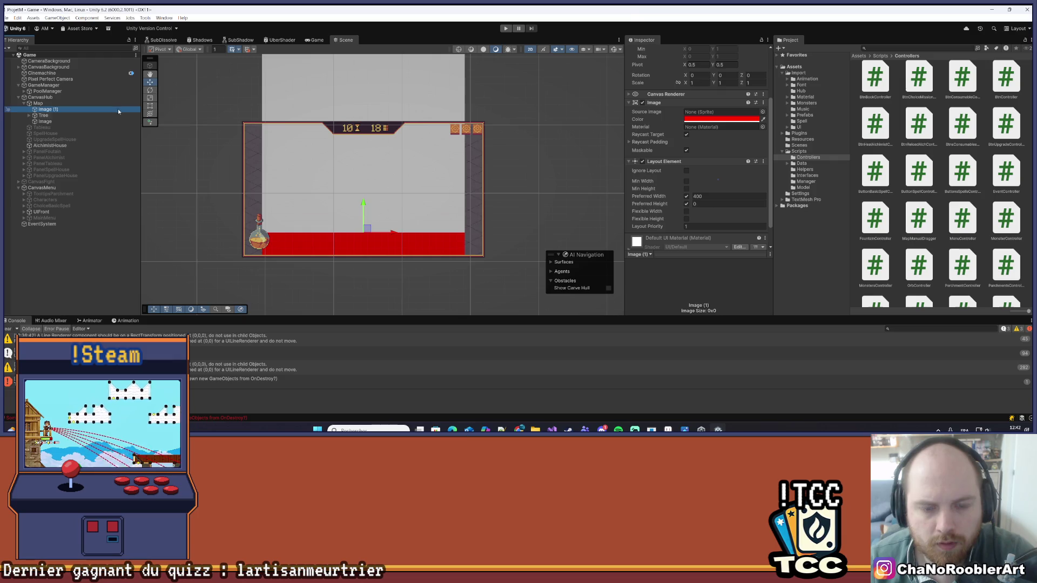
pyautogui.scroll(1, 325, 181)
pyautogui.moveTo(367, 208); pyautogui.dragTo(364, 162)
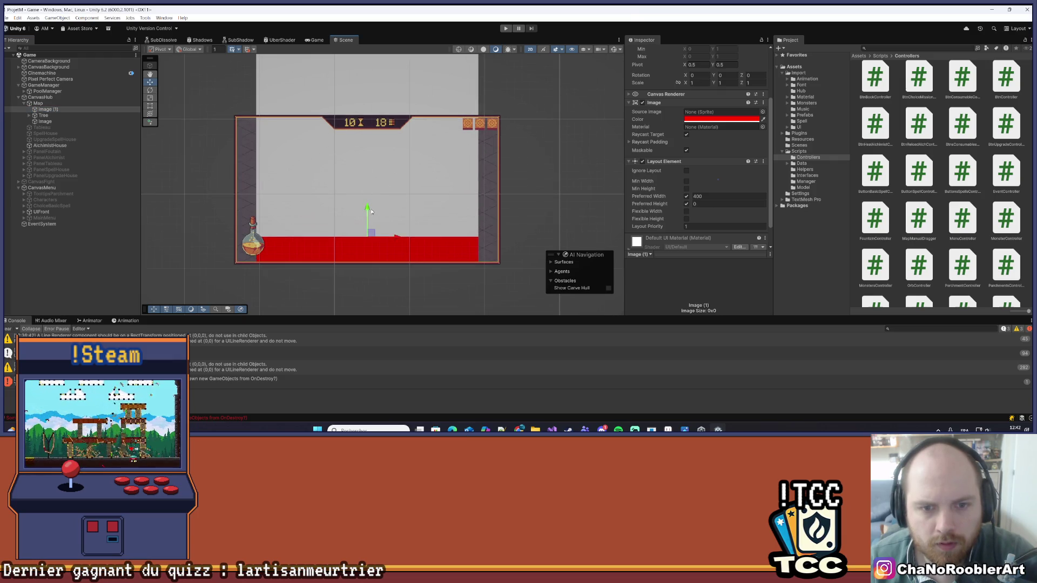
pyautogui.click(351, 303)
pyautogui.scroll(-3, 321, 261)
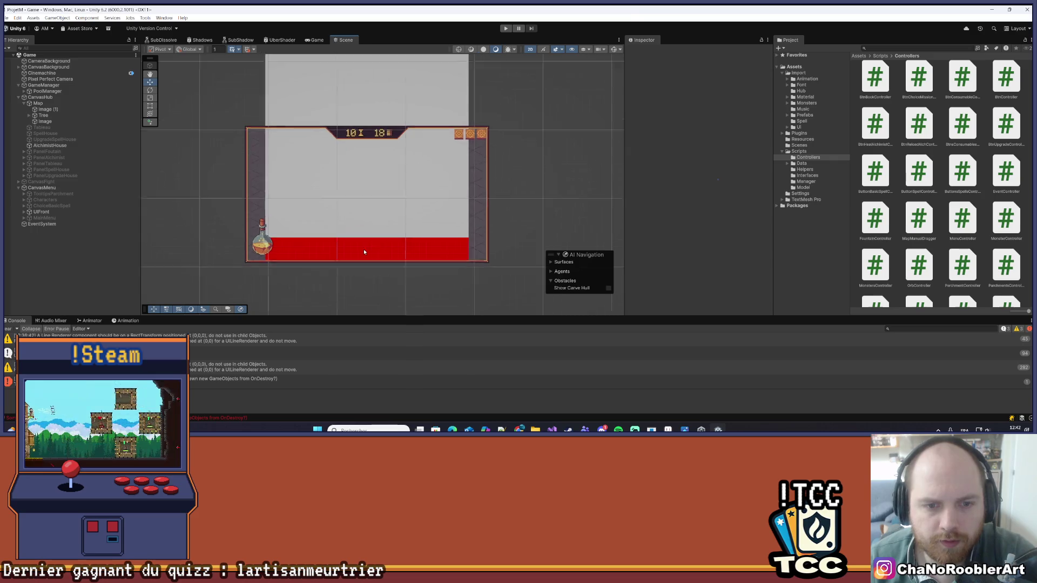
pyautogui.hotkey('alt', 'Tab')
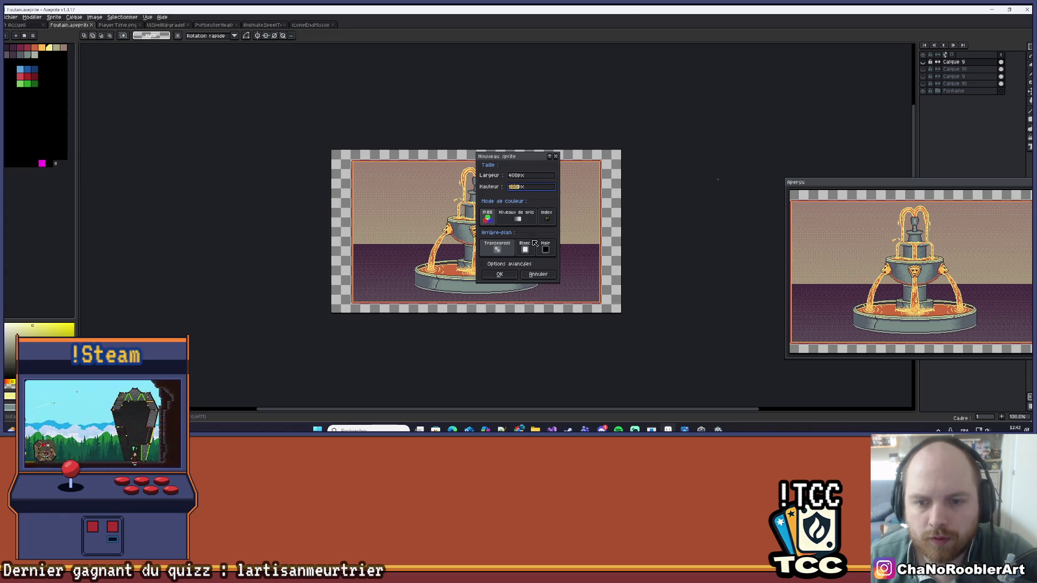
# - Create the 400-px-wide blank sprite and move the Preview window nearer the canvas
pyautogui.write('4')
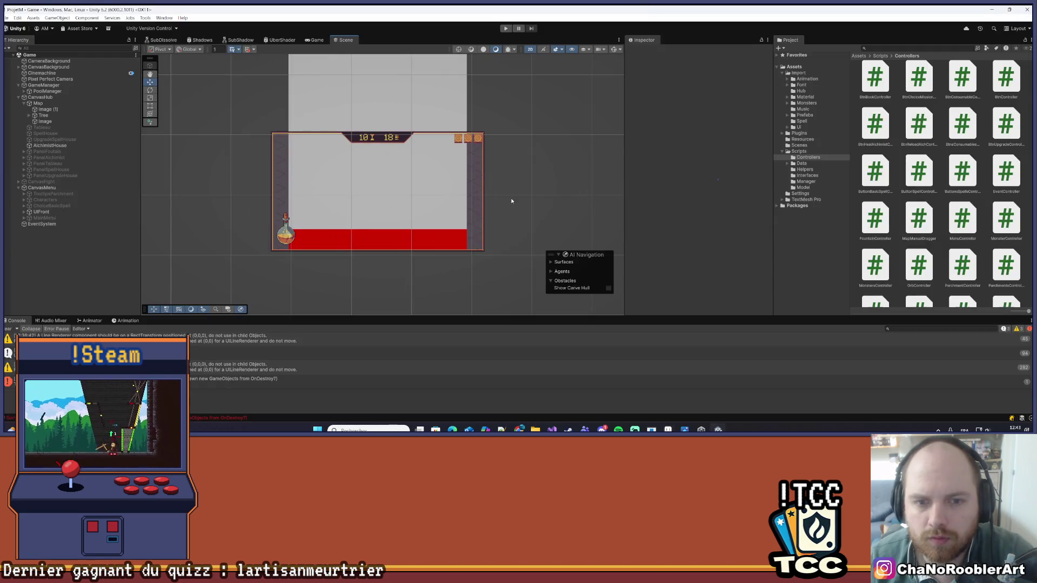
pyautogui.write('0')
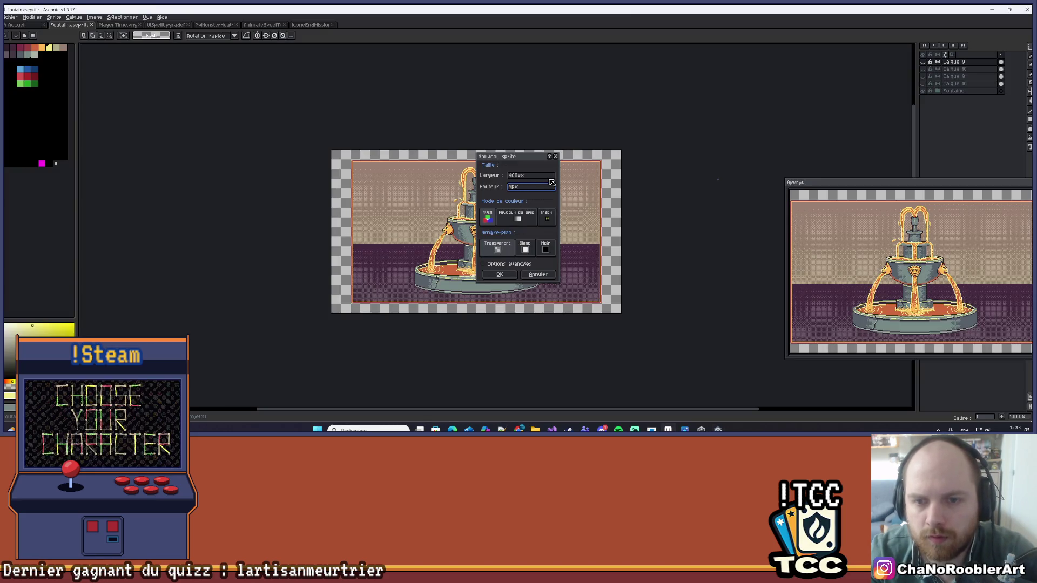
pyautogui.press('Return')
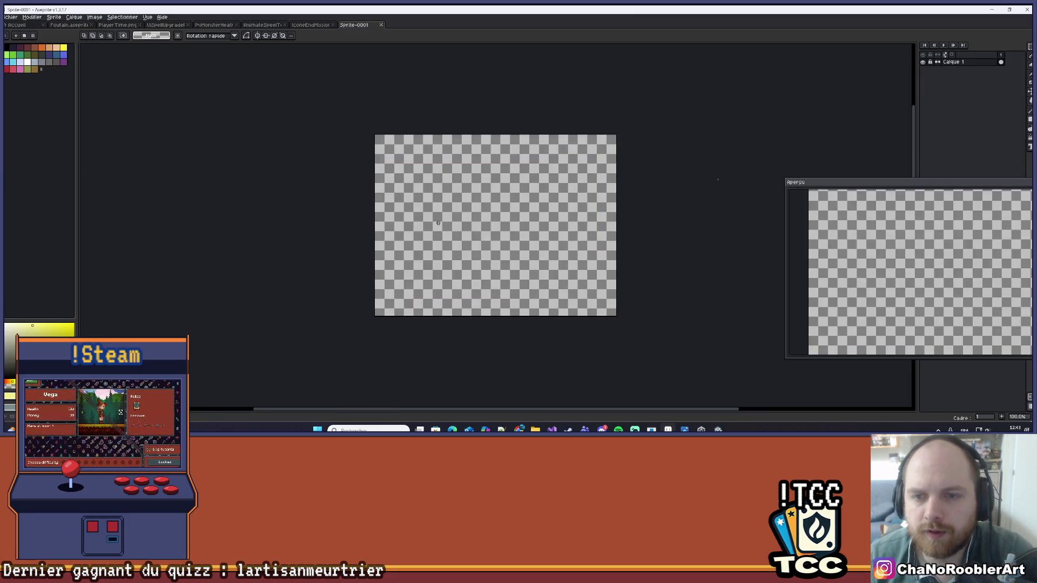
pyautogui.scroll(1, 459, 238)
pyautogui.scroll(-1, 463, 243)
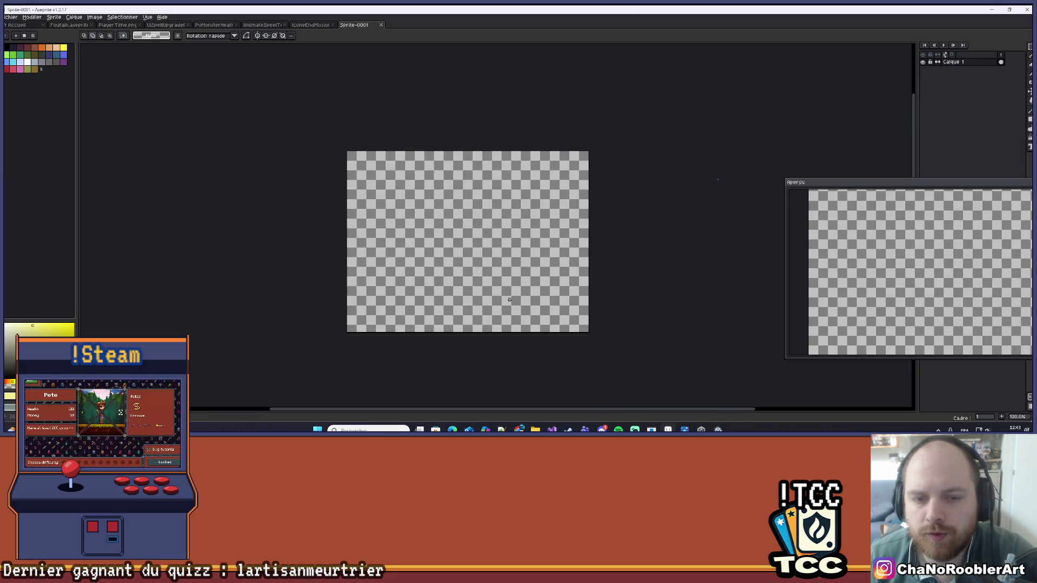
pyautogui.scroll(1, 518, 281)
pyautogui.moveTo(822, 184)
pyautogui.mouseDown()
pyautogui.moveTo(809, 145)
pyautogui.moveTo(745, 116)
pyautogui.mouseUp()
# - Zoom and pan the new Sprite-0001 canvas, then switch back to Unity
pyautogui.scroll(-2, 614, 158)
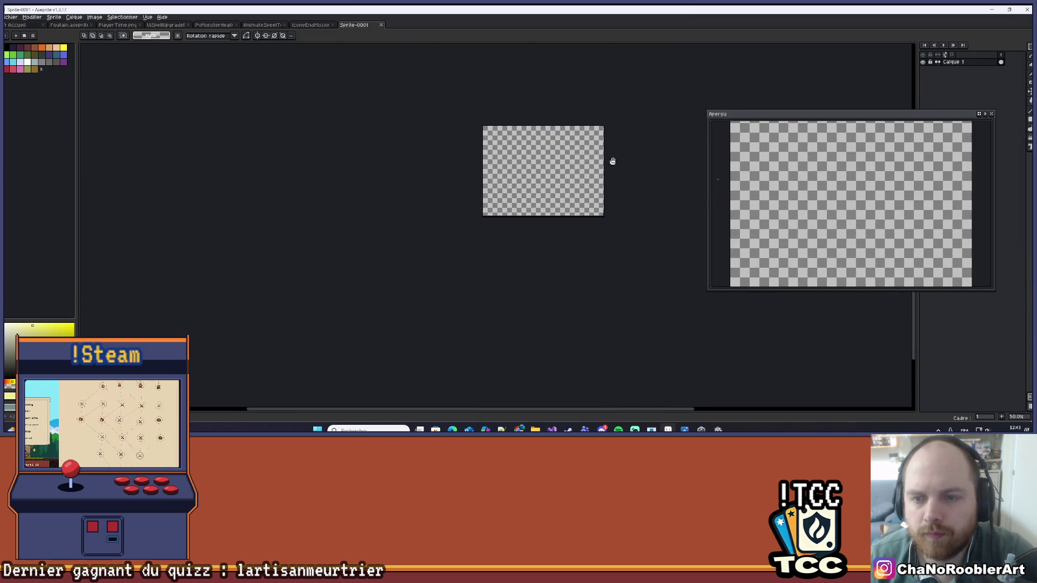
pyautogui.scroll(2, 562, 203)
pyautogui.scroll(-1, 581, 192)
pyautogui.moveTo(532, 171); pyautogui.dragTo(522, 182)
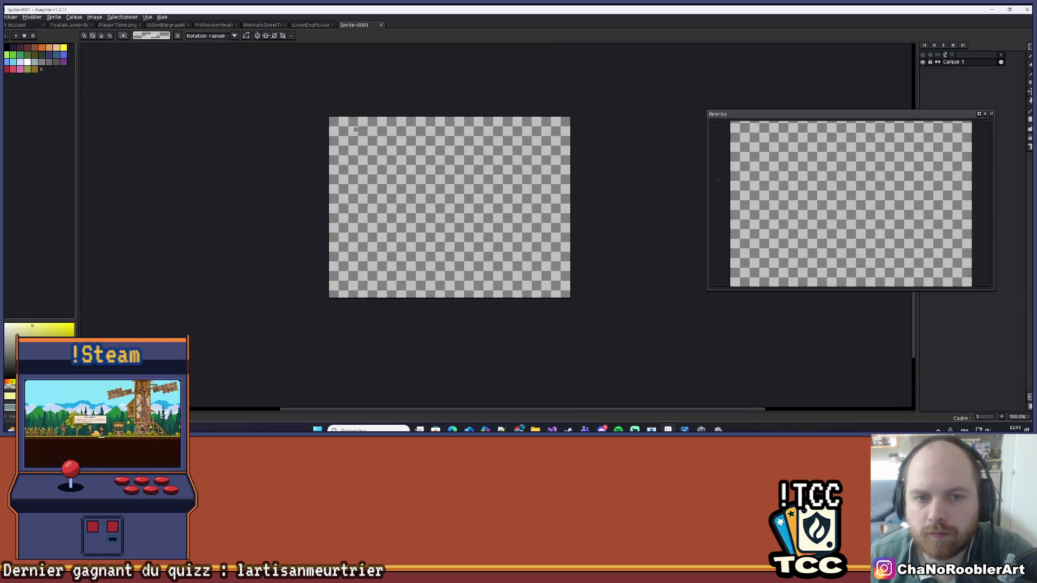
pyautogui.scroll(1, 554, 154)
pyautogui.moveTo(554, 154); pyautogui.dragTo(545, 120)
pyautogui.scroll(-1, 544, 120)
pyautogui.scroll(1, 545, 118)
pyautogui.hotkey('alt', 'Tab')
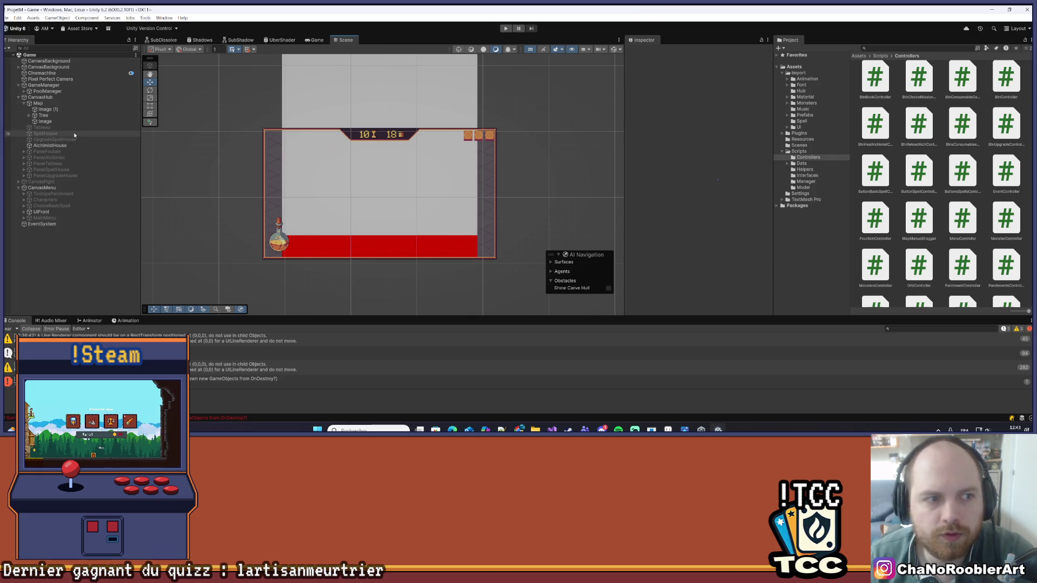
# - Select Tree, enter play mode, start a New Game, and open Tree's Source Image picker
pyautogui.click(58, 115)
pyautogui.click(506, 28)
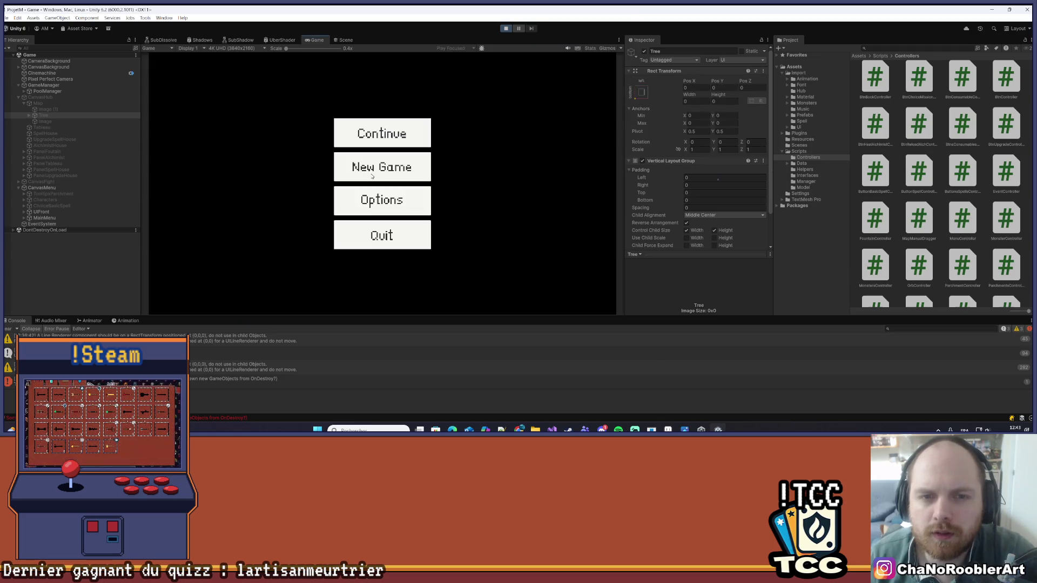
pyautogui.click(407, 162)
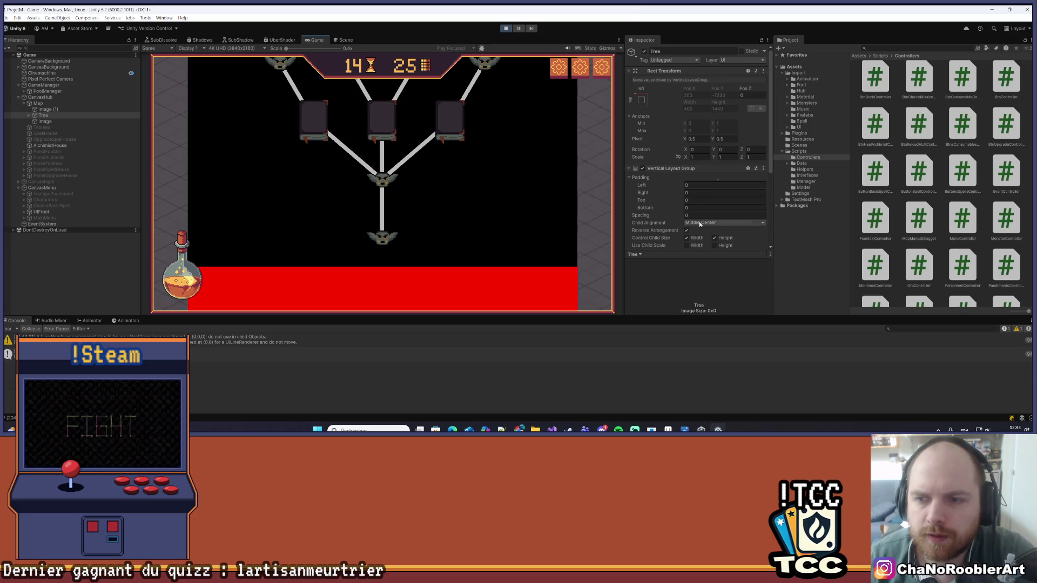
pyautogui.scroll(-3, 644, 200)
pyautogui.scroll(3, 524, 171)
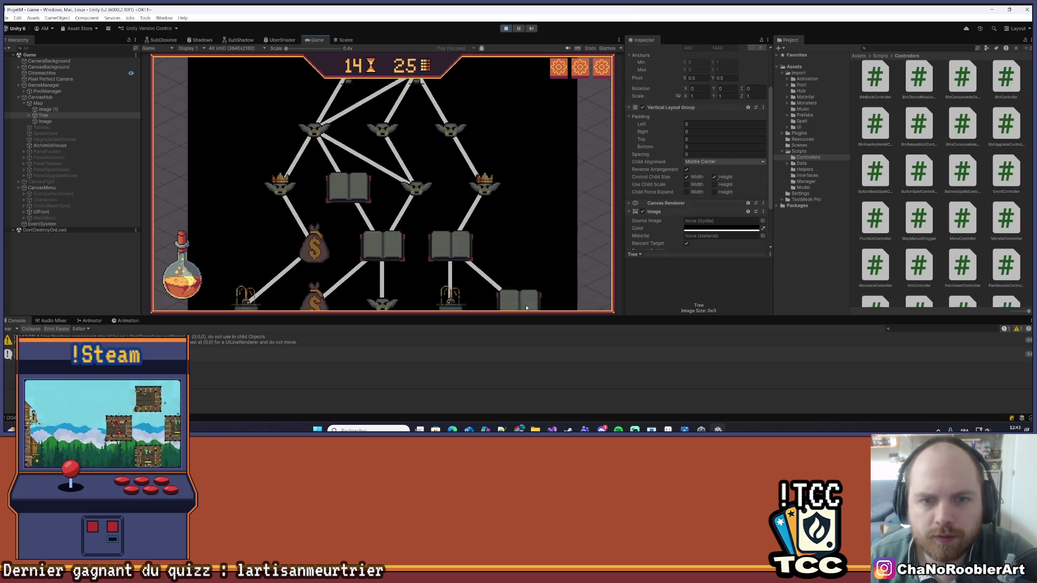
pyautogui.scroll(5, 499, 220)
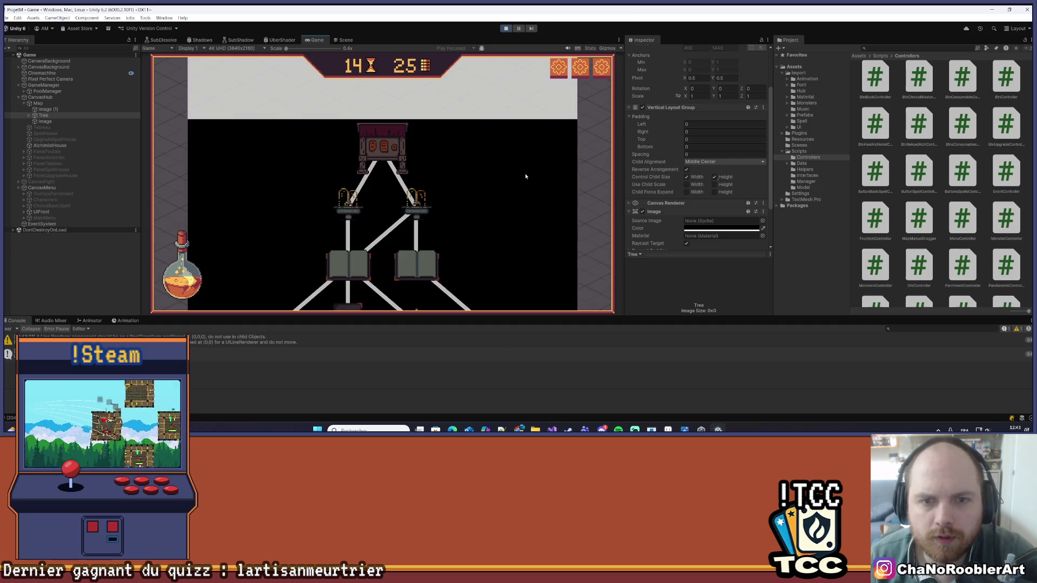
pyautogui.click(763, 220)
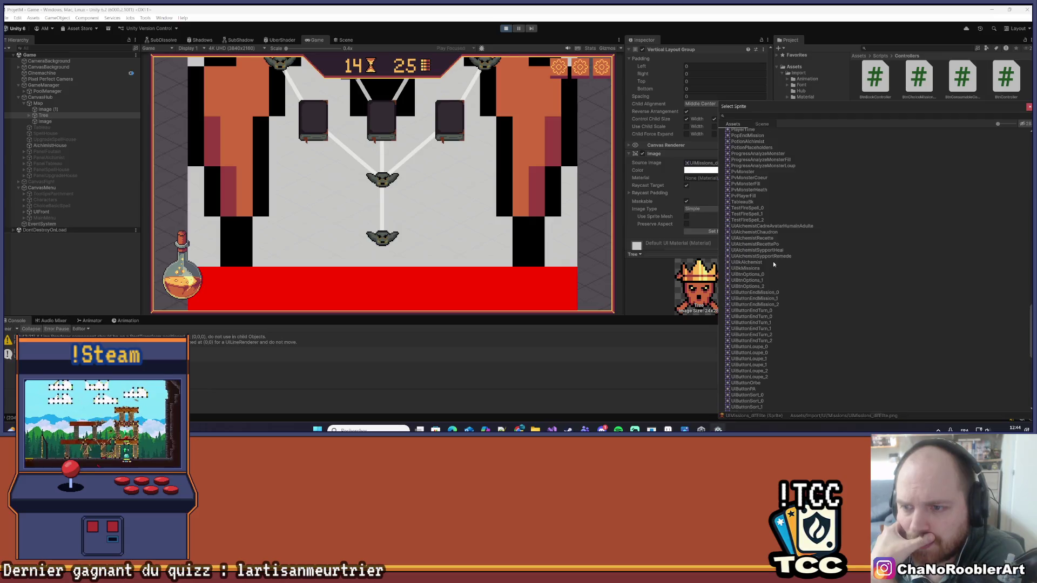
# - Preview the TestFireSpell and HubSpellHouse sprites as the Tree background
pyautogui.click(765, 219)
pyautogui.scroll(5, 764, 232)
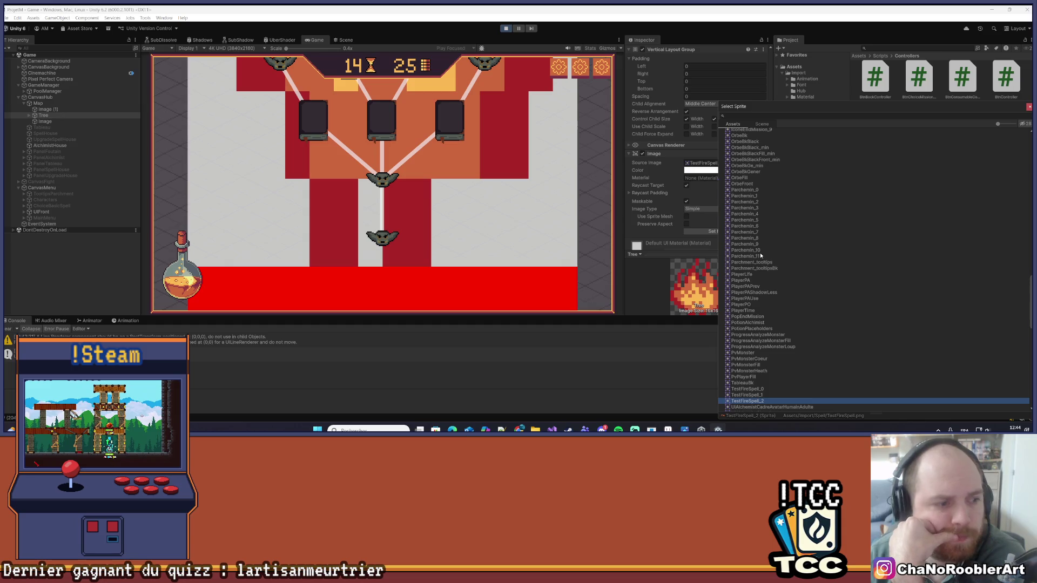
pyautogui.scroll(4, 763, 255)
pyautogui.scroll(8, 765, 256)
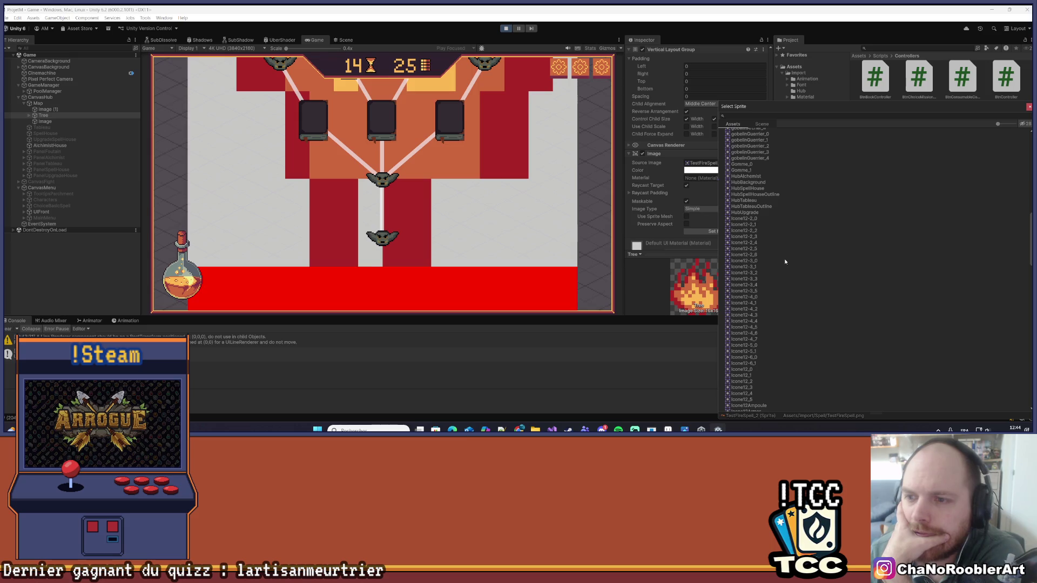
pyautogui.click(750, 188)
pyautogui.scroll(7, 809, 248)
pyautogui.scroll(8, 808, 248)
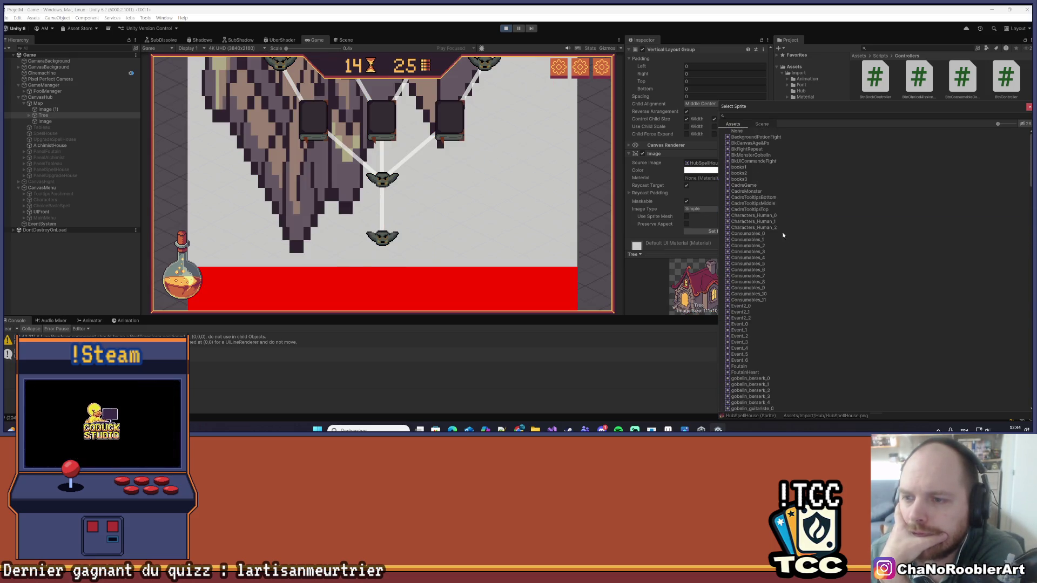
# - Set Tree's sprite to CadreTooltipsMiddle, close the picker, and show the Scene view
pyautogui.click(744, 186)
pyautogui.click(753, 198)
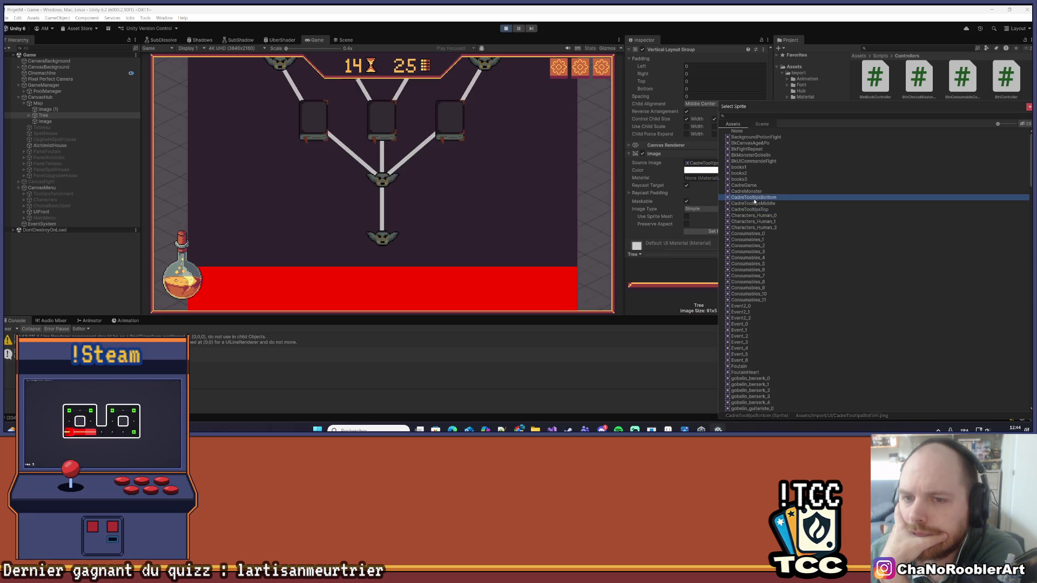
pyautogui.click(753, 203)
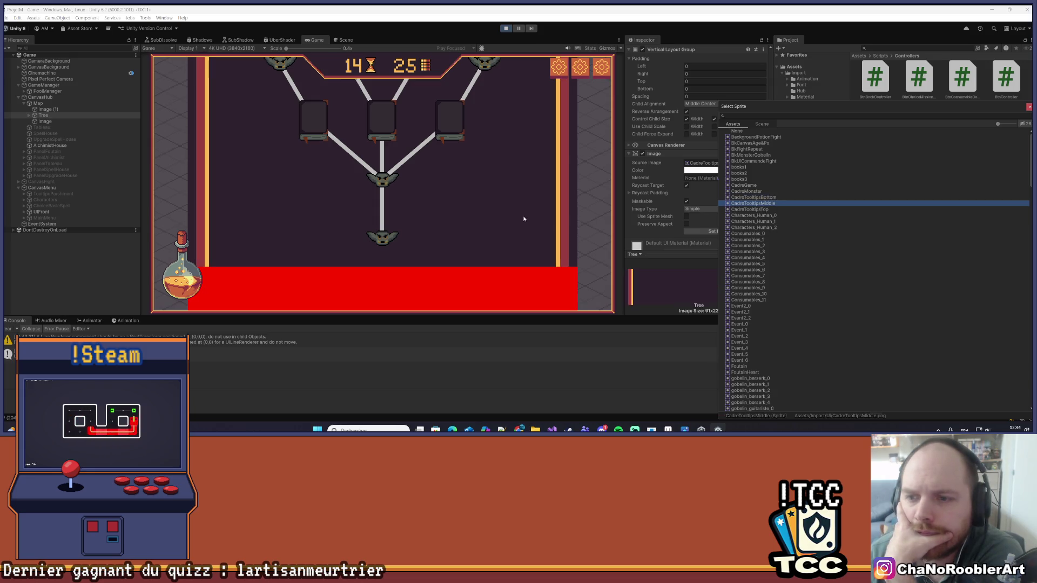
pyautogui.press('Return')
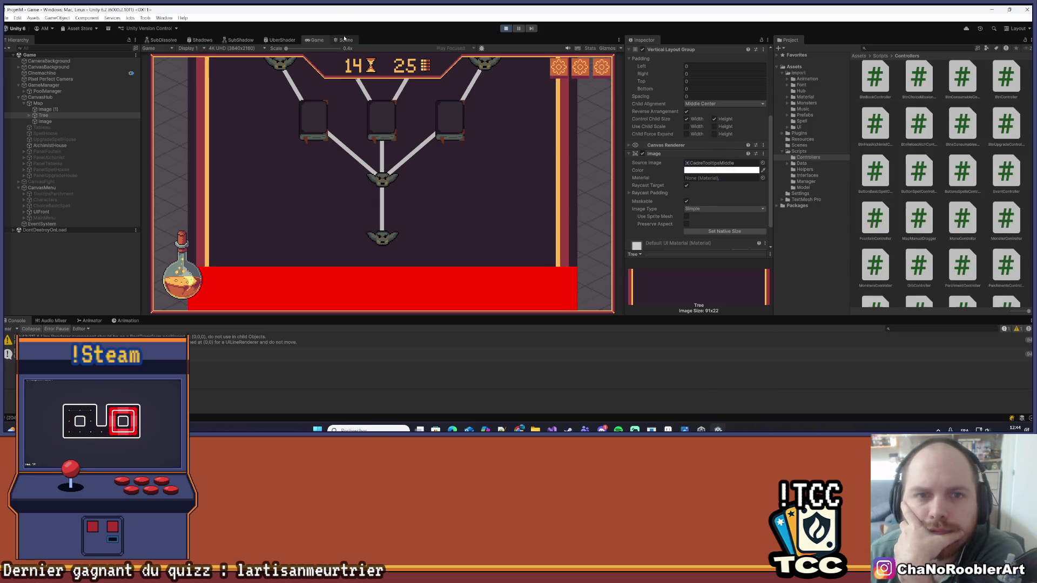
pyautogui.click(344, 39)
# - Scroll through the purple, orange-edged skill-tree map in Scene and Game views, then go to Aseprite
pyautogui.scroll(3, 441, 215)
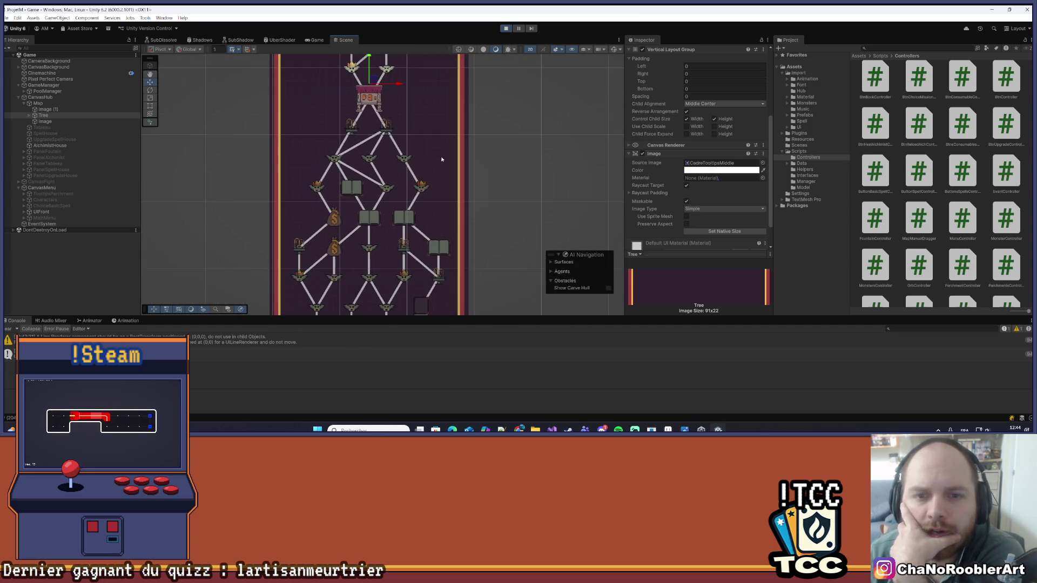
pyautogui.scroll(-3, 455, 108)
pyautogui.scroll(3, 452, 245)
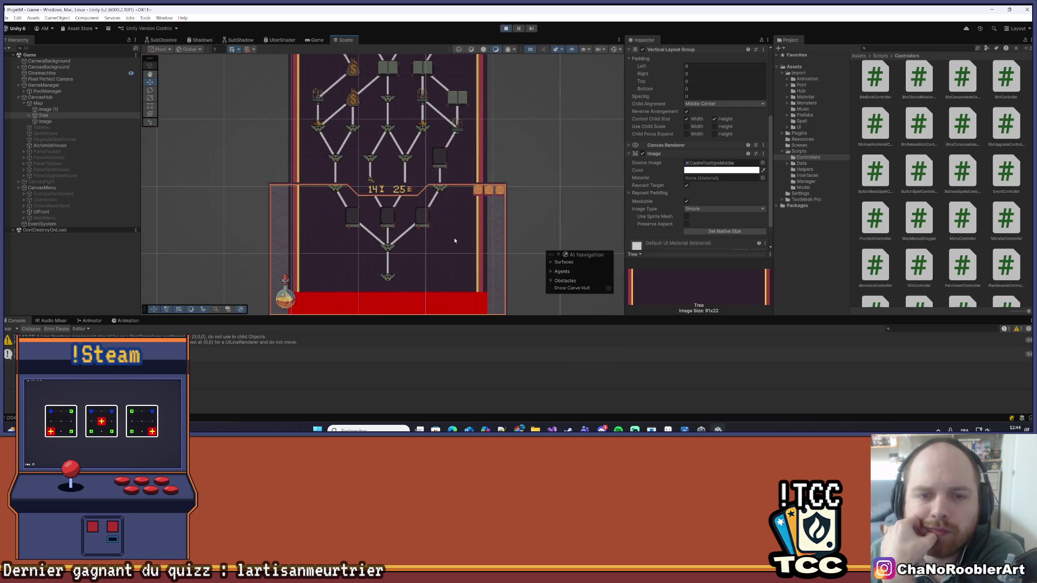
pyautogui.click(306, 41)
pyautogui.scroll(3, 474, 182)
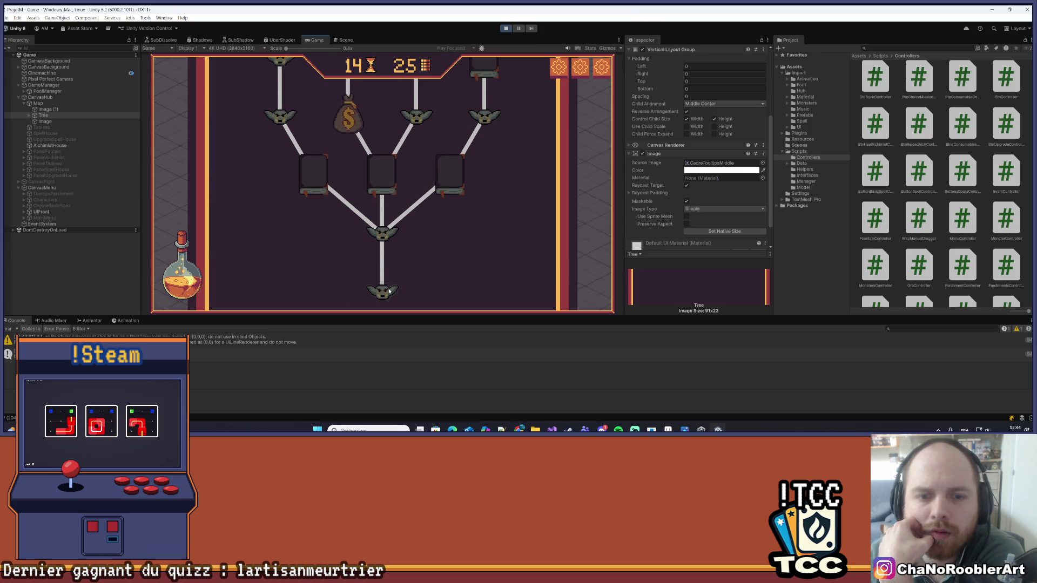
pyautogui.scroll(5, 519, 166)
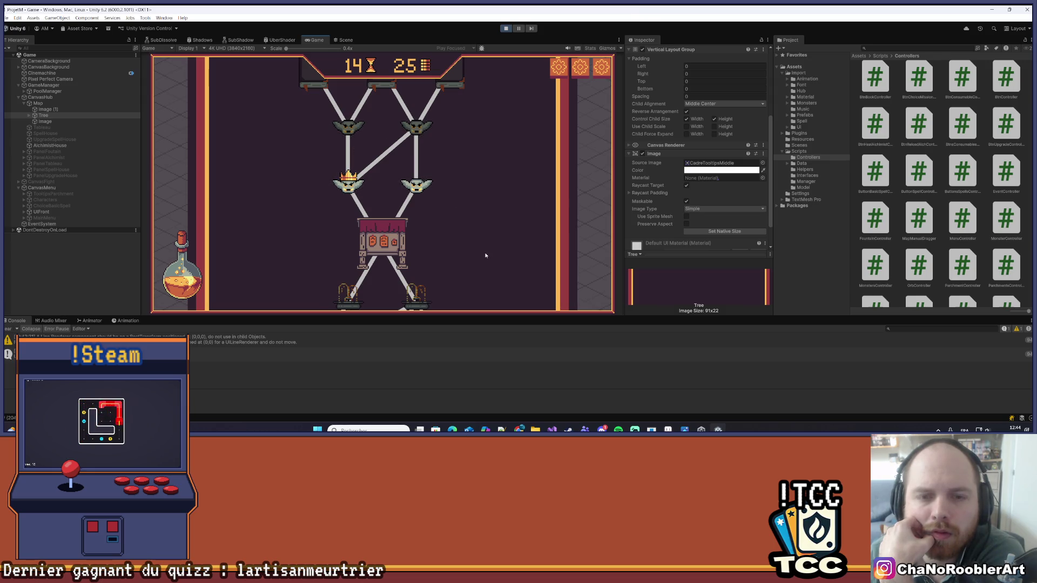
pyautogui.scroll(-1, 485, 256)
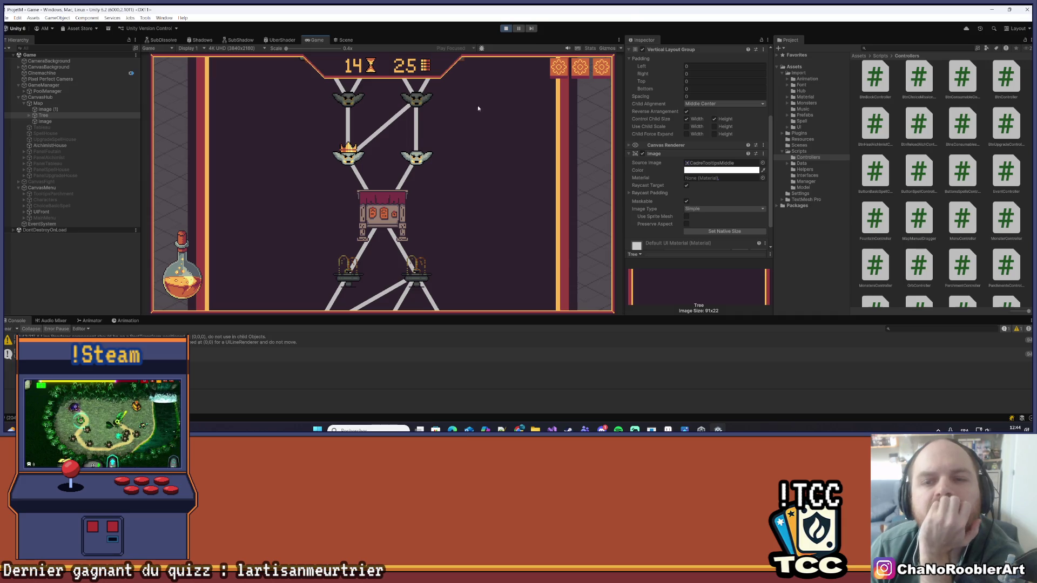
pyautogui.scroll(-5, 475, 167)
pyautogui.scroll(-5, 494, 267)
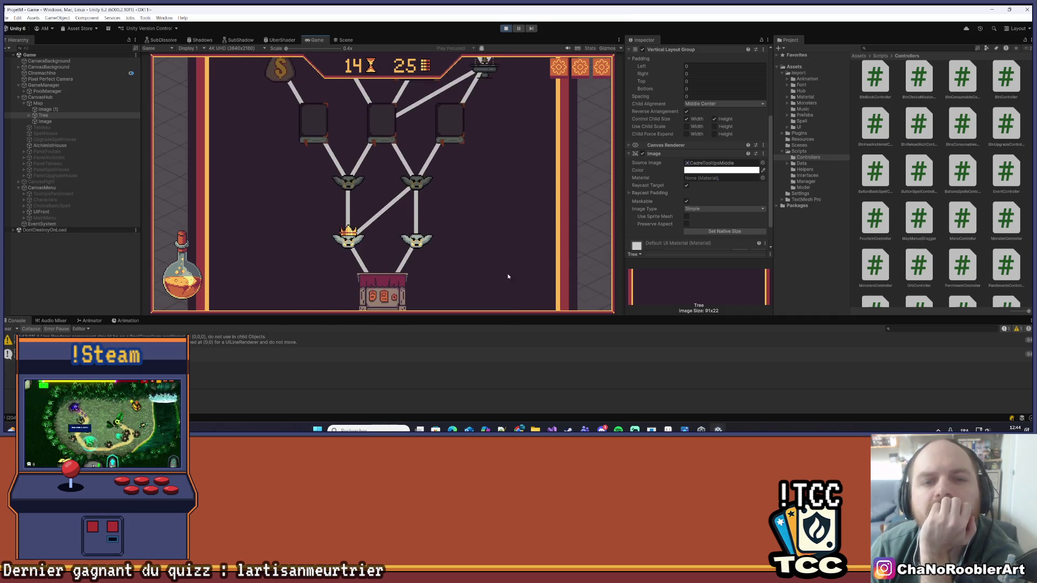
pyautogui.scroll(-2, 505, 169)
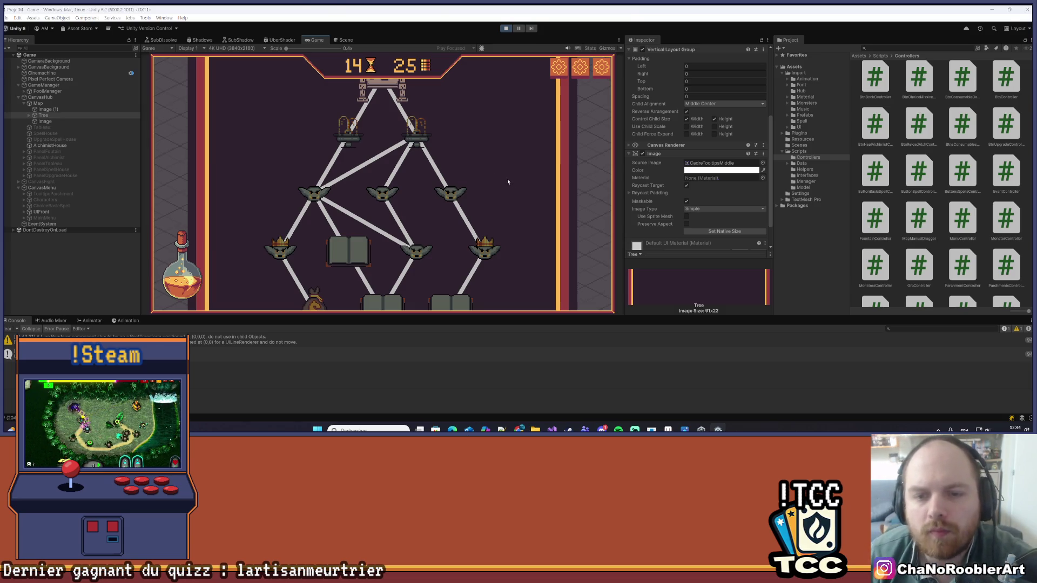
pyautogui.hotkey('alt', 'Tab')
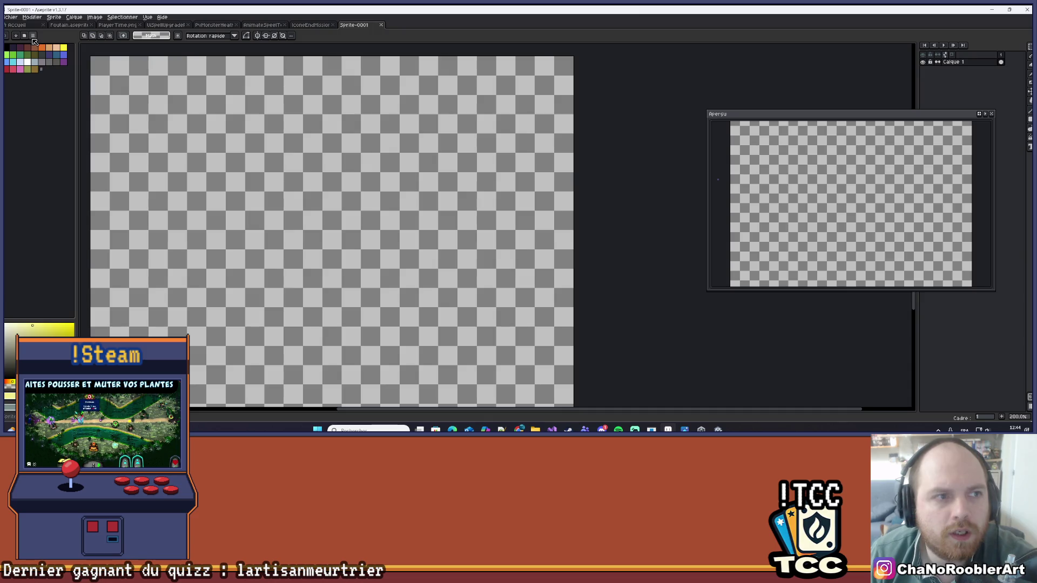
# - Browse the palette option menus and put the palette into editing mode
pyautogui.click(33, 35)
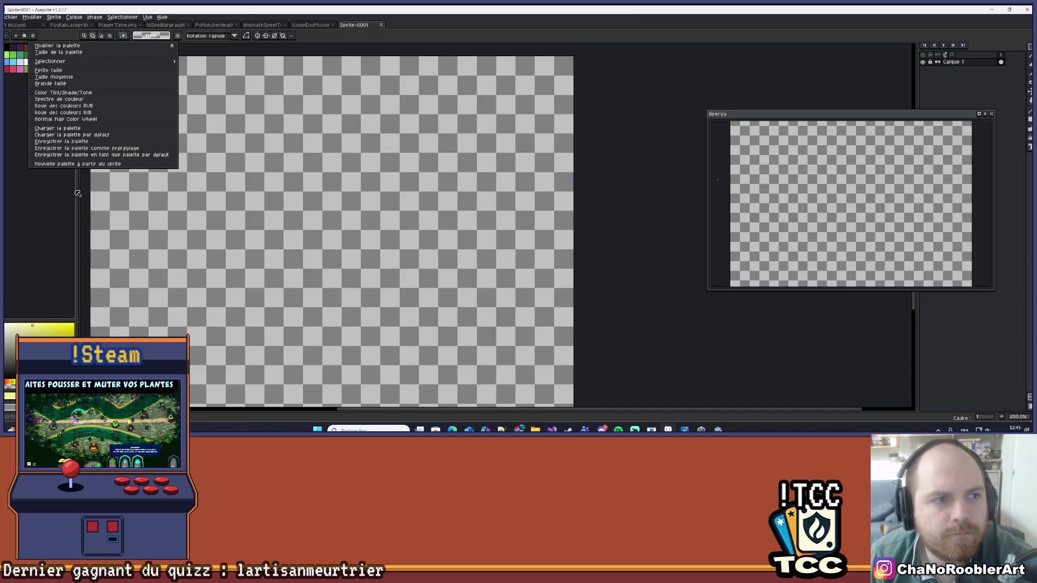
pyautogui.click(78, 192)
pyautogui.scroll(-3, 162, 174)
pyautogui.scroll(4, 315, 212)
pyautogui.scroll(-2, 314, 212)
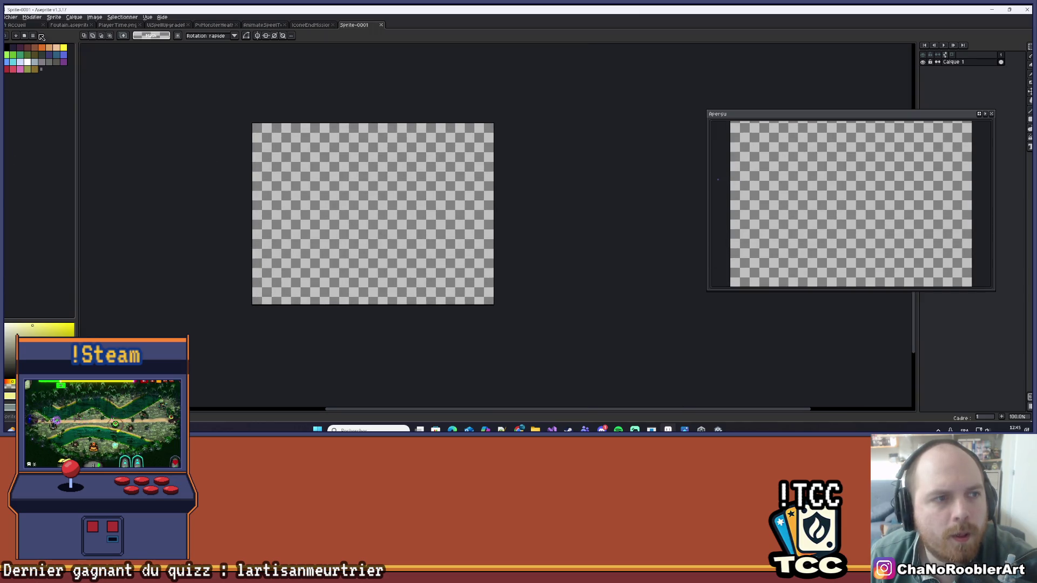
pyautogui.click(41, 37)
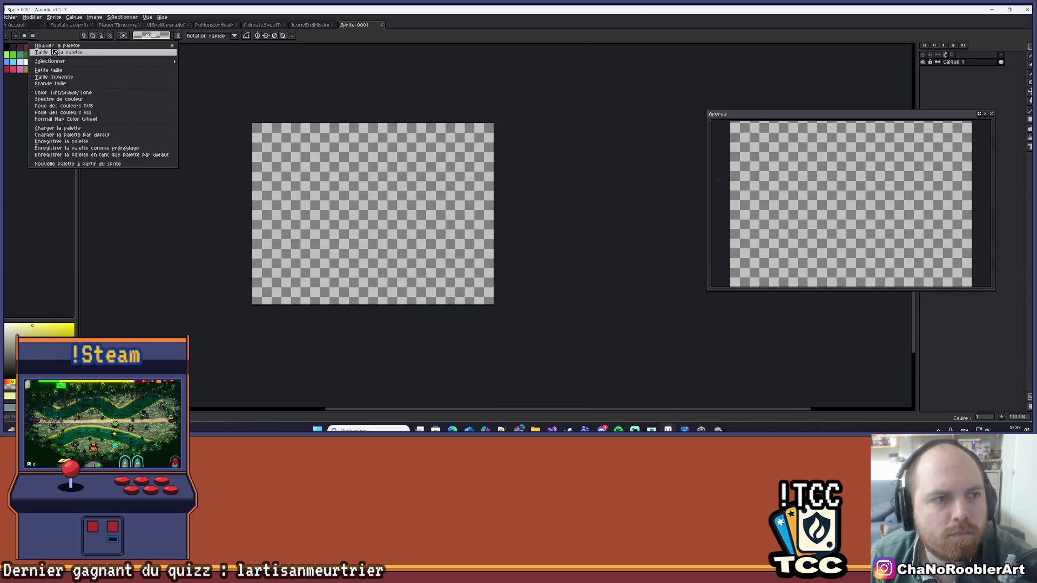
pyautogui.click(66, 47)
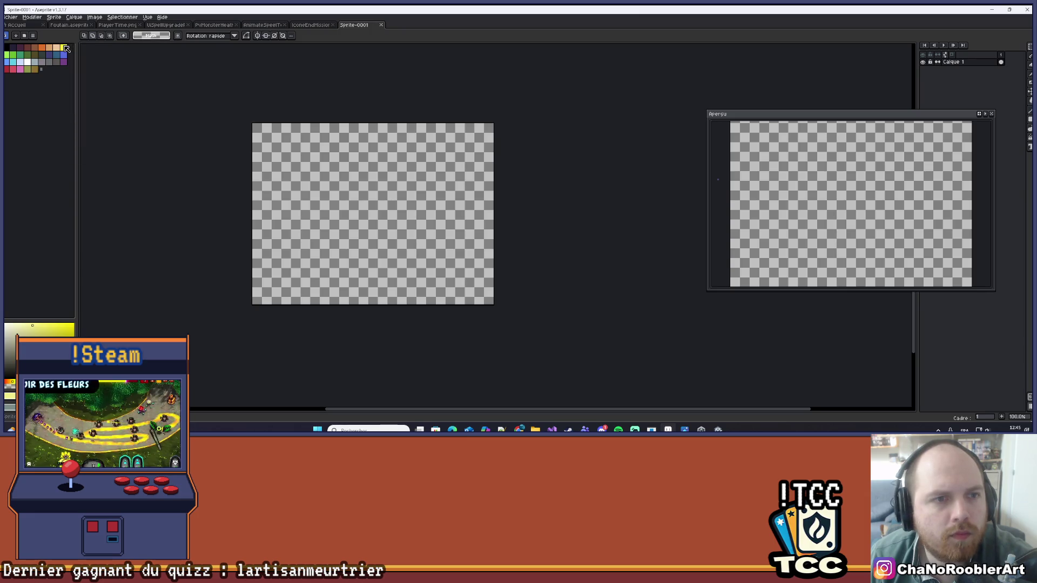
pyautogui.click(33, 35)
pyautogui.click(17, 36)
pyautogui.click(16, 36)
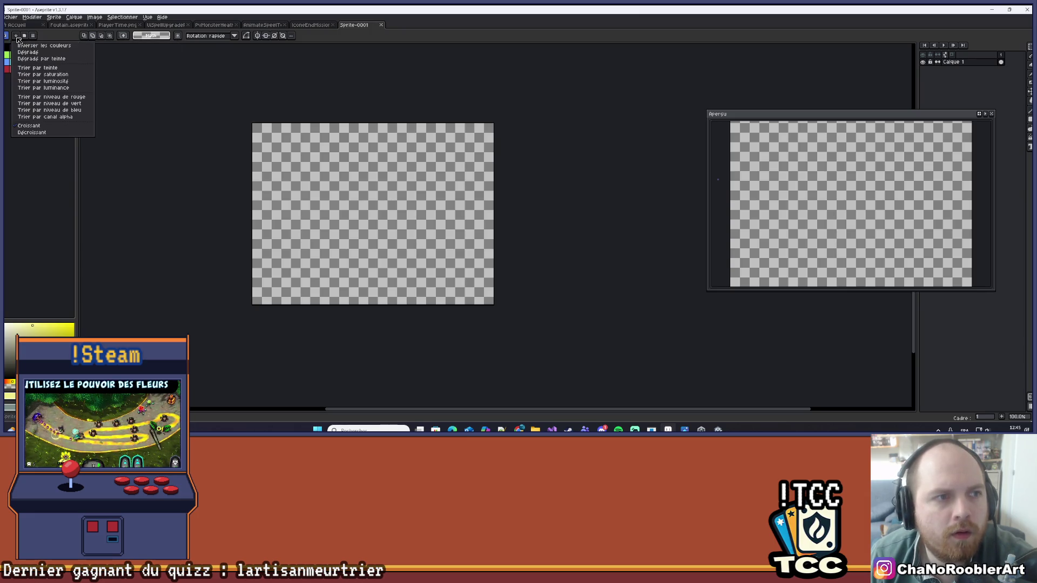
# - Load palette.aseprite from the ProjetM folder as the palette, then switch back to Unity
pyautogui.click(33, 36)
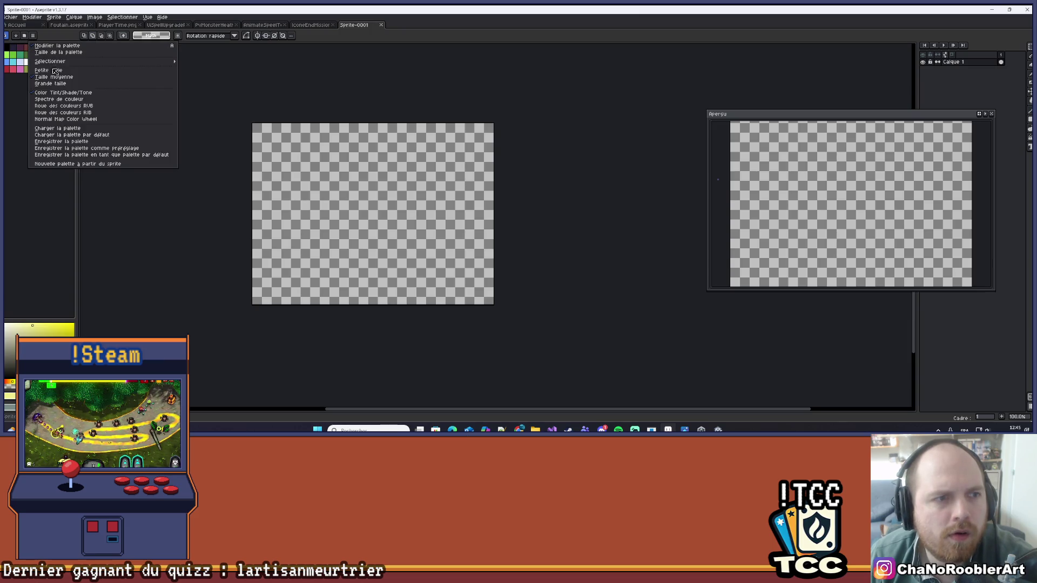
pyautogui.click(78, 128)
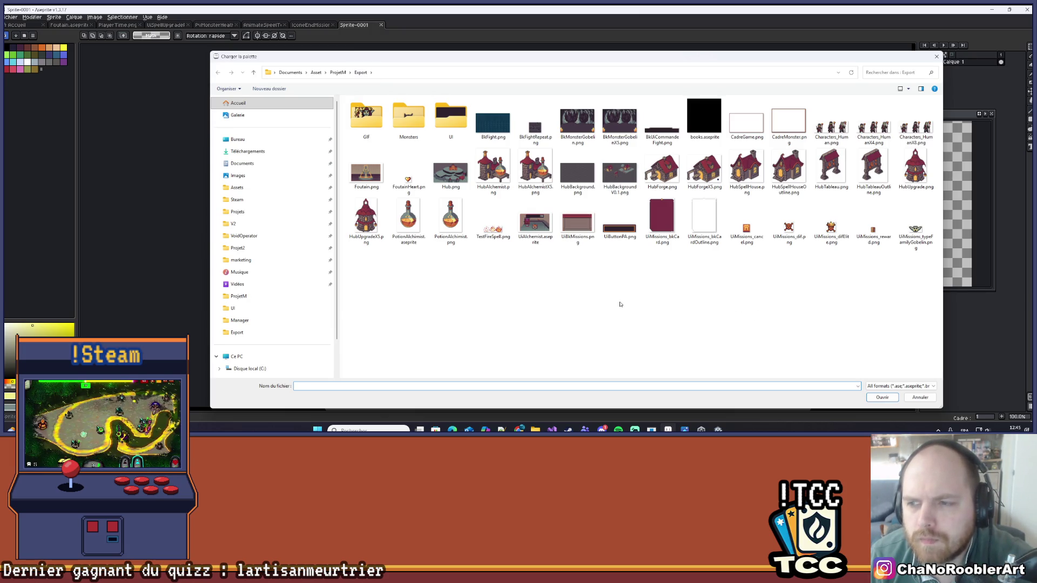
pyautogui.click(338, 72)
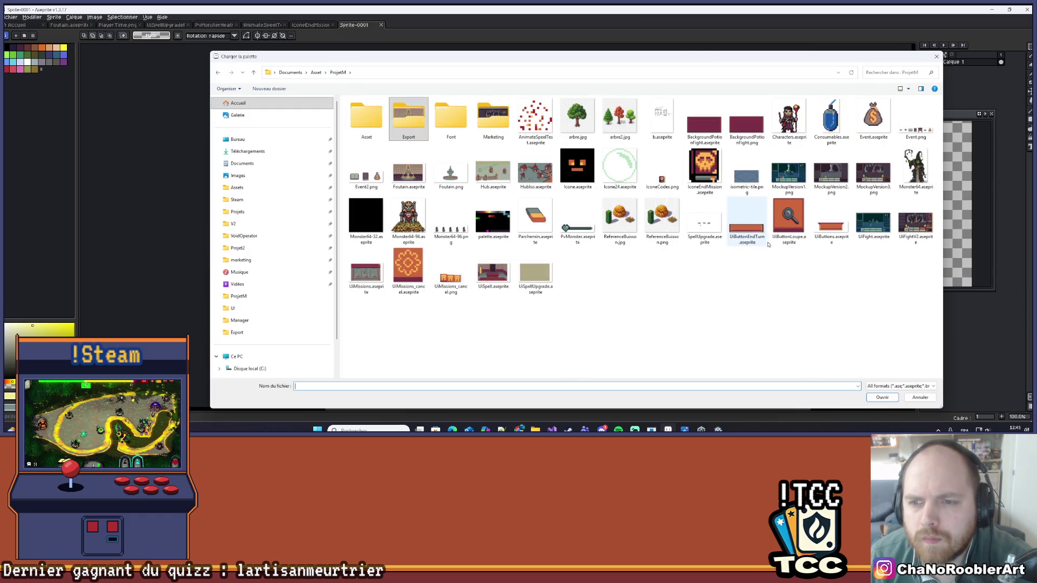
pyautogui.doubleClick(493, 221)
pyautogui.scroll(1, 374, 131)
pyautogui.scroll(1, 106, 111)
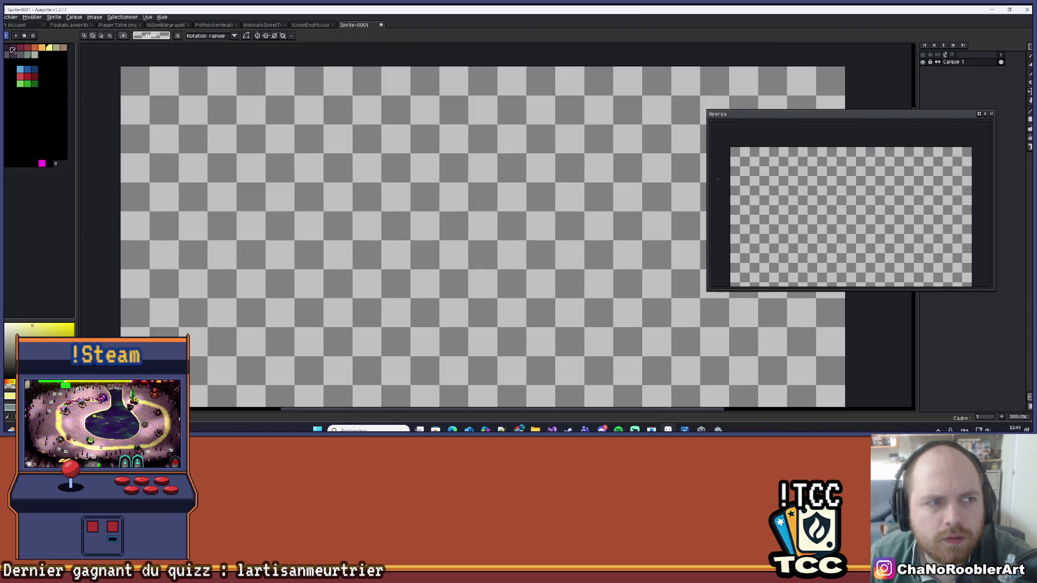
pyautogui.hotkey('alt', 'Tab')
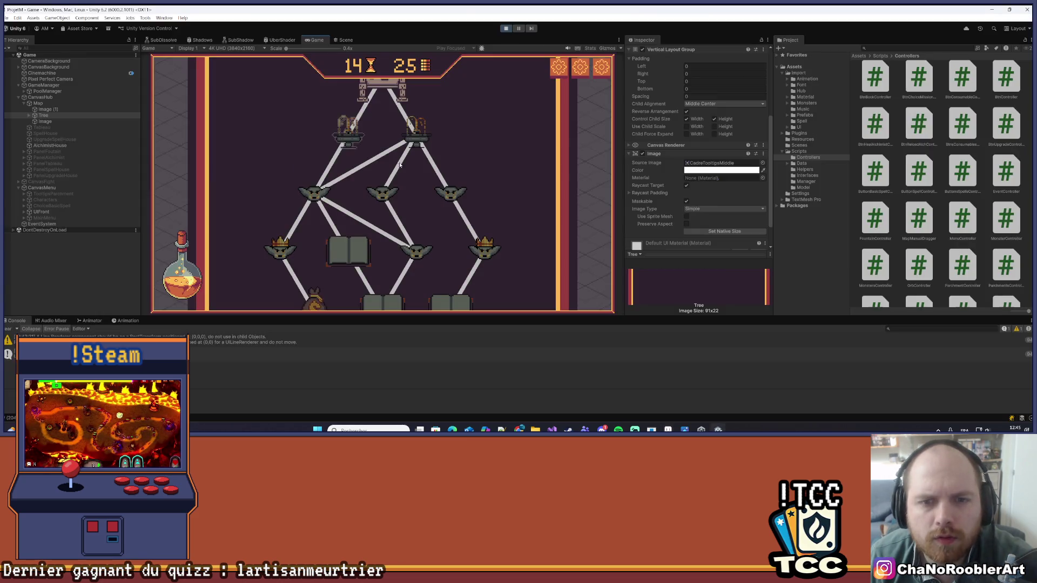
pyautogui.hotkey('alt', 'Tab')
pyautogui.moveTo(353, 134)
pyautogui.mouseDown()
pyautogui.moveTo(382, 132)
pyautogui.moveTo(389, 108)
pyautogui.mouseUp()
pyautogui.scroll(1, 382, 131)
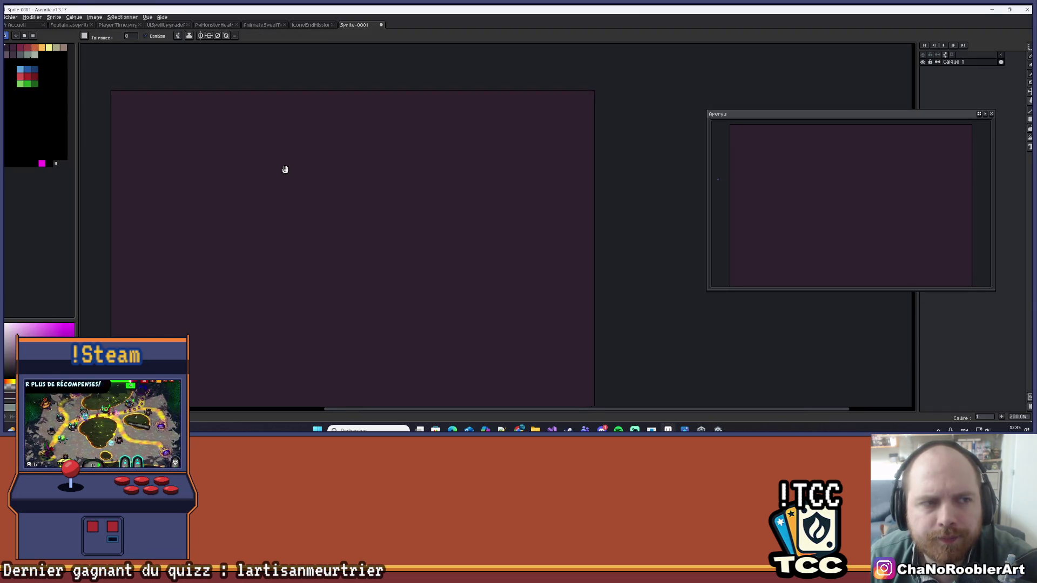
pyautogui.hotkey('alt', 'Tab')
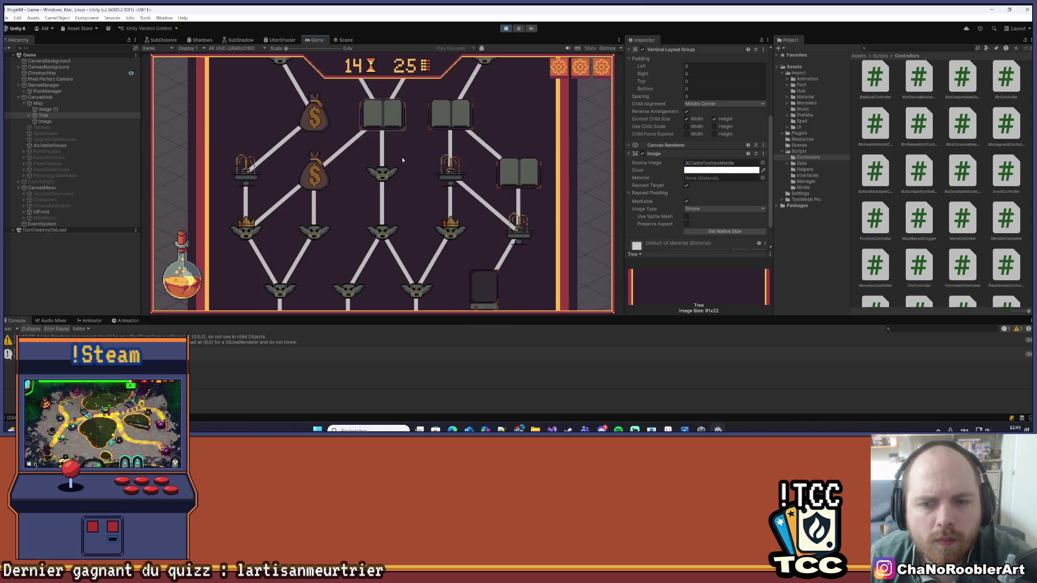
pyautogui.hotkey('alt', 'Tab')
pyautogui.scroll(-1, 335, 119)
pyautogui.moveTo(336, 119)
pyautogui.mouseDown()
pyautogui.moveTo(335, 154)
pyautogui.moveTo(382, 163)
pyautogui.mouseUp()
pyautogui.scroll(1, 335, 155)
pyautogui.scroll(-1, 338, 157)
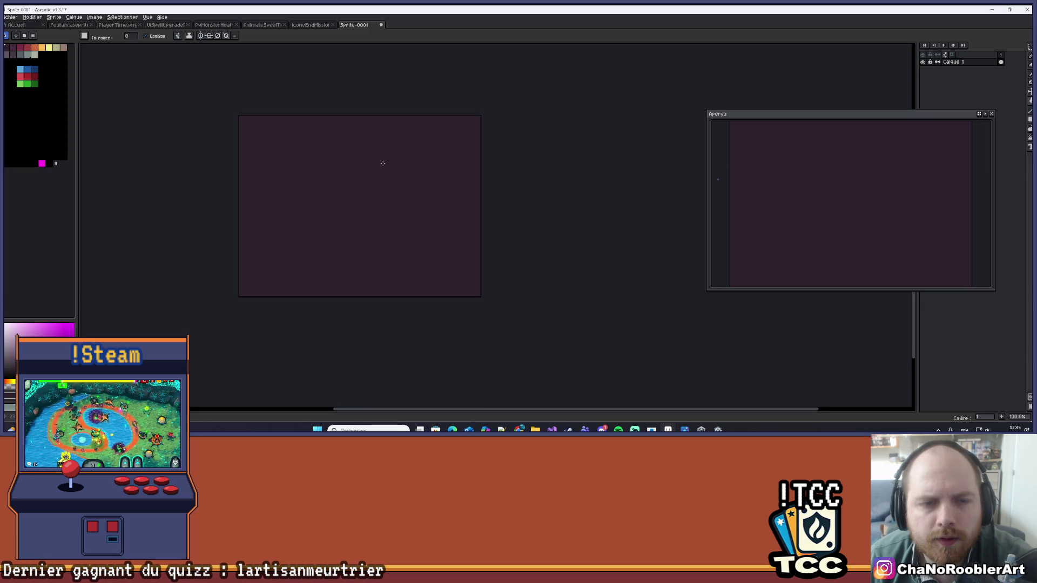
pyautogui.hotkey('alt', 'Tab')
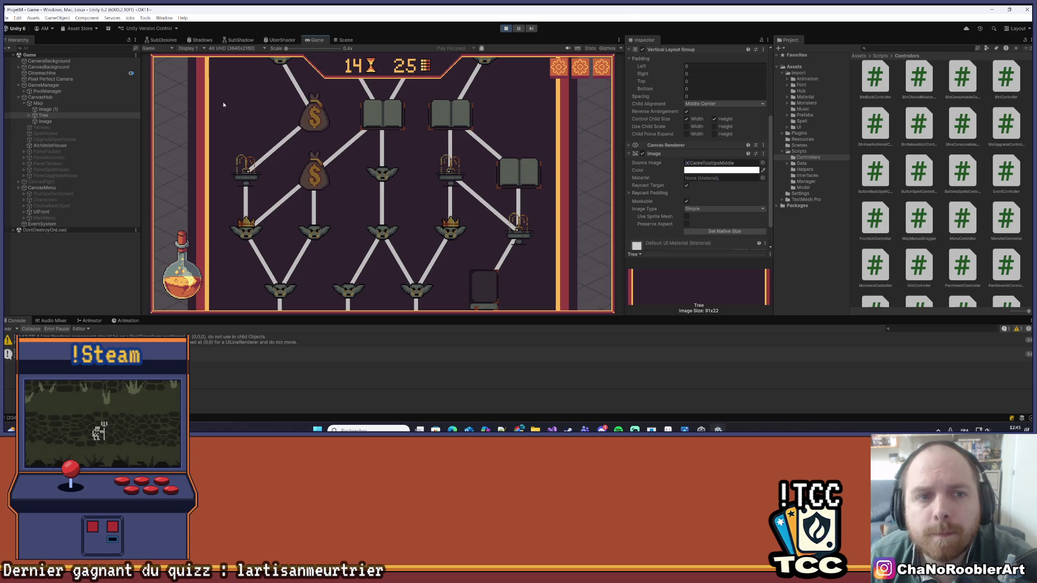
pyautogui.hotkey('alt', 'Tab')
pyautogui.click(51, 48)
pyautogui.scroll(1, 464, 153)
pyautogui.scroll(-1, 459, 150)
pyautogui.scroll(3, 465, 129)
pyautogui.scroll(-3, 464, 124)
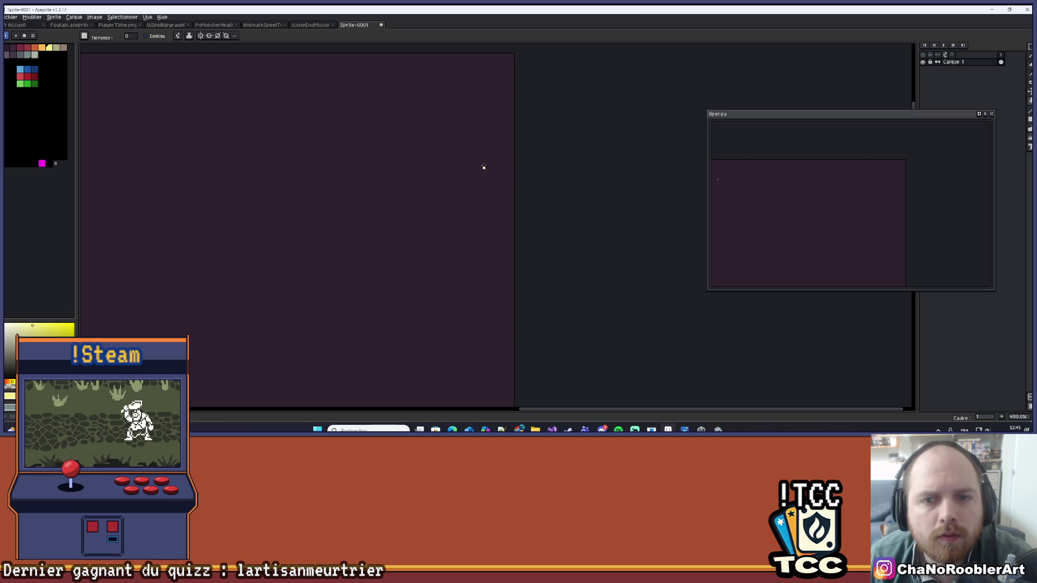
pyautogui.scroll(1, 341, 146)
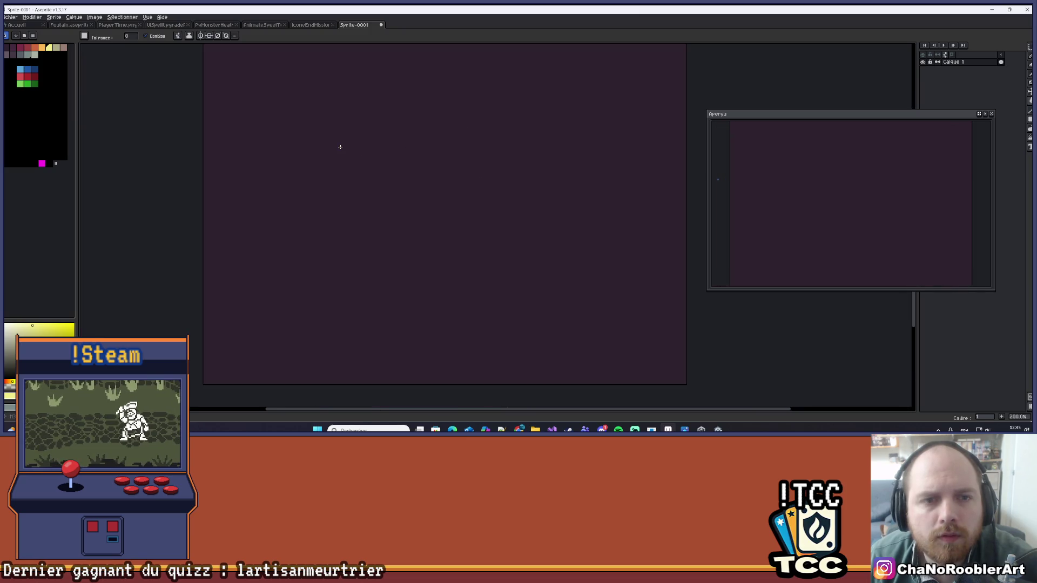
pyautogui.hotkey('alt', 'Tab')
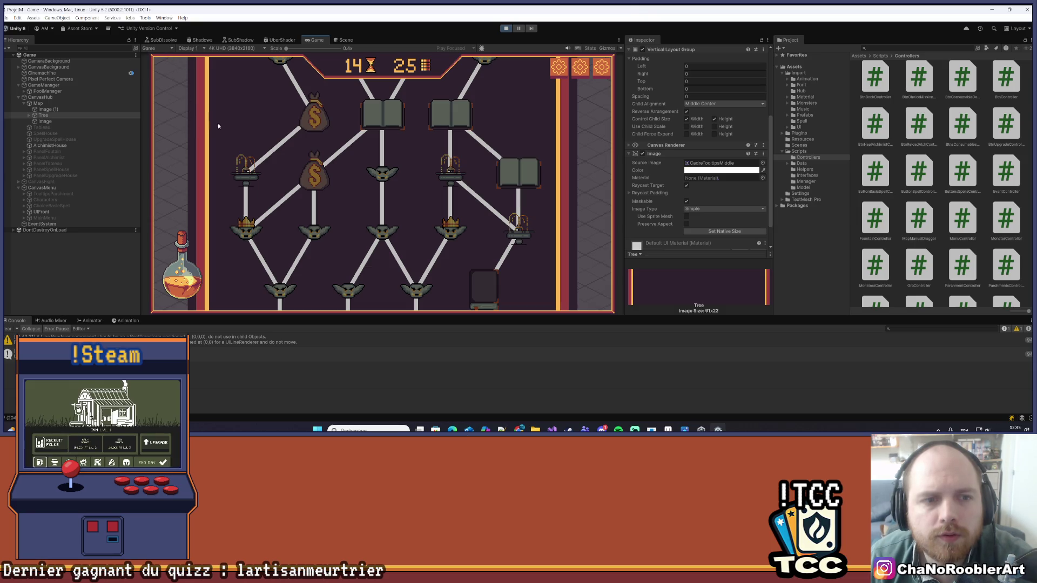
pyautogui.hotkey('alt', 'Tab')
pyautogui.click(28, 47)
# - Try filling the canvas with red twice, undoing each fill
pyautogui.scroll(3, 254, 122)
pyautogui.scroll(1, 254, 123)
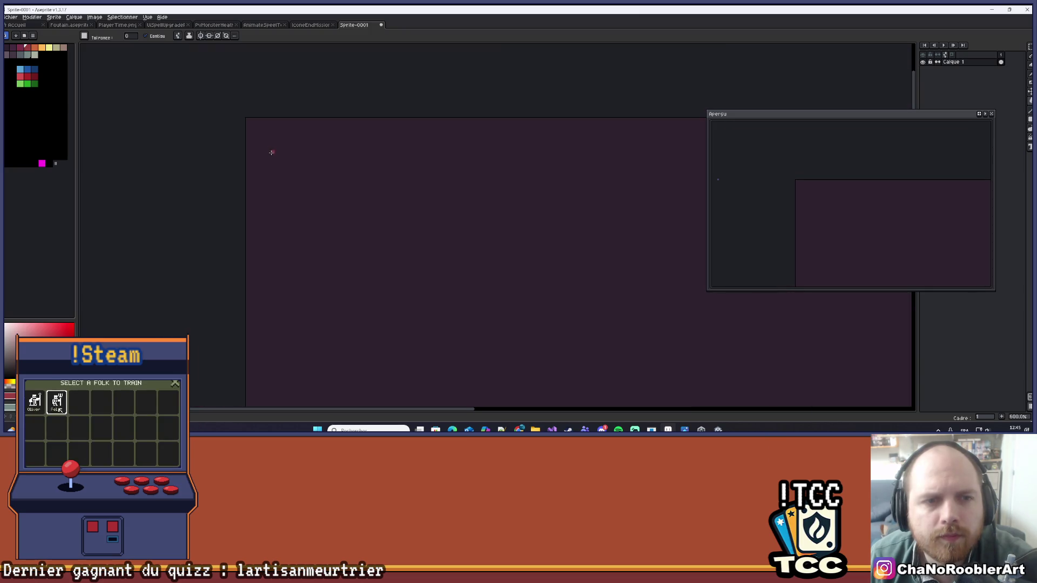
pyautogui.click(250, 118)
pyautogui.scroll(2, 338, 229)
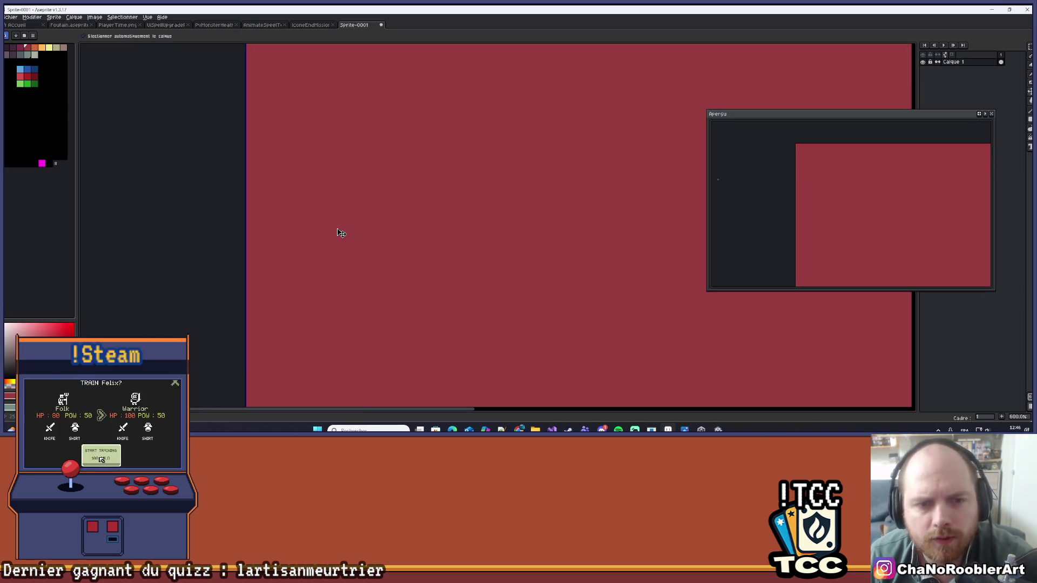
pyautogui.hotkey('ctrl', 'z')
pyautogui.scroll(-5, 340, 204)
pyautogui.scroll(1, 320, 173)
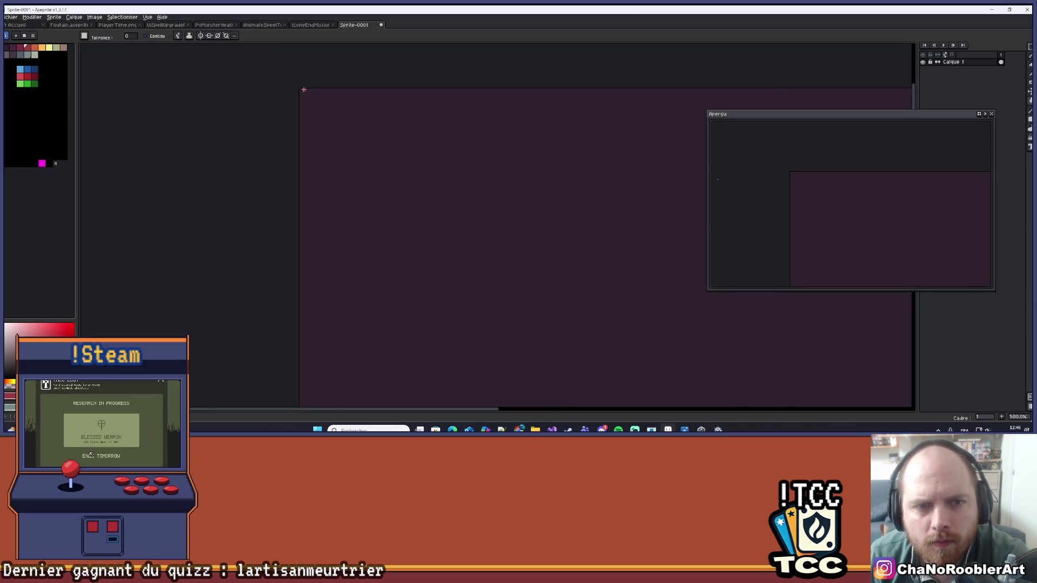
pyautogui.click(304, 88)
pyautogui.scroll(3, 304, 88)
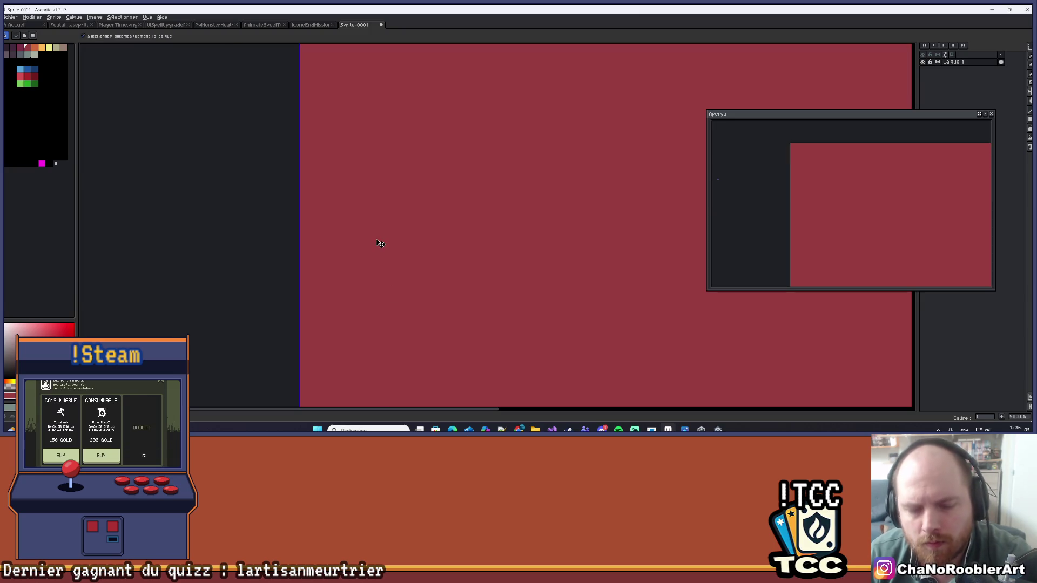
pyautogui.hotkey('ctrl', 'z')
pyautogui.scroll(-5, 377, 239)
pyautogui.scroll(7, 382, 178)
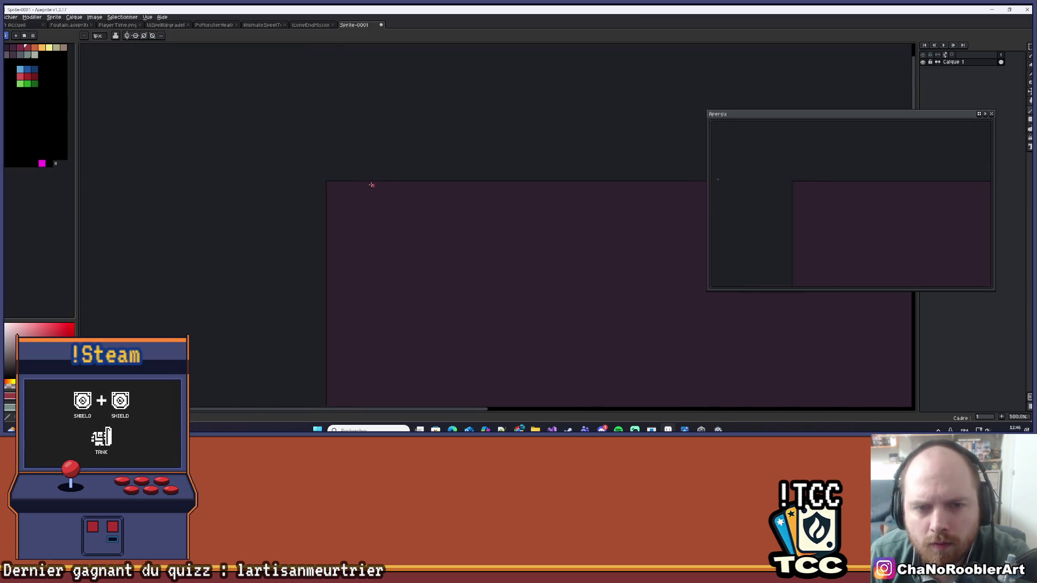
# - Draw a test red line on the canvas, then undo it
pyautogui.press('b')
pyautogui.keyDown('shift'); pyautogui.click(370, 400); pyautogui.keyUp('shift')
pyautogui.hotkey('ctrl', 'z')
pyautogui.scroll(-2, 382, 170)
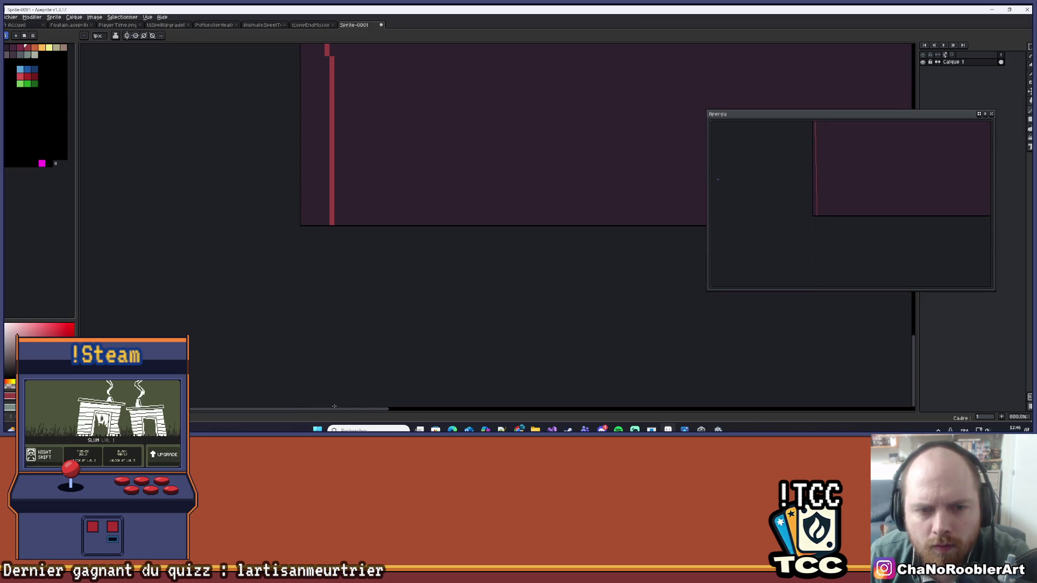
pyautogui.scroll(1, 382, 169)
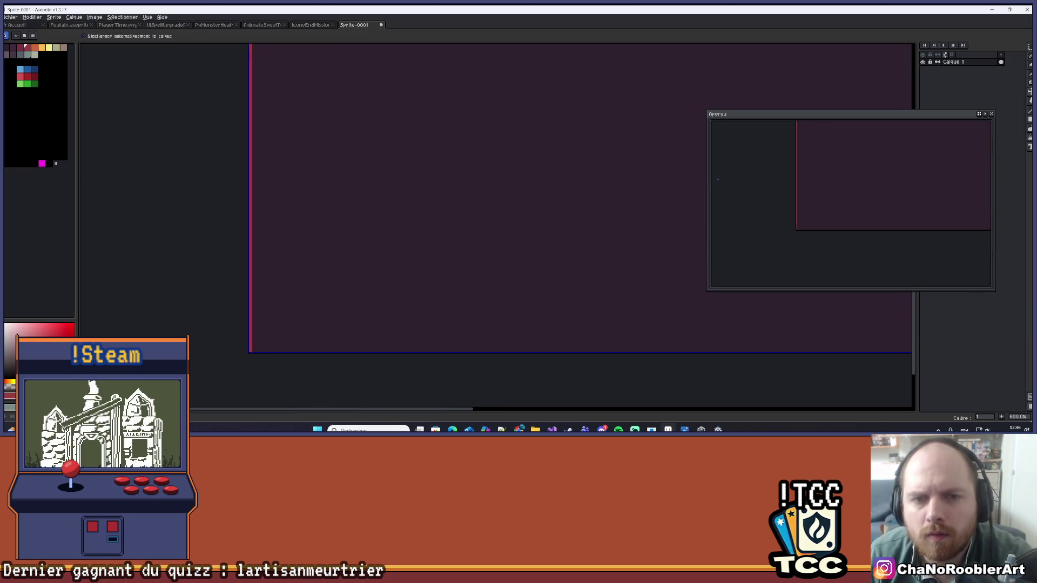
pyautogui.scroll(-8, 293, 162)
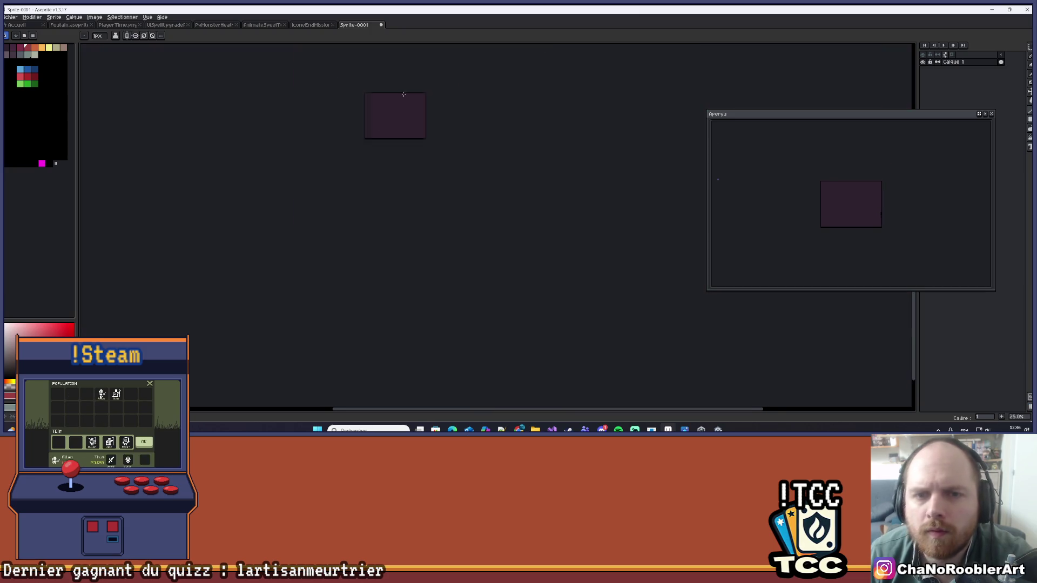
pyautogui.scroll(3, 303, 106)
pyautogui.scroll(3, 355, 155)
pyautogui.scroll(-3, 299, 119)
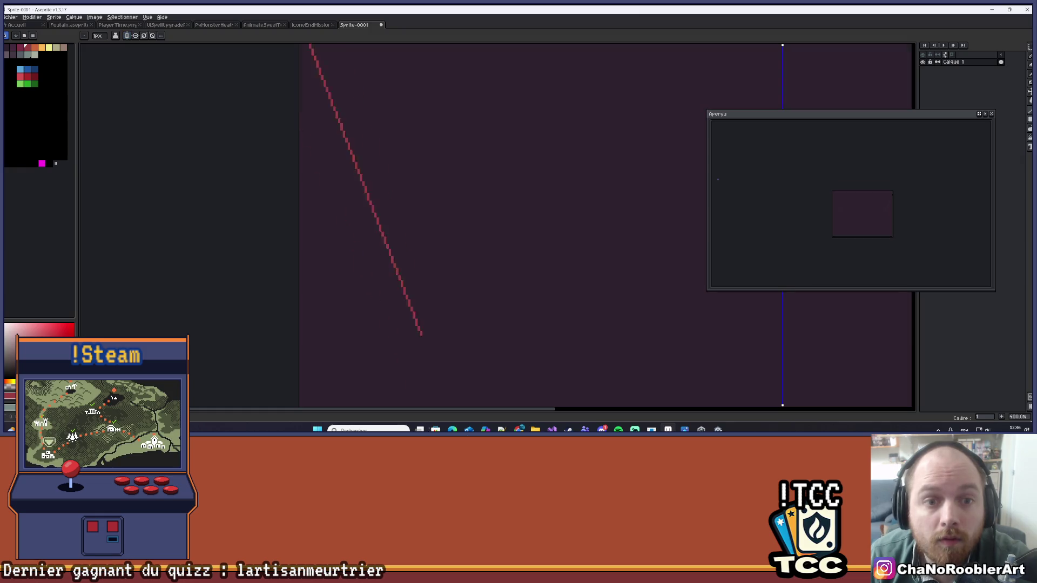
pyautogui.scroll(2, 345, 162)
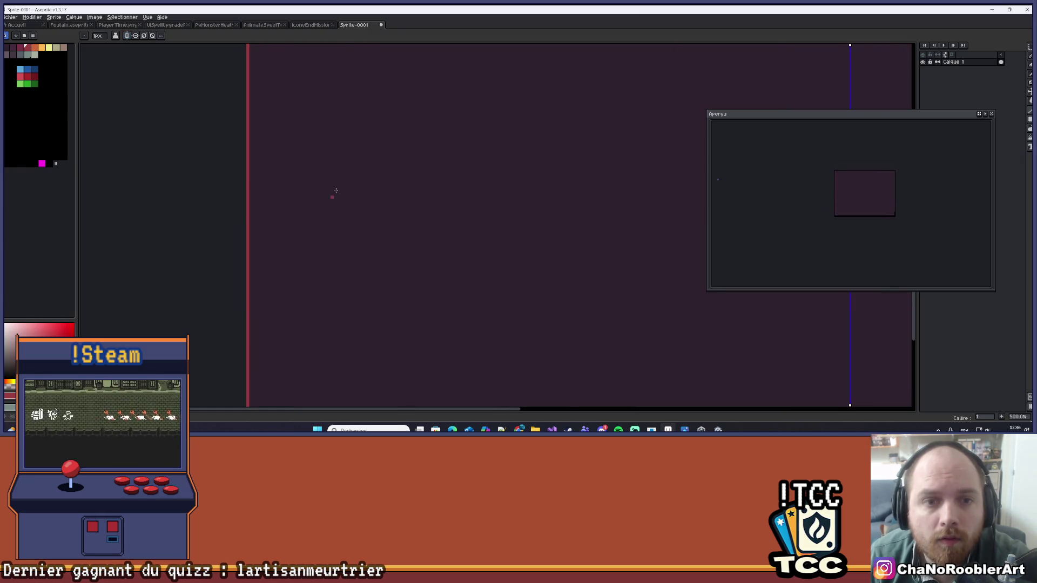
pyautogui.scroll(-3, 324, 114)
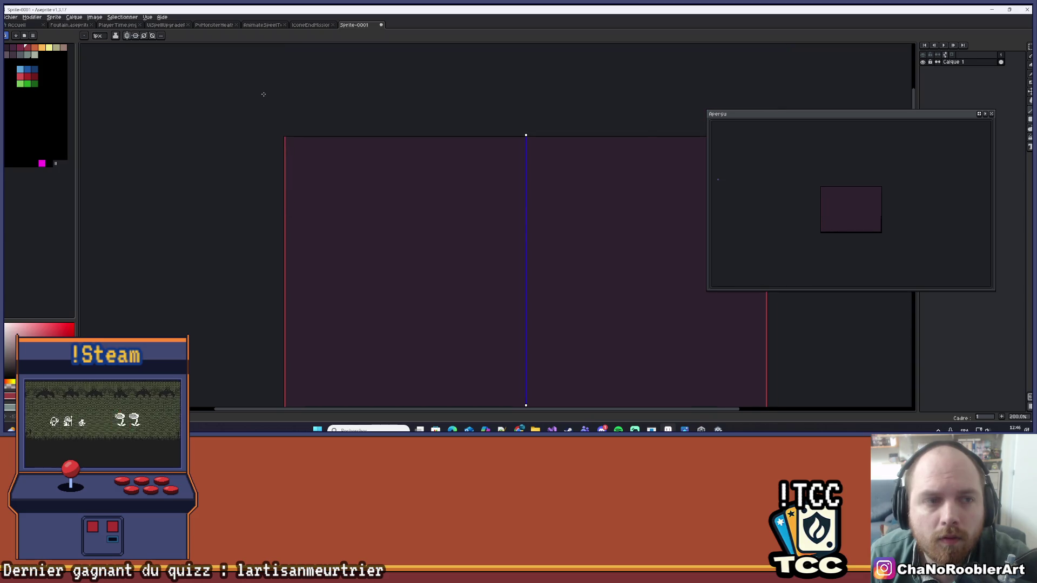
pyautogui.scroll(1, 263, 94)
# - Pick yellow and draw a mirrored border line down the sprite's left edge
pyautogui.click(49, 47)
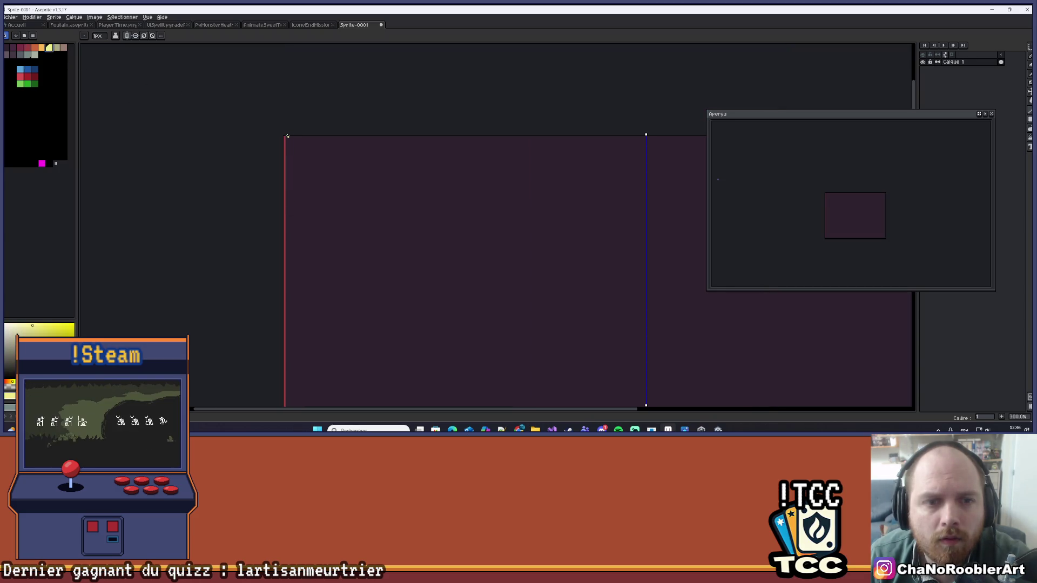
pyautogui.moveTo(287, 137)
pyautogui.mouseDown()
pyautogui.moveTo(403, 224)
pyautogui.moveTo(287, 221)
pyautogui.mouseUp()
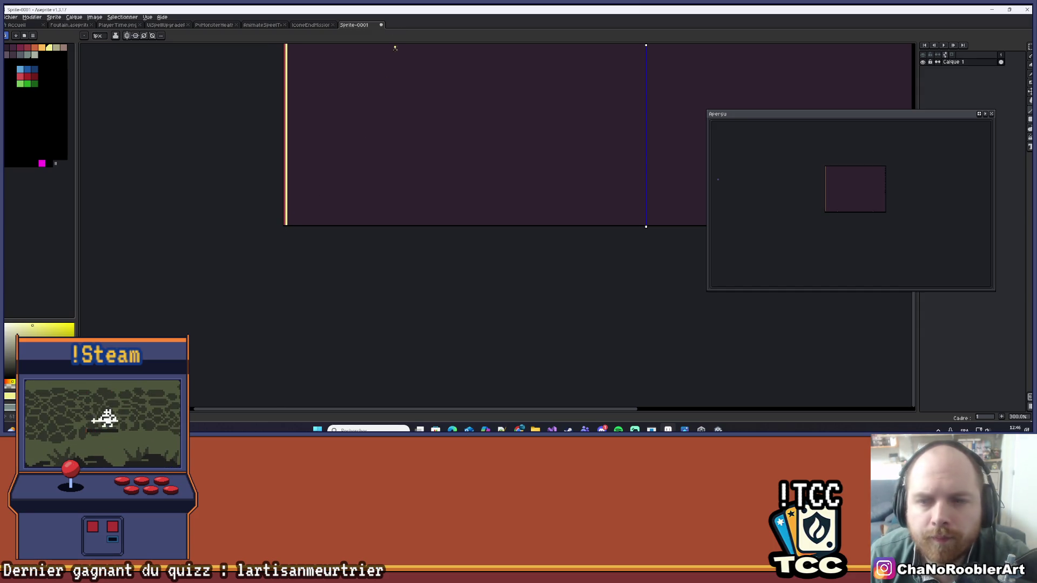
pyautogui.moveTo(393, 45); pyautogui.dragTo(322, 164)
pyautogui.scroll(-1, 398, 88)
pyautogui.moveTo(399, 88); pyautogui.dragTo(322, 169)
pyautogui.scroll(-1, 346, 131)
pyautogui.scroll(1, 394, 124)
pyautogui.scroll(-1, 424, 122)
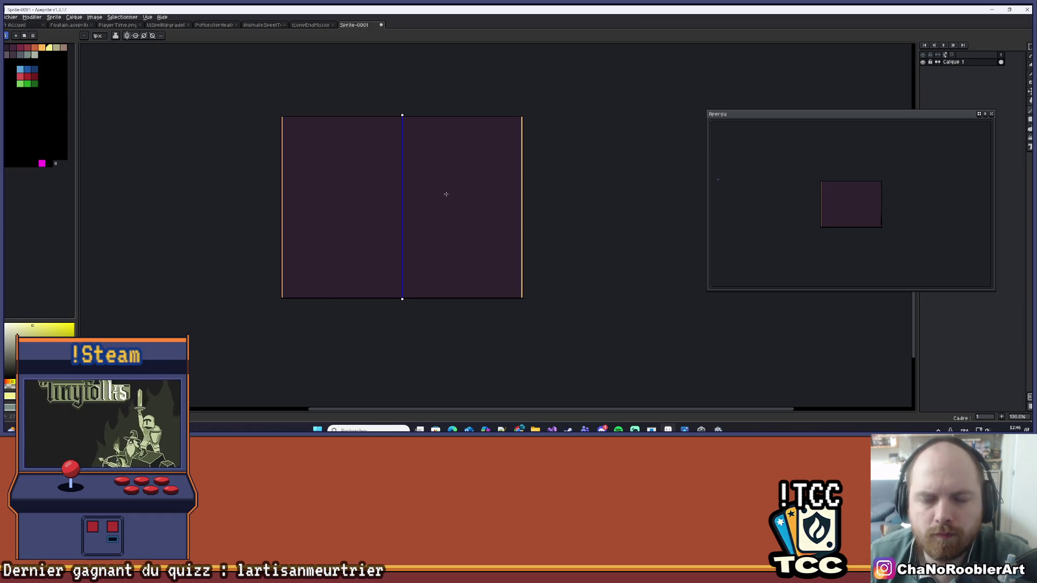
pyautogui.click(519, 430)
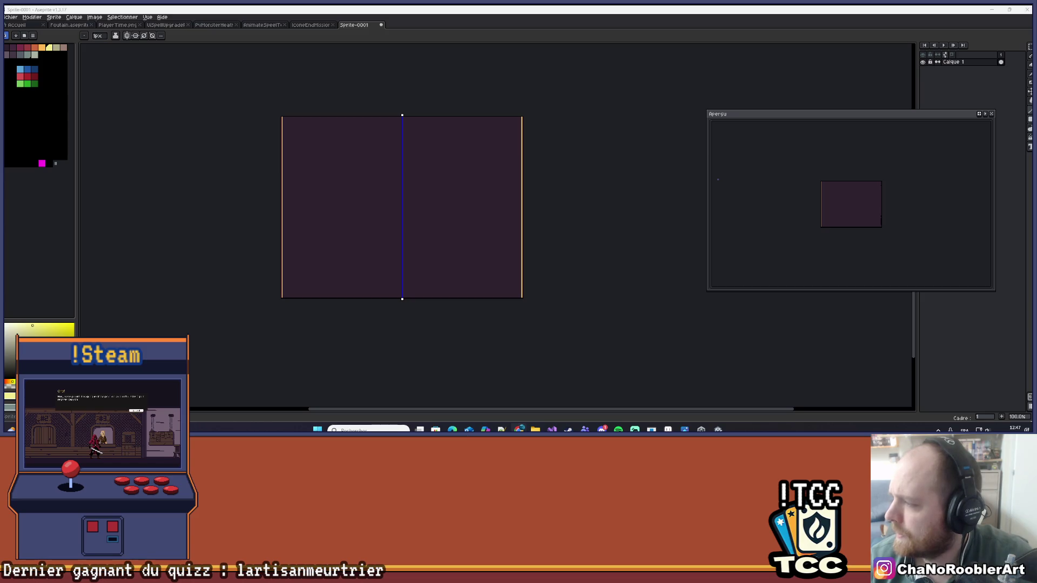
pyautogui.scroll(1, 331, 120)
pyautogui.moveTo(331, 121)
pyautogui.mouseDown()
pyautogui.moveTo(366, 195)
pyautogui.moveTo(389, 178)
pyautogui.moveTo(443, 175)
pyautogui.moveTo(373, 137)
pyautogui.moveTo(377, 116)
pyautogui.moveTo(377, 131)
pyautogui.mouseUp()
pyautogui.scroll(-1, 377, 115)
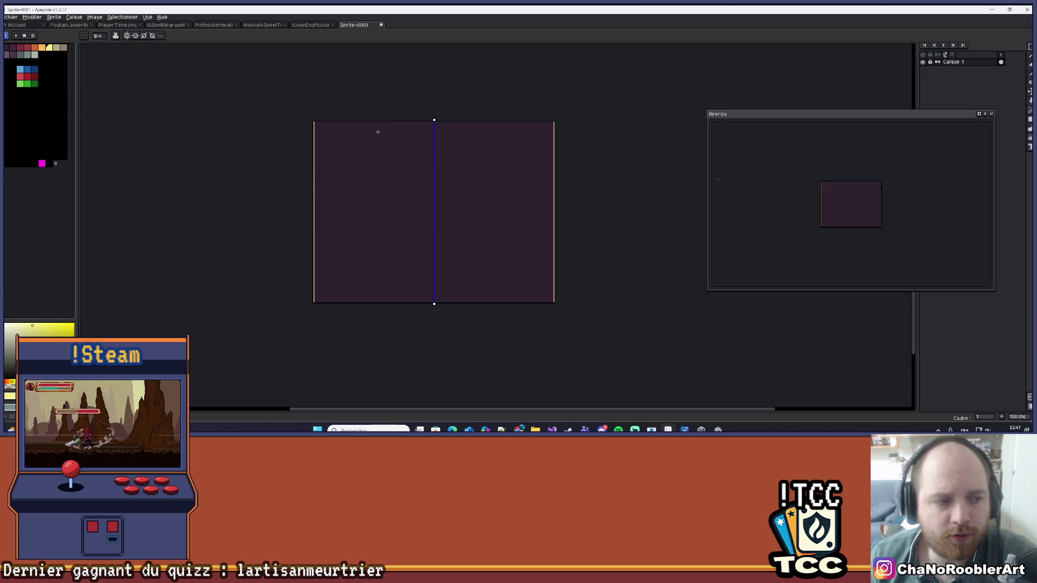
# - Enable horizontal symmetry so both mirror axes are active
pyautogui.click(136, 35)
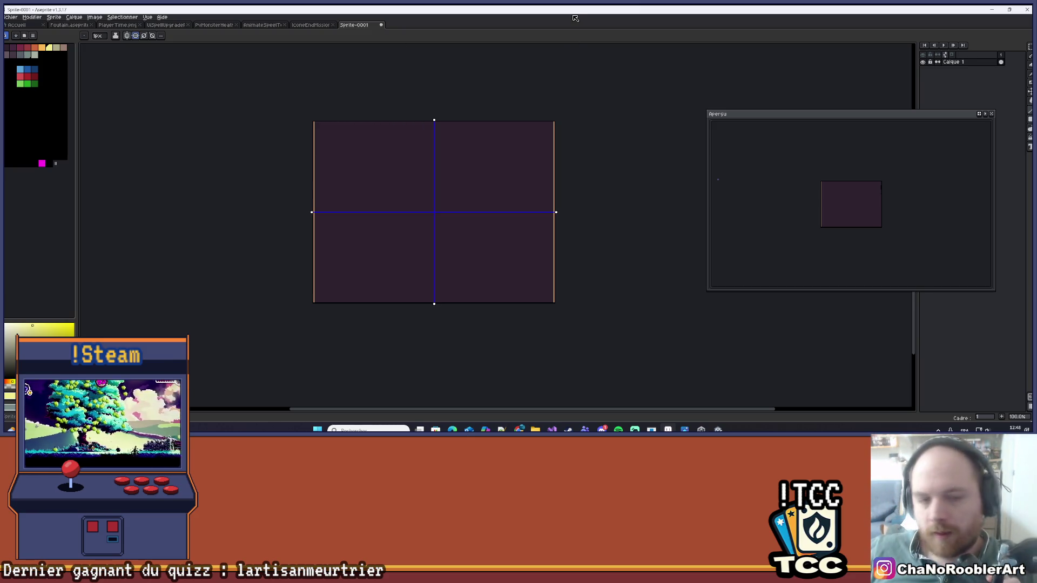
pyautogui.scroll(1, 398, 129)
pyautogui.scroll(-1, 437, 116)
pyautogui.scroll(1, 419, 103)
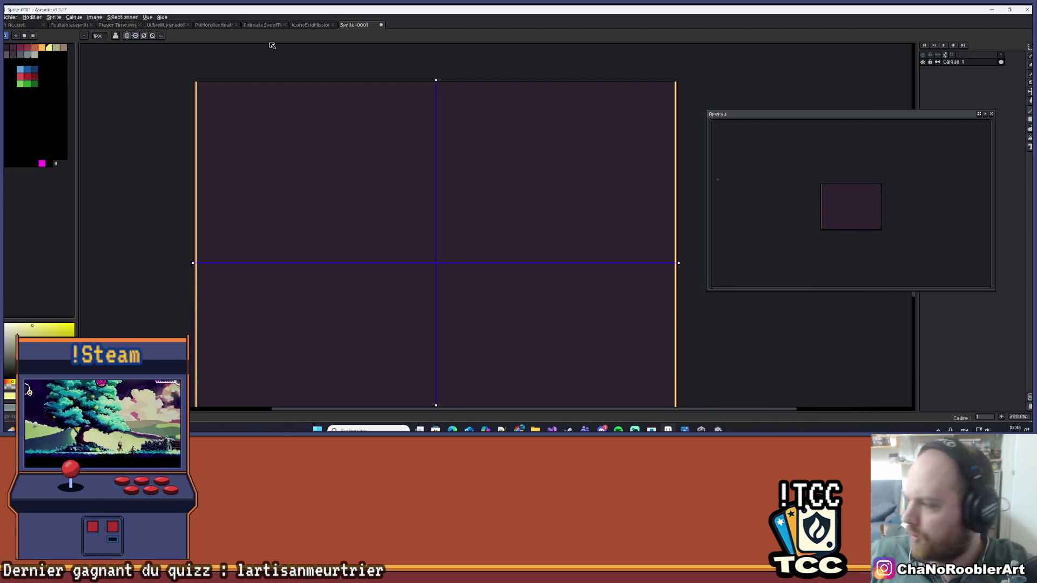
pyautogui.moveTo(320, 99); pyautogui.dragTo(305, 129)
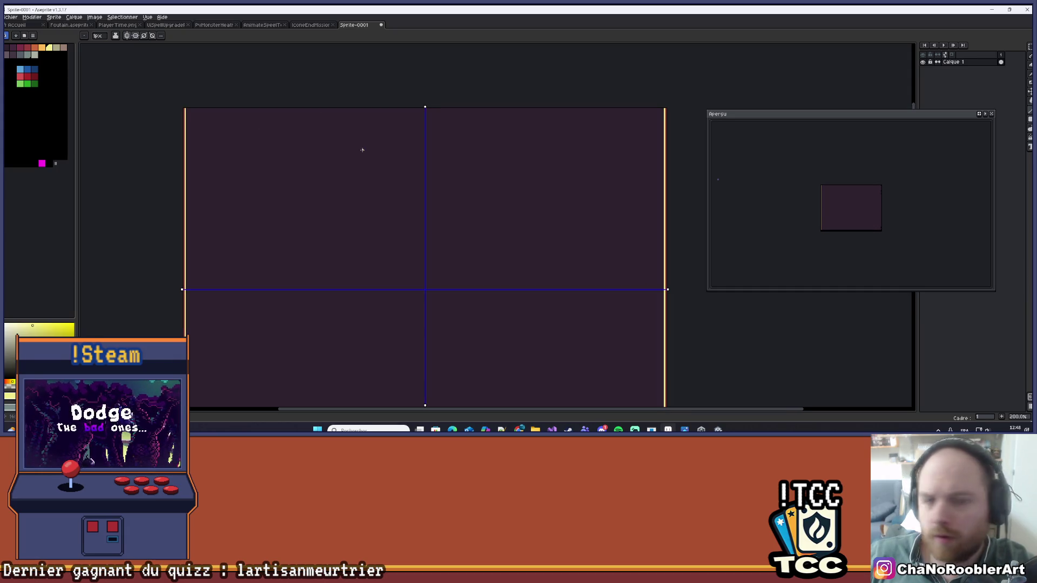
pyautogui.moveTo(358, 163); pyautogui.dragTo(327, 167)
pyautogui.moveTo(234, 159); pyautogui.dragTo(241, 148)
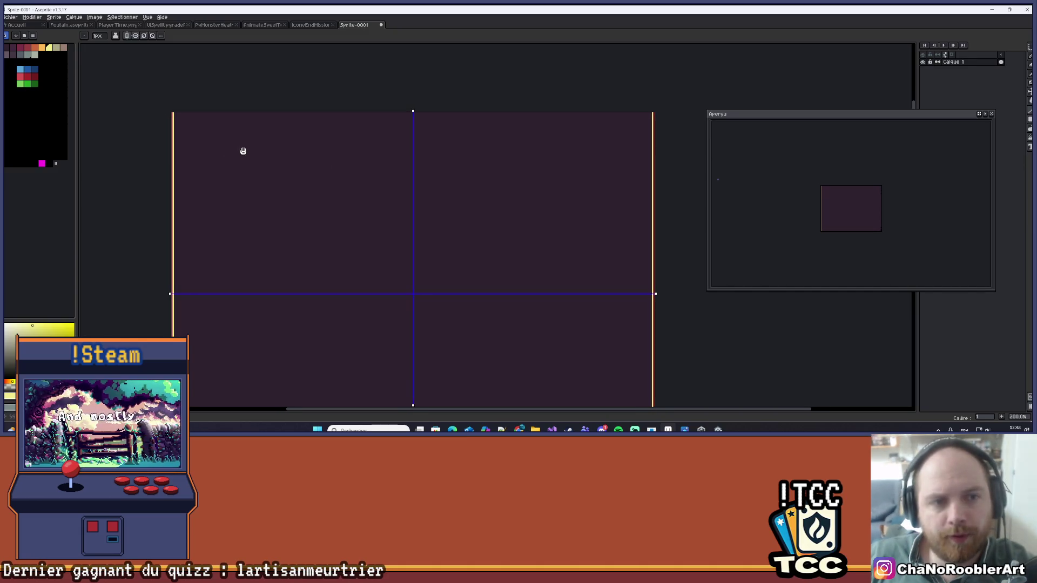
pyautogui.scroll(2, 260, 141)
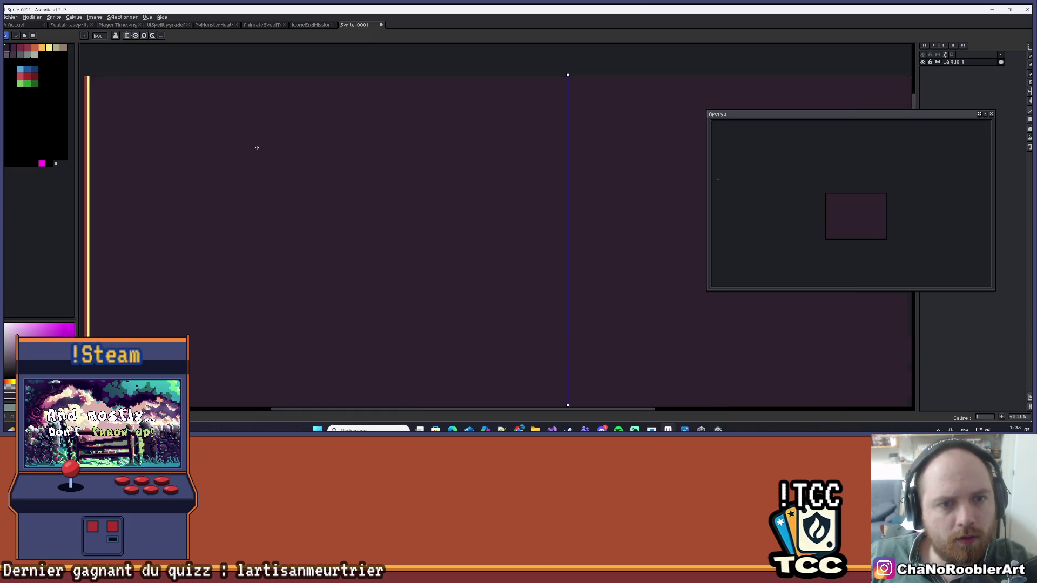
pyautogui.scroll(-3, 299, 169)
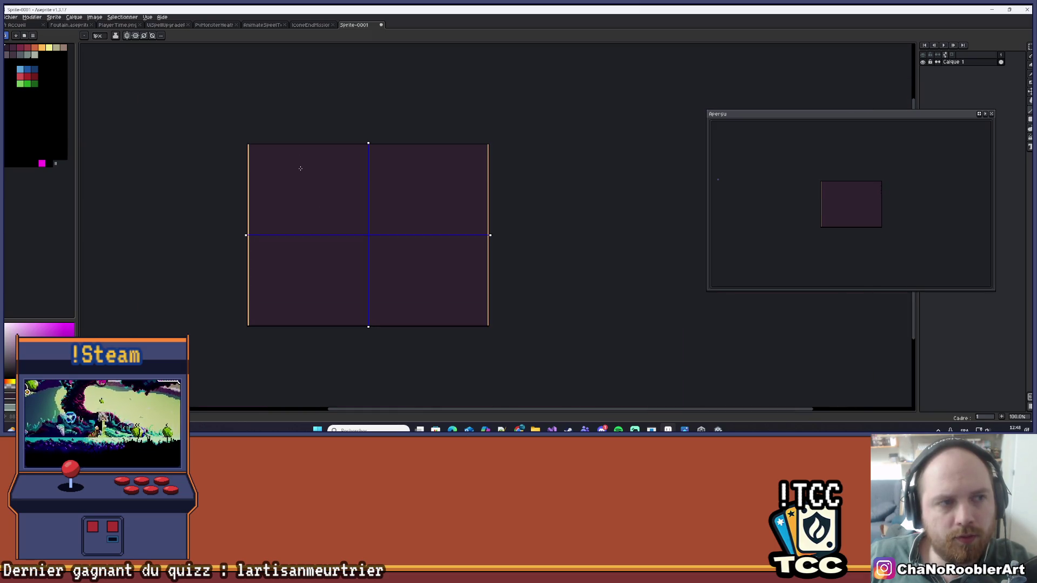
# - Fill the sprite's background with a purple palette swatch using the Paint Bucket
pyautogui.click(13, 47)
pyautogui.press('g')
pyautogui.click(308, 173)
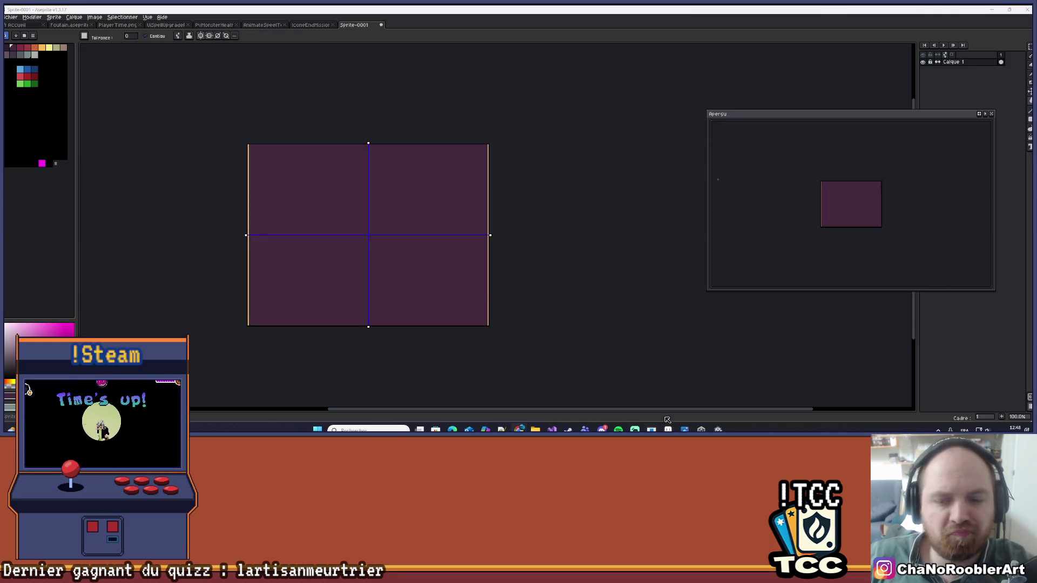
# - Compare against the skill-tree map in Unity, then return to the purple sprite in Aseprite
pyautogui.click(724, 419)
pyautogui.click(701, 430)
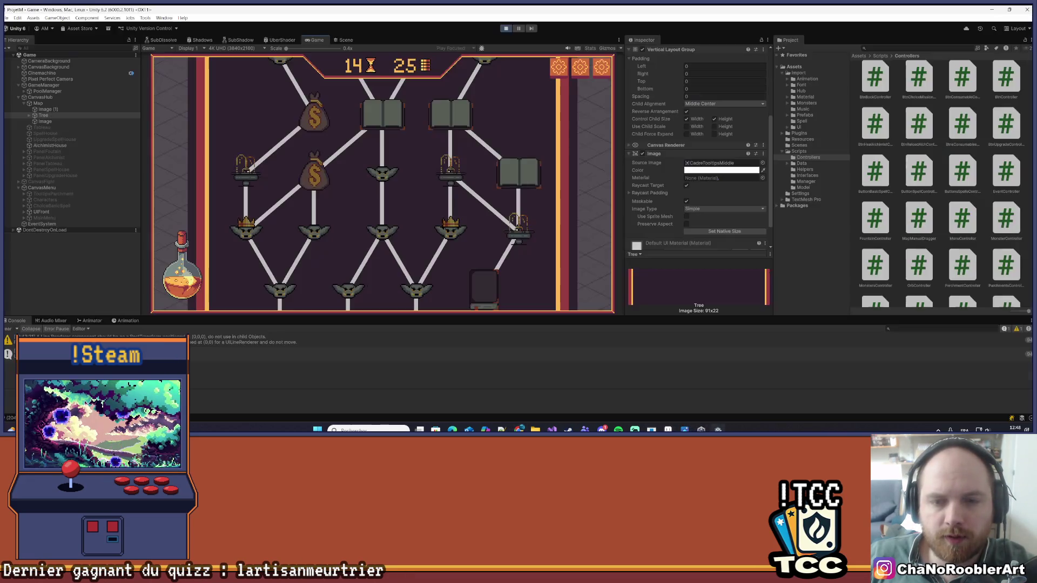
pyautogui.hotkey('alt', 'Tab')
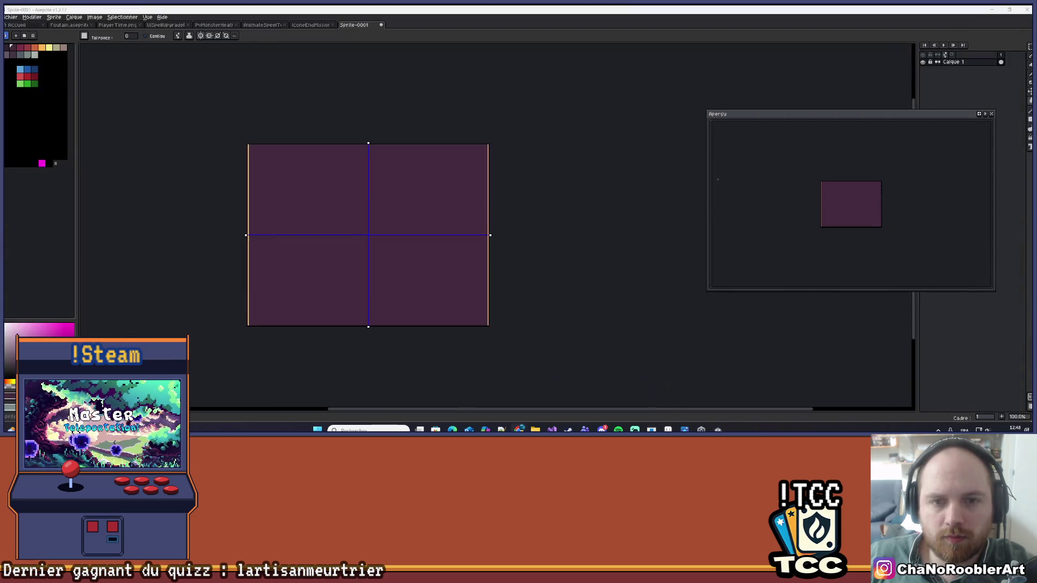
pyautogui.scroll(2, 312, 169)
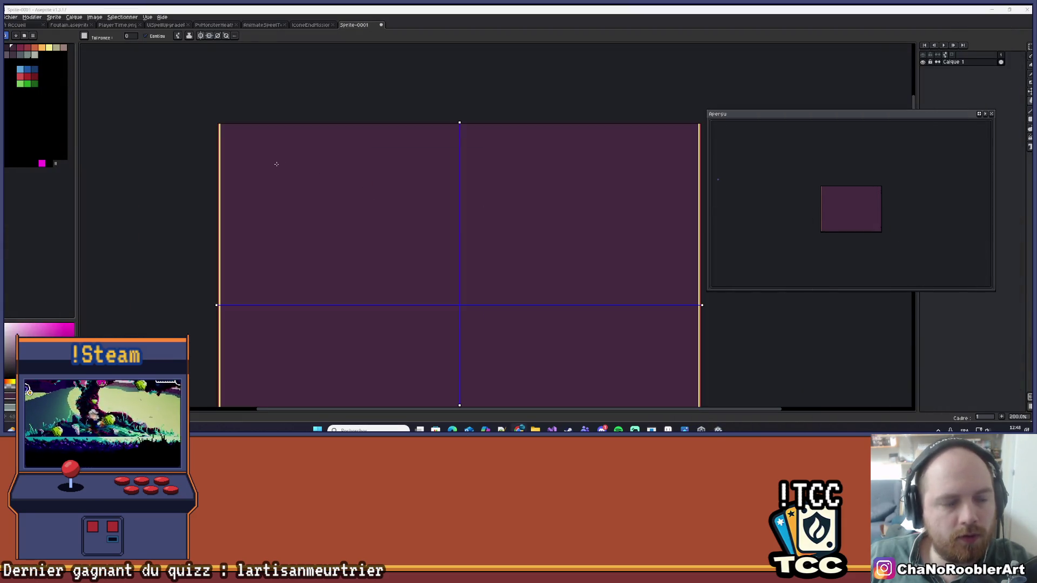
pyautogui.scroll(-1, 234, 160)
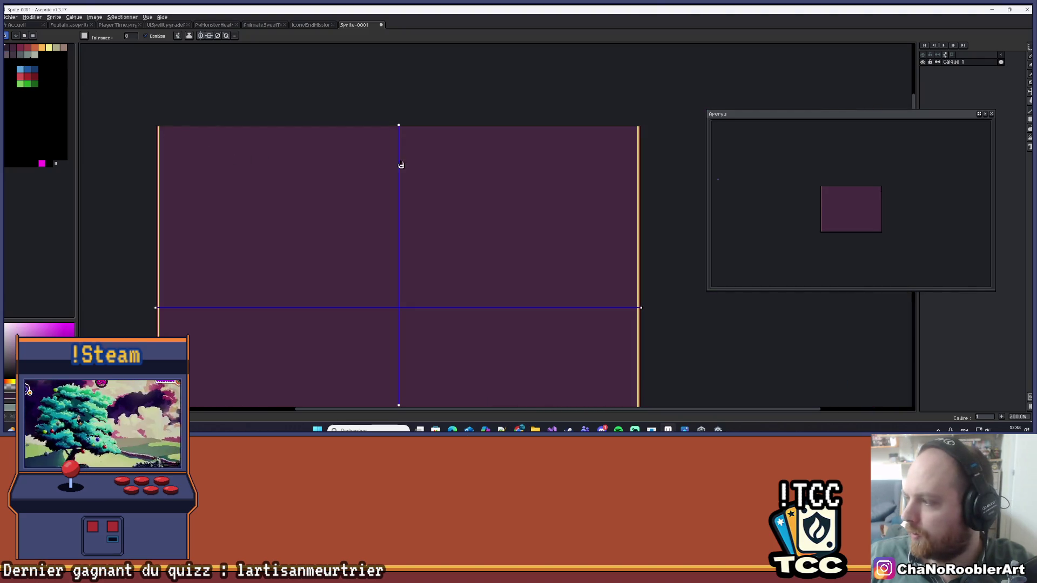
pyautogui.moveTo(401, 165); pyautogui.dragTo(381, 174)
pyautogui.scroll(1, 580, 185)
pyautogui.scroll(-1, 594, 172)
pyautogui.scroll(2, 627, 164)
pyautogui.scroll(1, 635, 163)
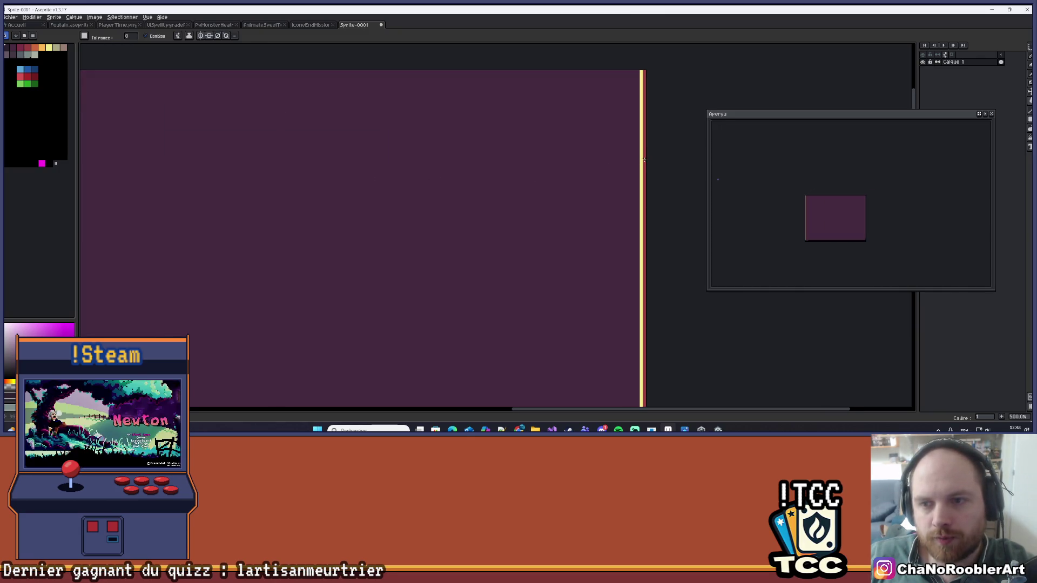
pyautogui.scroll(1, 635, 163)
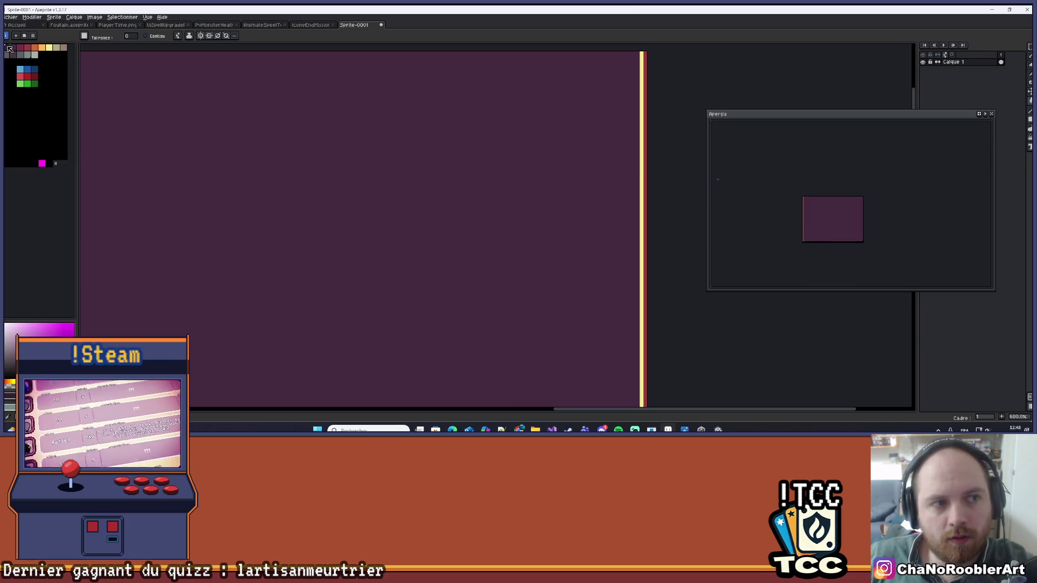
# - Undo a misplaced horizontal line and get the Line tool ready
pyautogui.press('b')
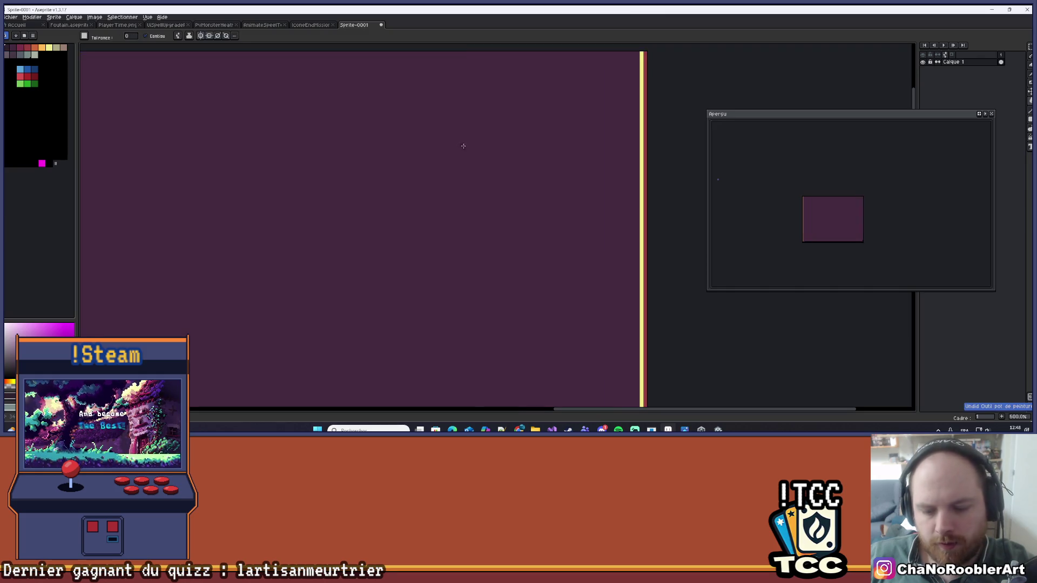
pyautogui.scroll(2, 502, 162)
pyautogui.hscroll(-2, 594, 173)
pyautogui.scroll(-3, 610, 171)
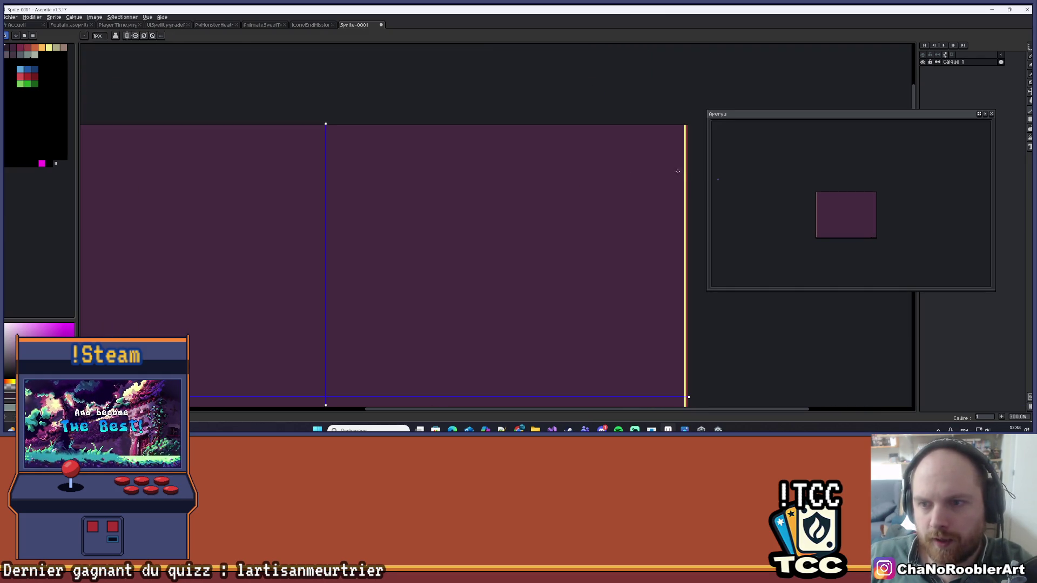
pyautogui.scroll(3, 686, 170)
pyautogui.moveTo(643, 167)
pyautogui.mouseDown()
pyautogui.moveTo(645, 177)
pyautogui.moveTo(324, 181)
pyautogui.mouseUp()
pyautogui.scroll(-3, 676, 184)
pyautogui.scroll(-1, 321, 179)
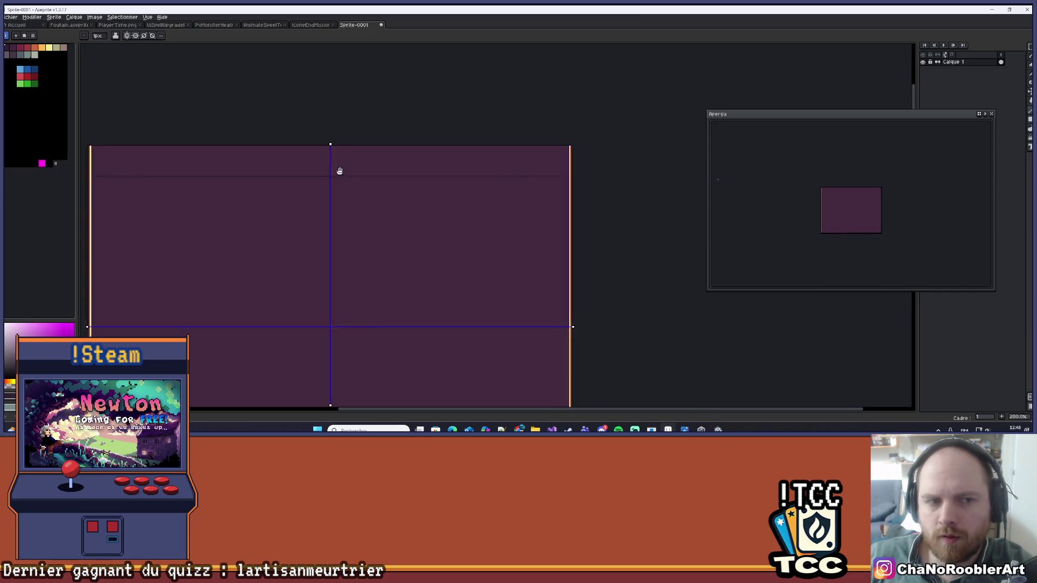
pyautogui.press('v')
pyautogui.hotkey('ctrl', 'z')
pyautogui.scroll(1, 189, 173)
pyautogui.press('l')
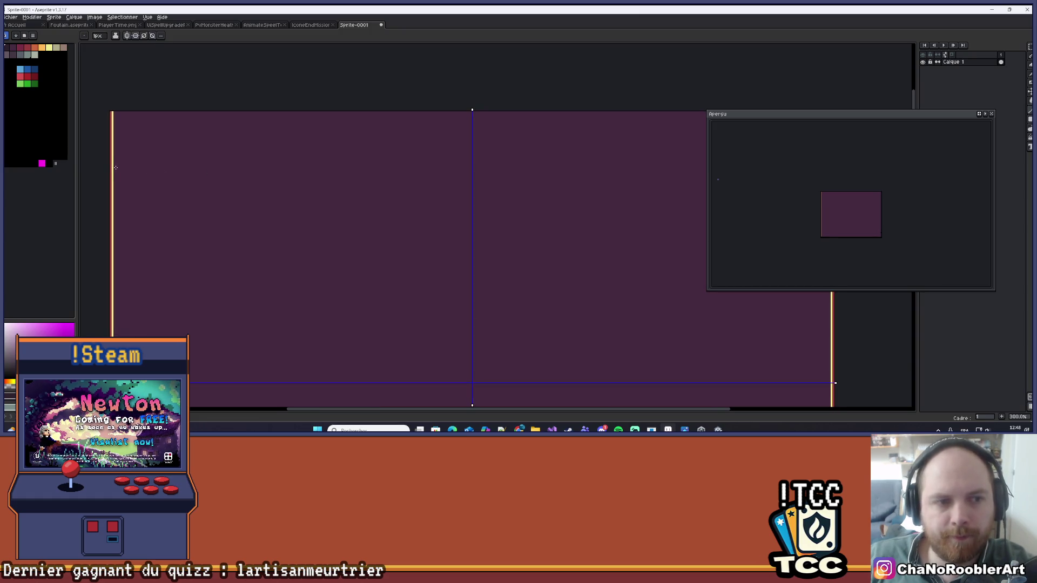
pyautogui.scroll(3, 157, 135)
# - Draw dark vertical and horizontal panel lines near the top-left corner, mirrored to all corners
pyautogui.moveTo(301, 100)
pyautogui.mouseDown()
pyautogui.moveTo(299, 253)
pyautogui.moveTo(301, 240)
pyautogui.mouseUp()
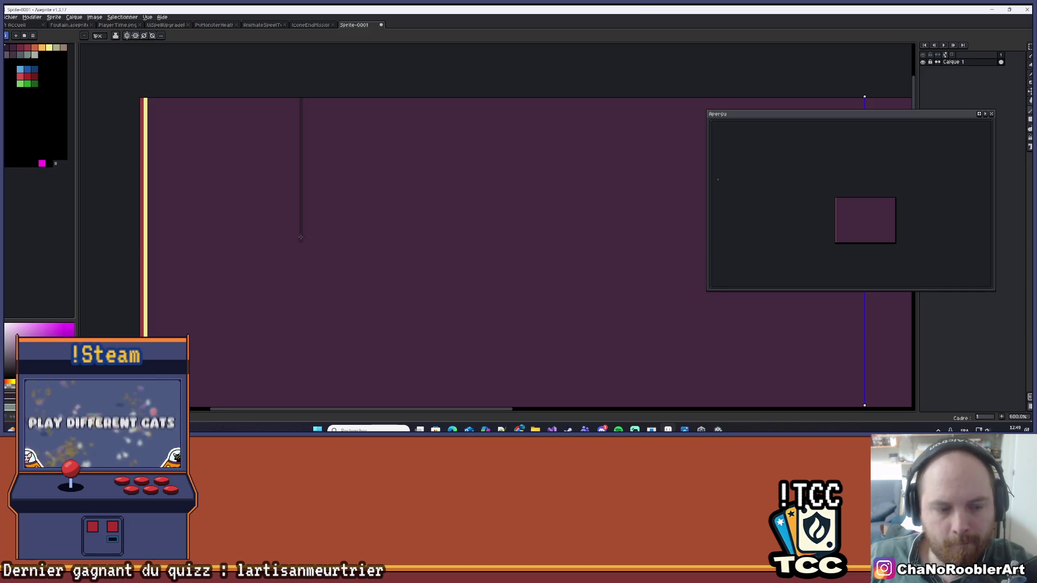
pyautogui.scroll(-3, 301, 238)
pyautogui.scroll(3, 307, 238)
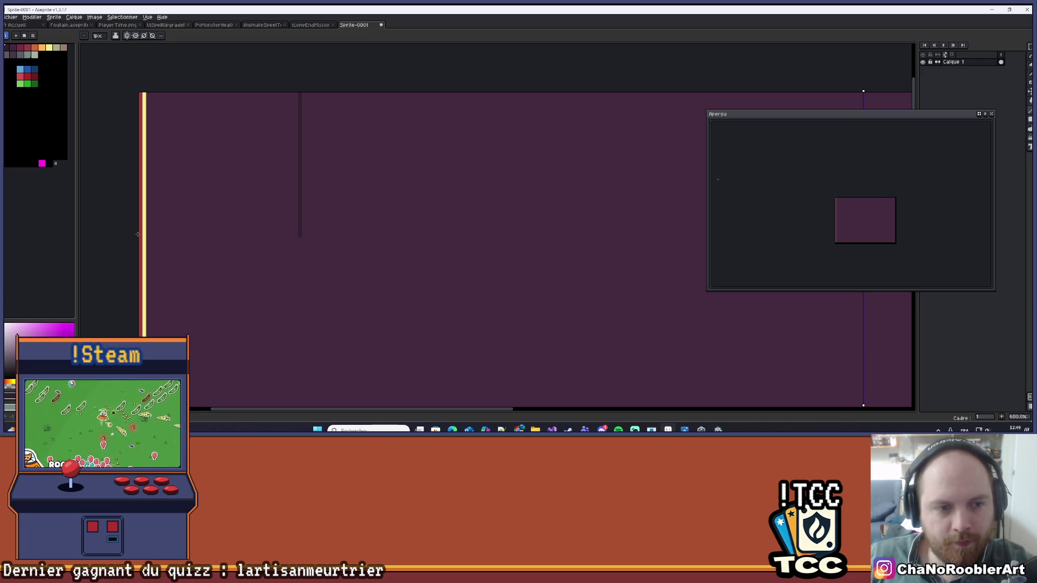
pyautogui.moveTo(140, 234)
pyautogui.mouseDown()
pyautogui.moveTo(584, 236)
pyautogui.moveTo(599, 225)
pyautogui.moveTo(529, 247)
pyautogui.mouseUp()
pyautogui.scroll(-1, 528, 247)
pyautogui.moveTo(498, 233); pyautogui.dragTo(470, 238)
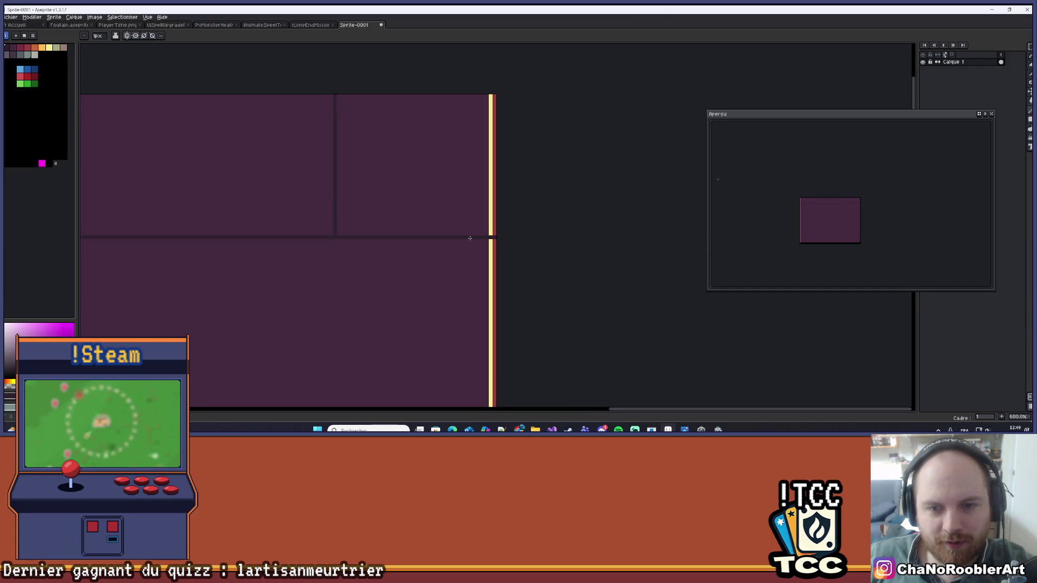
pyautogui.scroll(-5, 494, 236)
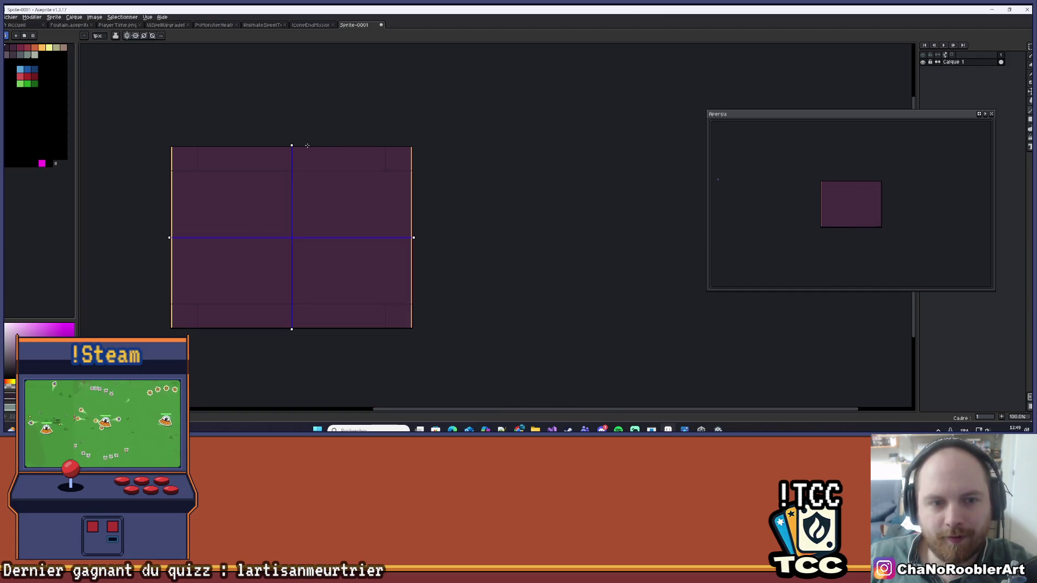
pyautogui.moveTo(309, 150)
pyautogui.mouseDown()
pyautogui.moveTo(317, 134)
pyautogui.moveTo(347, 134)
pyautogui.mouseUp()
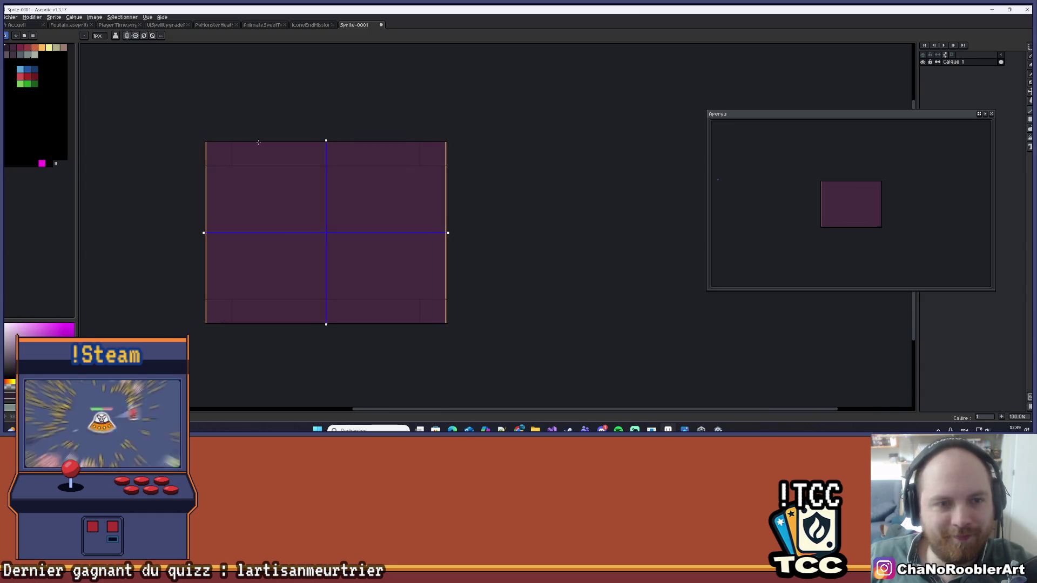
pyautogui.scroll(3, 210, 155)
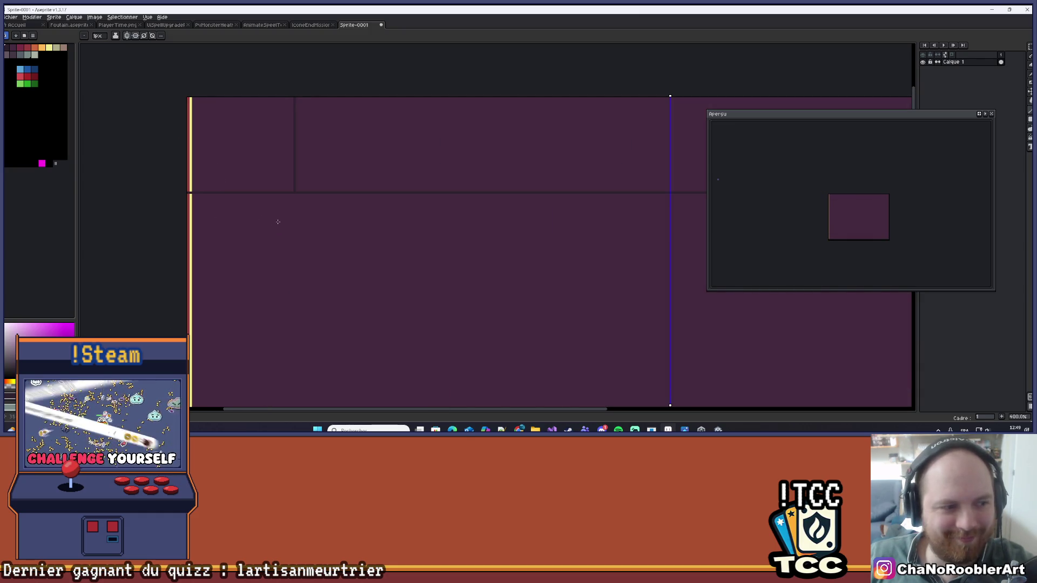
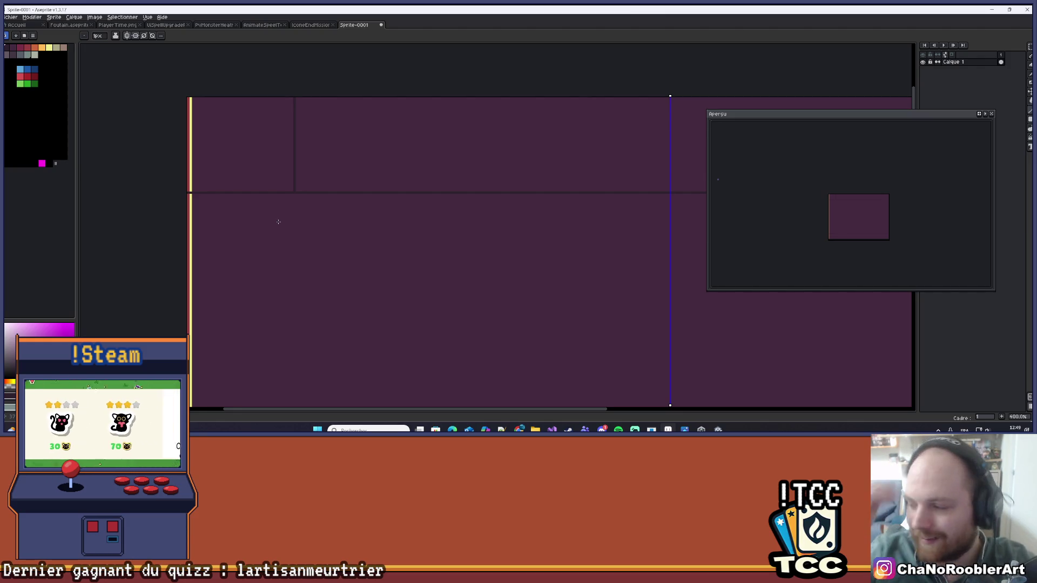
# - Zoom in and recentre the dark purple panel sprite, then switch to the 10px Pencil
pyautogui.scroll(-3, 279, 222)
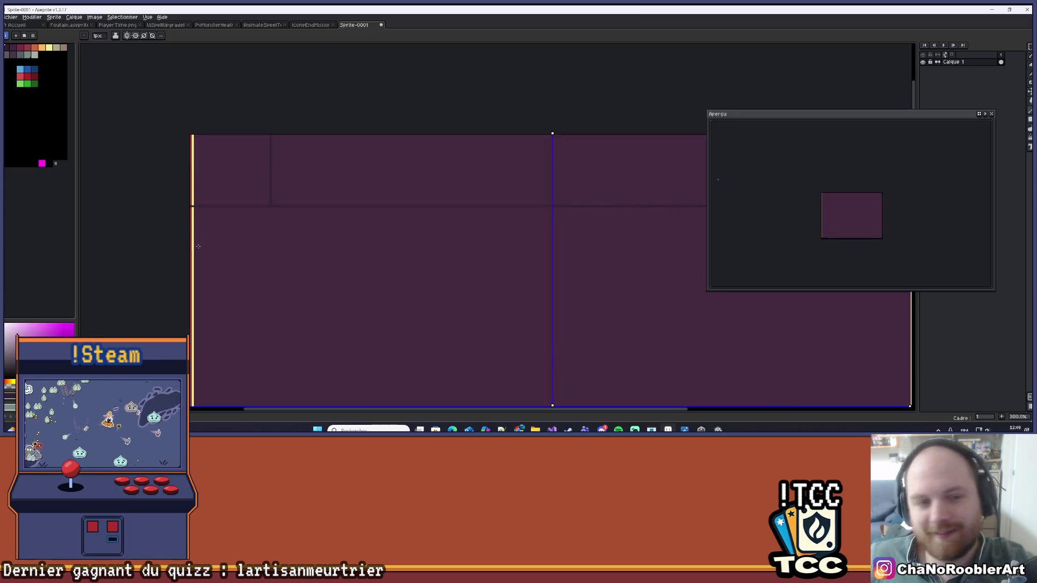
pyautogui.moveTo(232, 256); pyautogui.dragTo(306, 182)
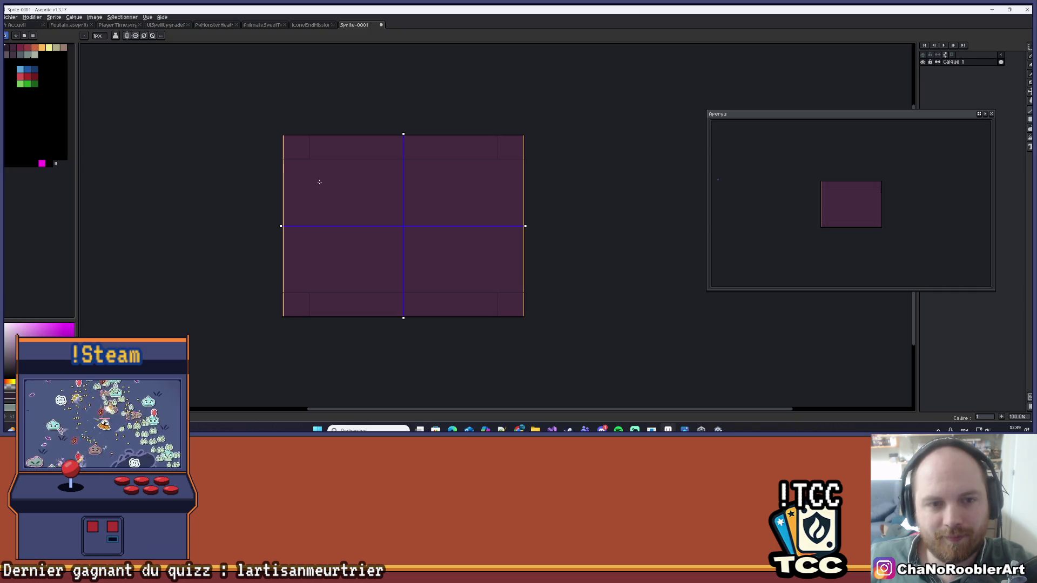
pyautogui.scroll(5, 320, 182)
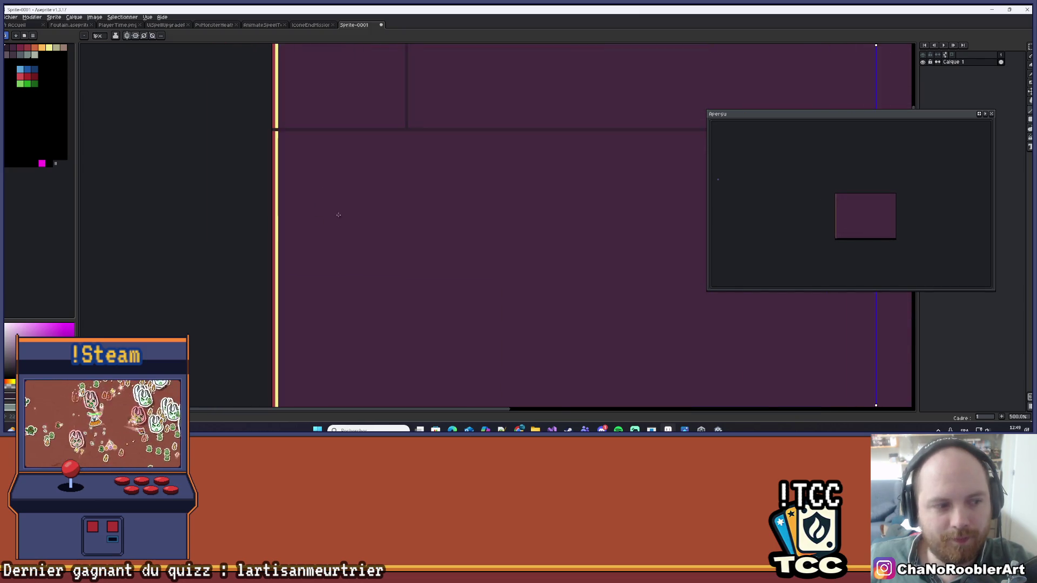
pyautogui.scroll(-3, 326, 199)
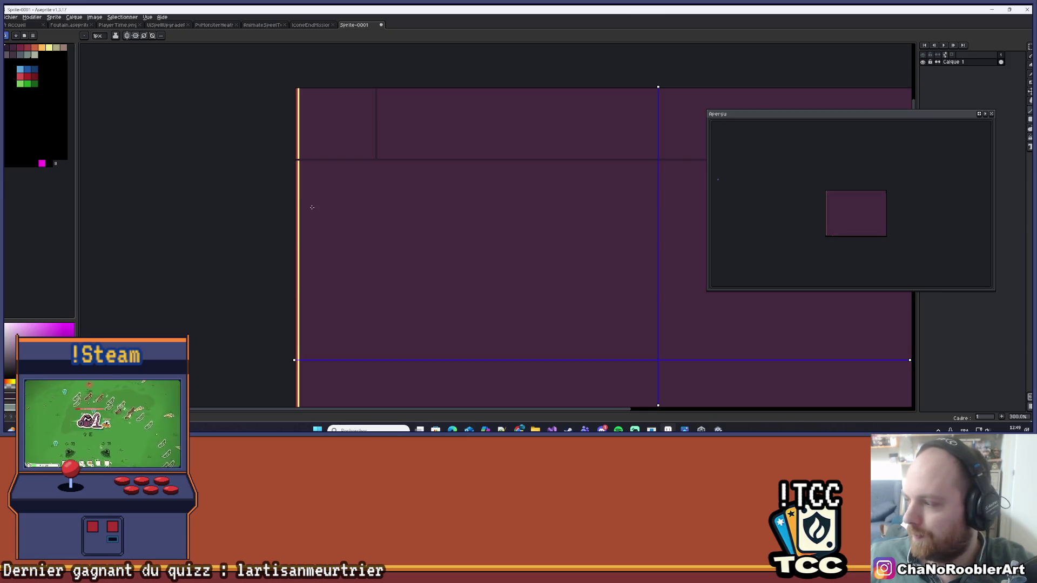
pyautogui.scroll(3, 296, 173)
pyautogui.press('b')
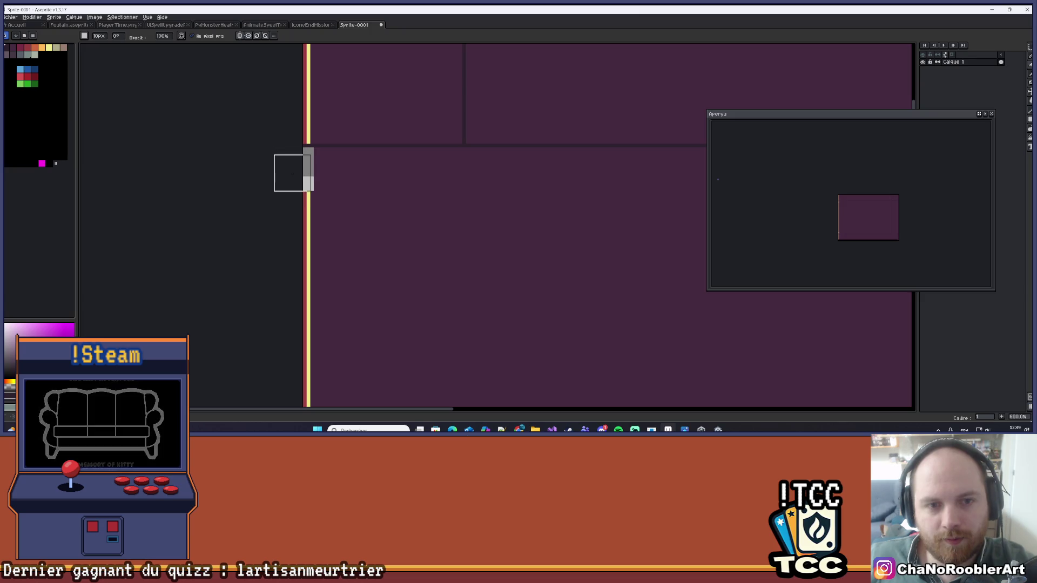
# - Zoom in on the panel's left border and return to the square brush
pyautogui.scroll(-3, 284, 189)
pyautogui.scroll(1, 298, 157)
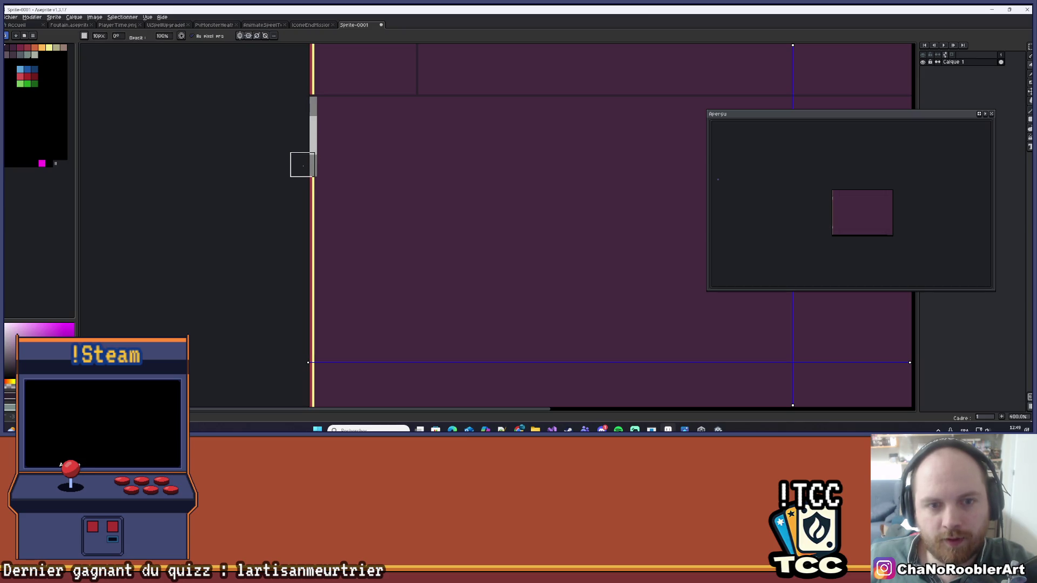
pyautogui.scroll(-3, 295, 157)
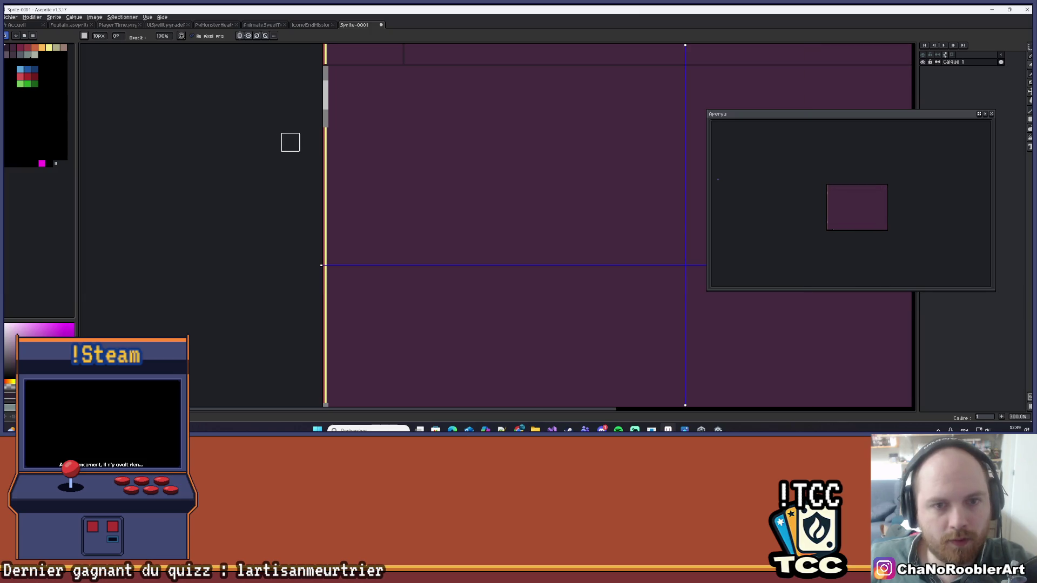
pyautogui.scroll(1, 301, 131)
pyautogui.scroll(1, 301, 131)
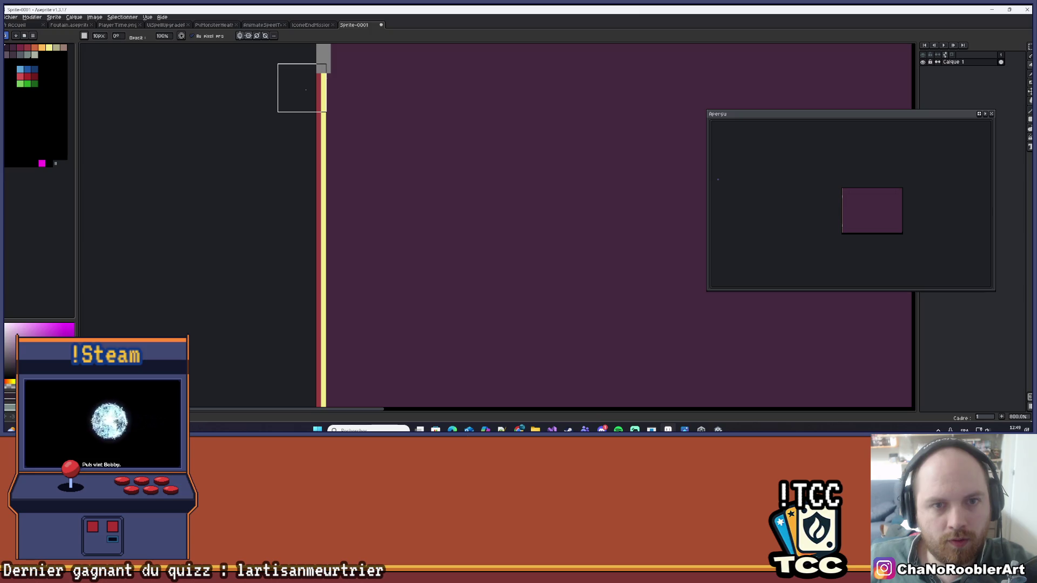
pyautogui.press('v')
pyautogui.press('b')
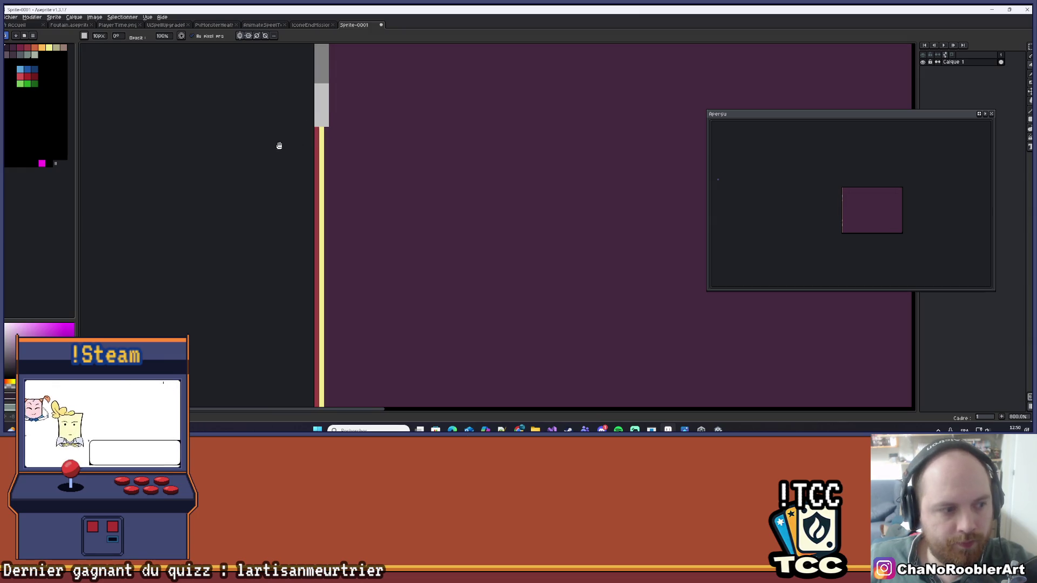
# - Erase the light border line down both panel sides with symmetry, undoing one stray stroke
pyautogui.moveTo(293, 118); pyautogui.dragTo(304, 143)
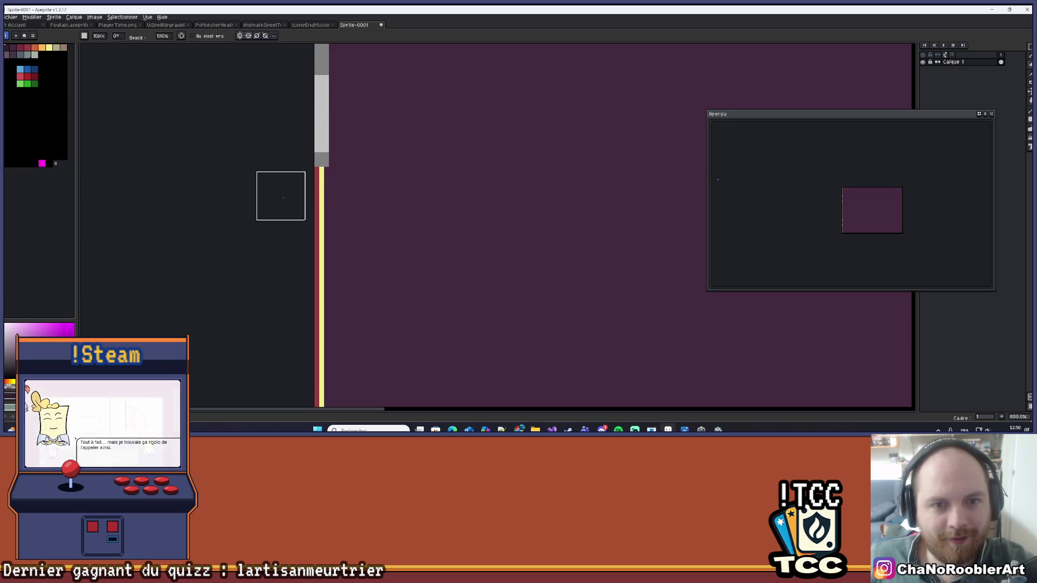
pyautogui.scroll(-3, 282, 162)
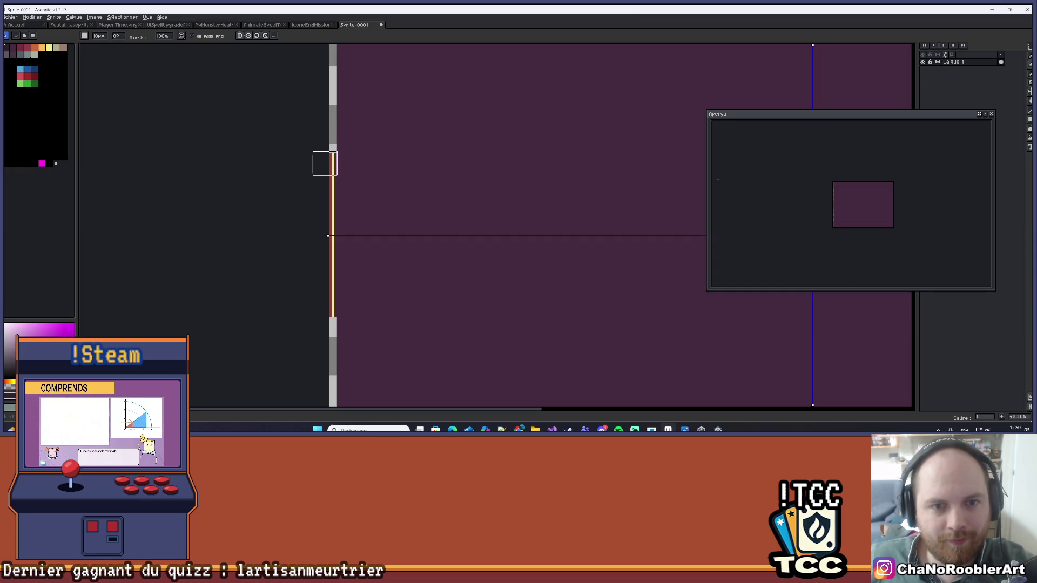
pyautogui.hotkey('ctrl', 'z')
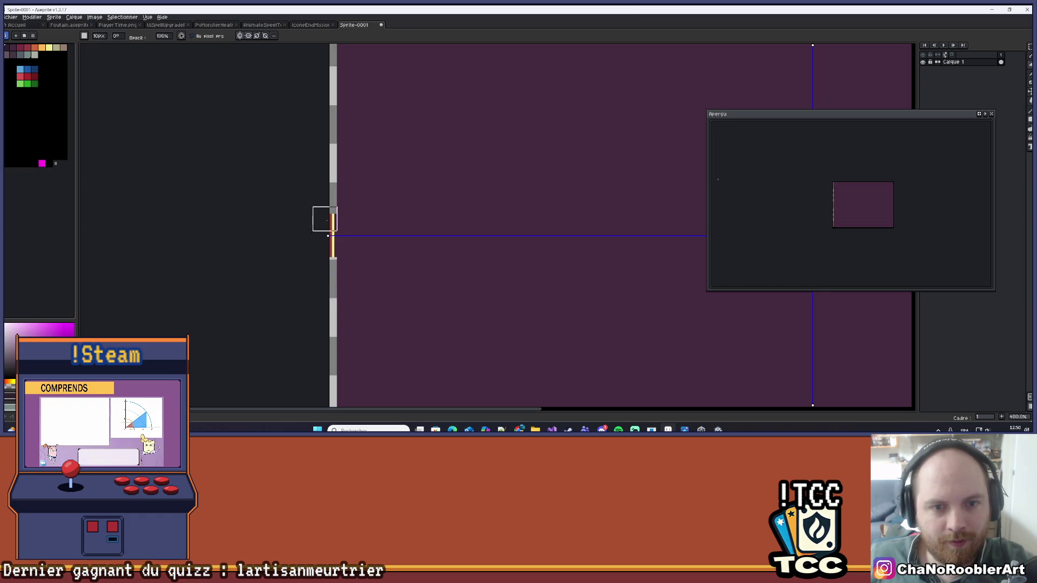
pyautogui.scroll(-4, 329, 221)
pyautogui.scroll(1, 341, 197)
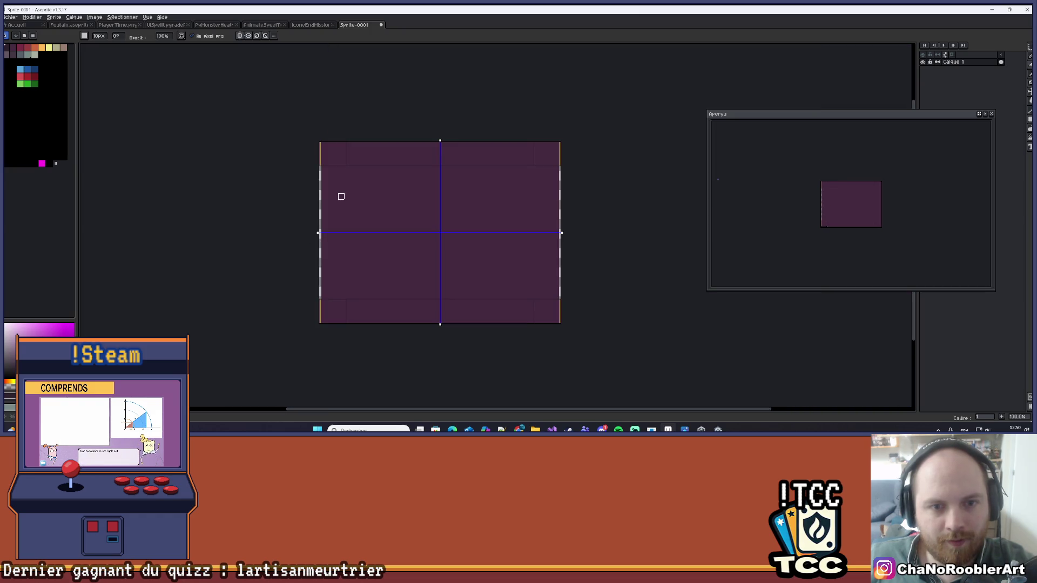
pyautogui.moveTo(339, 182); pyautogui.dragTo(317, 178)
pyautogui.scroll(1, 302, 184)
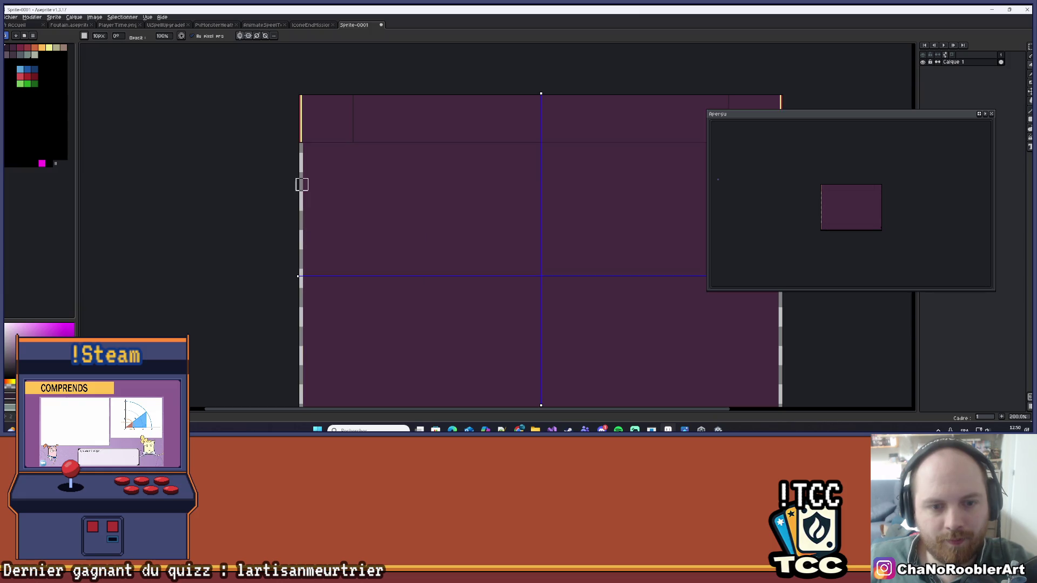
pyautogui.scroll(3, 307, 166)
pyautogui.press('alt')
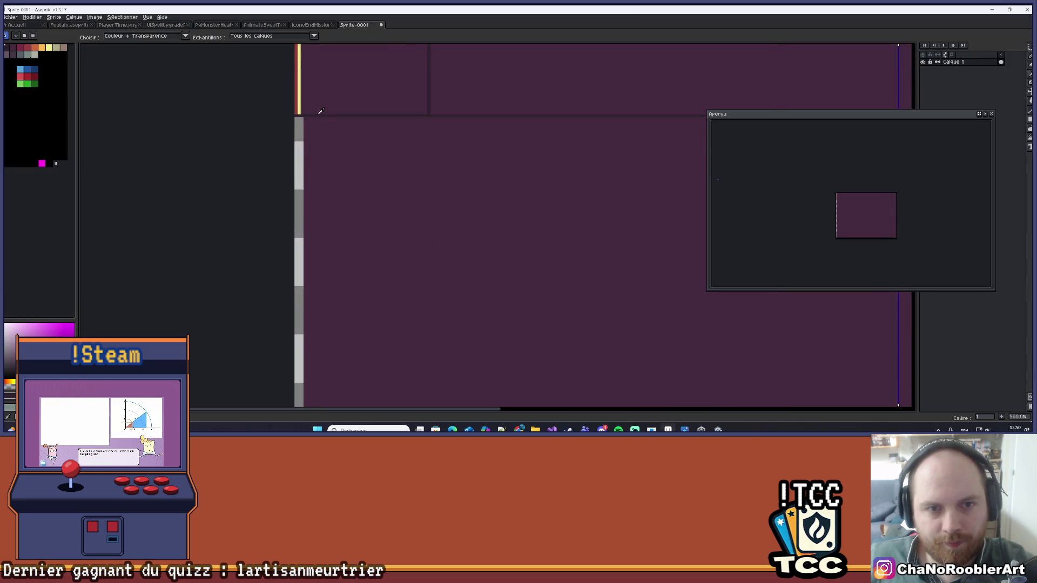
# - Zoom into the yellow strip at the panel's top-left corner and sample its colours
pyautogui.hscroll(-1, 318, 116)
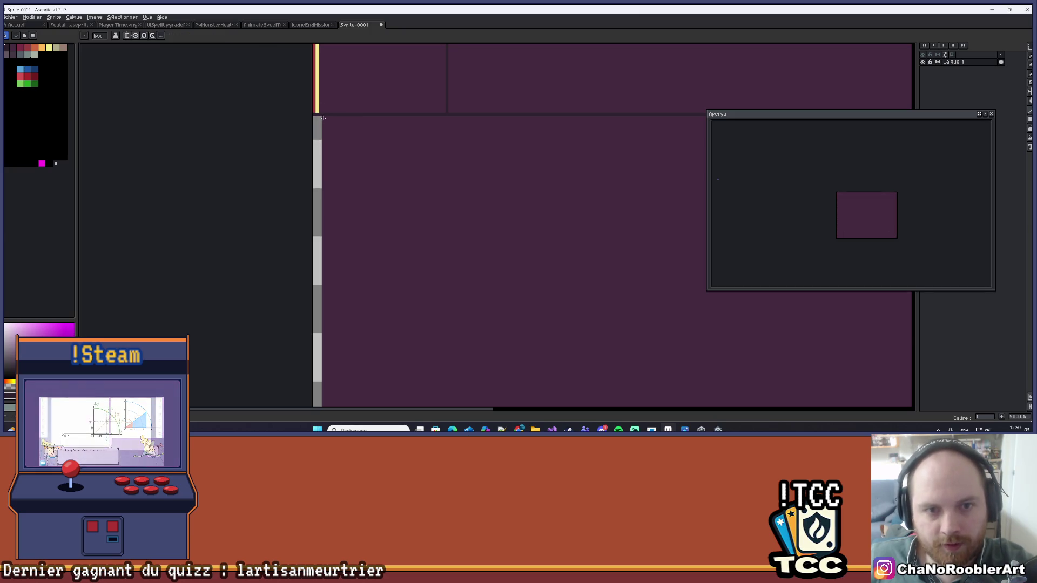
pyautogui.scroll(-5, 324, 162)
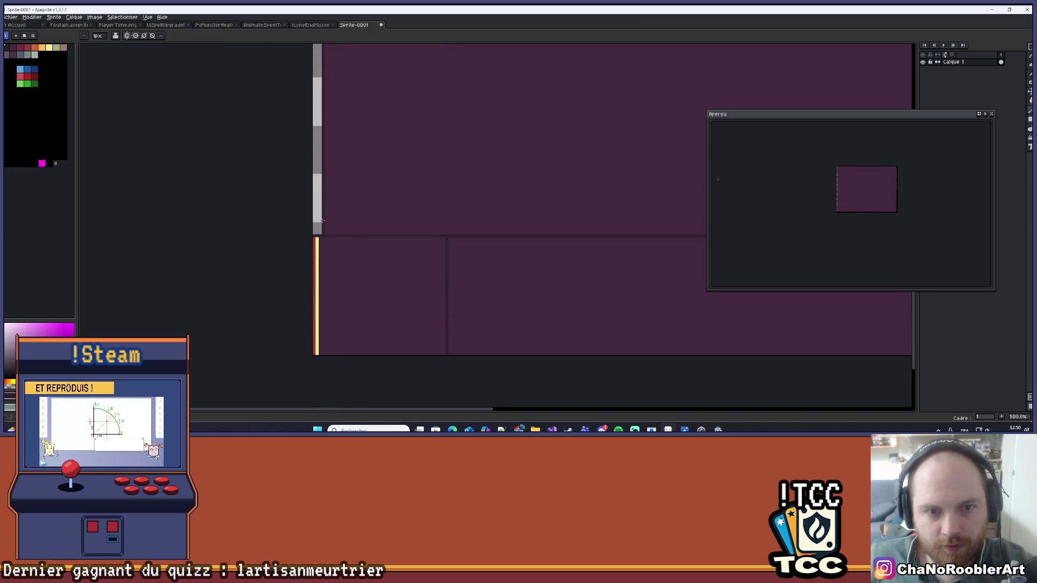
pyautogui.scroll(-5, 400, 96)
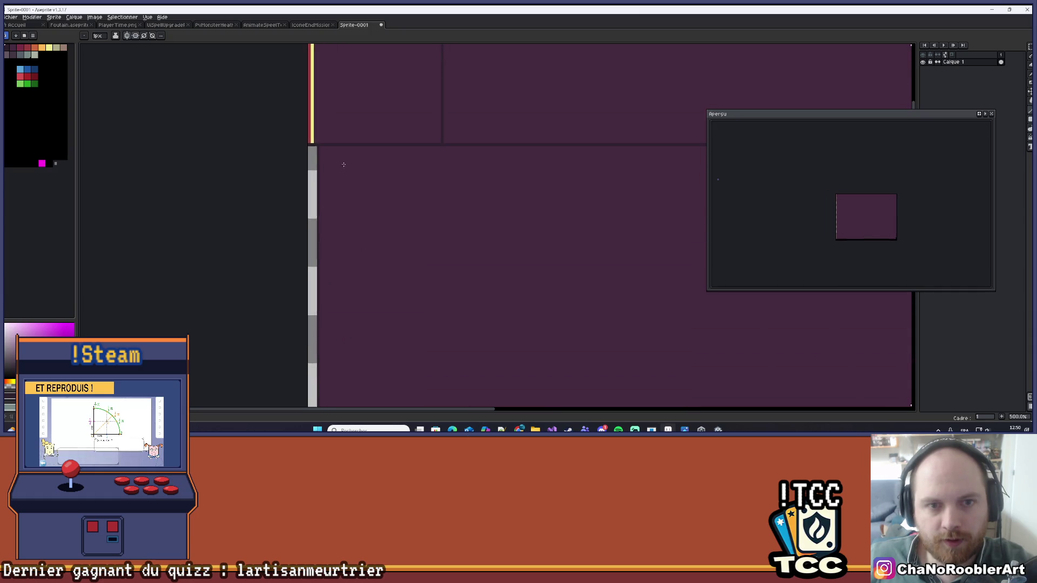
pyautogui.press('alt')
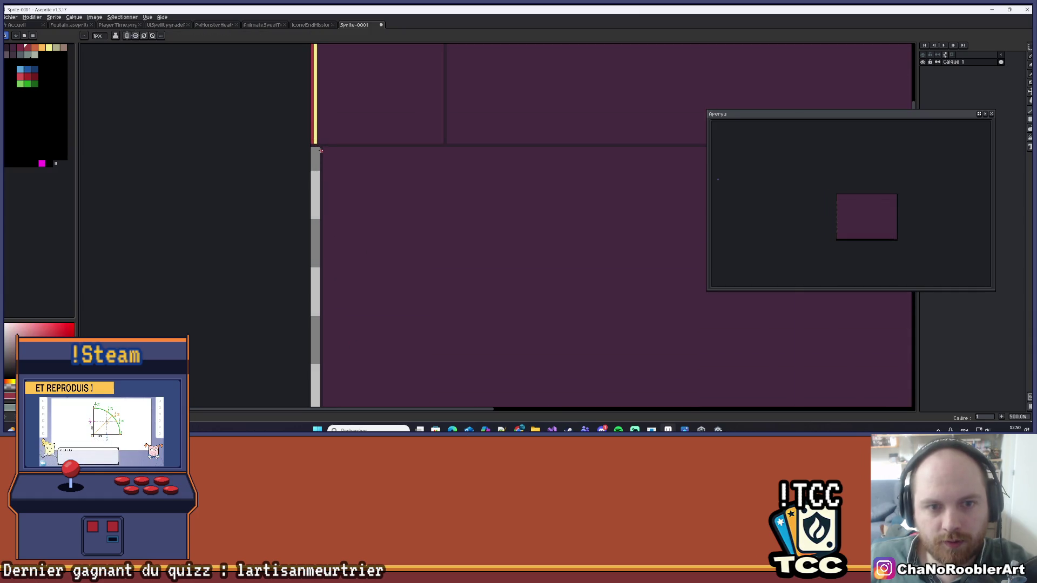
pyautogui.scroll(1, 326, 130)
pyautogui.press('alt')
pyautogui.moveTo(320, 209)
pyautogui.mouseDown()
pyautogui.moveTo(342, 122)
pyautogui.moveTo(288, 160)
pyautogui.mouseUp()
pyautogui.press('alt')
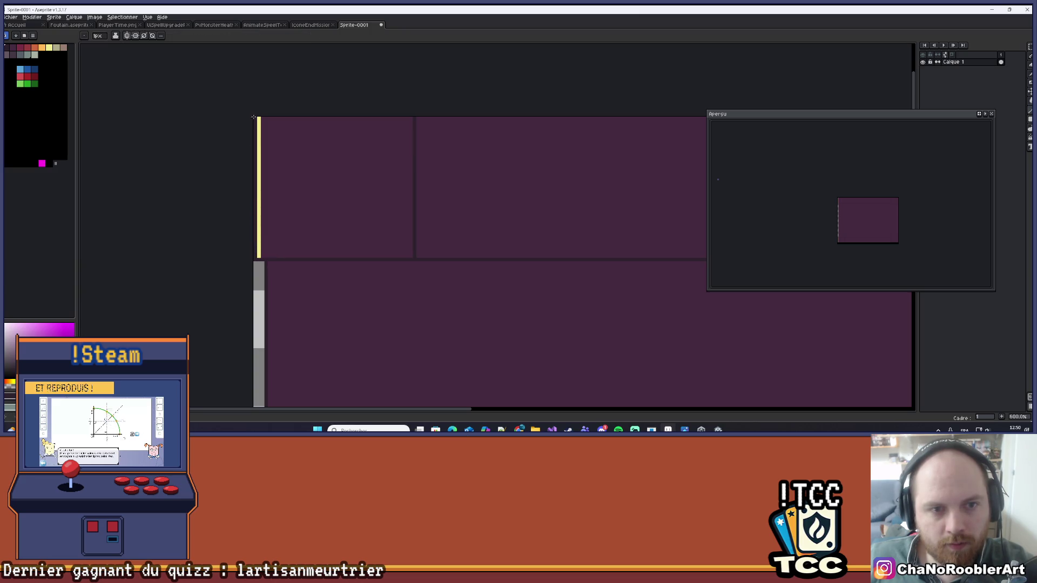
# - Pick red from the palette and test it on the panel's top band
pyautogui.moveTo(271, 114); pyautogui.dragTo(742, 115)
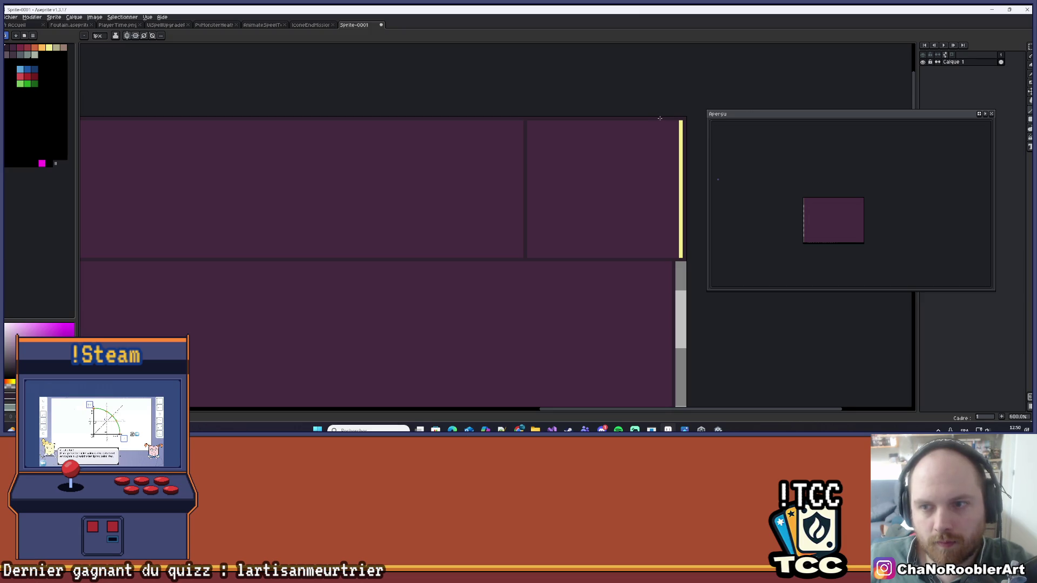
pyautogui.scroll(-4, 659, 124)
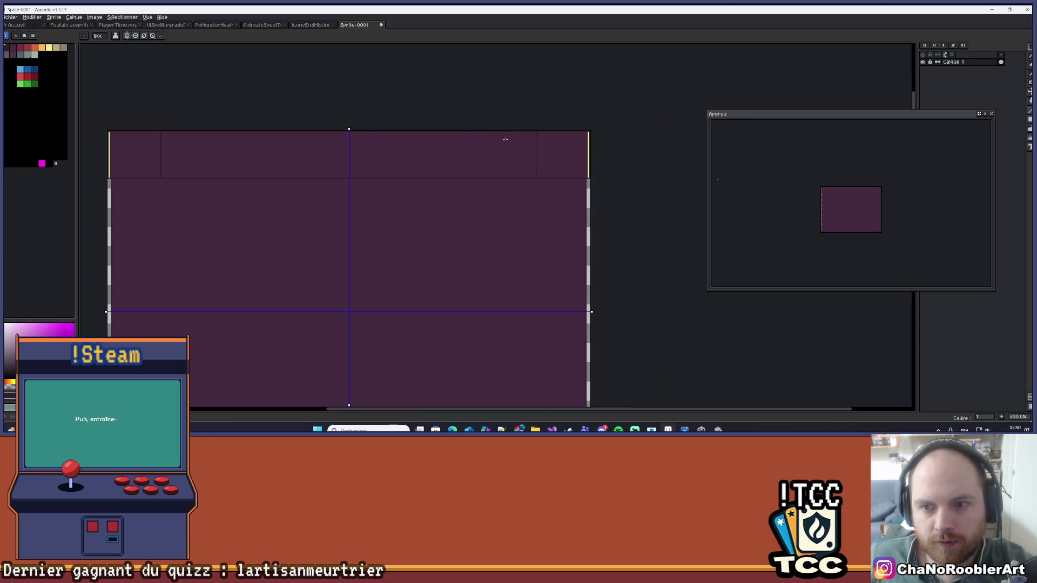
pyautogui.scroll(5, 167, 182)
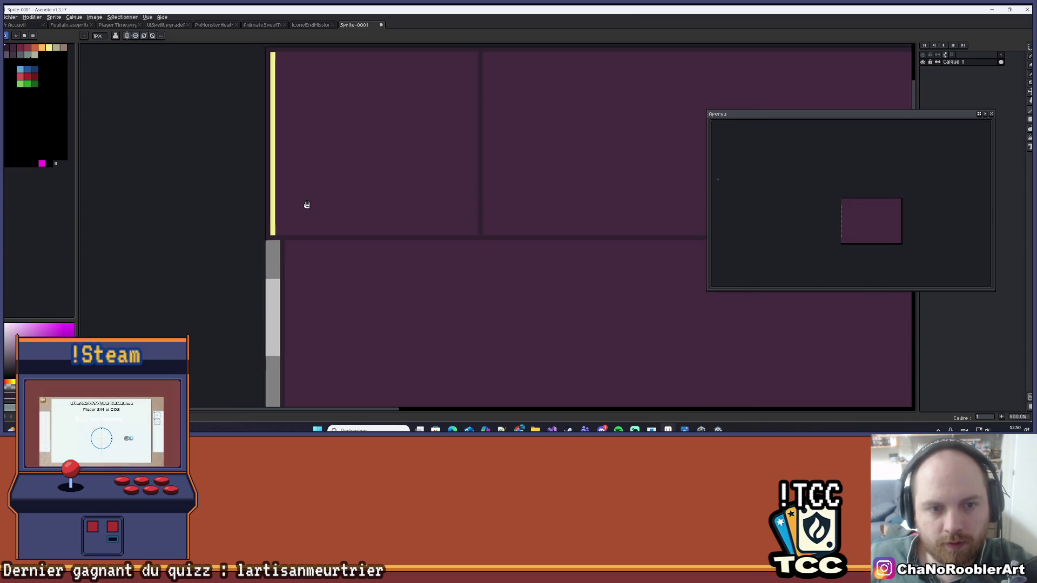
pyautogui.scroll(1, 324, 146)
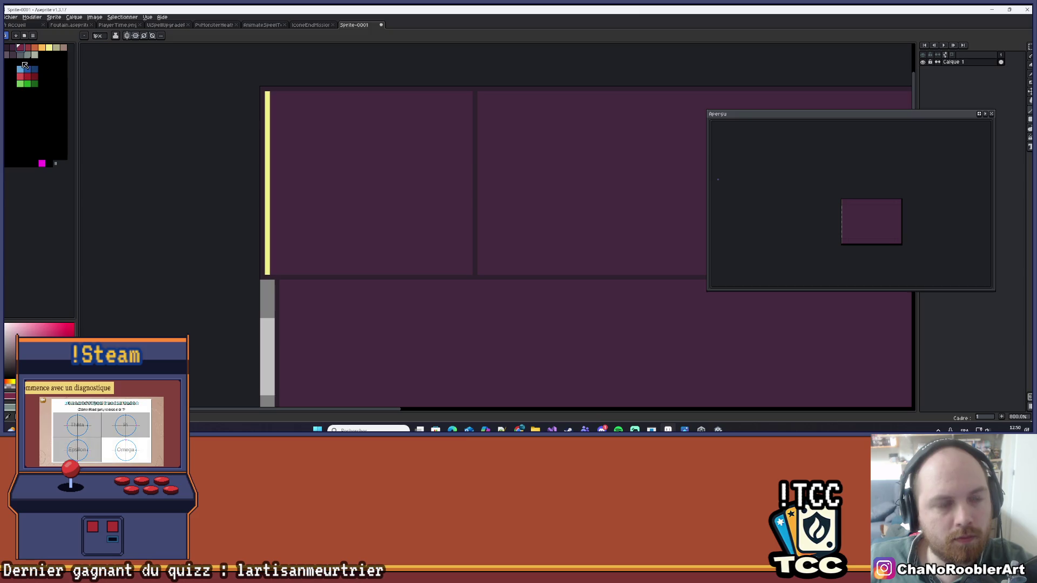
pyautogui.click(27, 48)
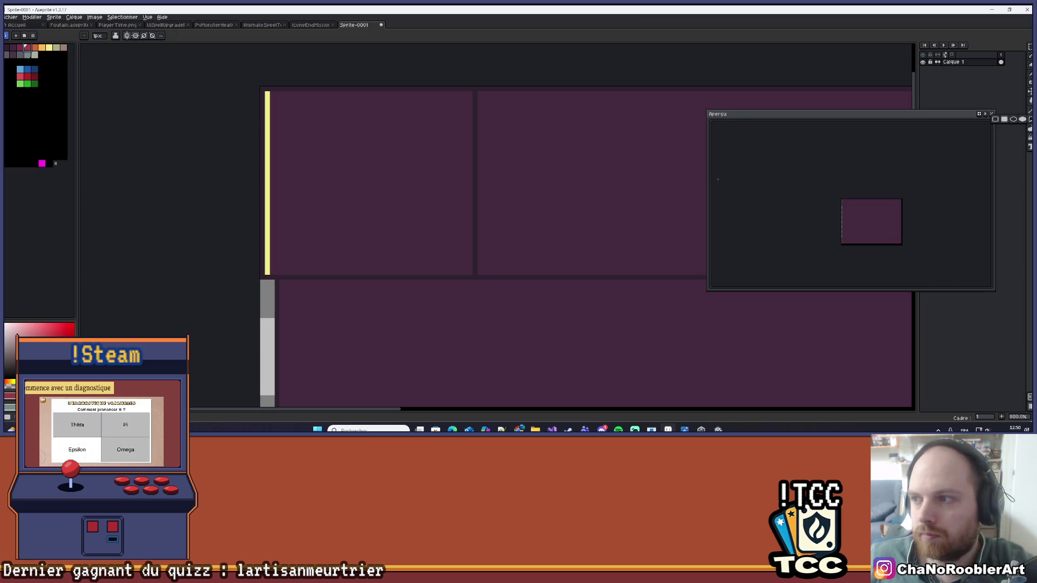
pyautogui.click(360, 93)
pyautogui.scroll(2, 224, 102)
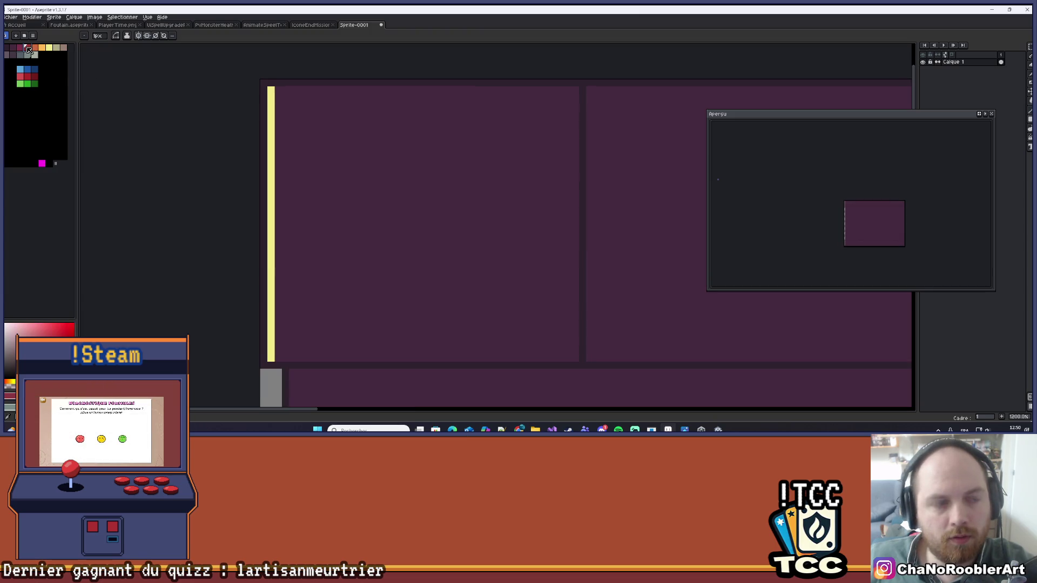
# - Cover the yellow strip at the panel's top-left with a red rectangle
pyautogui.moveTo(268, 89)
pyautogui.mouseDown()
pyautogui.moveTo(300, 305)
pyautogui.moveTo(290, 361)
pyautogui.mouseUp()
pyautogui.scroll(-3, 313, 335)
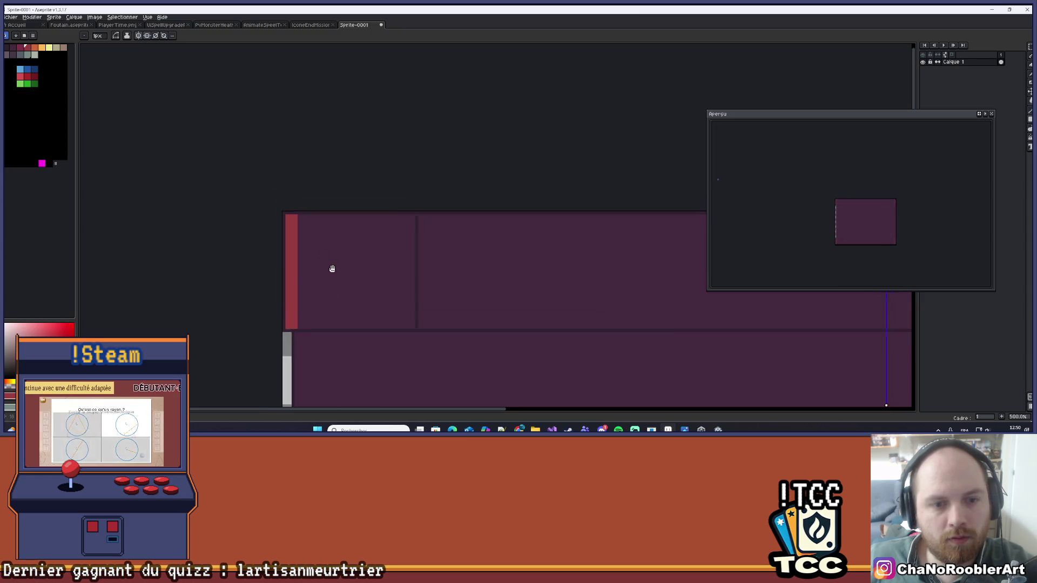
pyautogui.scroll(1, 297, 236)
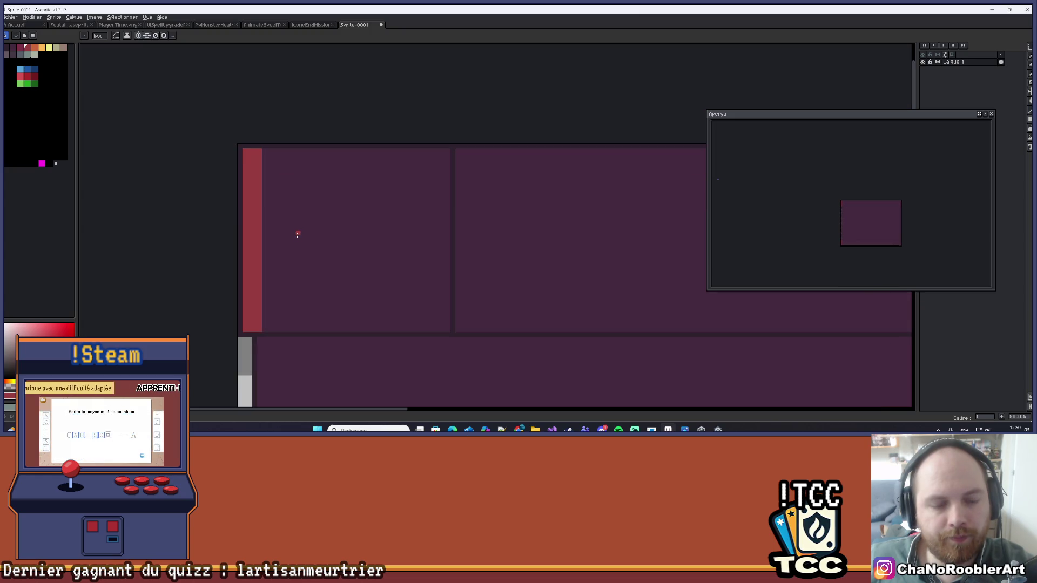
pyautogui.moveTo(296, 258); pyautogui.dragTo(323, 196)
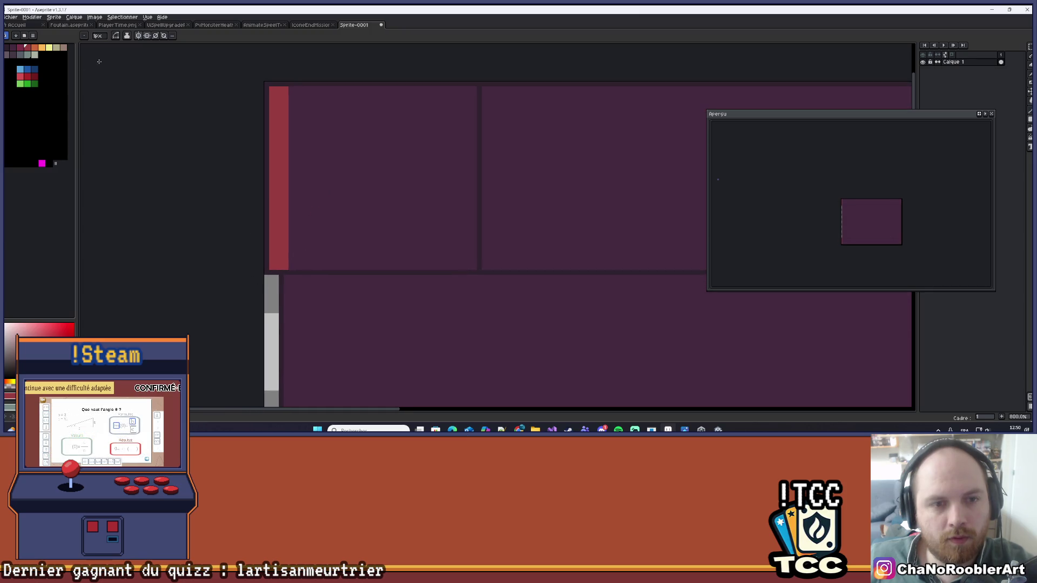
pyautogui.scroll(-5, 241, 116)
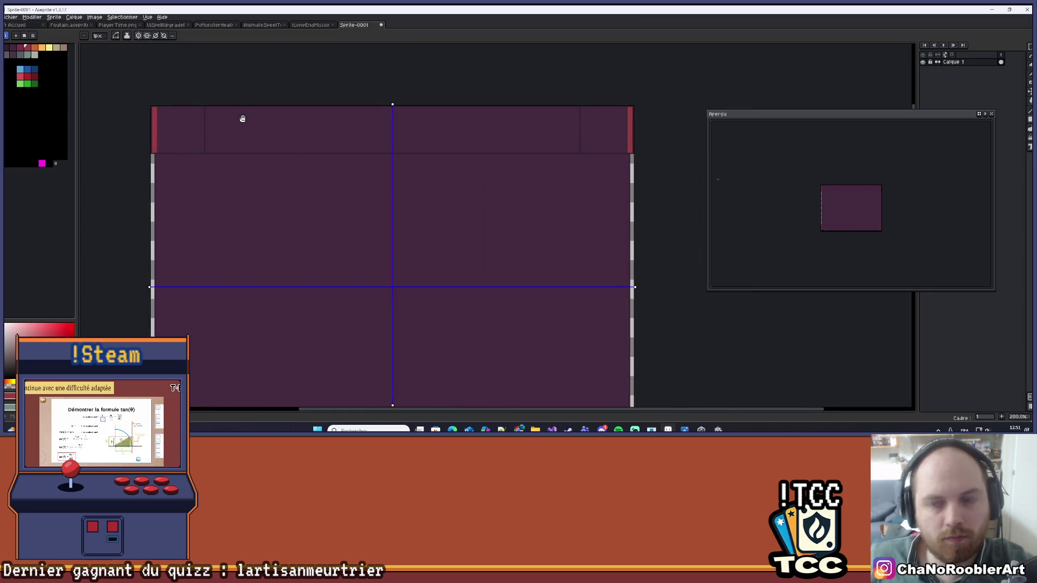
pyautogui.scroll(4, 219, 129)
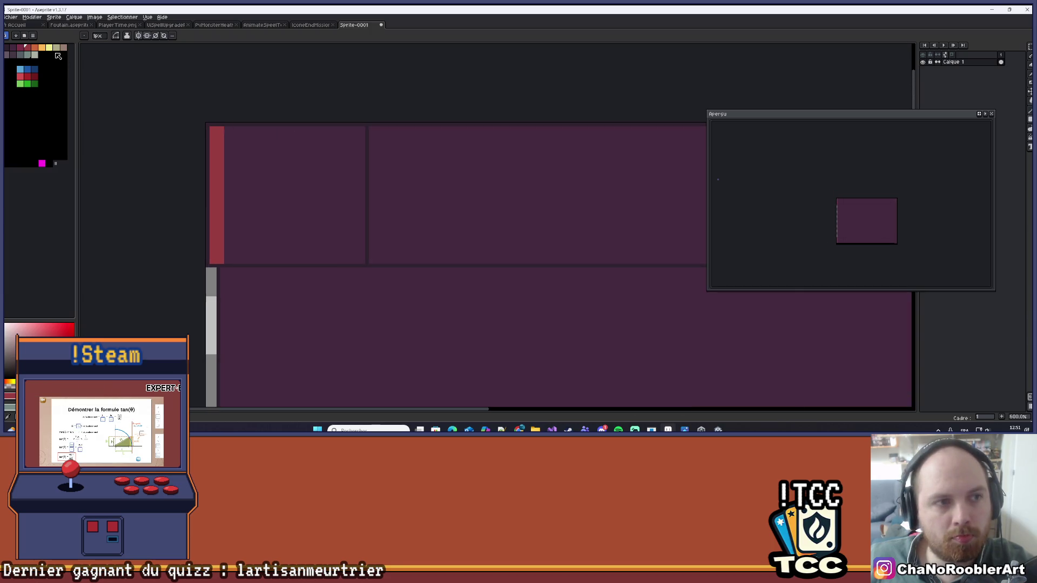
pyautogui.moveTo(225, 128)
pyautogui.mouseDown()
pyautogui.moveTo(261, 253)
pyautogui.moveTo(250, 263)
pyautogui.mouseUp()
pyautogui.scroll(-4, 268, 252)
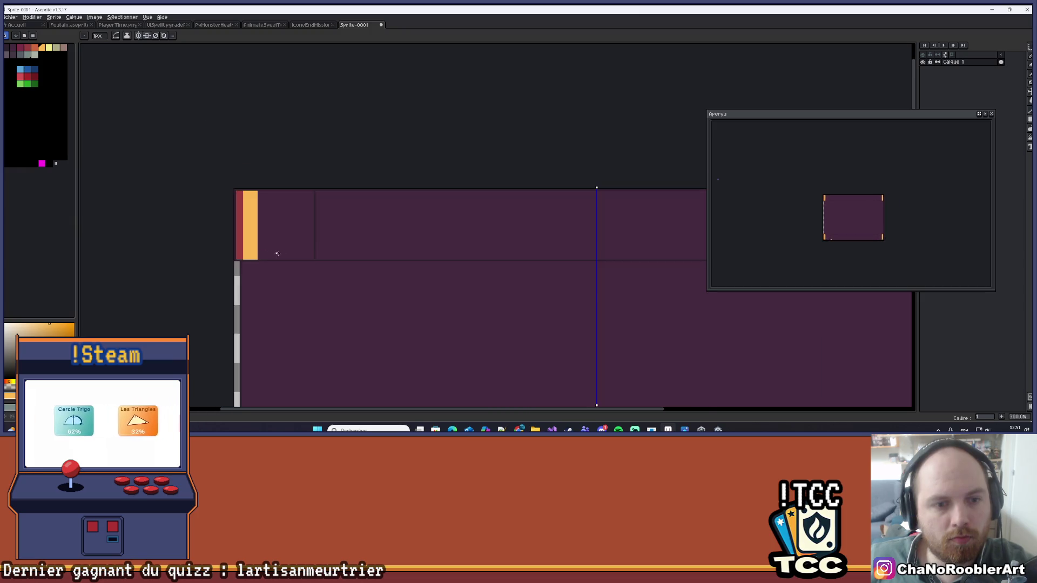
pyautogui.moveTo(366, 246); pyautogui.dragTo(345, 229)
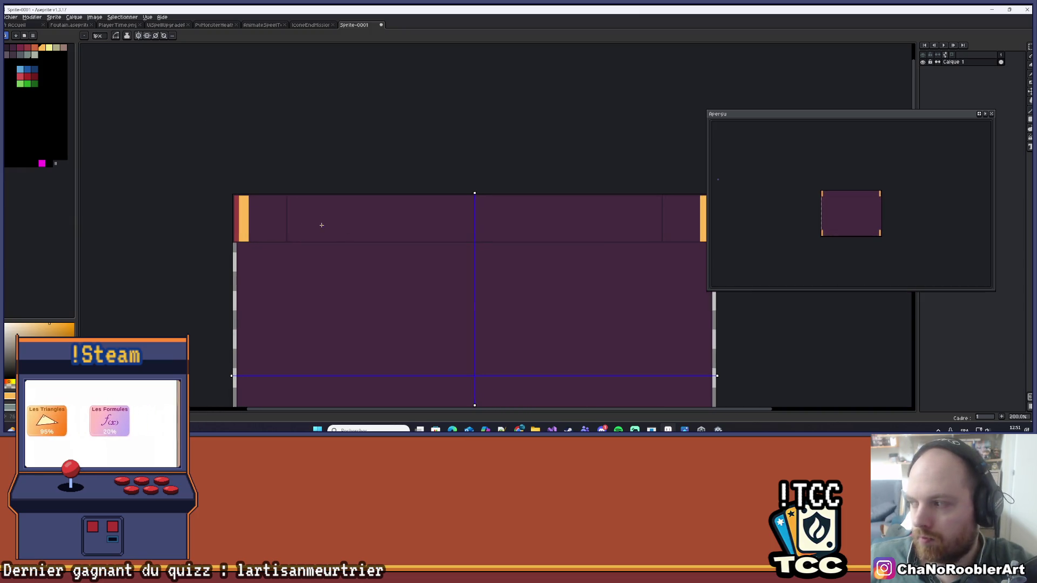
pyautogui.scroll(2, 313, 224)
pyautogui.scroll(2, 311, 222)
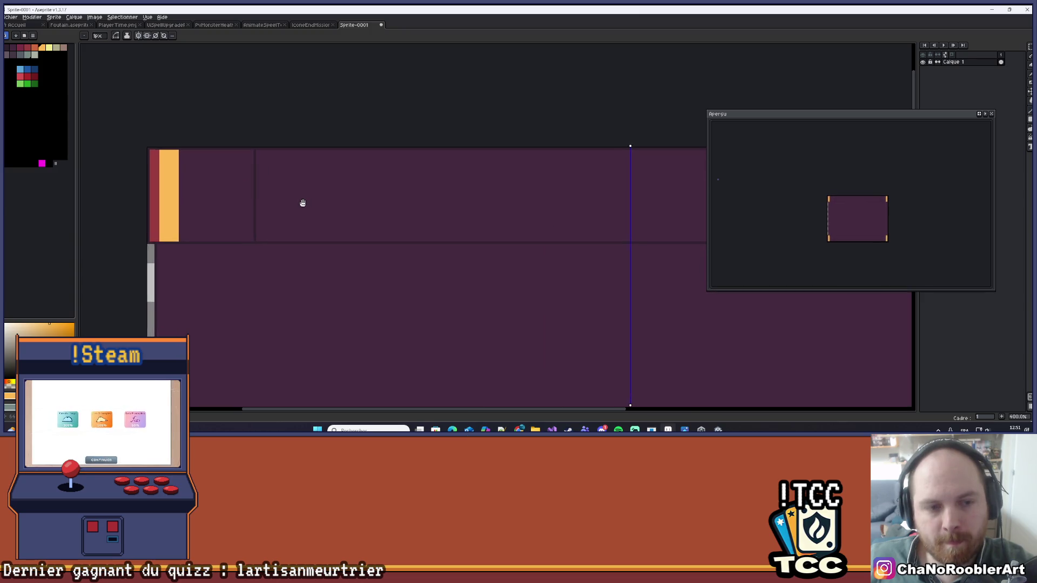
# - Paint over the stray dark line in the top band, undoing an accidental purple notch
pyautogui.press('b')
pyautogui.press('x')
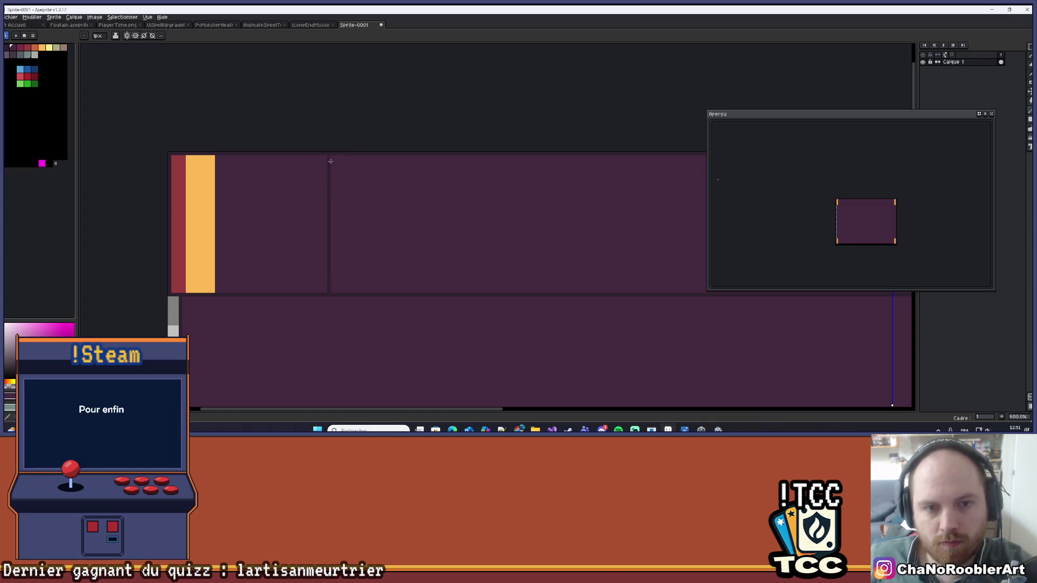
pyautogui.moveTo(329, 162); pyautogui.dragTo(329, 209)
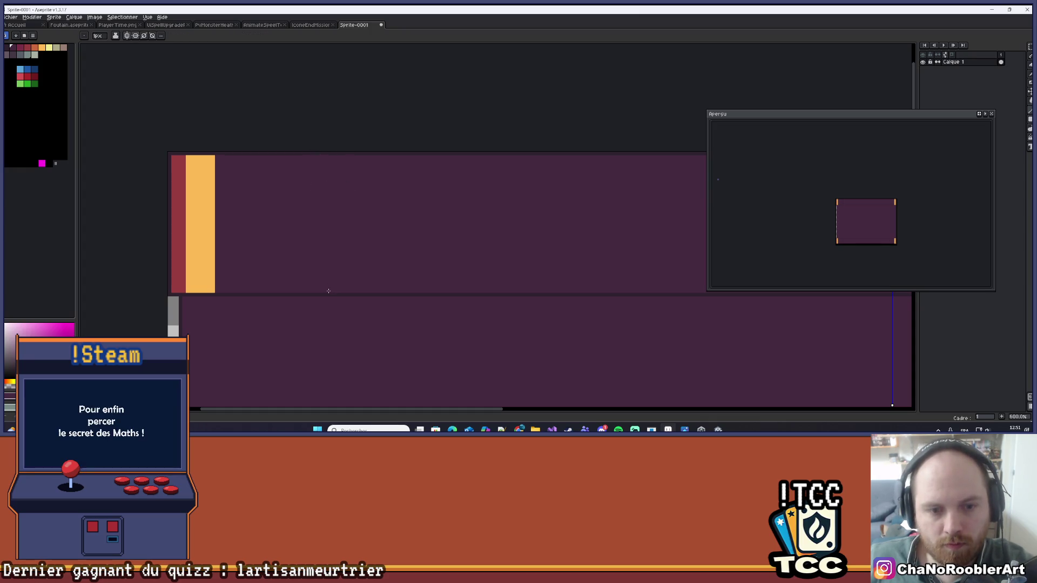
pyautogui.scroll(1, 293, 216)
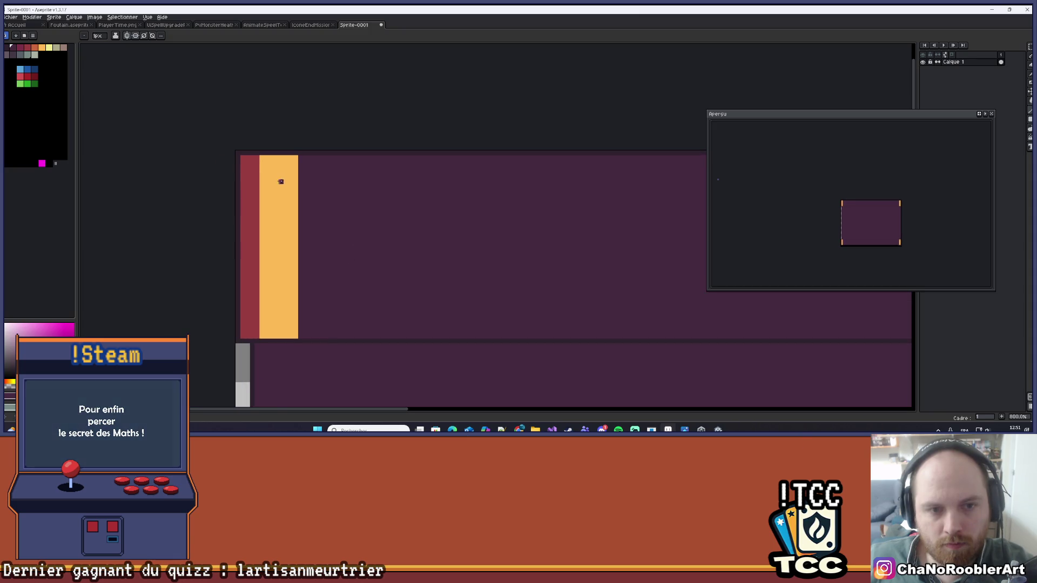
pyautogui.hotkey('ctrl', 'z')
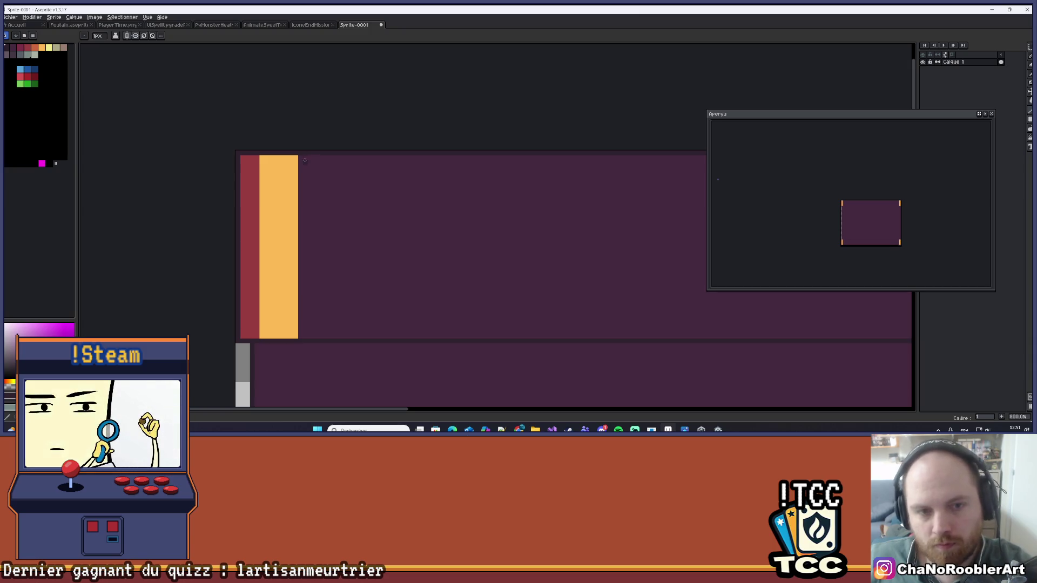
# - Draw a thin dark vertical line between the red and orange bars with a 1px brush
pyautogui.moveTo(306, 221); pyautogui.dragTo(305, 314)
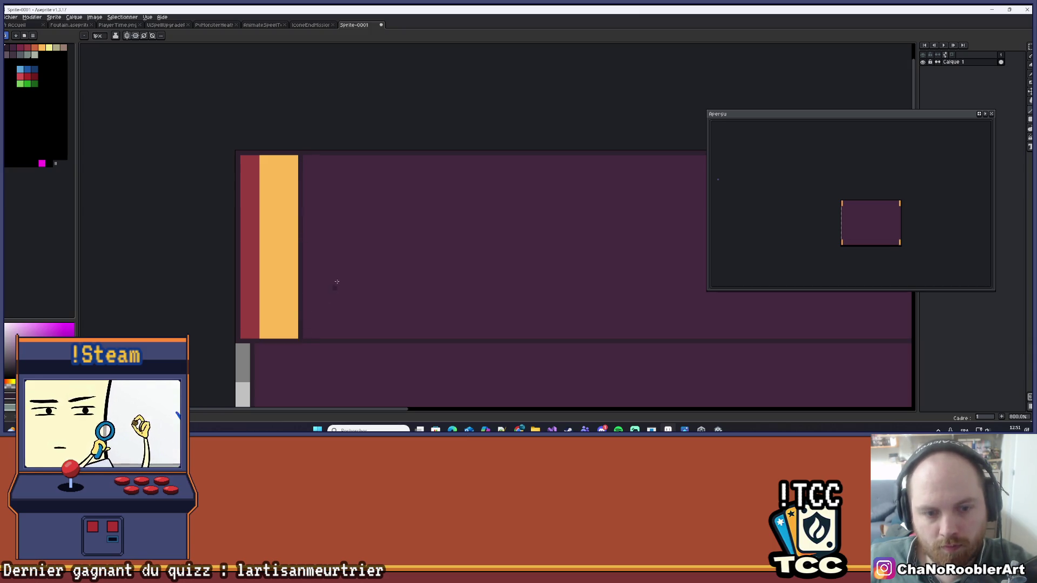
pyautogui.moveTo(262, 158); pyautogui.dragTo(261, 339)
pyautogui.press('b')
pyautogui.press('-')
pyautogui.press('-')
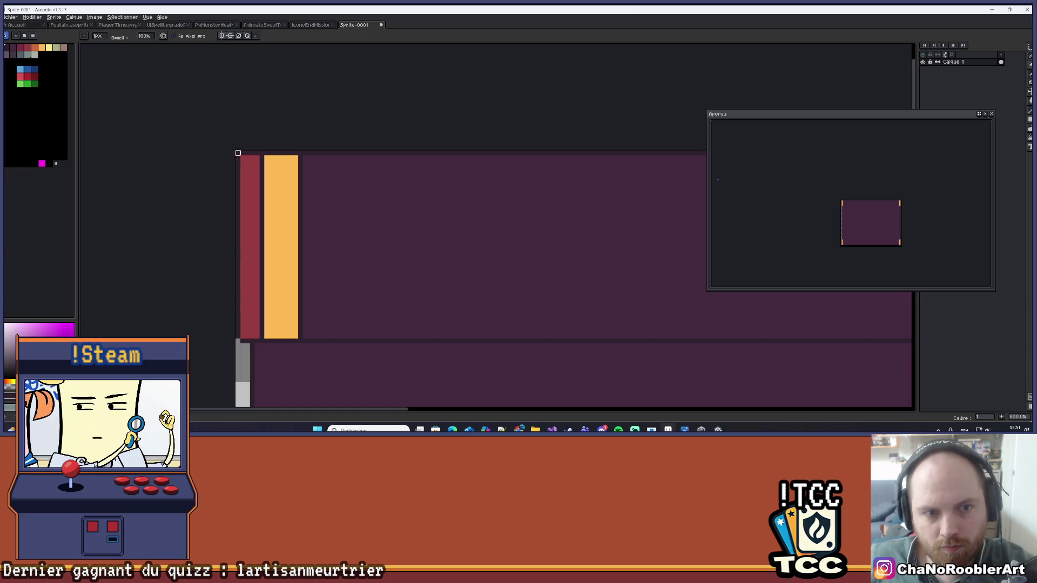
# - Pan and zoom around the panel to inspect its lower part and top band
pyautogui.scroll(-6, 270, 119)
pyautogui.moveTo(445, 224); pyautogui.dragTo(425, 208)
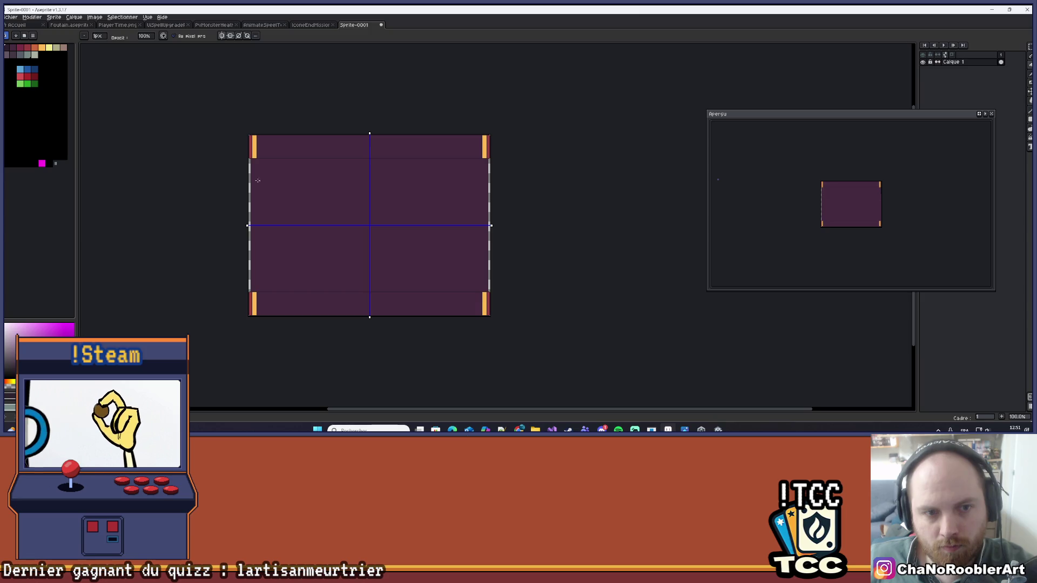
pyautogui.scroll(2, 260, 173)
pyautogui.scroll(-3, 281, 133)
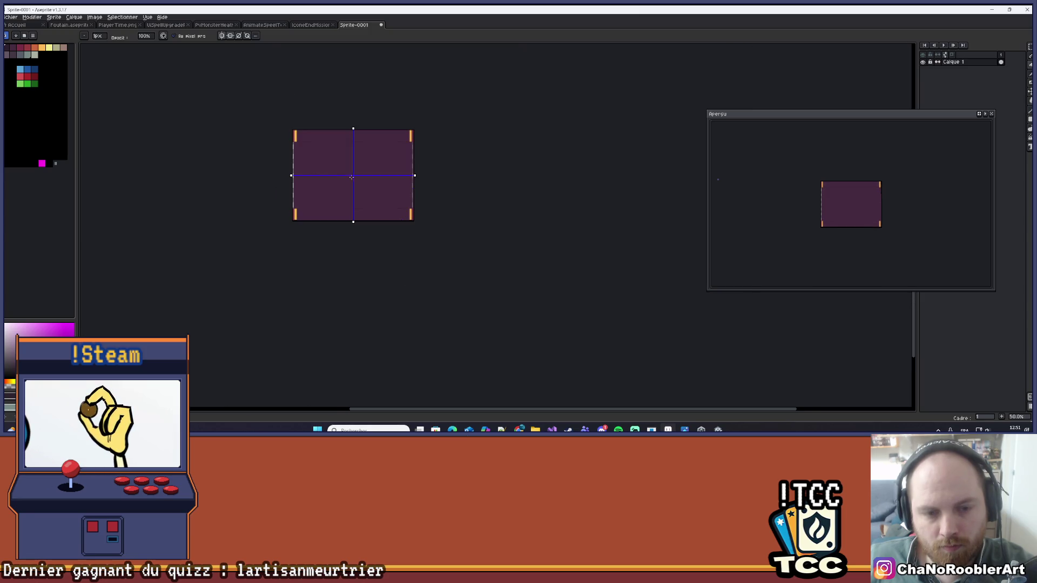
pyautogui.scroll(3, 301, 197)
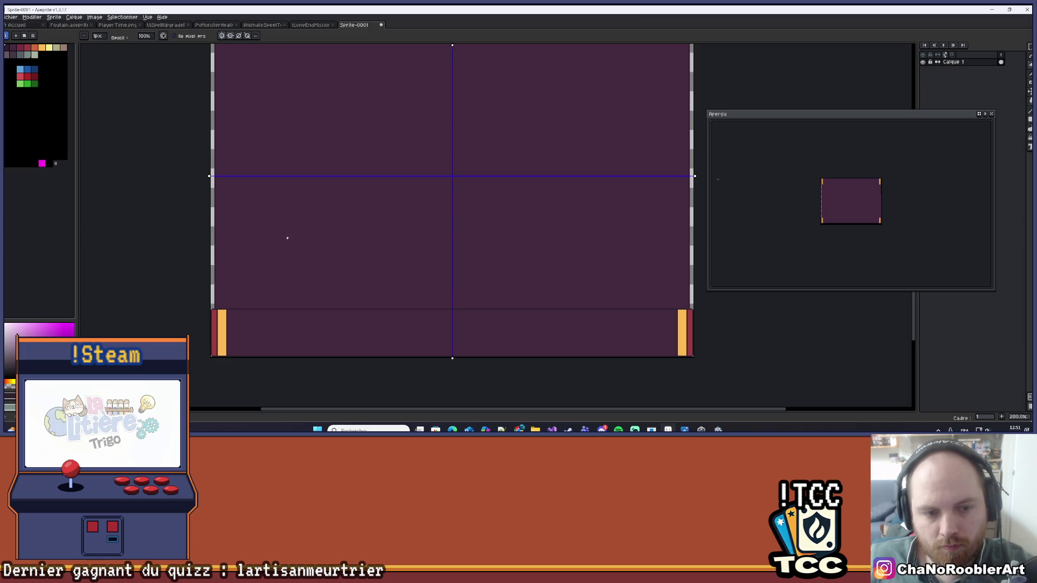
pyautogui.scroll(-1, 302, 227)
pyautogui.scroll(1, 309, 276)
pyautogui.moveTo(303, 273); pyautogui.dragTo(252, 252)
pyautogui.moveTo(338, 185); pyautogui.dragTo(329, 245)
pyautogui.scroll(1, 376, 222)
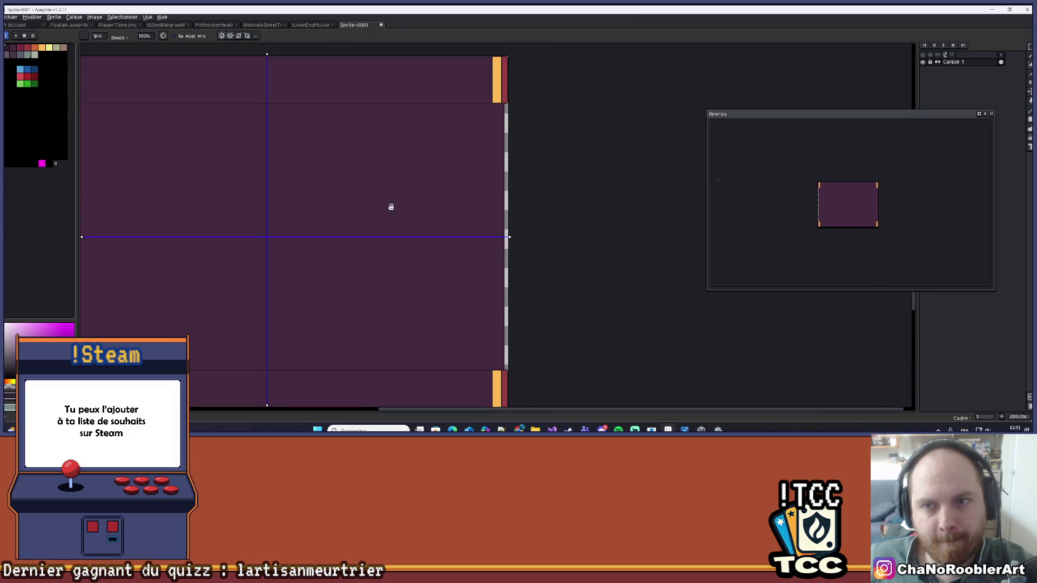
# - Pick the red from the panel's right border with the eyedropper
pyautogui.press('i')
pyautogui.moveTo(482, 169); pyautogui.dragTo(463, 76)
pyautogui.scroll(2, 492, 164)
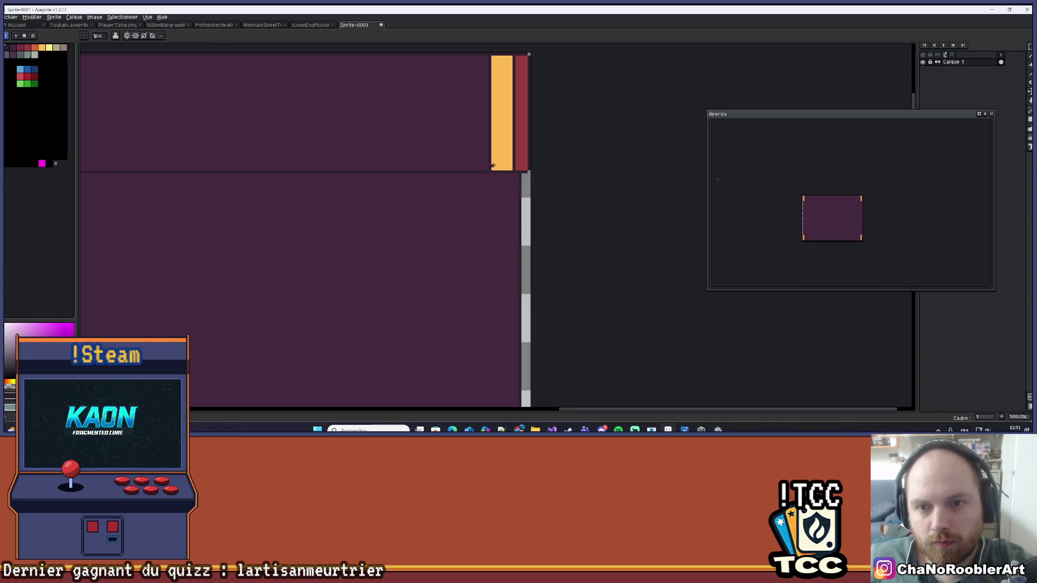
pyautogui.keyDown('alt'); pyautogui.click(517, 176); pyautogui.keyUp('alt')
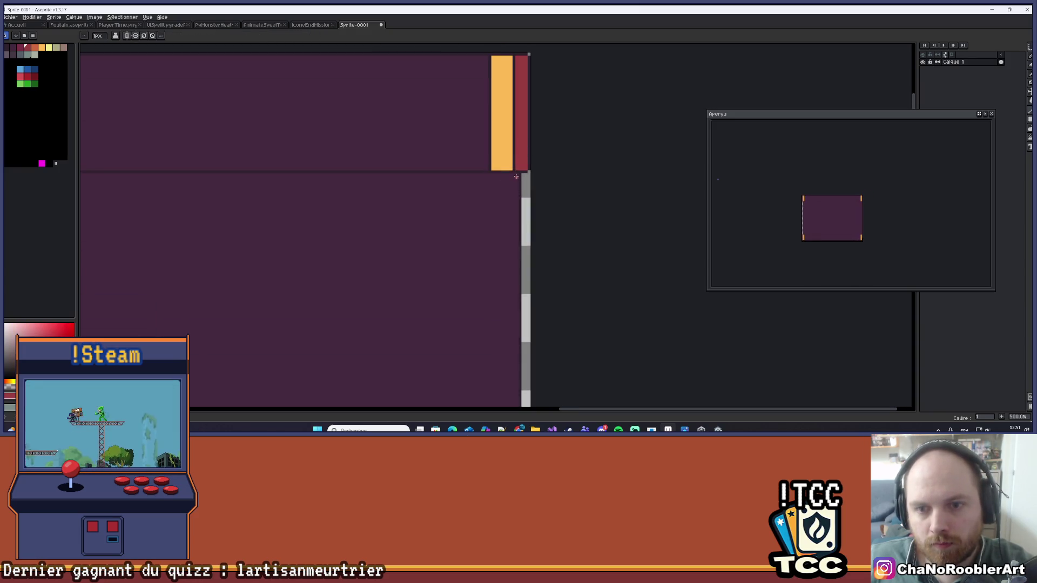
pyautogui.scroll(-2, 453, 163)
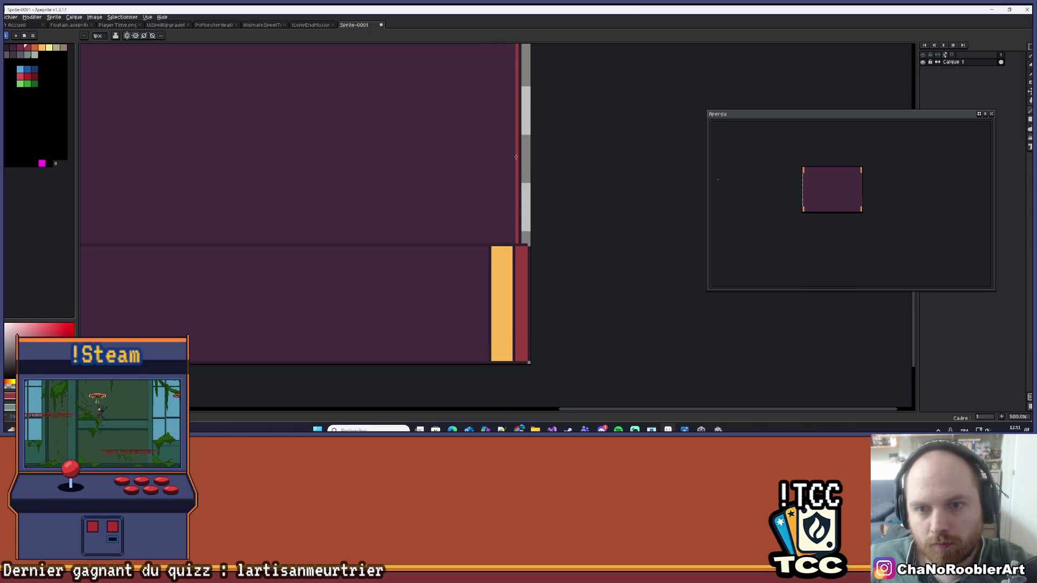
pyautogui.scroll(-2, 432, 176)
pyautogui.scroll(3, 473, 95)
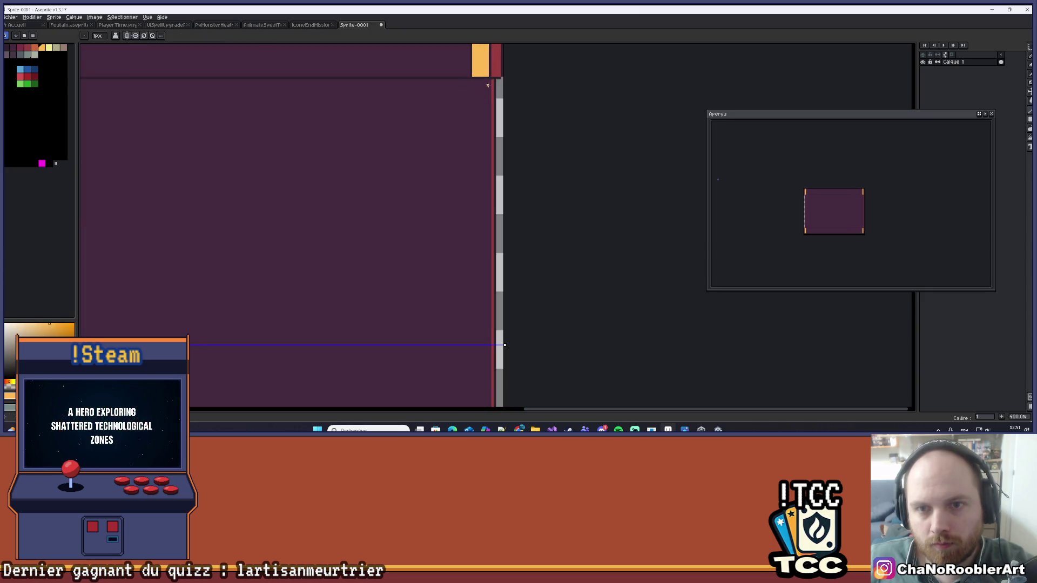
pyautogui.scroll(-5, 482, 211)
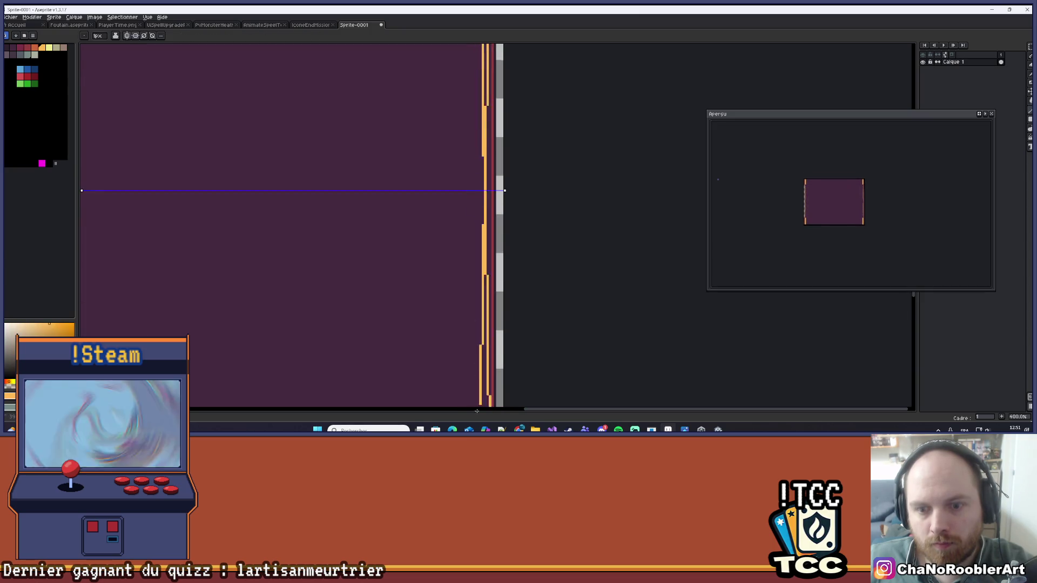
pyautogui.scroll(-5, 400, 216)
pyautogui.scroll(2, 400, 216)
# - Dismiss the save dialog without saving, then disable symmetry mode
pyautogui.hotkey('ctrl', 's')
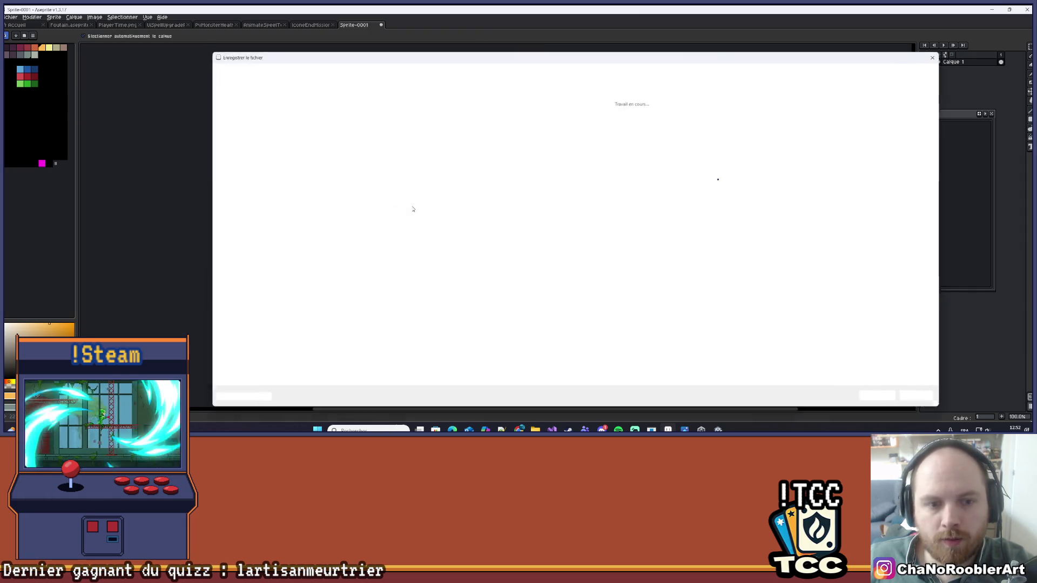
pyautogui.click(934, 55)
pyautogui.scroll(1, 556, 178)
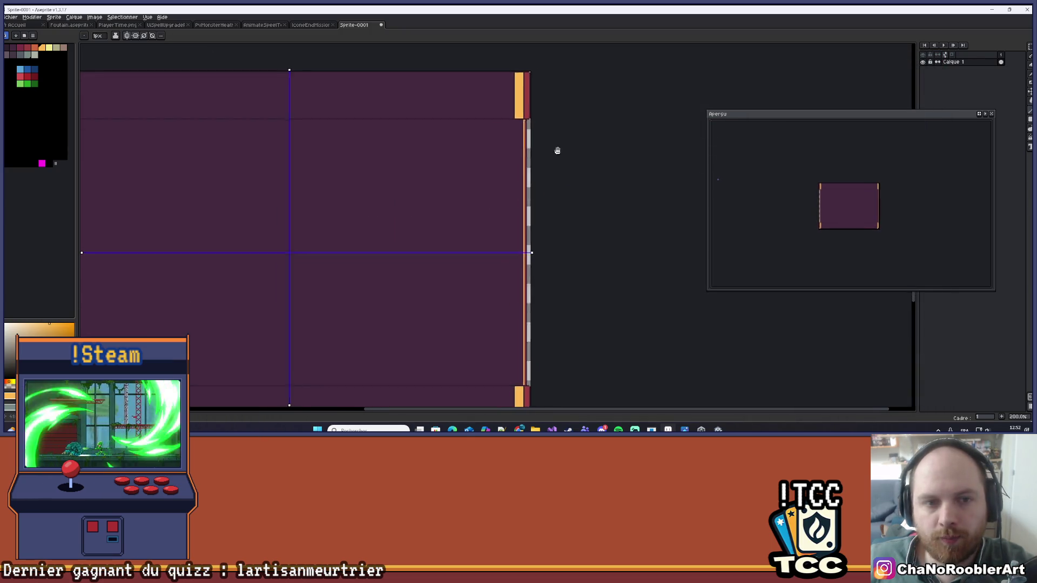
pyautogui.scroll(-1, 551, 153)
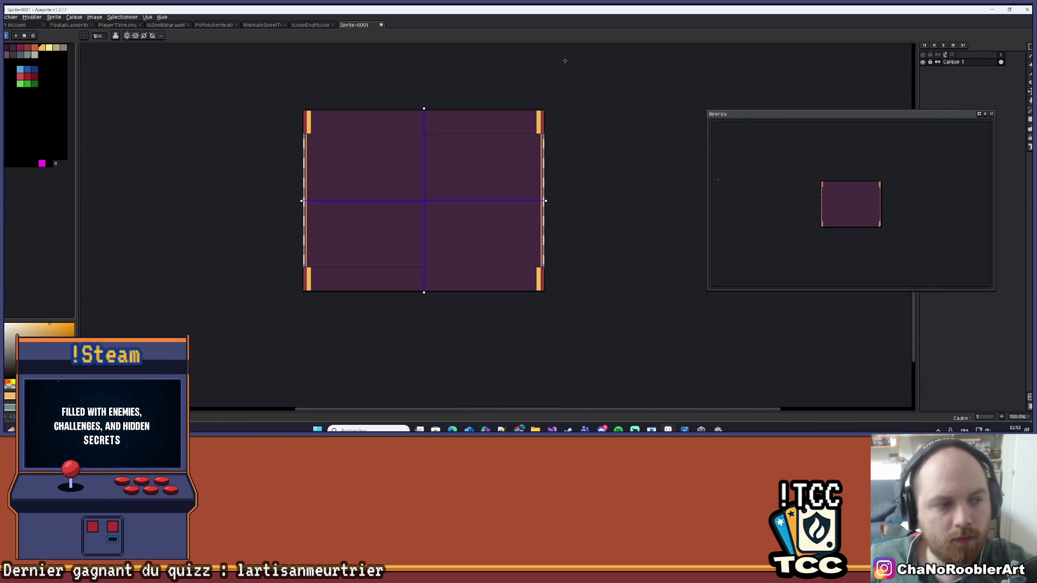
pyautogui.scroll(1, 355, 73)
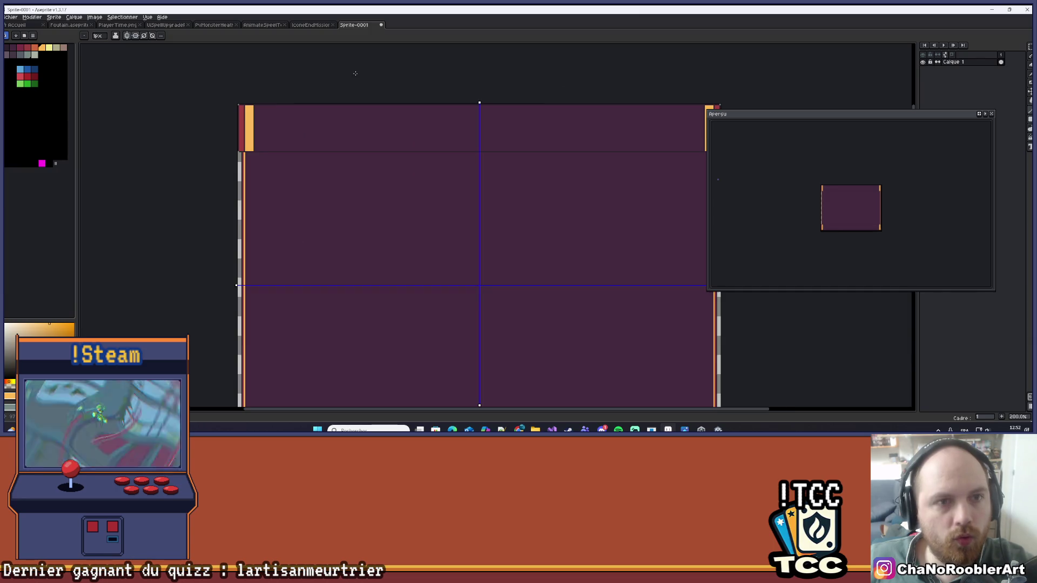
pyautogui.click(135, 36)
pyautogui.scroll(-1, 195, 113)
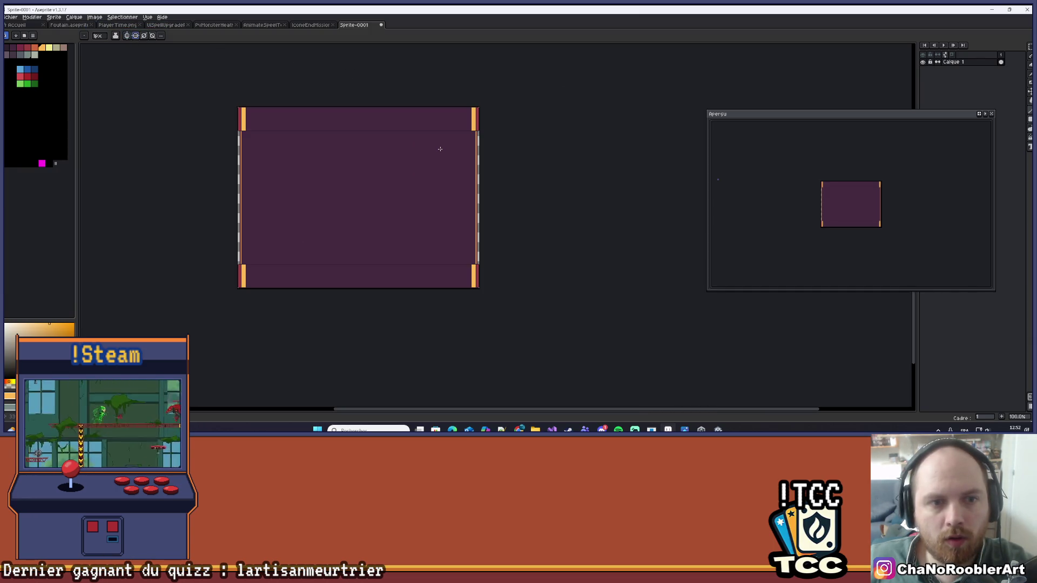
pyautogui.scroll(1, 452, 178)
pyautogui.scroll(-1, 511, 172)
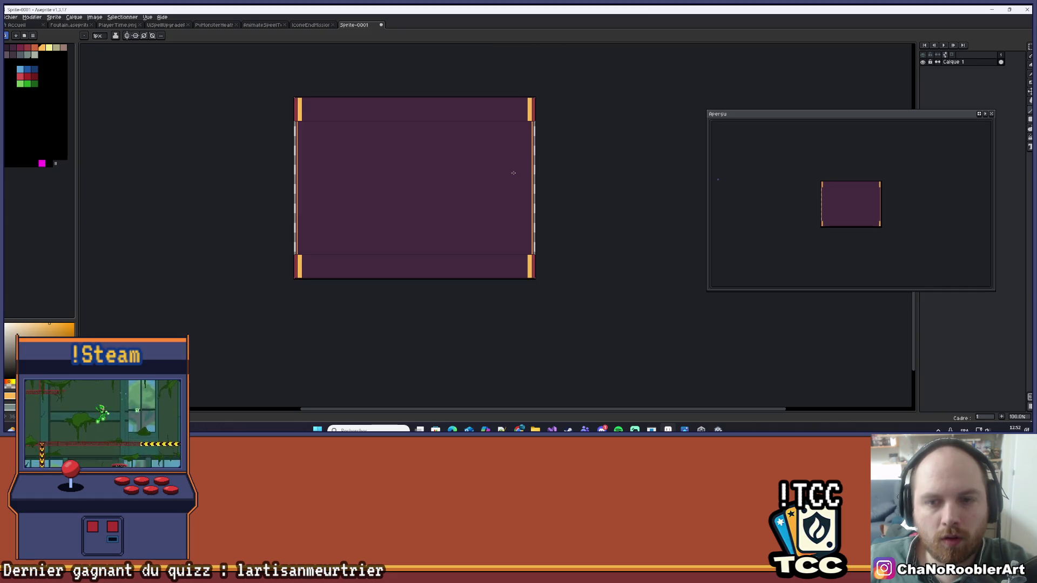
# - Save the sprite as Map.aseprite after declining to overwrite Hubiso.aseprite
pyautogui.press('v')
pyautogui.hotkey('ctrl', 's')
pyautogui.press('Return')
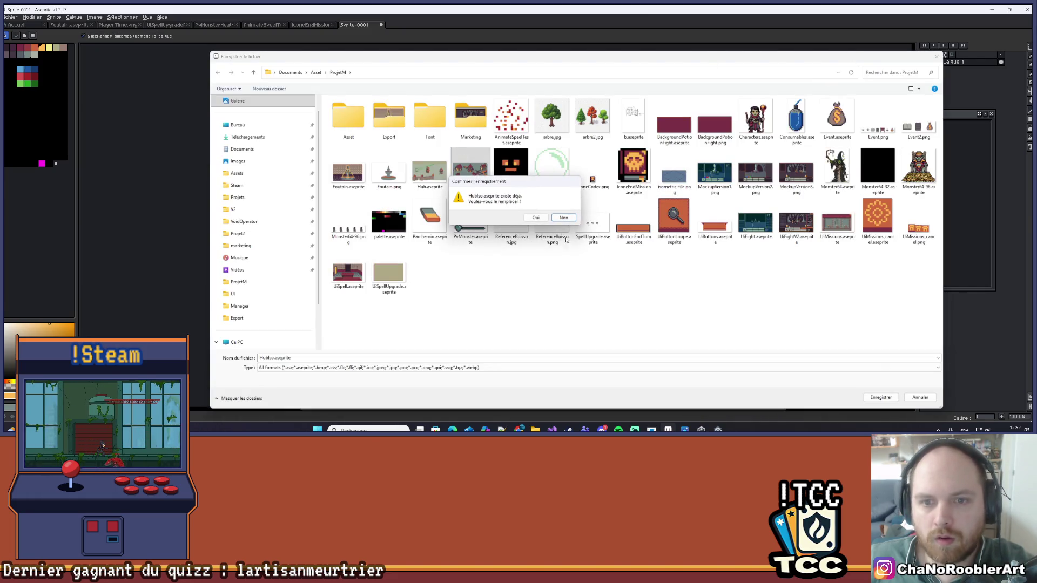
pyautogui.click(563, 217)
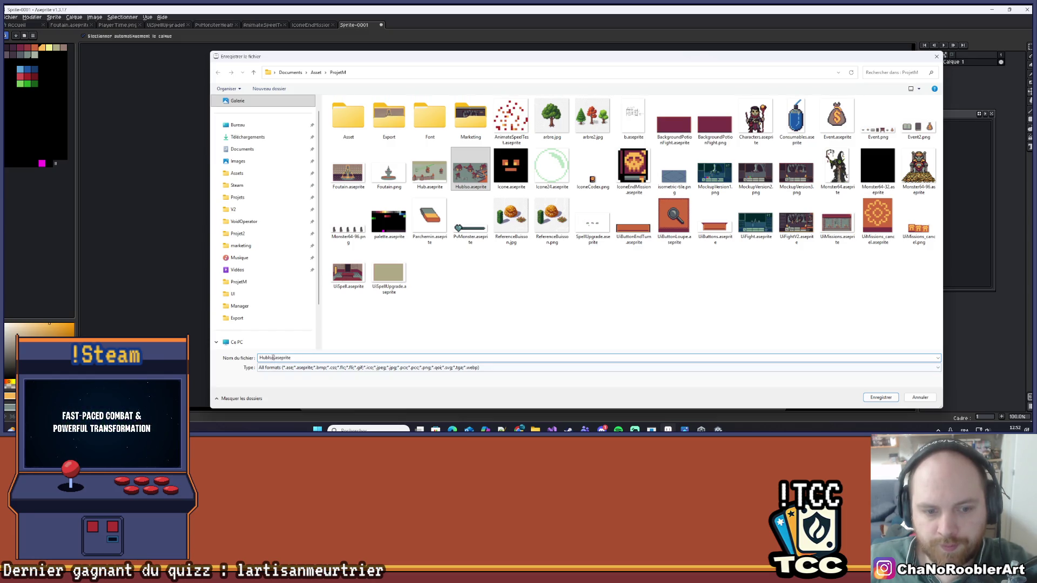
pyautogui.write('Map')
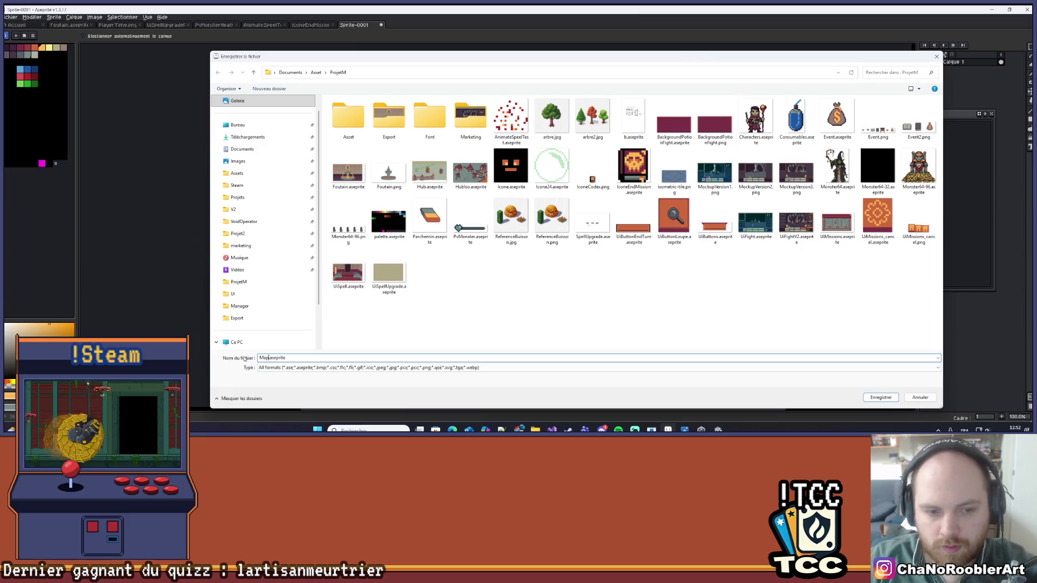
pyautogui.press('Return')
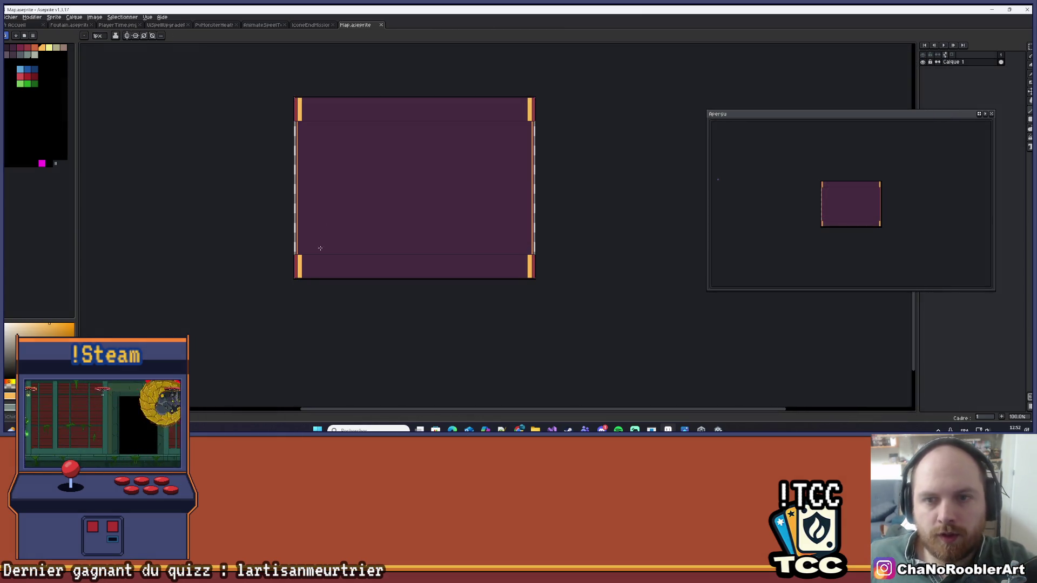
# - Recentre the Map sprite and select a rectangular strip along the panel's top edge
pyautogui.scroll(2, 535, 248)
pyautogui.scroll(-1, 449, 225)
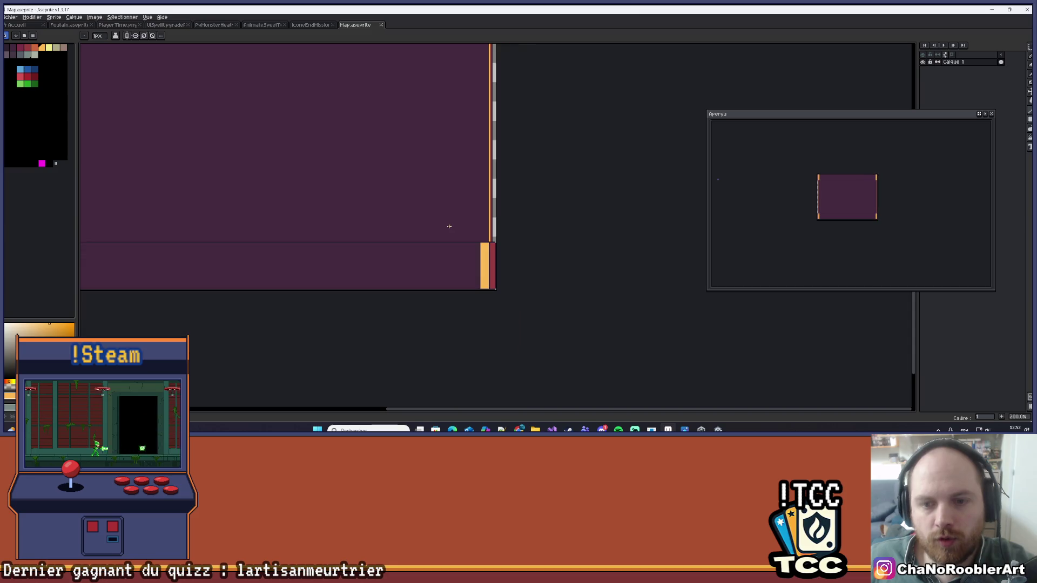
pyautogui.scroll(-1, 526, 208)
pyautogui.moveTo(526, 209); pyautogui.dragTo(539, 237)
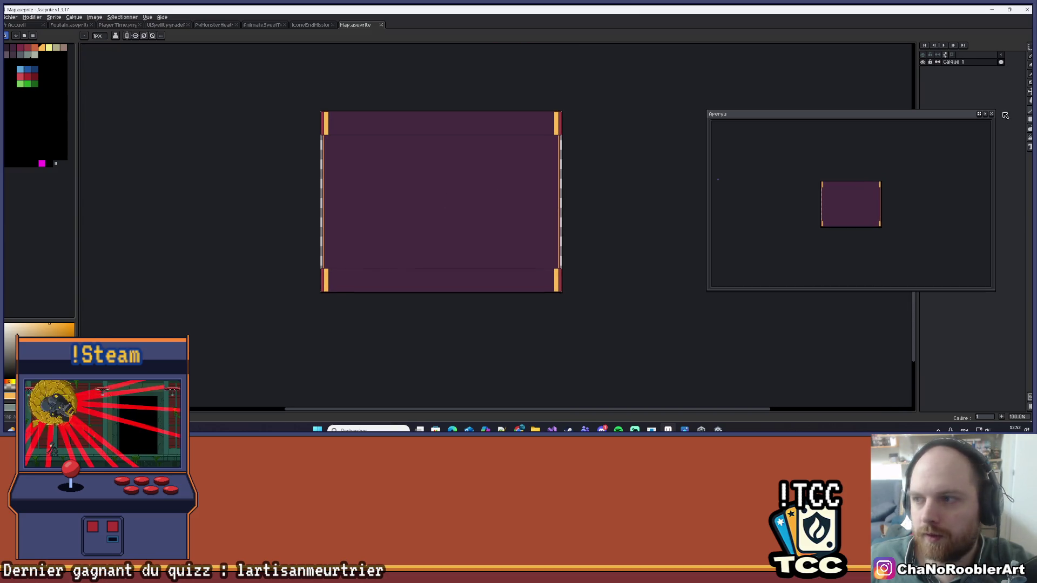
pyautogui.scroll(1, 445, 134)
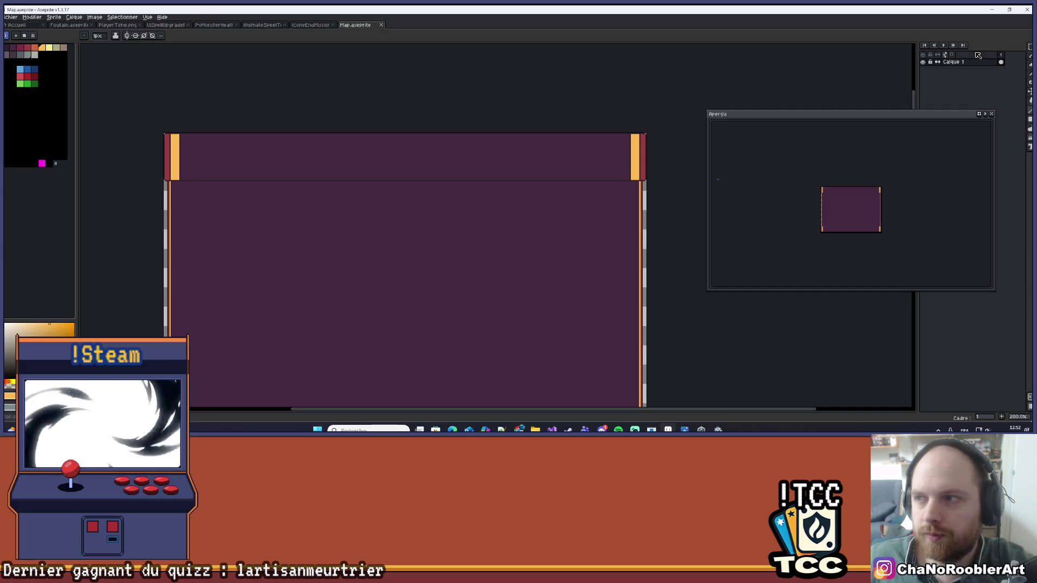
pyautogui.click(1029, 47)
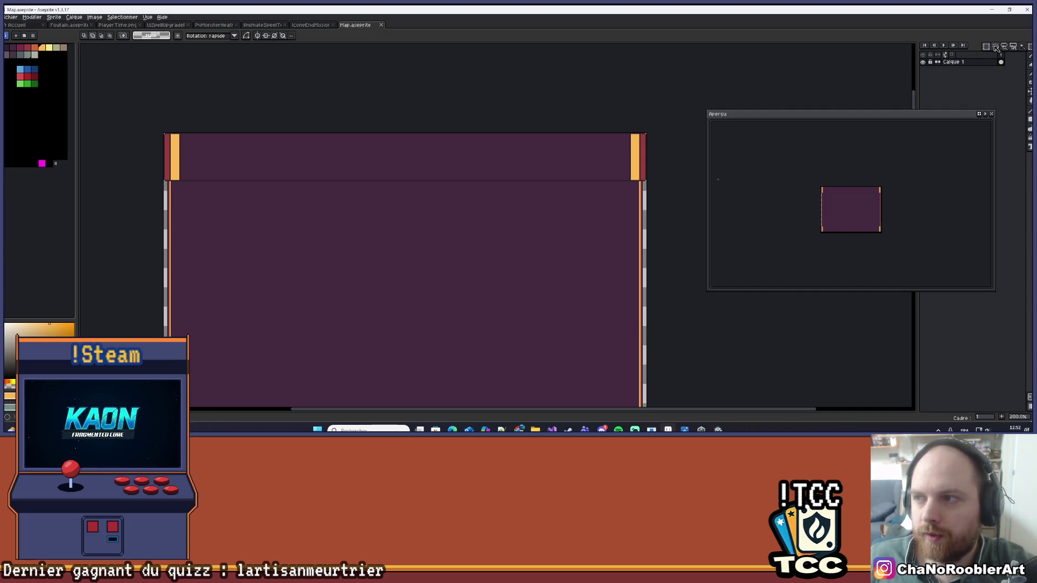
pyautogui.scroll(3, 590, 186)
pyautogui.moveTo(599, 148)
pyautogui.mouseDown()
pyautogui.moveTo(323, 270)
pyautogui.moveTo(257, 268)
pyautogui.mouseUp()
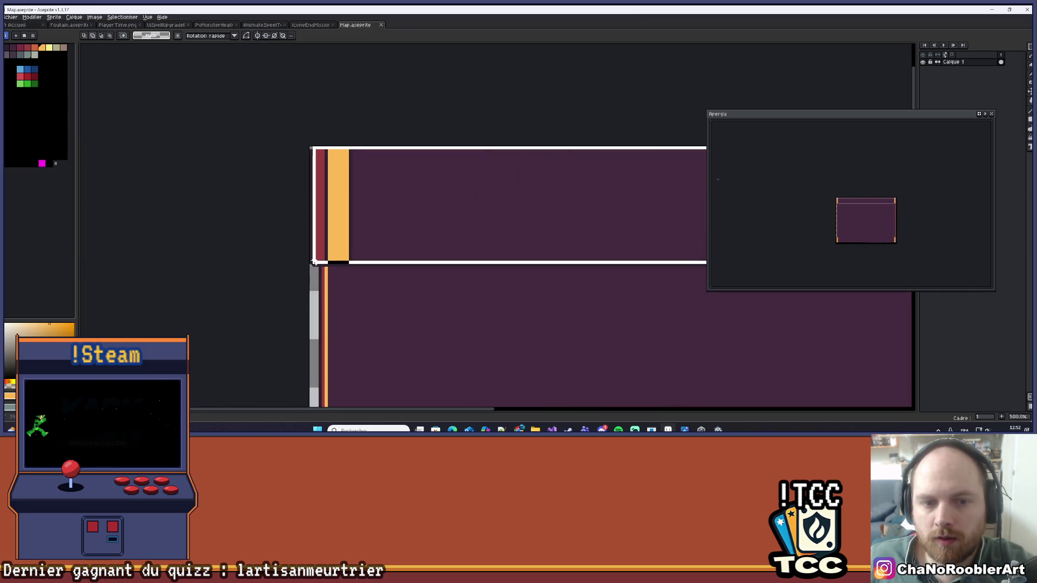
pyautogui.scroll(-1, 388, 169)
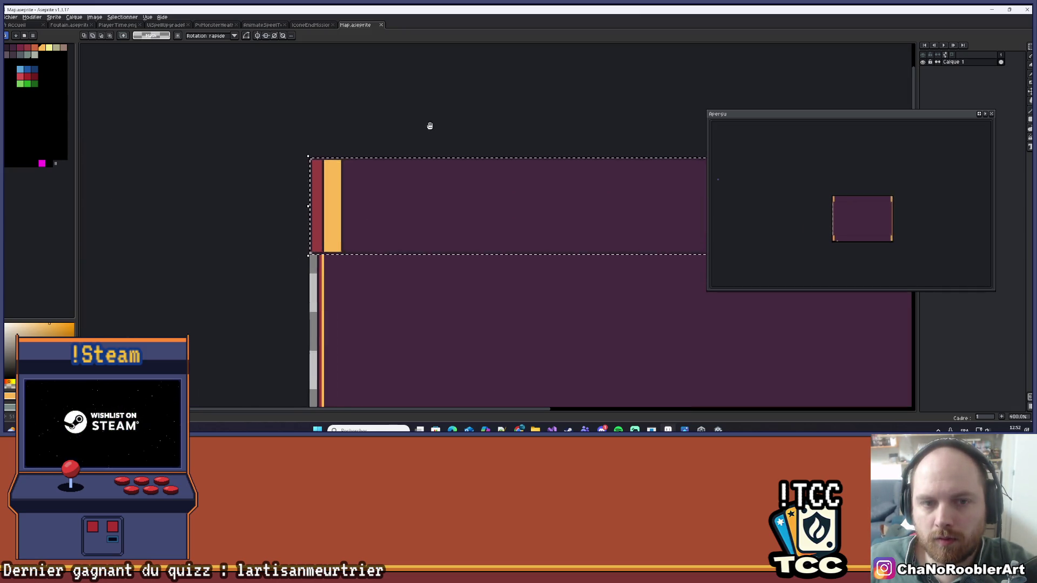
pyautogui.scroll(-1, 668, 228)
# - Drag the Aperçu preview window to the bottom right, clear of the panel
pyautogui.moveTo(840, 229); pyautogui.dragTo(730, 182)
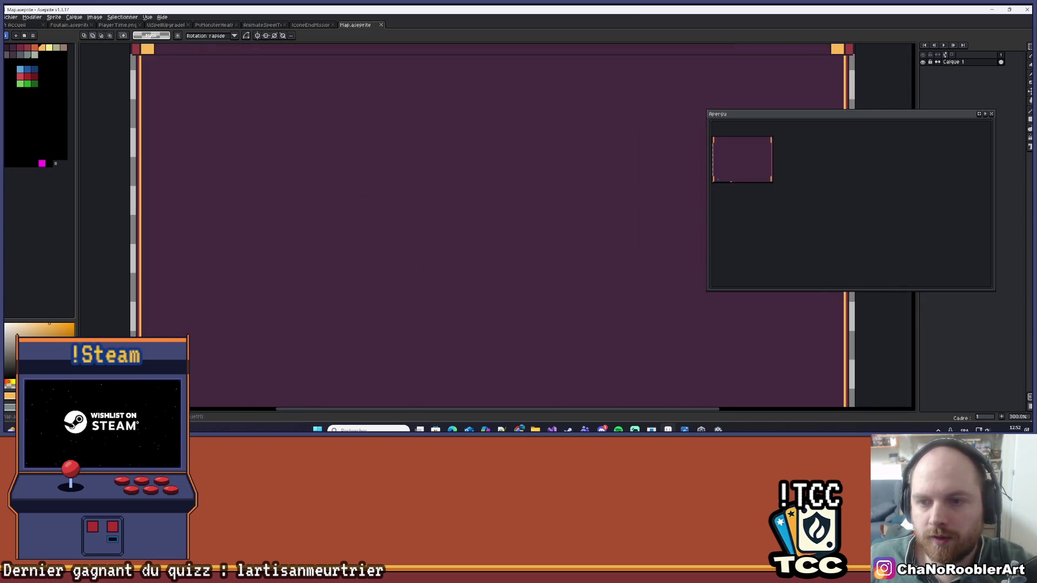
pyautogui.moveTo(823, 122); pyautogui.dragTo(969, 243)
pyautogui.scroll(-2, 616, 178)
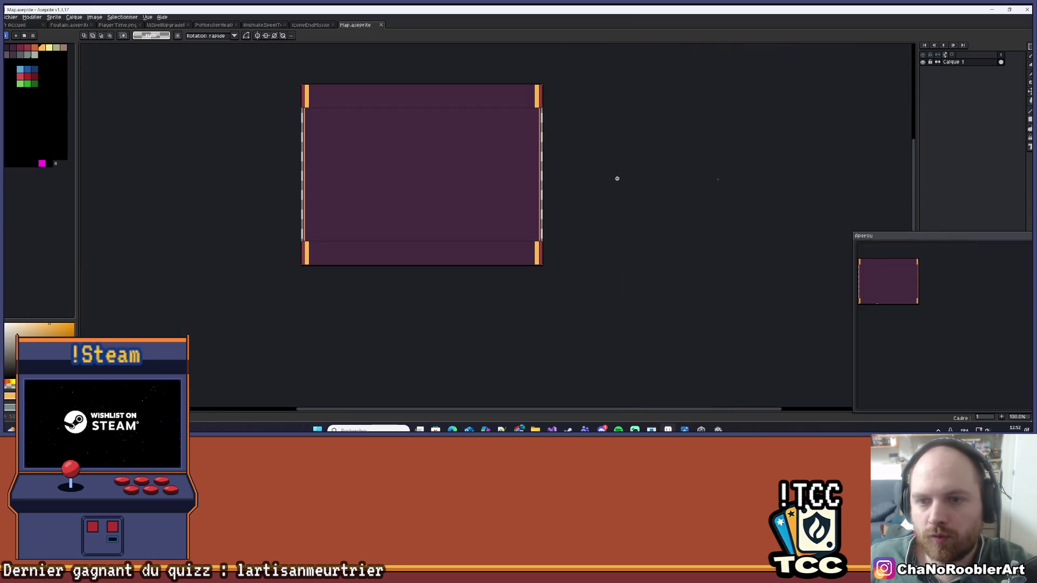
pyautogui.scroll(3, 616, 181)
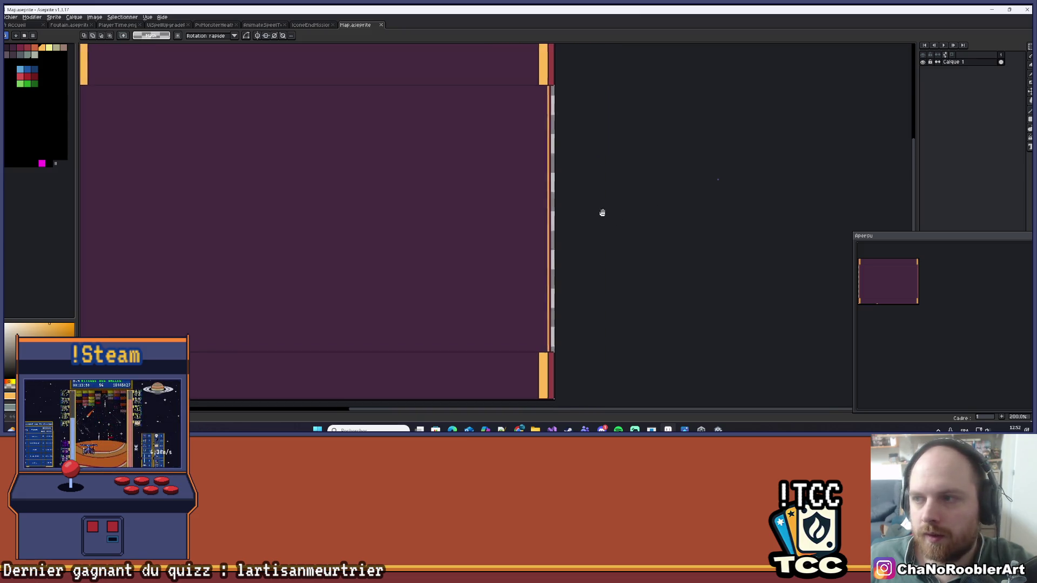
# - Place a dark pixel on the orange border at the panel's right edge
pyautogui.scroll(3, 548, 208)
pyautogui.scroll(4, 516, 241)
pyautogui.press('b')
pyautogui.click(555, 222)
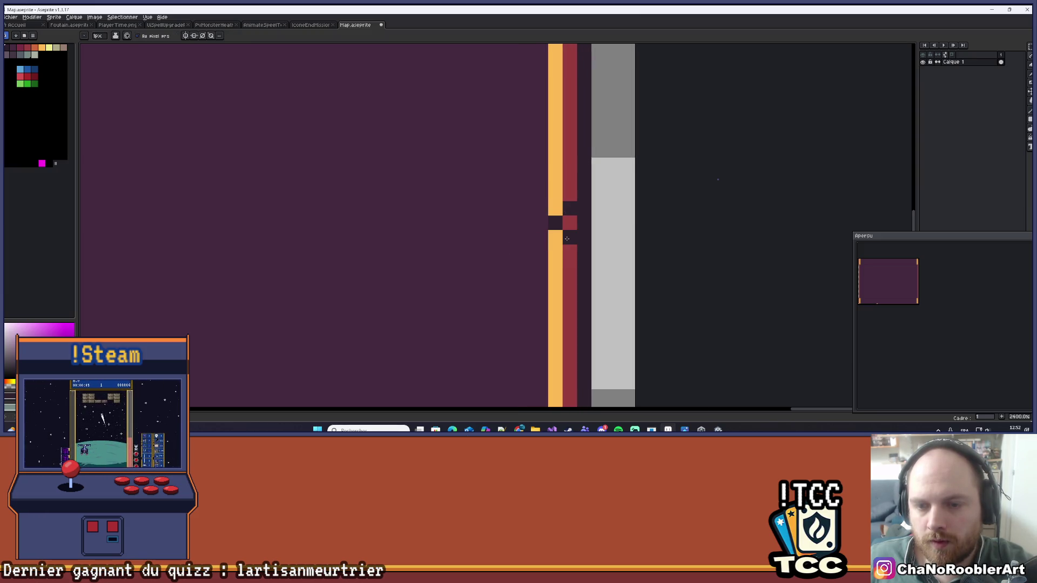
# - Erase a stretch of the right border's orange and red stripes, then repaint border pixels dark red
pyautogui.press('e')
pyautogui.moveTo(570, 222)
pyautogui.mouseDown()
pyautogui.moveTo(585, 216)
pyautogui.moveTo(585, 231)
pyautogui.mouseUp()
pyautogui.scroll(-5, 608, 210)
pyautogui.scroll(-1, 608, 210)
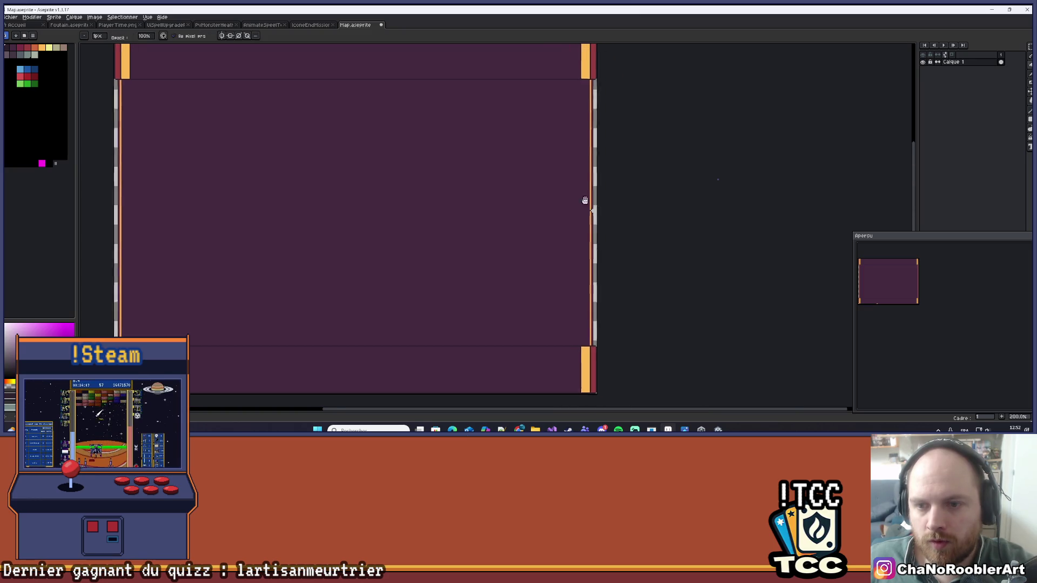
pyautogui.scroll(6, 595, 208)
pyautogui.press('b')
pyautogui.keyDown('alt'); pyautogui.click(562, 187); pyautogui.keyUp('alt')
pyautogui.click(547, 226)
pyautogui.click(548, 198)
# - Paint orange pixels on the notch using the border's orange, then draw its dark diagonal edge
pyautogui.press('alt')
pyautogui.keyDown('alt'); pyautogui.click(547, 188); pyautogui.keyUp('alt')
pyautogui.click(532, 197)
pyautogui.click(518, 212)
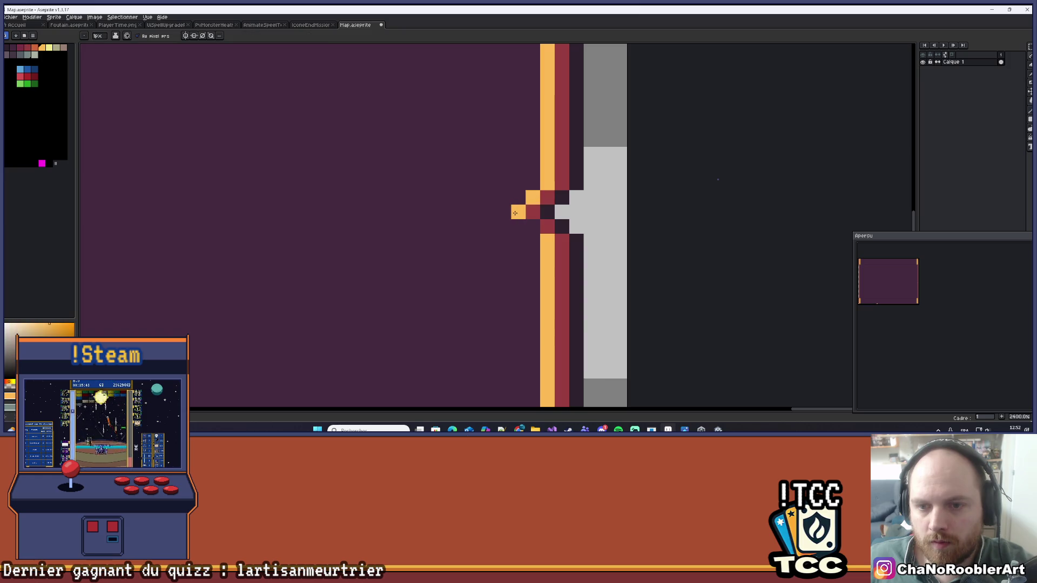
pyautogui.scroll(-8, 528, 217)
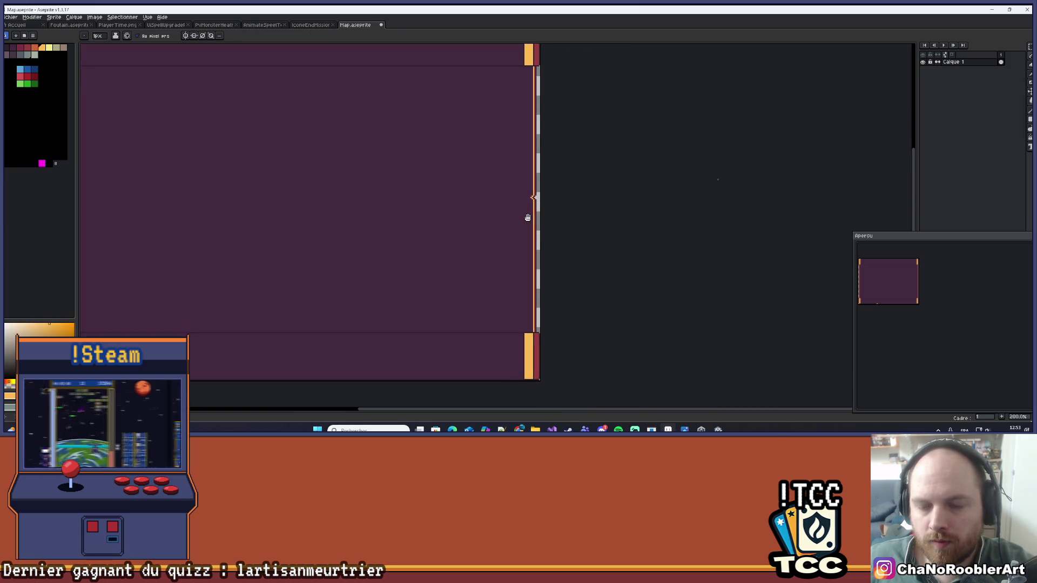
pyautogui.scroll(3, 527, 217)
pyautogui.scroll(4, 494, 221)
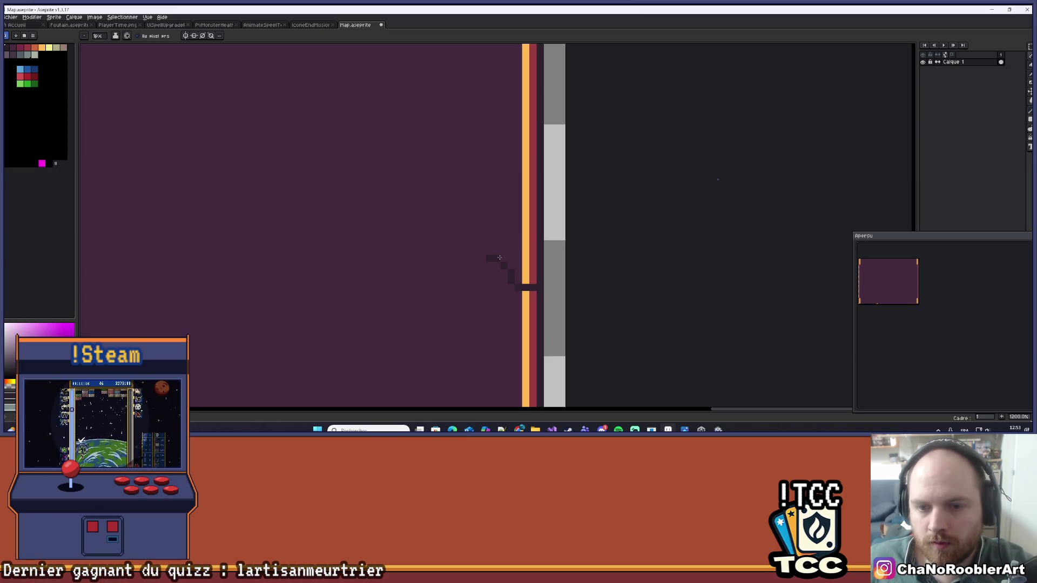
pyautogui.moveTo(493, 253); pyautogui.dragTo(515, 224)
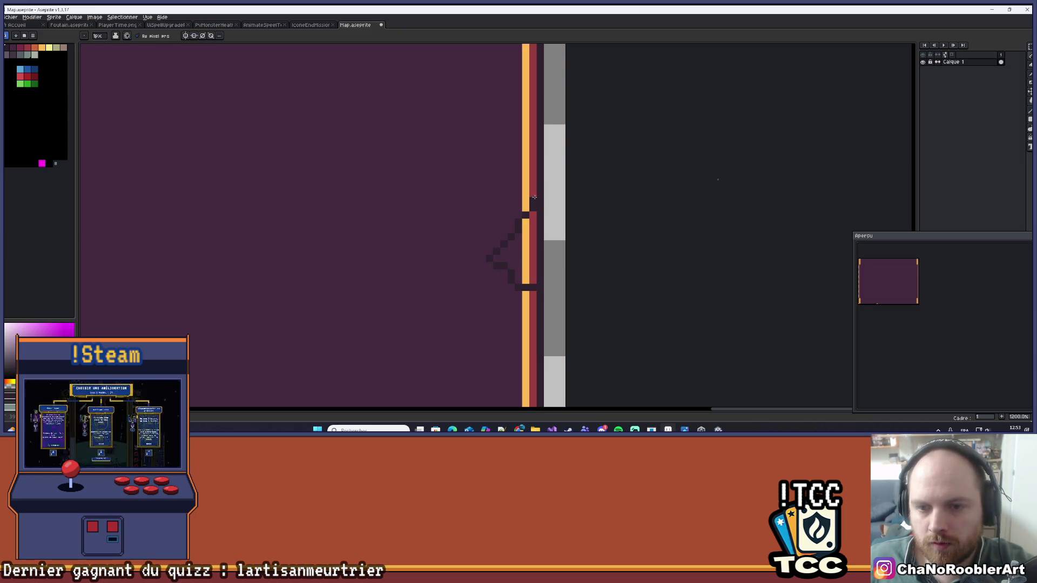
# - Clear the border strip behind the notch and outline it with dark red pixels
pyautogui.press('e')
pyautogui.click(532, 215)
pyautogui.moveTo(526, 229)
pyautogui.mouseDown()
pyautogui.moveTo(531, 216)
pyautogui.moveTo(541, 288)
pyautogui.moveTo(525, 281)
pyautogui.moveTo(525, 245)
pyautogui.moveTo(518, 266)
pyautogui.mouseUp()
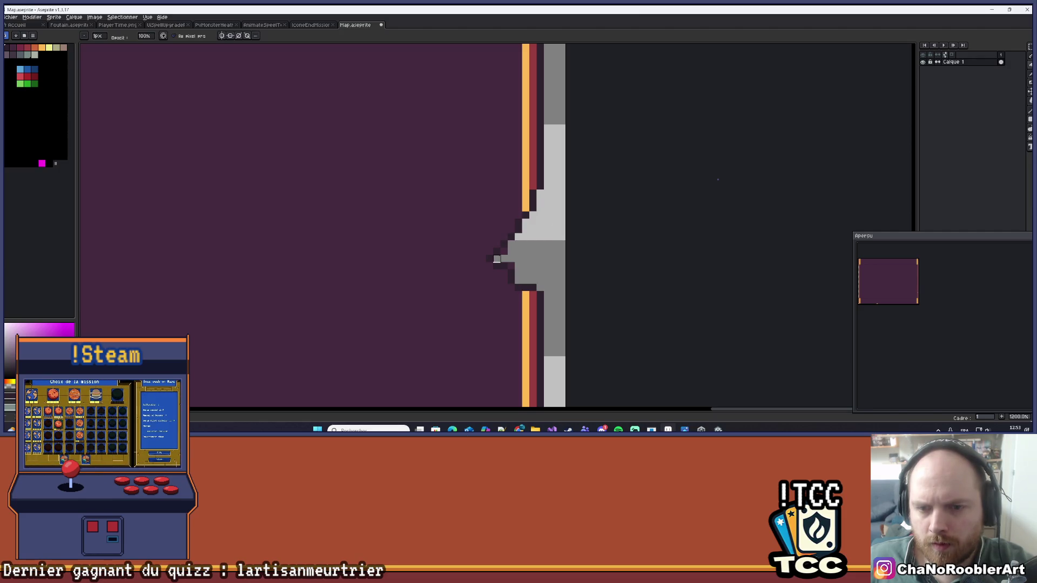
pyautogui.press('b')
pyautogui.keyDown('alt'); pyautogui.click(533, 297); pyautogui.keyUp('alt')
pyautogui.moveTo(534, 294); pyautogui.dragTo(516, 294)
pyautogui.click(511, 287)
pyautogui.click(496, 273)
pyautogui.click(504, 278)
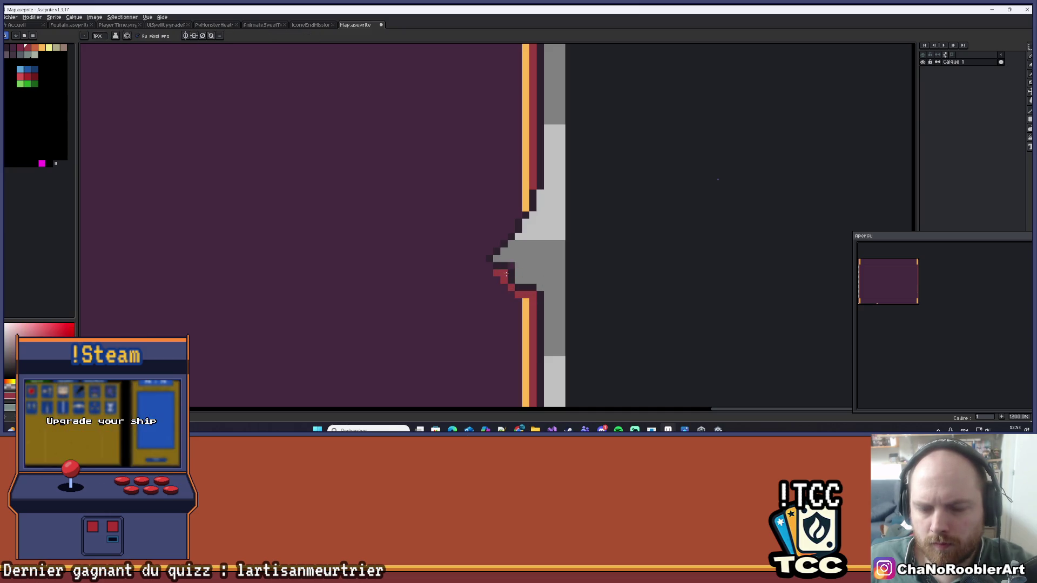
pyautogui.click(489, 265)
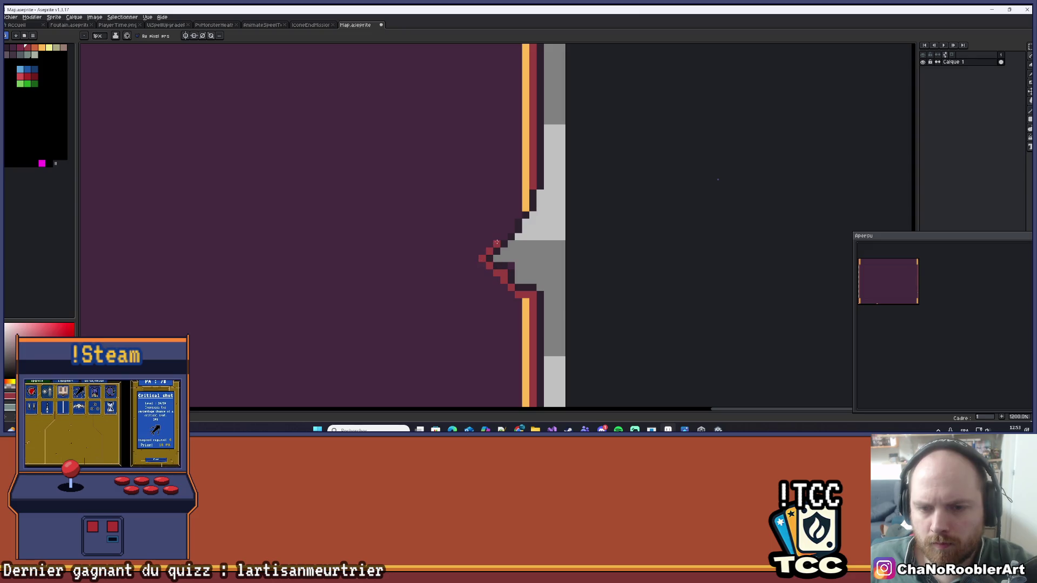
pyautogui.moveTo(526, 211); pyautogui.dragTo(525, 192)
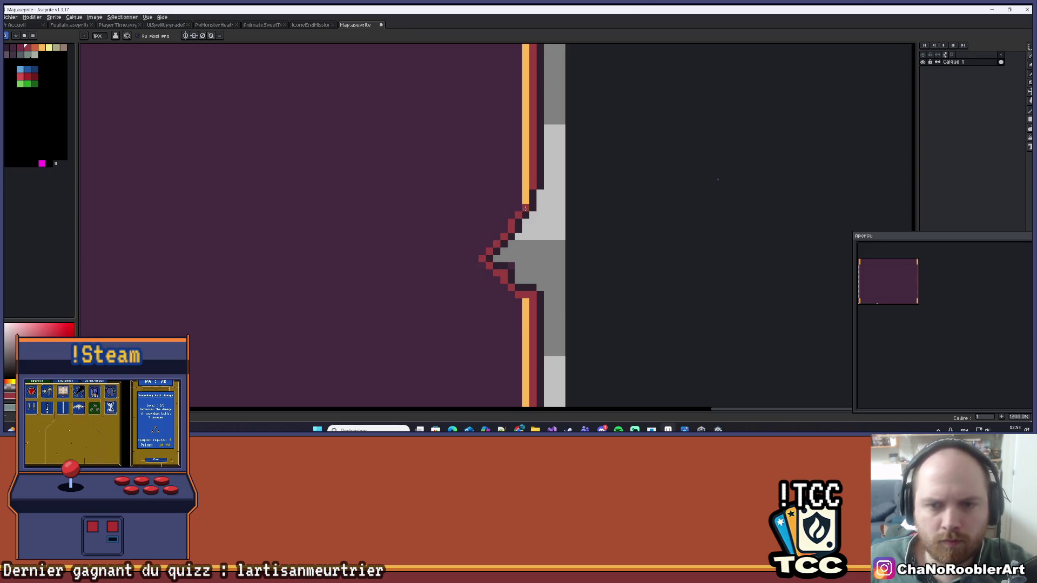
# - Add an orange pixel on the notch edge, then switch to the Foutain.aseprite sprite
pyautogui.press('i')
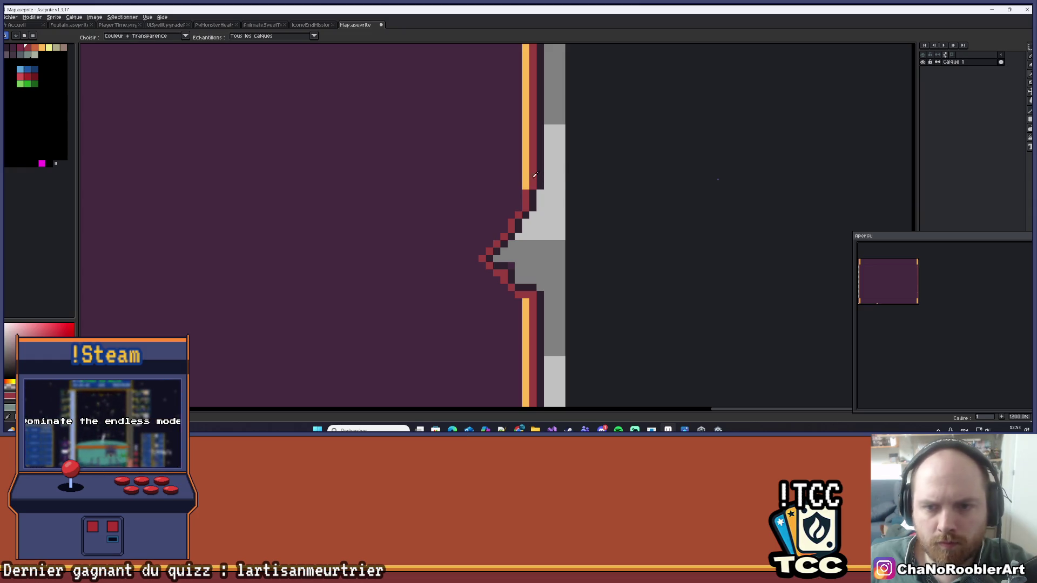
pyautogui.click(525, 179)
pyautogui.press('v')
pyautogui.hotkey('ctrl', 'z')
pyautogui.press('b')
pyautogui.click(517, 199)
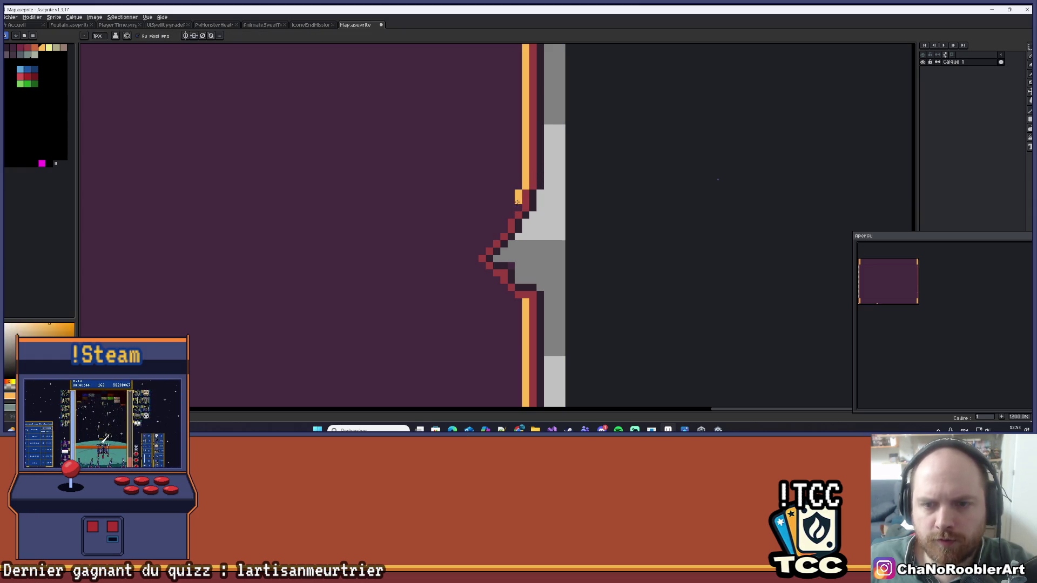
pyautogui.click(73, 25)
pyautogui.scroll(1, 561, 226)
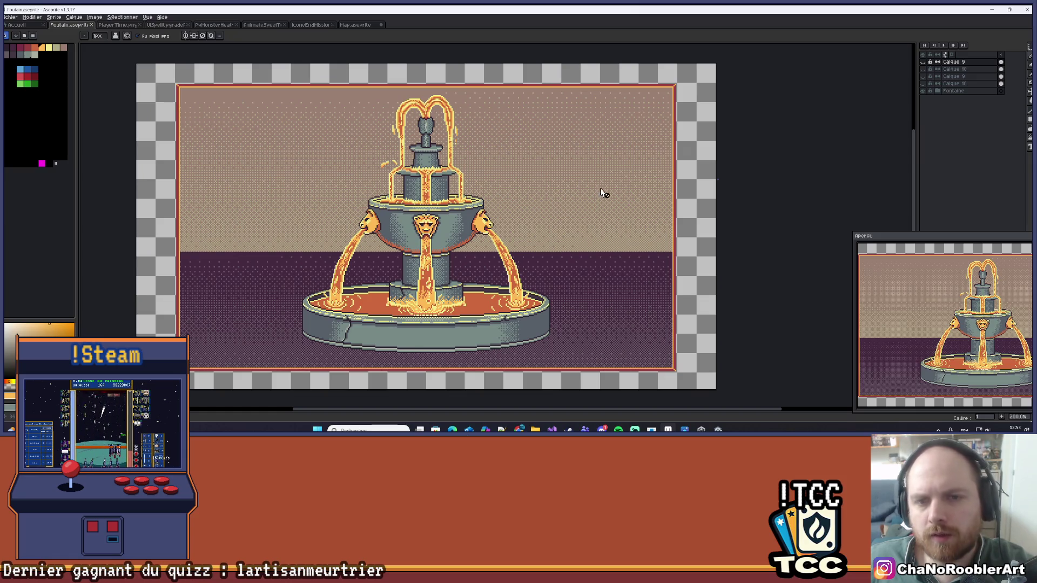
pyautogui.scroll(-1, 541, 193)
pyautogui.scroll(1, 541, 194)
pyautogui.moveTo(541, 195); pyautogui.dragTo(565, 196)
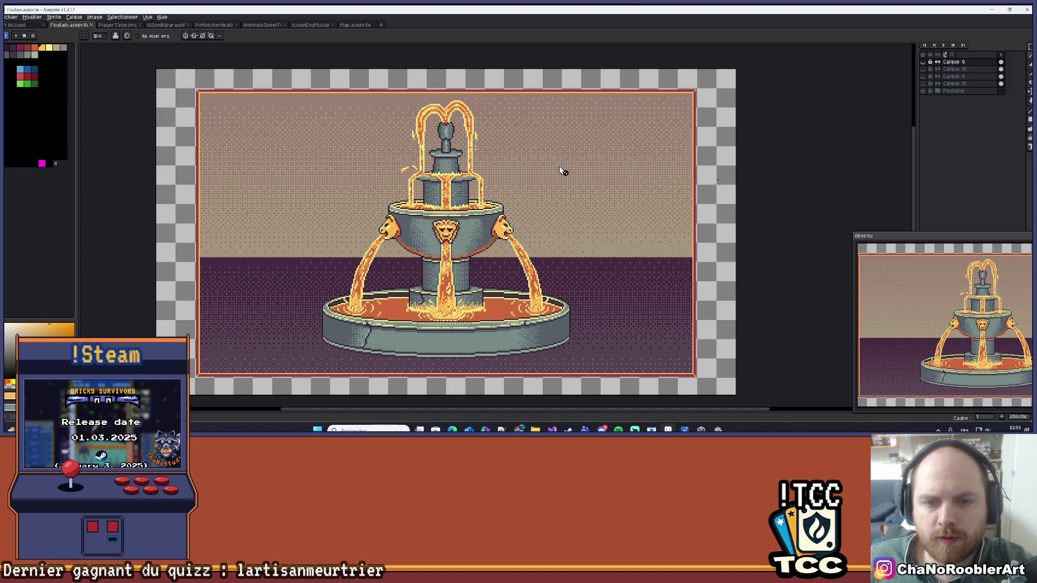
pyautogui.moveTo(568, 177); pyautogui.dragTo(568, 183)
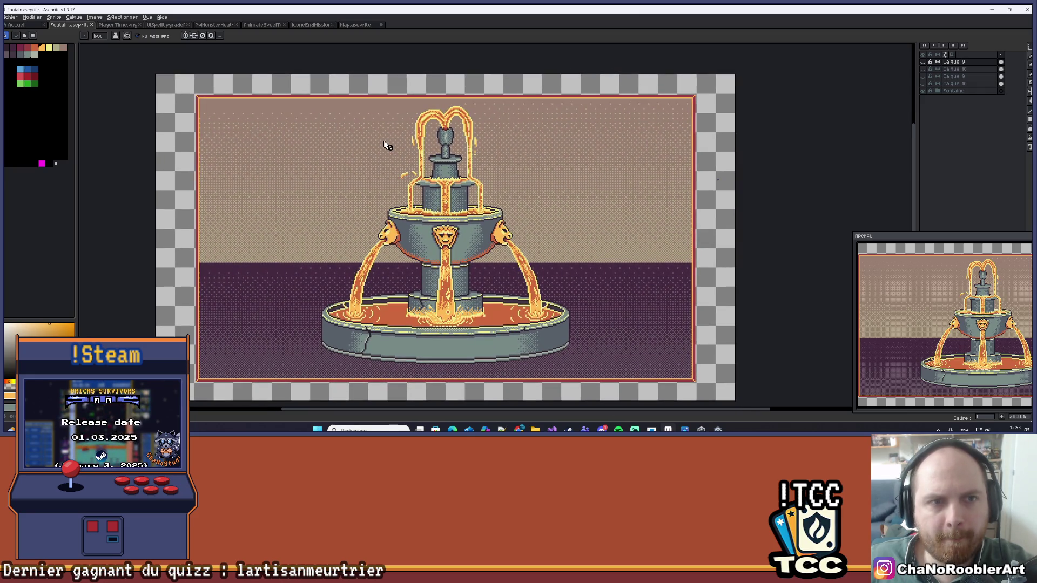
pyautogui.click(355, 25)
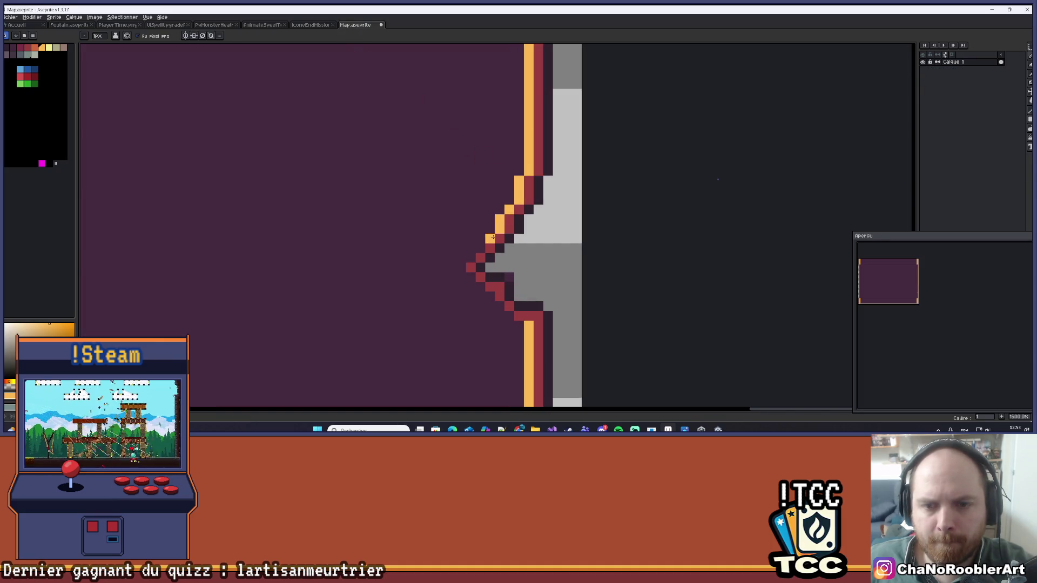
# - Extend and widen the orange diagonal edge along the notch's lower side
pyautogui.click(481, 250)
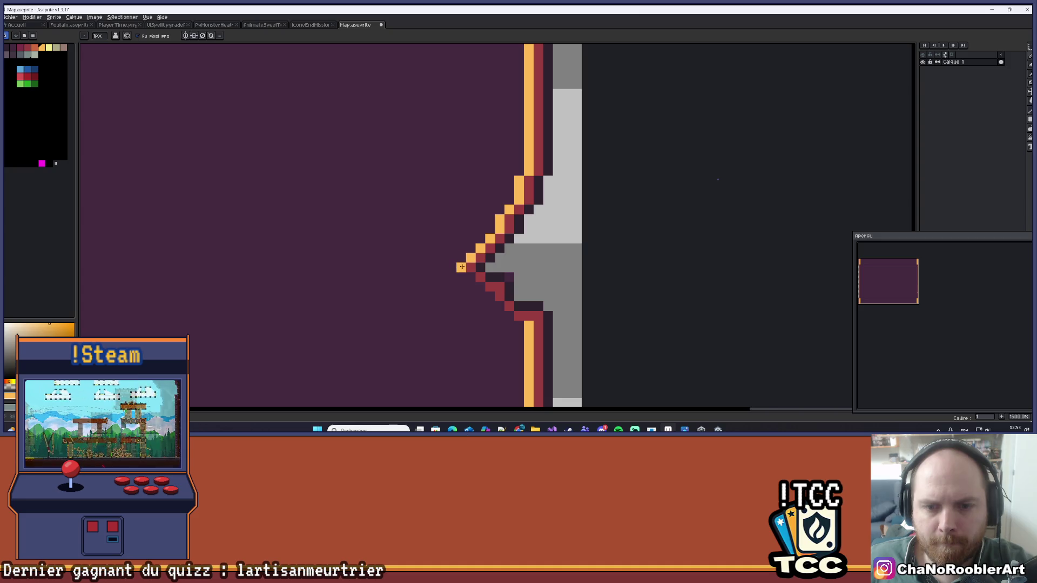
pyautogui.click(498, 298)
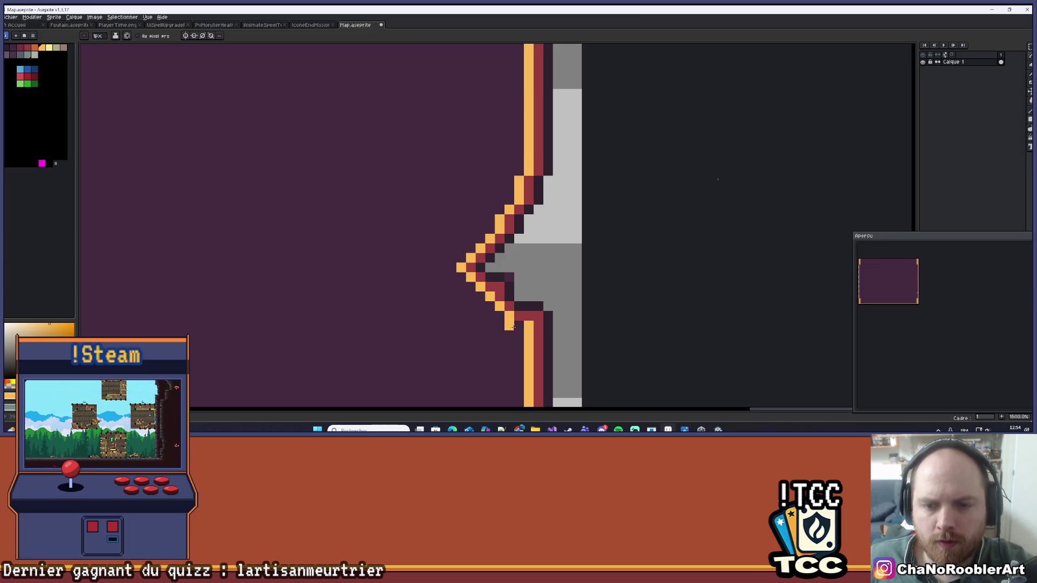
pyautogui.scroll(-6, 556, 272)
pyautogui.scroll(8, 557, 271)
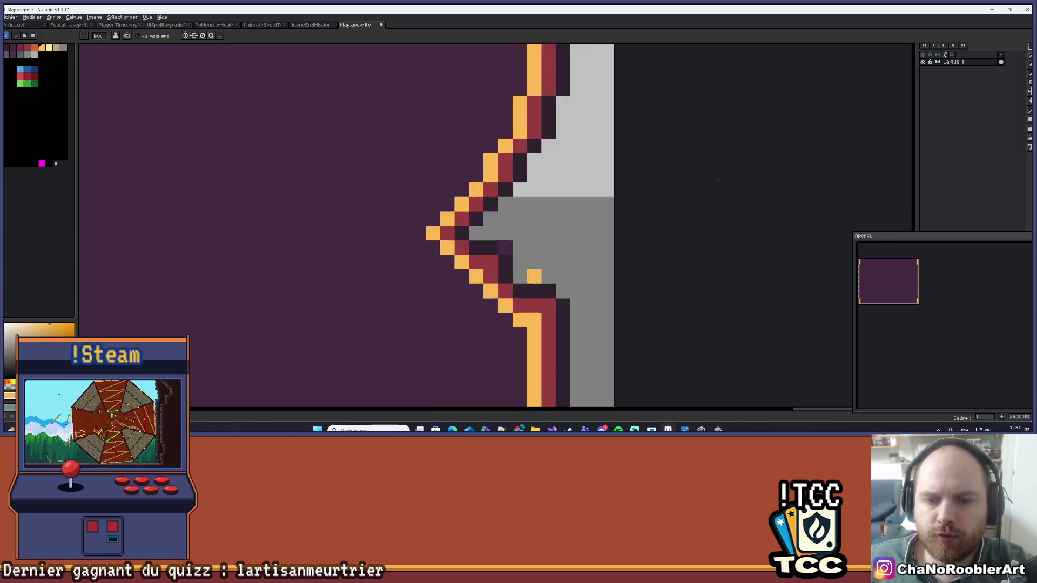
pyautogui.click(459, 258)
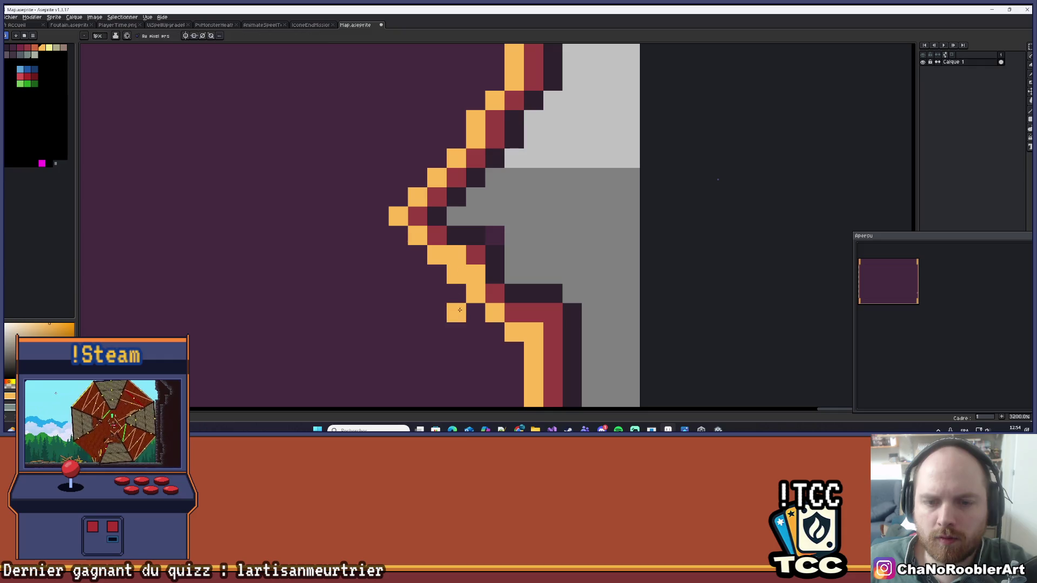
pyautogui.press('b')
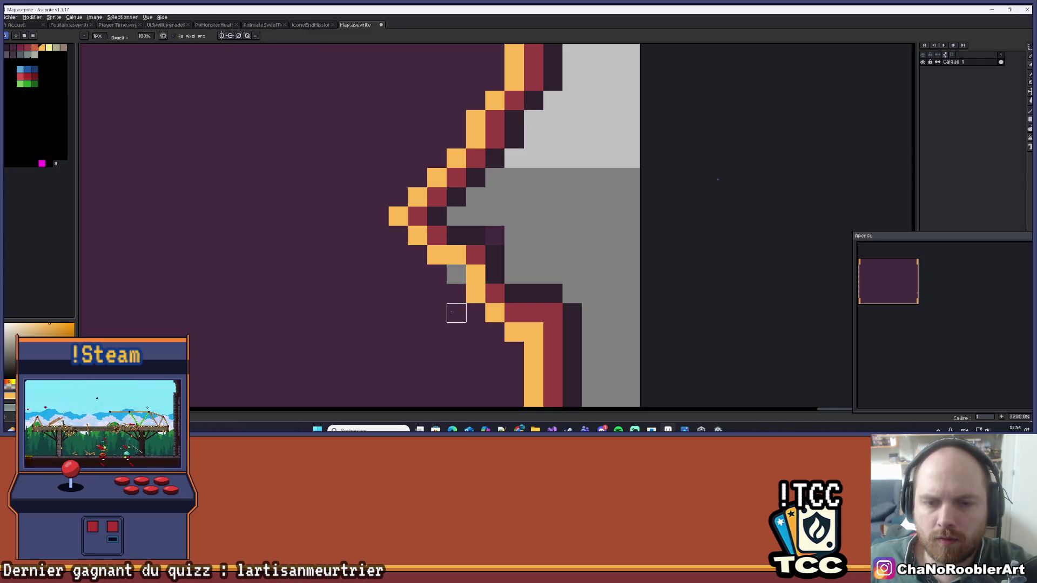
pyautogui.press('e')
pyautogui.scroll(-3, 473, 276)
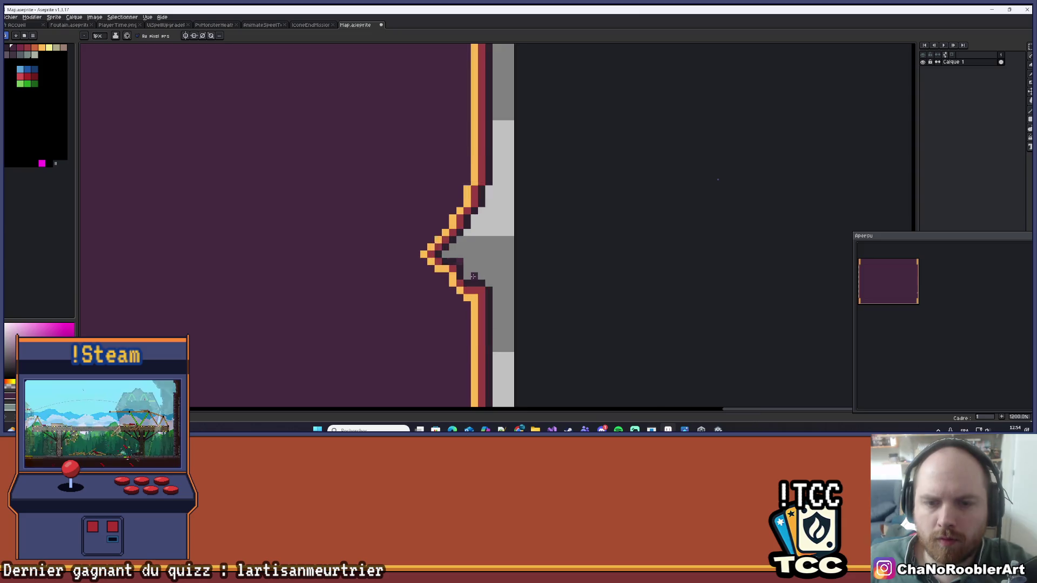
pyautogui.scroll(2, 474, 276)
pyautogui.press('b')
# - Touch up the notch's stepped outline with grey, maroon and orange pixels
pyautogui.scroll(-7, 461, 248)
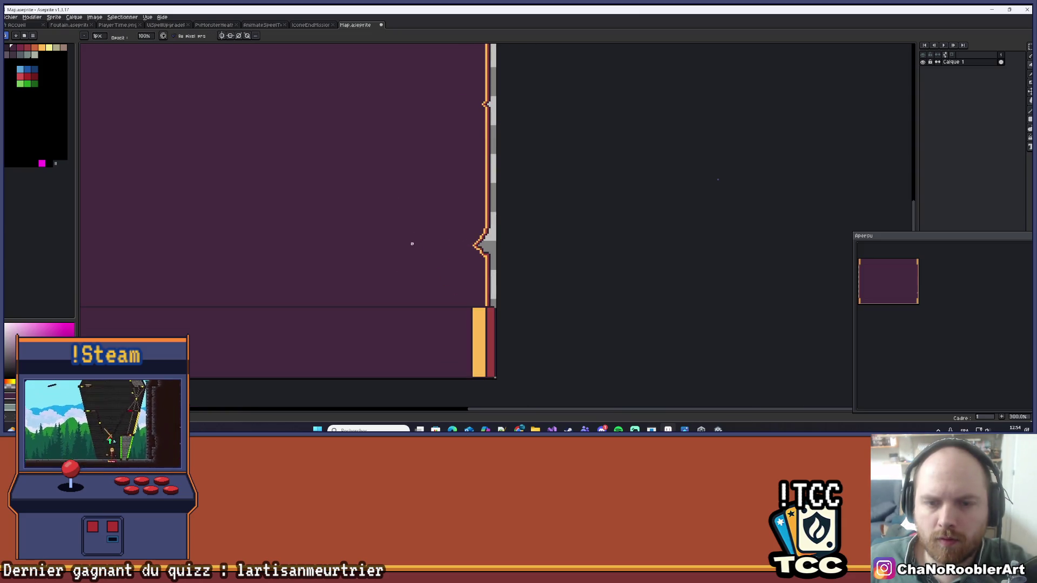
pyautogui.scroll(-2, 435, 265)
pyautogui.scroll(11, 475, 276)
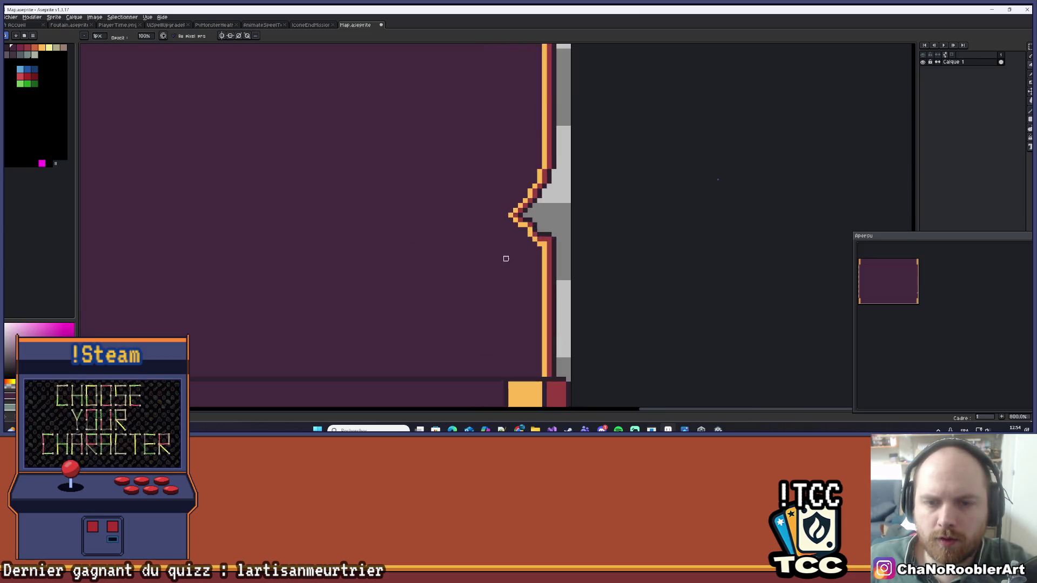
pyautogui.keyDown('alt'); pyautogui.click(554, 206); pyautogui.keyUp('alt')
pyautogui.click(525, 190)
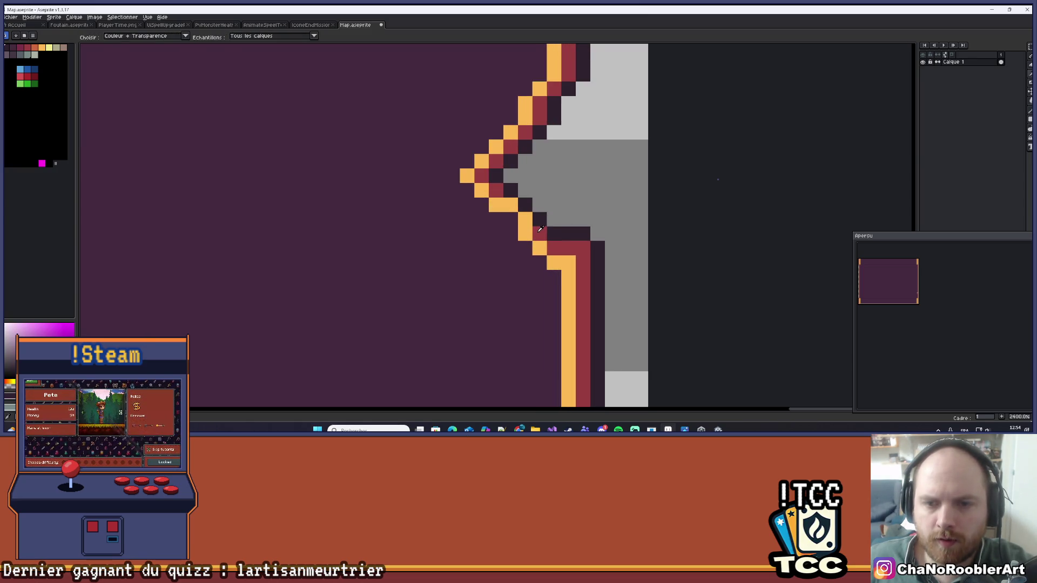
pyautogui.keyDown('alt'); pyautogui.click(539, 234); pyautogui.keyUp('alt')
pyautogui.click(525, 220)
pyautogui.click(510, 204)
pyautogui.keyDown('alt'); pyautogui.click(496, 204); pyautogui.keyUp('alt')
# - Zoom in on the panel's left border and ready the pencil tool
pyautogui.scroll(-10, 509, 221)
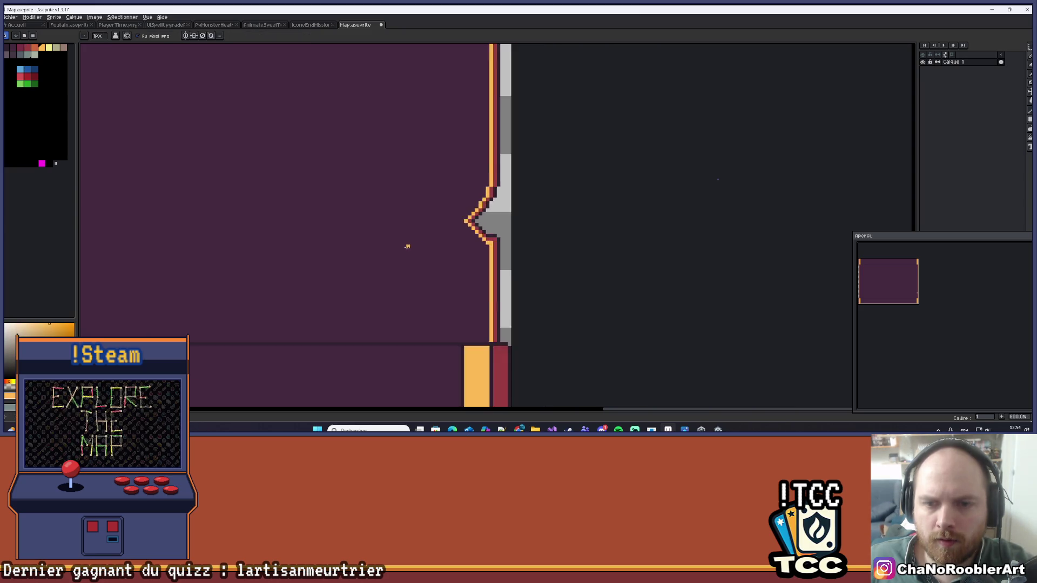
pyautogui.scroll(-2, 450, 244)
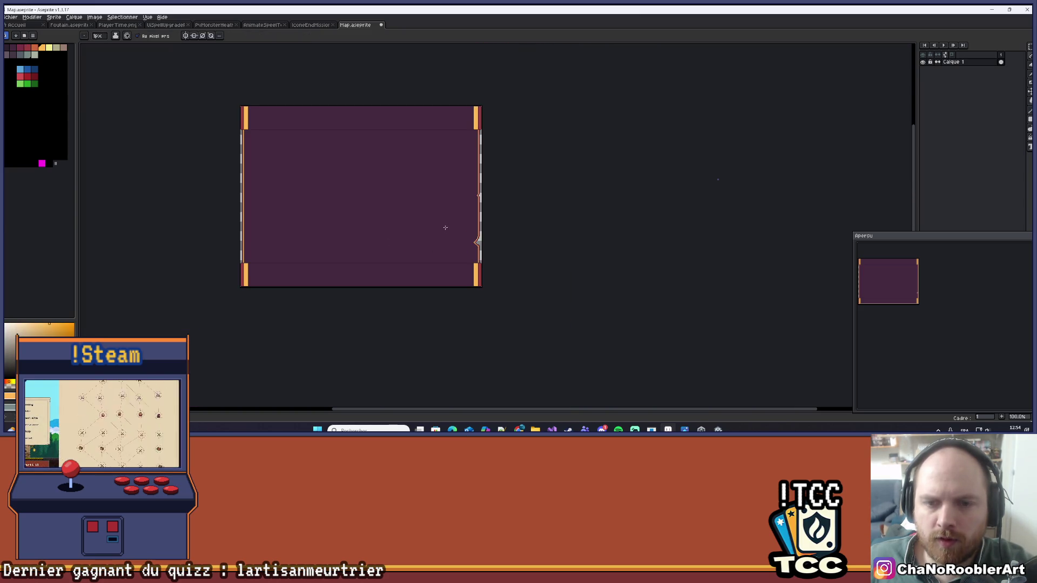
pyautogui.scroll(2, 447, 230)
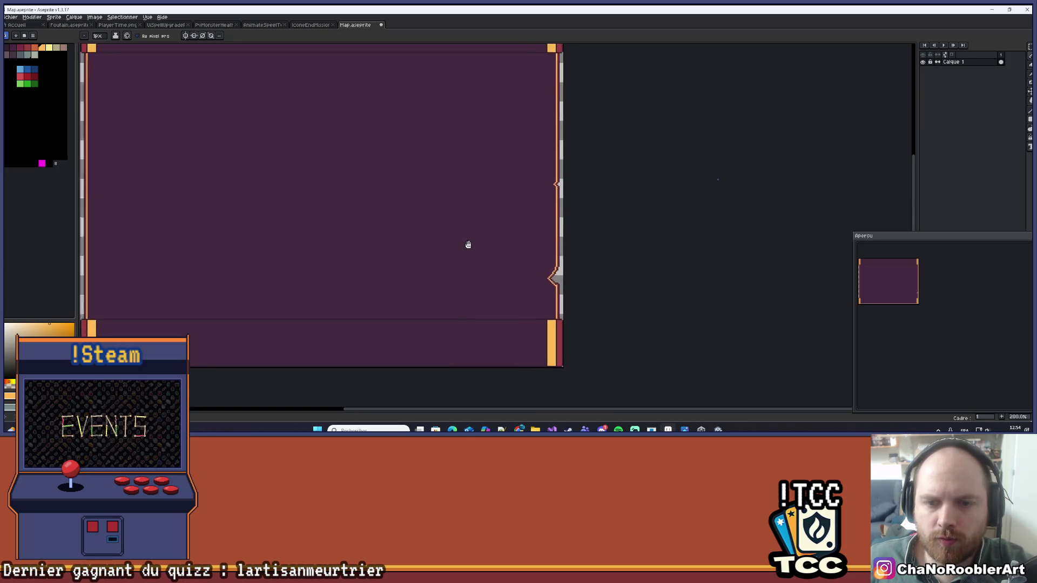
pyautogui.scroll(-1, 461, 243)
pyautogui.scroll(1, 472, 236)
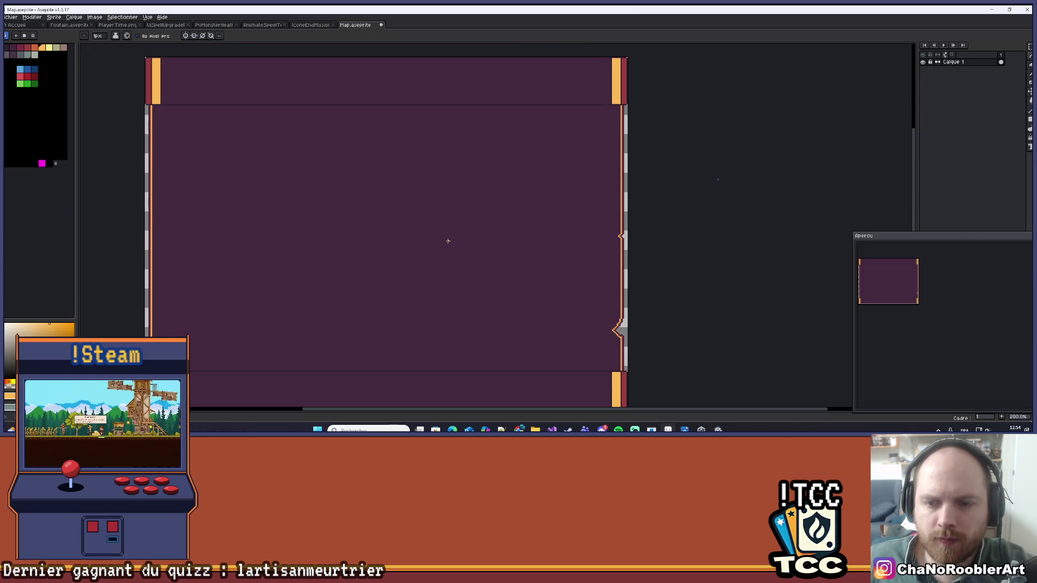
pyautogui.moveTo(448, 241); pyautogui.dragTo(486, 233)
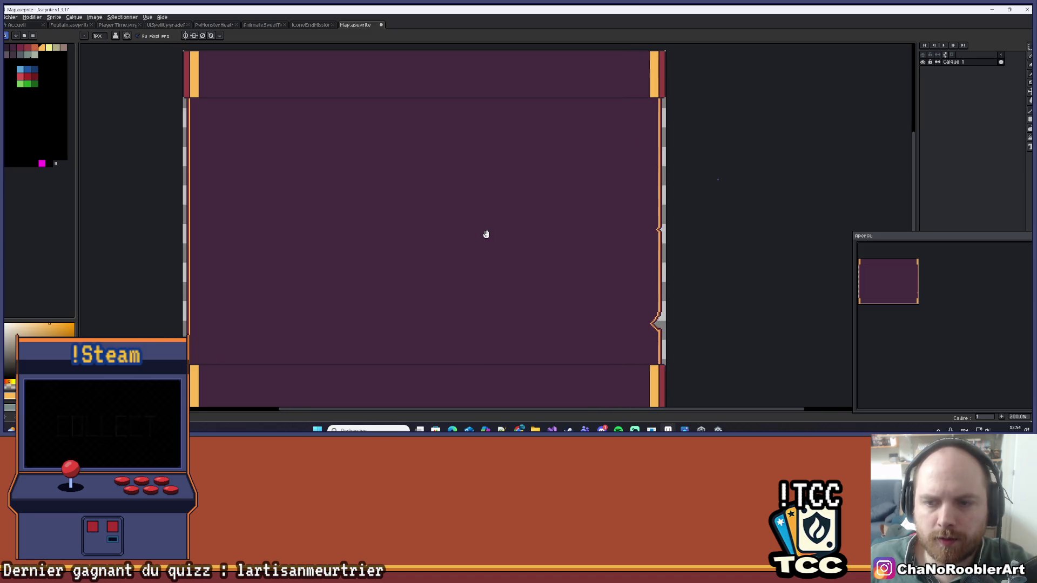
pyautogui.scroll(5, 267, 211)
pyautogui.hscroll(-5, 281, 210)
pyautogui.press('i')
pyautogui.press('b')
pyautogui.scroll(1, 269, 254)
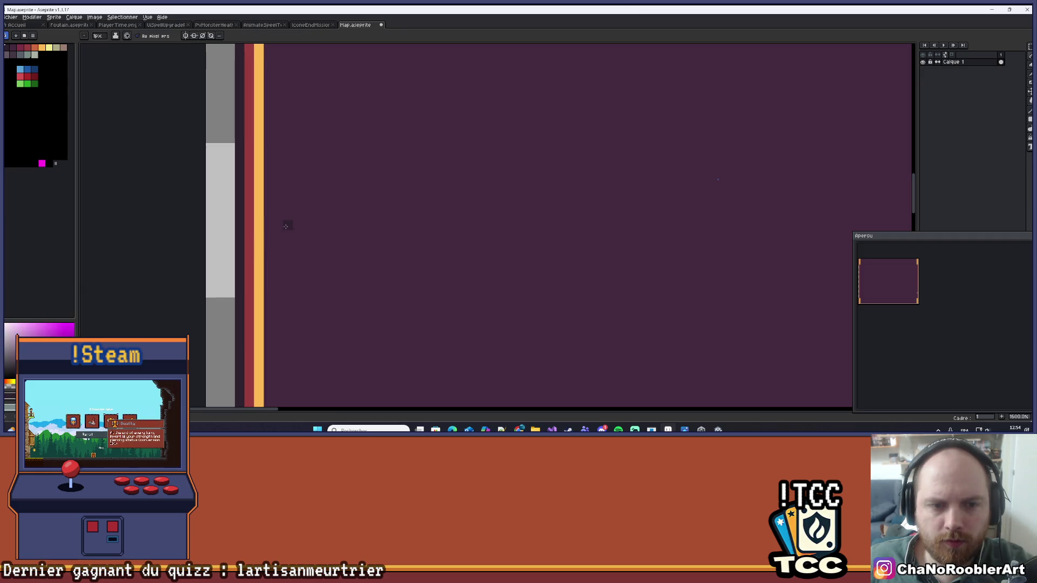
# - Draw a dark diagonal arrow outline across the left border stripes
pyautogui.scroll(1, 266, 237)
pyautogui.moveTo(258, 188); pyautogui.dragTo(243, 173)
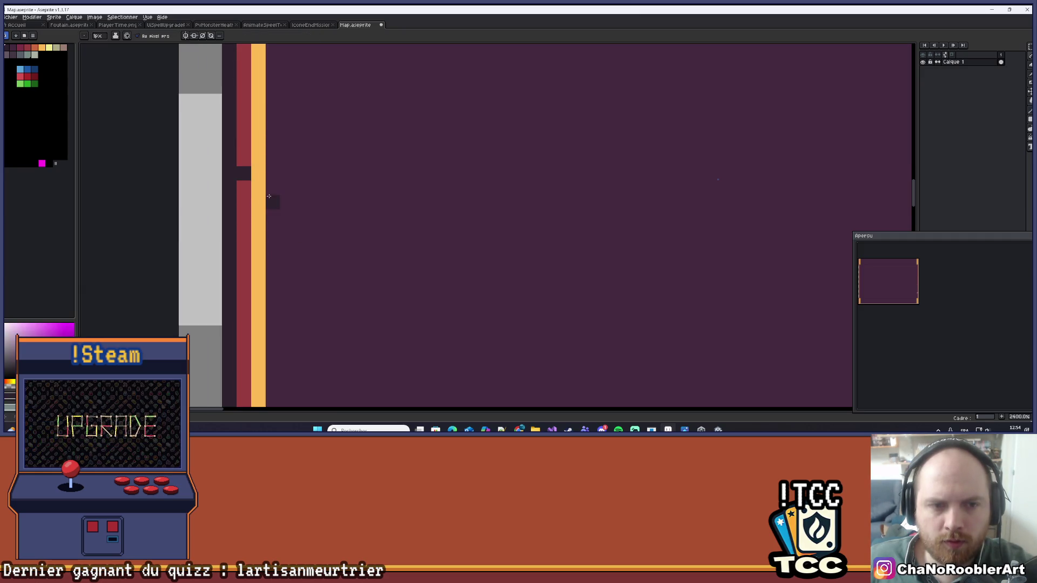
pyautogui.moveTo(302, 216); pyautogui.dragTo(290, 216)
pyautogui.click(313, 233)
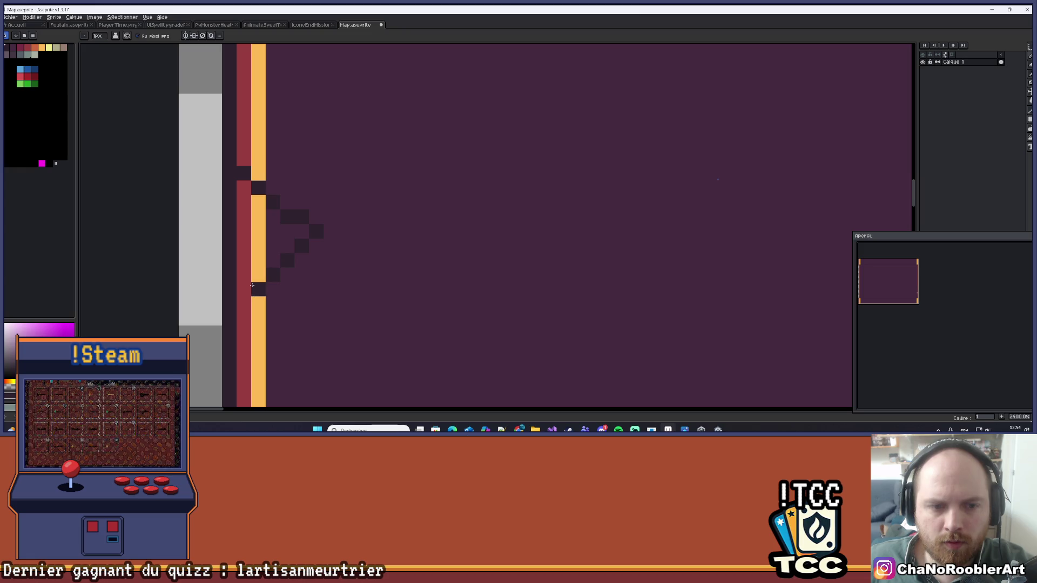
# - Erase the border stripes inside the notch, then switch to the IconeEndMission sprite
pyautogui.press('e')
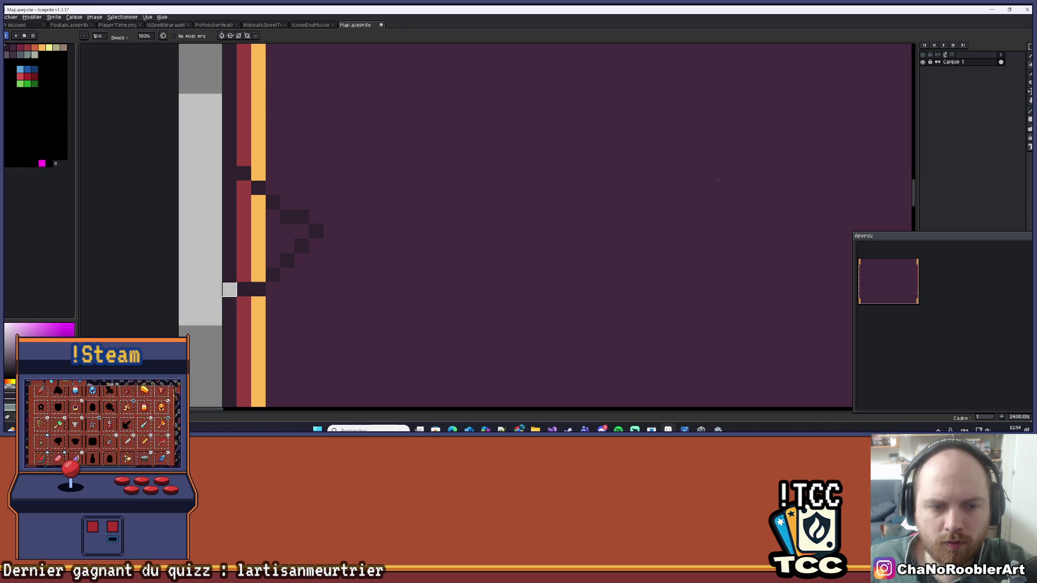
pyautogui.moveTo(229, 289)
pyautogui.mouseDown()
pyautogui.moveTo(248, 275)
pyautogui.moveTo(270, 222)
pyautogui.moveTo(258, 265)
pyautogui.moveTo(288, 233)
pyautogui.moveTo(229, 216)
pyautogui.moveTo(258, 216)
pyautogui.moveTo(229, 173)
pyautogui.mouseUp()
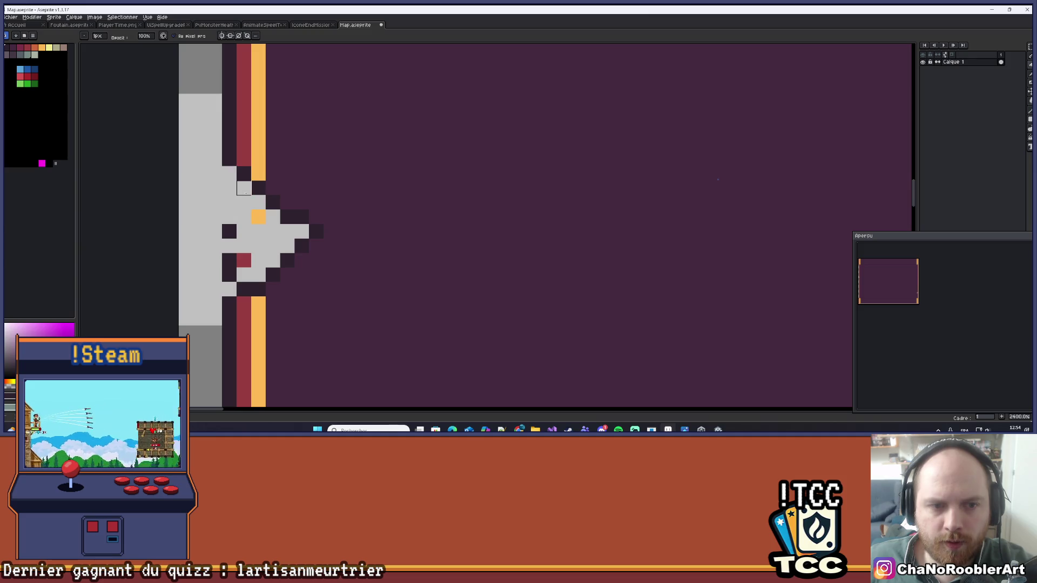
pyautogui.moveTo(243, 246); pyautogui.dragTo(243, 245)
pyautogui.scroll(-5, 294, 247)
pyautogui.press('alt')
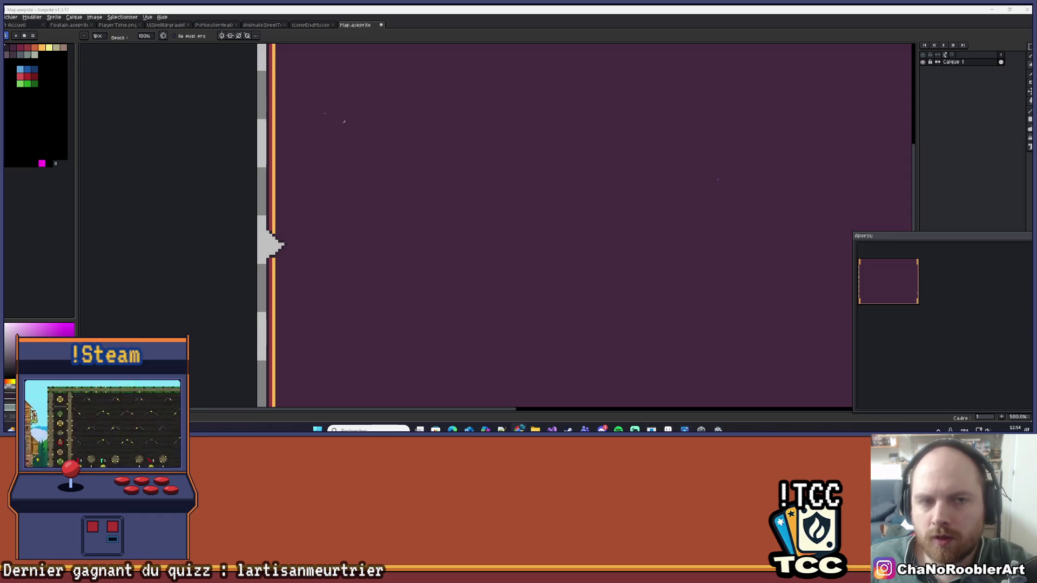
pyautogui.click(302, 25)
pyautogui.click(264, 24)
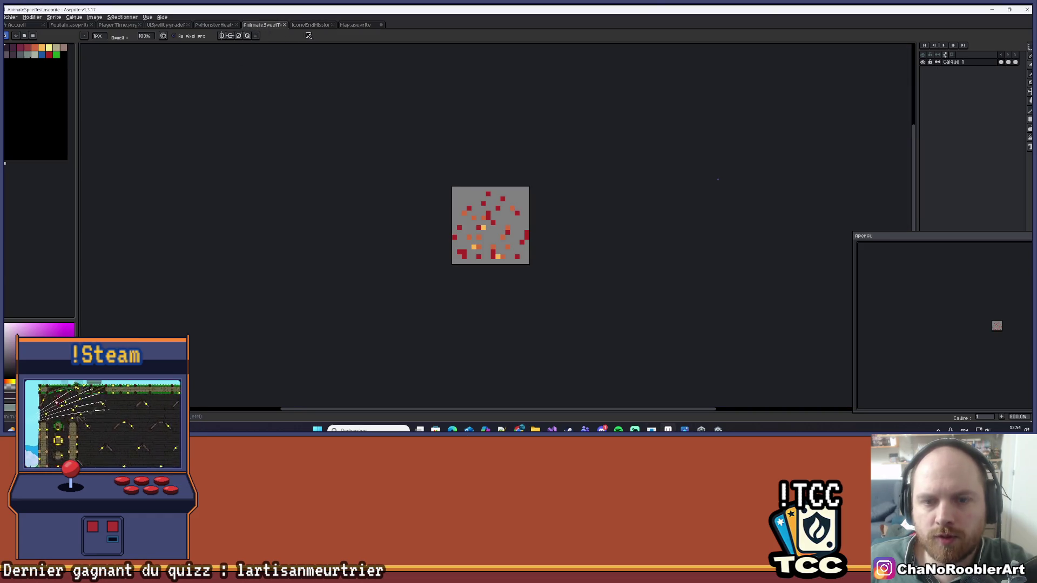
pyautogui.click(200, 25)
pyautogui.click(165, 25)
pyautogui.click(117, 25)
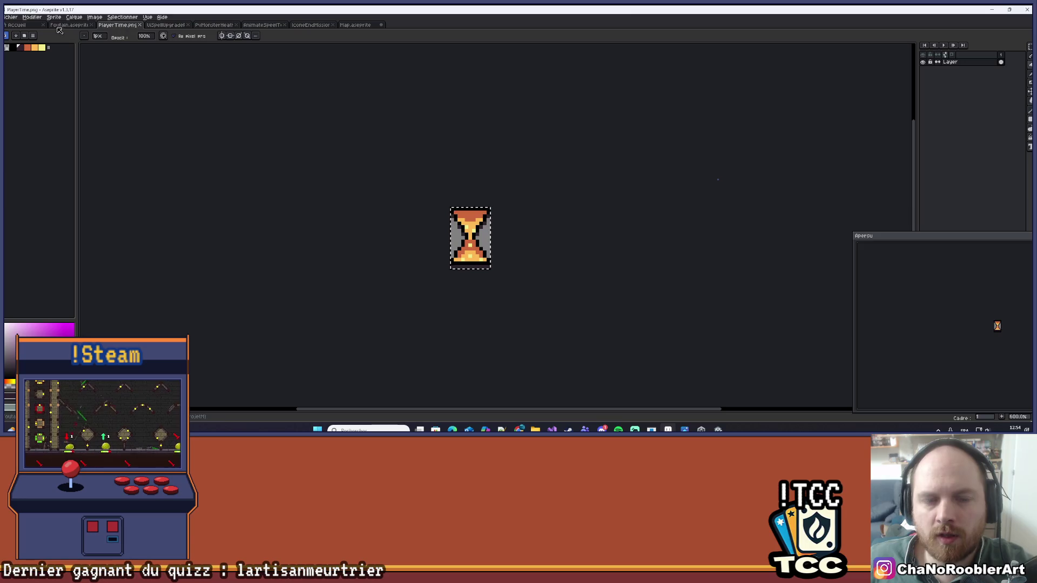
pyautogui.click(71, 25)
pyautogui.scroll(-2, 462, 282)
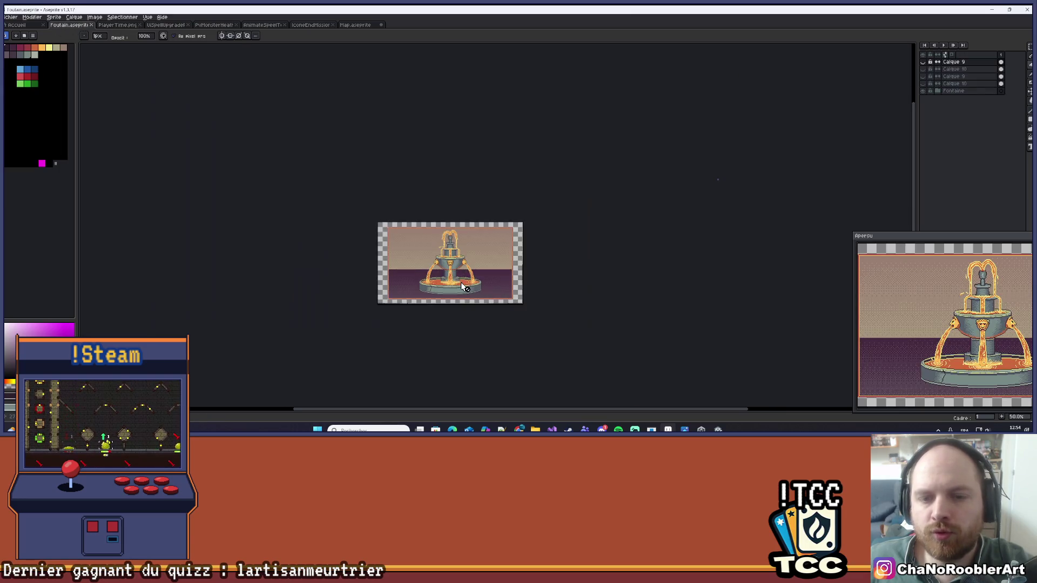
pyautogui.scroll(2, 462, 282)
pyautogui.scroll(1, 537, 229)
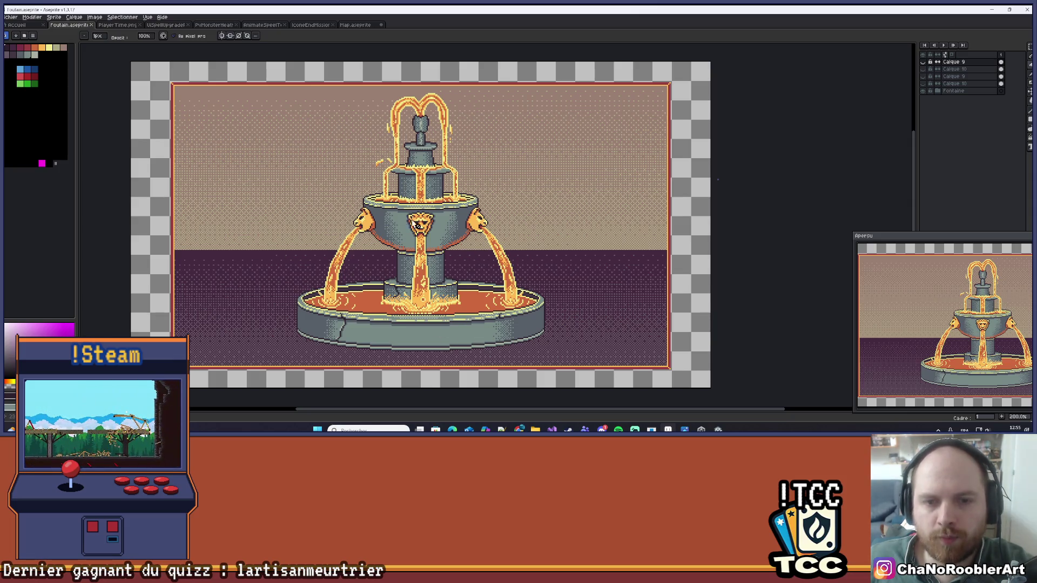
pyautogui.scroll(-1, 519, 220)
pyautogui.scroll(1, 518, 220)
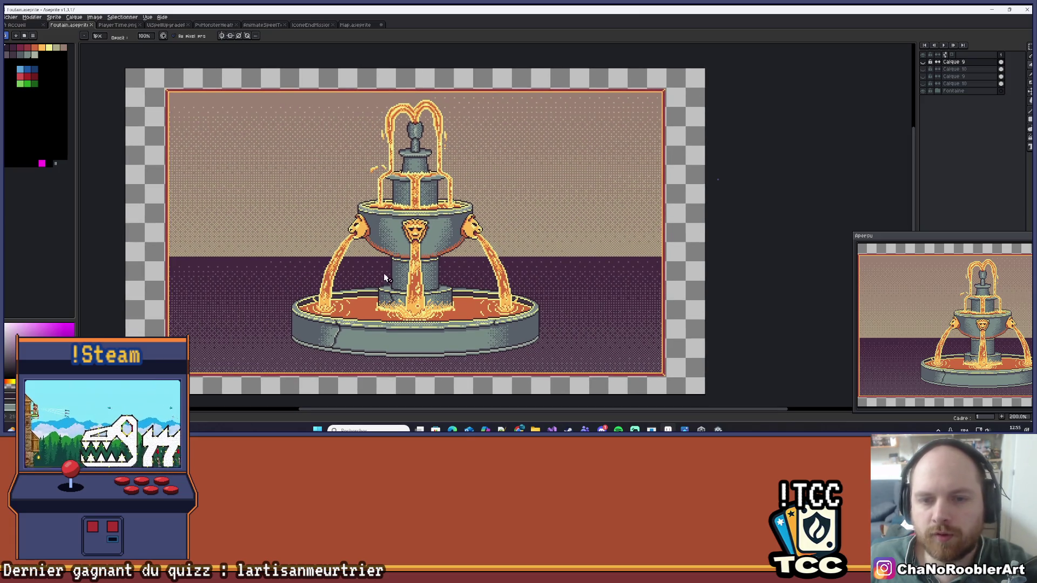
pyautogui.moveTo(379, 282); pyautogui.dragTo(370, 278)
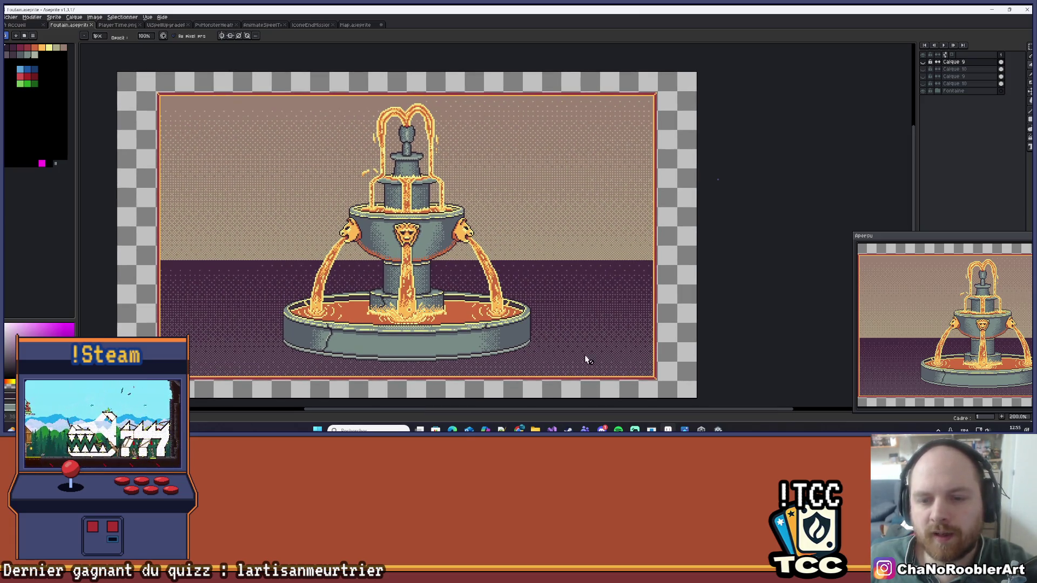
pyautogui.scroll(-2, 593, 279)
pyautogui.scroll(3, 581, 259)
pyautogui.scroll(-1, 572, 259)
pyautogui.scroll(-1, 554, 243)
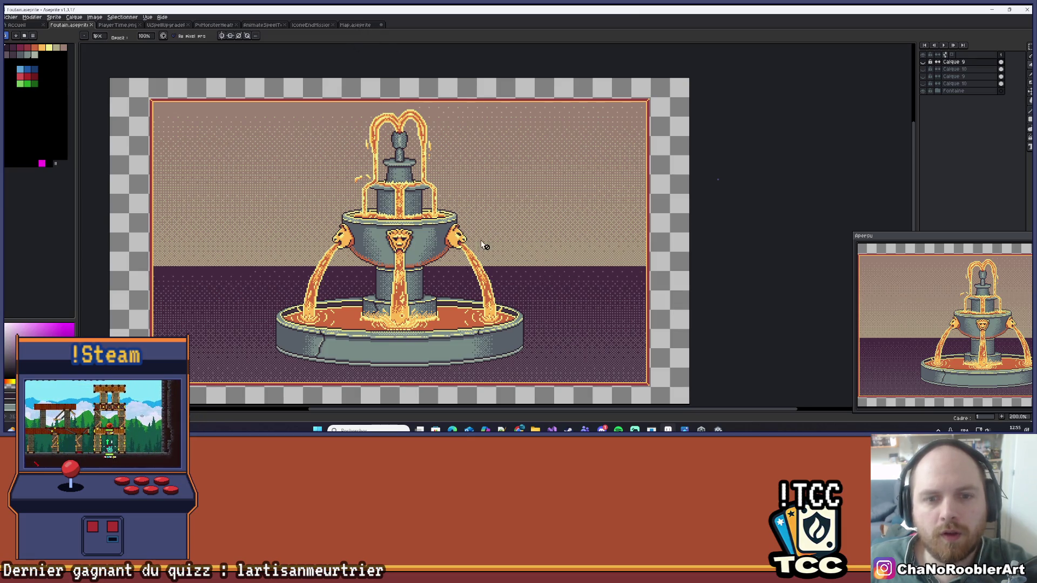
pyautogui.click(132, 25)
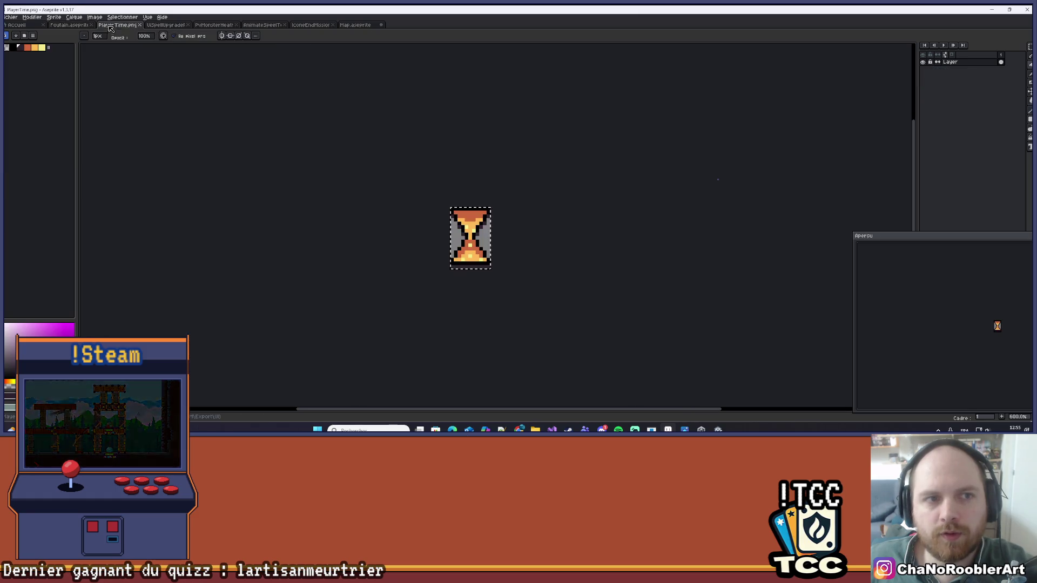
pyautogui.click(164, 25)
pyautogui.click(213, 25)
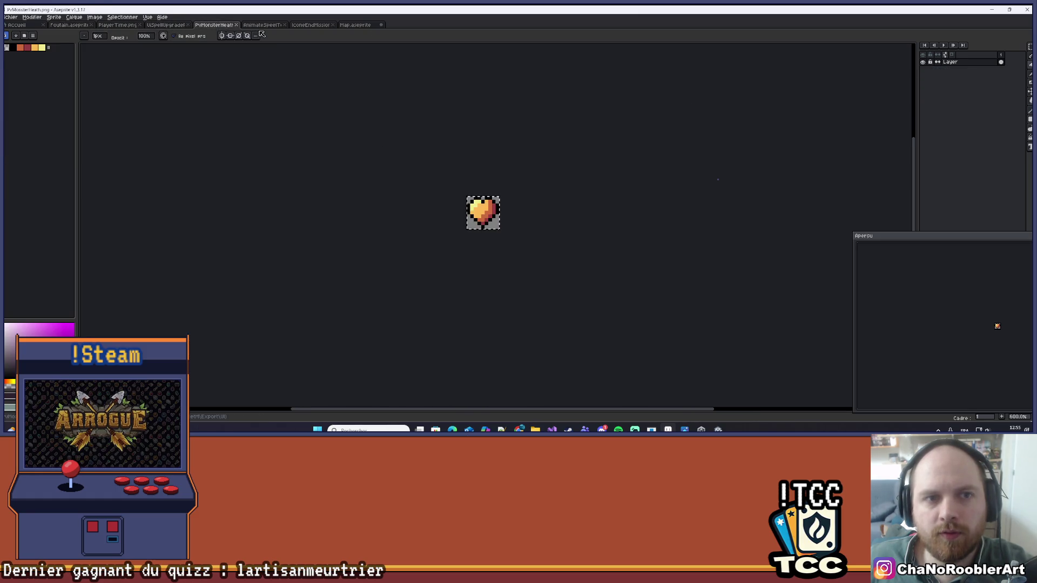
pyautogui.click(264, 25)
pyautogui.click(305, 26)
pyautogui.click(350, 25)
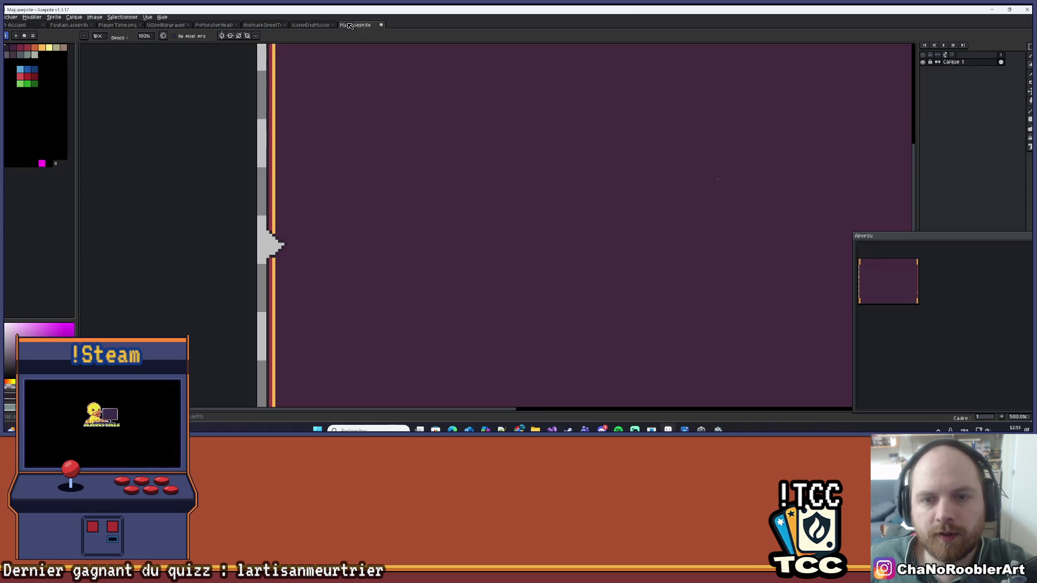
# - Draw a red diagonal edge along the notch using the border's red
pyautogui.scroll(8, 440, 179)
pyautogui.press('i')
pyautogui.click(310, 246)
pyautogui.press('b')
pyautogui.moveTo(327, 251)
pyautogui.mouseDown()
pyautogui.moveTo(331, 231)
pyautogui.moveTo(424, 155)
pyautogui.moveTo(348, 96)
pyautogui.mouseUp()
pyautogui.scroll(-1, 351, 119)
pyautogui.click(345, 143)
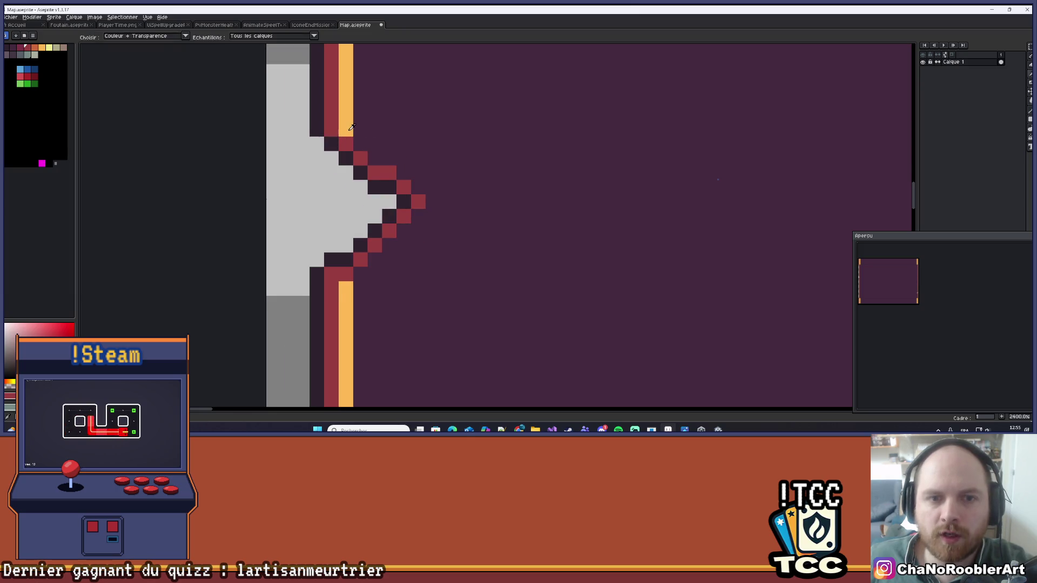
# - Add orange pixels along the notch's upper-right edge and zoom out to check
pyautogui.keyDown('alt'); pyautogui.click(346, 108); pyautogui.keyUp('alt')
pyautogui.click(358, 140)
pyautogui.moveTo(358, 140)
pyautogui.mouseDown()
pyautogui.moveTo(409, 175)
pyautogui.moveTo(418, 217)
pyautogui.moveTo(368, 269)
pyautogui.mouseUp()
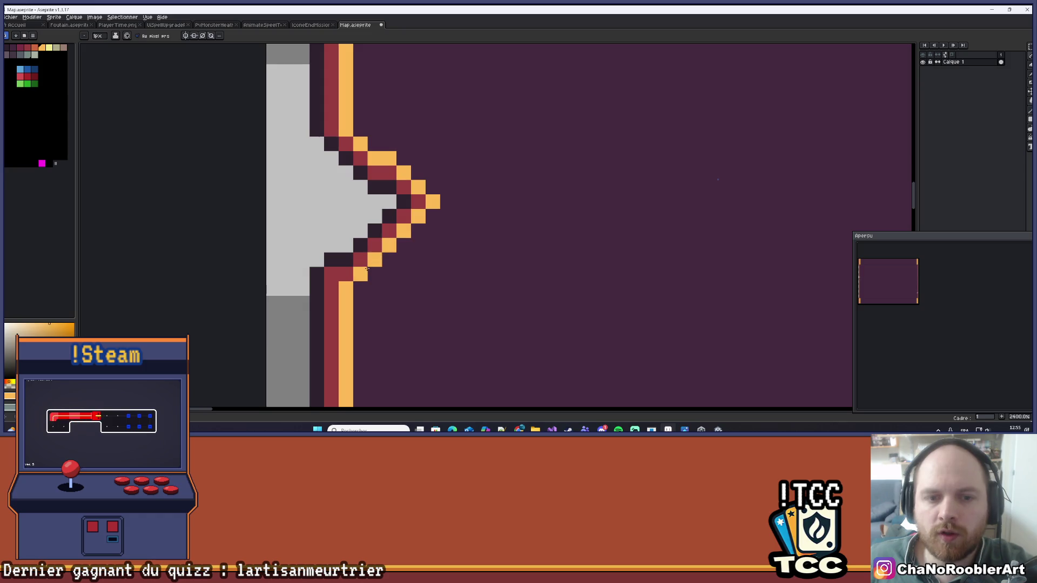
pyautogui.scroll(-10, 367, 268)
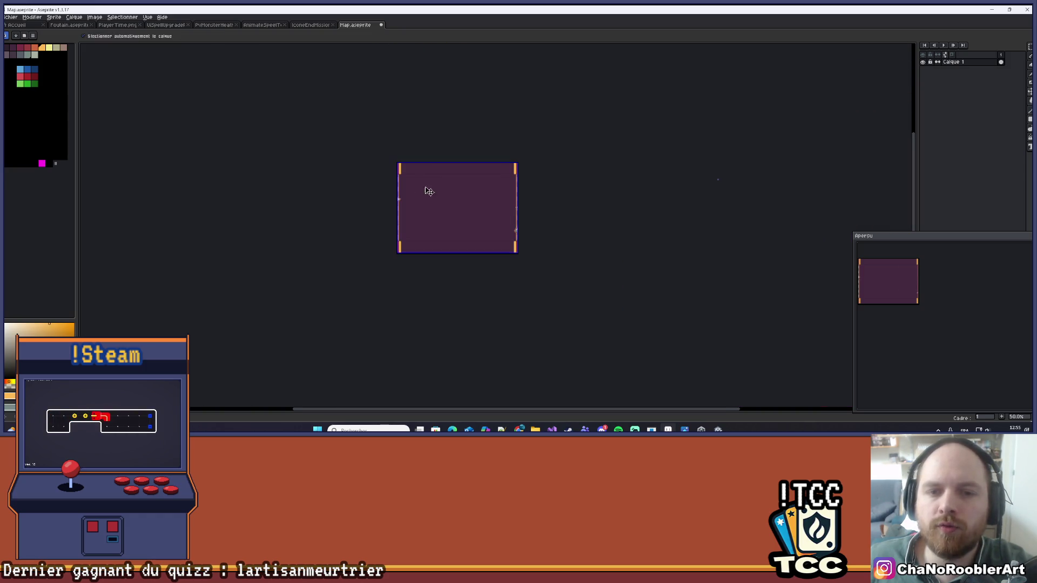
pyautogui.scroll(2, 427, 192)
pyautogui.scroll(2, 470, 200)
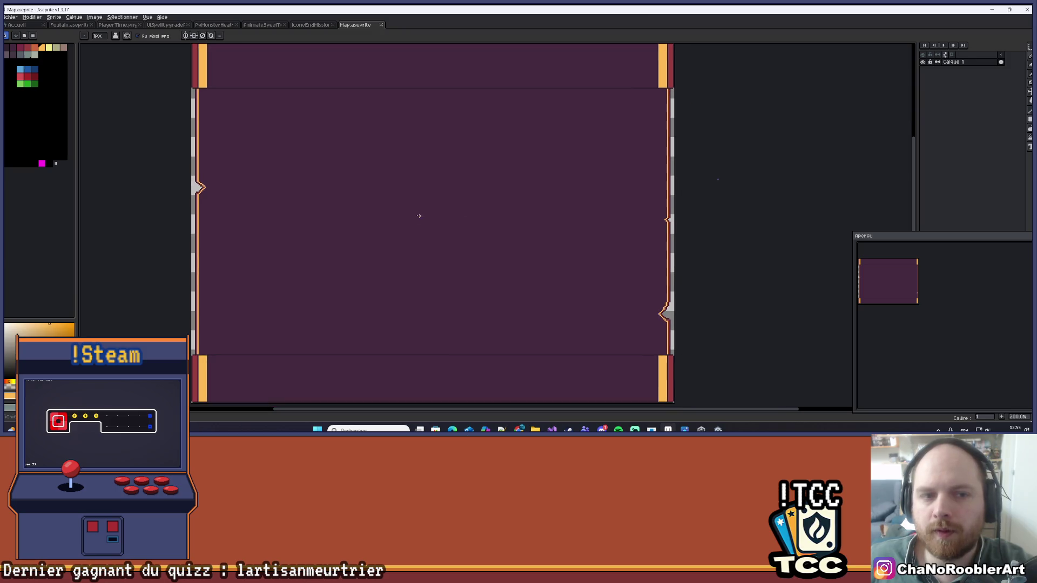
pyautogui.scroll(2, 399, 211)
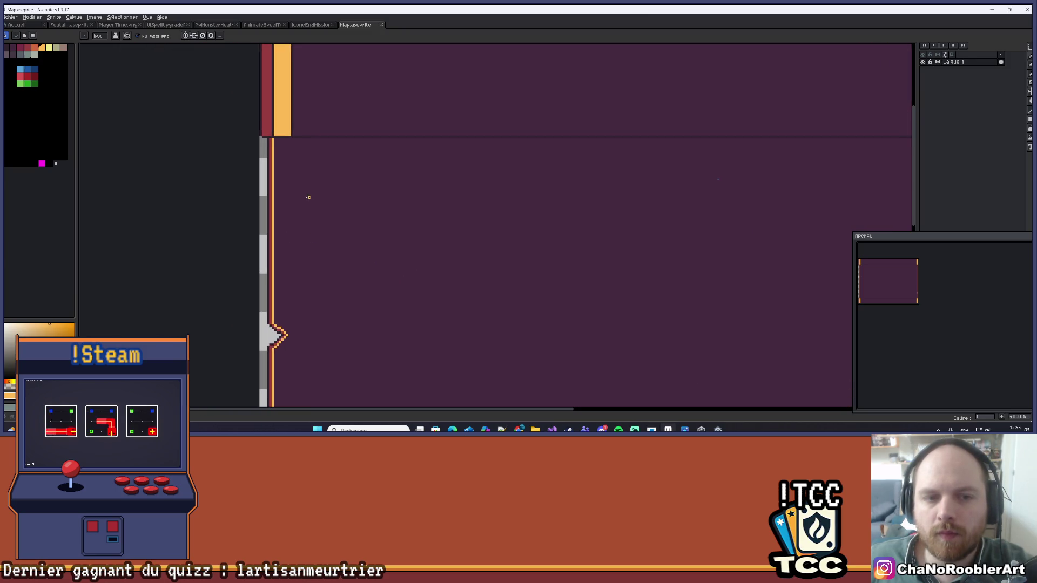
pyautogui.scroll(2, 349, 201)
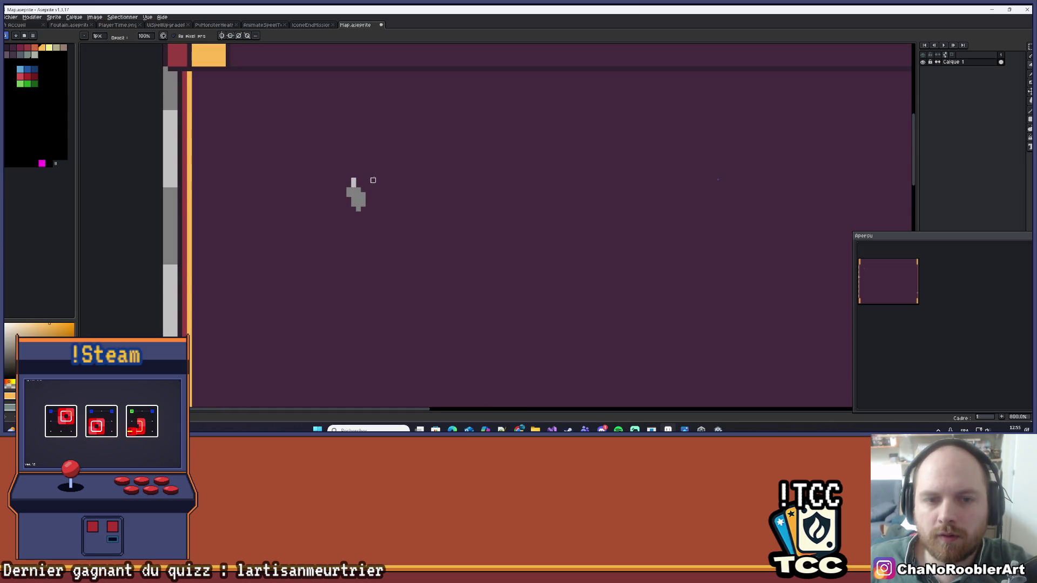
# - Paint dark outline pixels beside the small grey mark, undoing the last one
pyautogui.scroll(3, 348, 227)
pyautogui.moveTo(340, 244)
pyautogui.mouseDown()
pyautogui.moveTo(368, 296)
pyautogui.moveTo(358, 326)
pyautogui.moveTo(323, 282)
pyautogui.mouseUp()
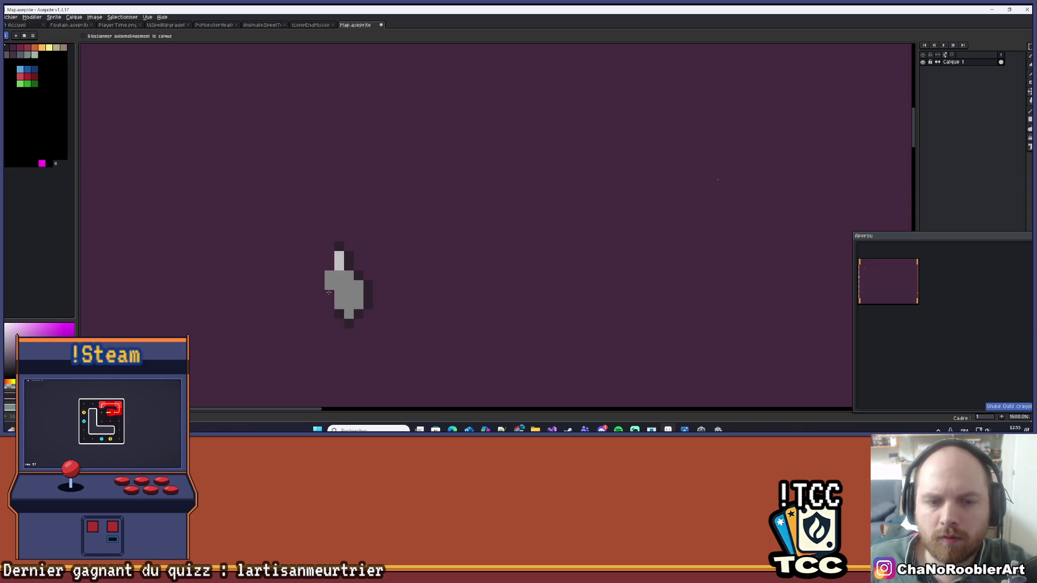
pyautogui.click(329, 262)
pyautogui.click(330, 275)
pyautogui.hotkey('ctrl', 'z')
pyautogui.scroll(-4, 365, 253)
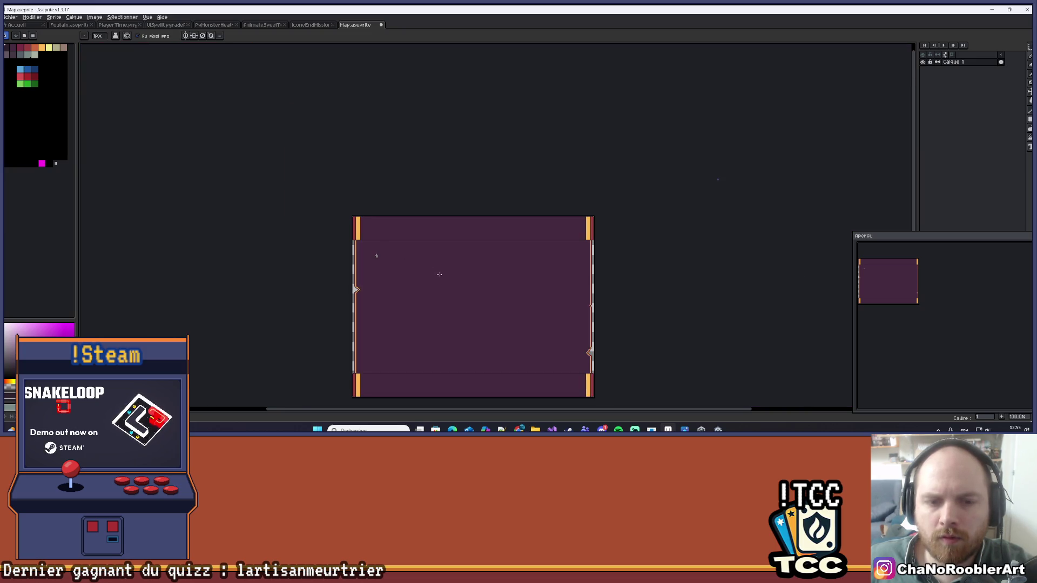
pyautogui.moveTo(432, 270); pyautogui.dragTo(371, 222)
pyautogui.scroll(2, 462, 262)
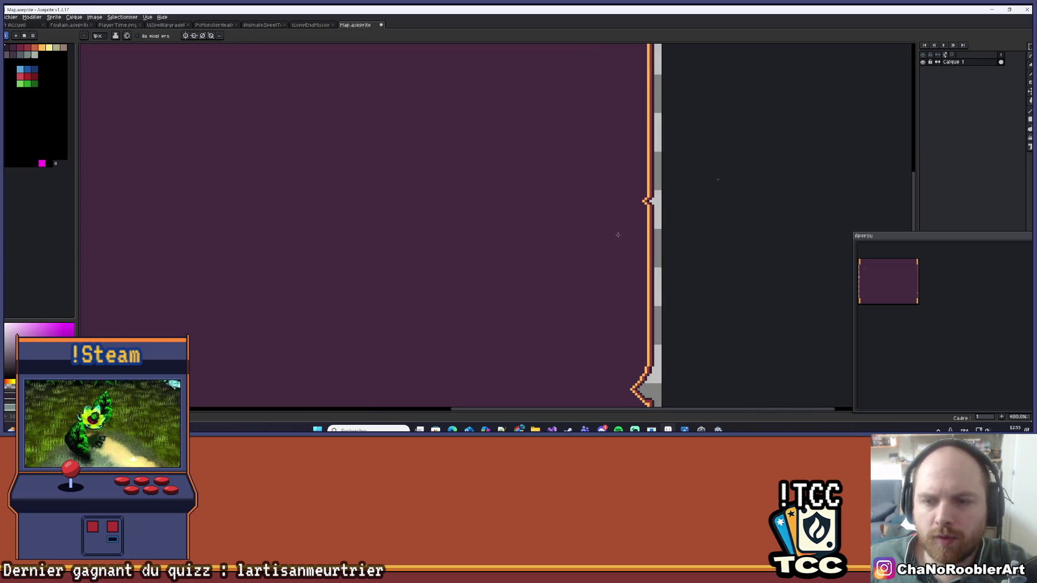
pyautogui.scroll(2, 651, 214)
# - Erase a short column of pixels on the grey mark
pyautogui.press('alt')
pyautogui.scroll(1, 423, 185)
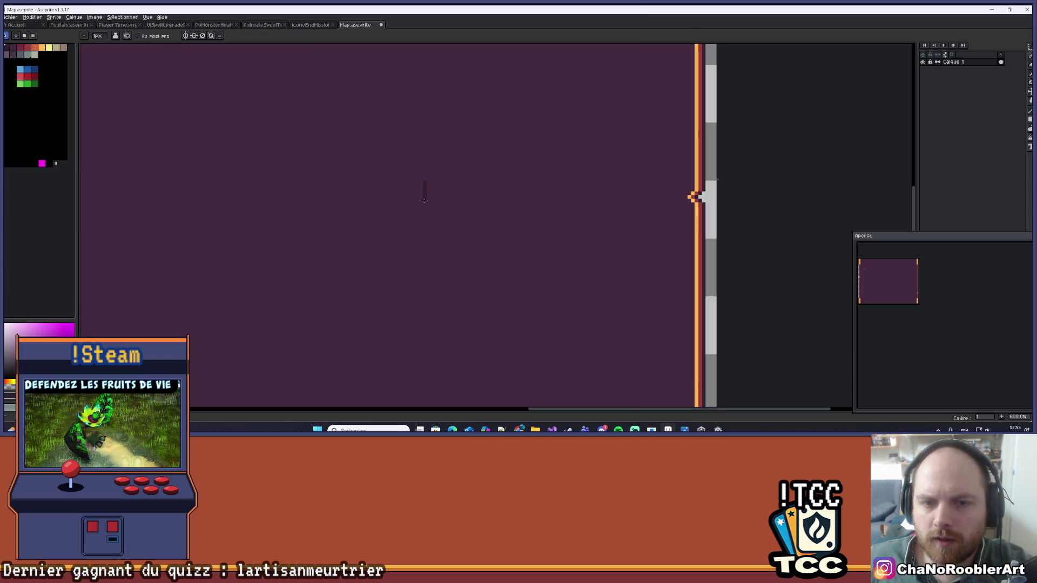
pyautogui.scroll(3, 424, 195)
pyautogui.scroll(1, 437, 195)
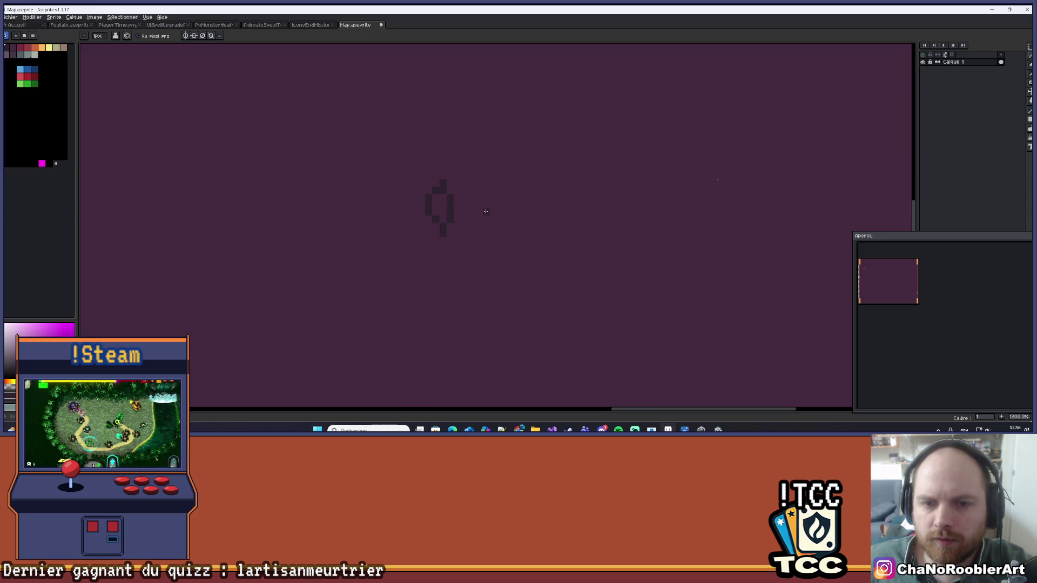
pyautogui.press('e')
pyautogui.moveTo(440, 196); pyautogui.dragTo(440, 214)
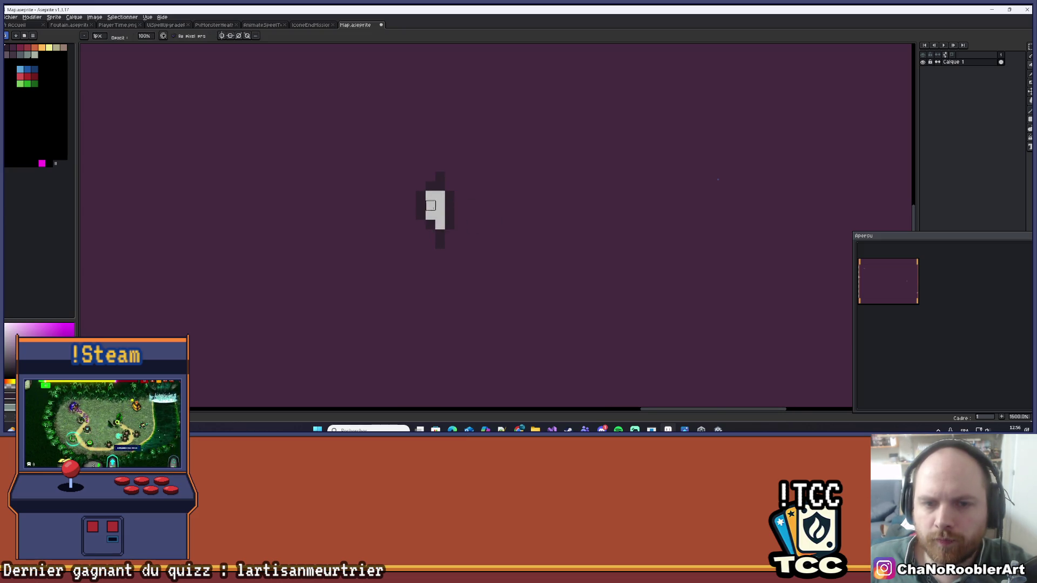
pyautogui.scroll(-8, 430, 214)
pyautogui.scroll(1, 412, 174)
pyautogui.scroll(-1, 433, 194)
pyautogui.scroll(1, 436, 202)
# - Pan down to bring the panel's bottom orange bars into view
pyautogui.moveTo(387, 186); pyautogui.dragTo(420, 214)
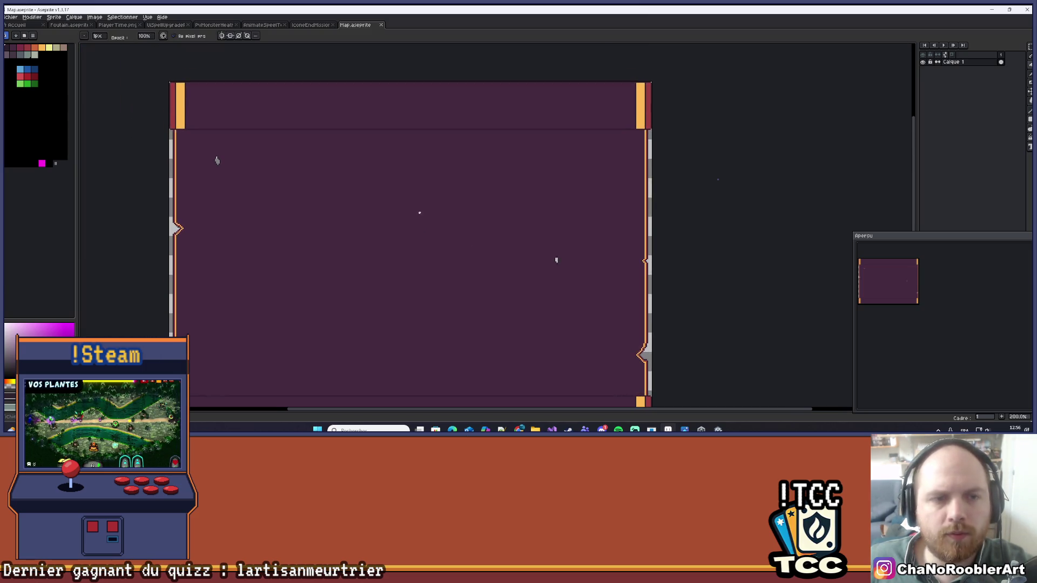
pyautogui.scroll(-1, 419, 214)
pyautogui.scroll(1, 420, 205)
pyautogui.moveTo(713, 111); pyautogui.dragTo(713, 145)
pyautogui.moveTo(861, 129)
pyautogui.mouseDown()
pyautogui.moveTo(843, 62)
pyautogui.moveTo(861, 62)
pyautogui.mouseUp()
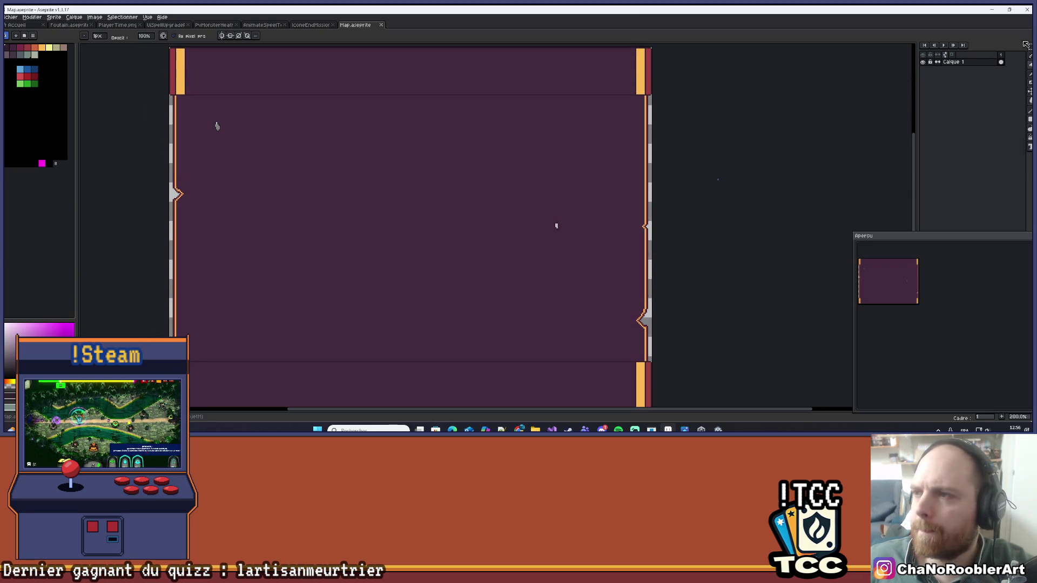
# - Rectangle-select the panel's top strip
pyautogui.press('m')
pyautogui.moveTo(270, 124); pyautogui.dragTo(273, 162)
pyautogui.scroll(1, 174, 91)
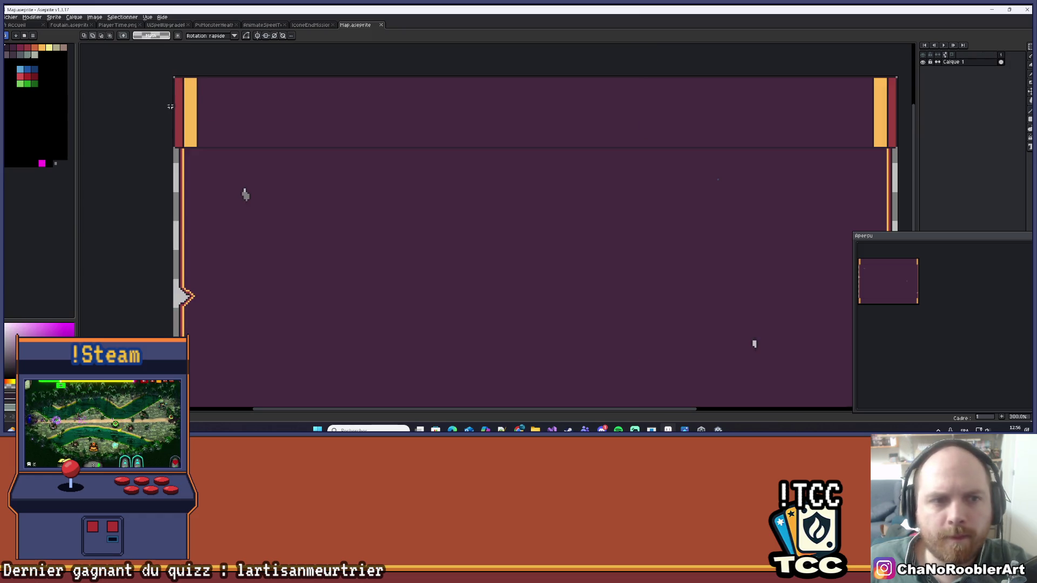
pyautogui.scroll(1, 174, 90)
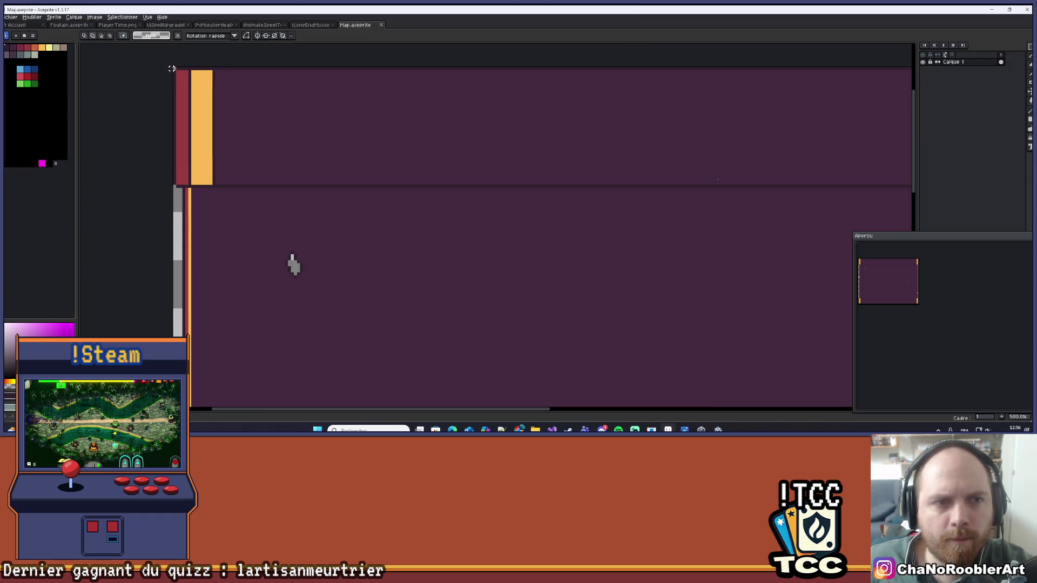
pyautogui.moveTo(174, 68); pyautogui.dragTo(755, 189)
pyautogui.scroll(-2, 755, 189)
pyautogui.moveTo(232, 155); pyautogui.dragTo(401, 153)
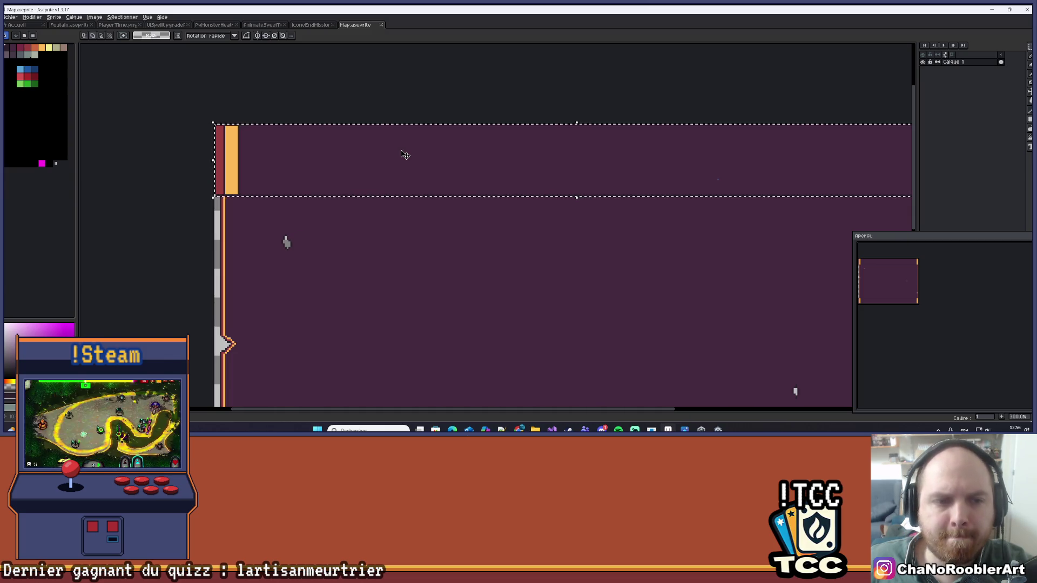
pyautogui.scroll(3, 257, 164)
# - Export the selection only as MapTop.png
pyautogui.click(10, 17)
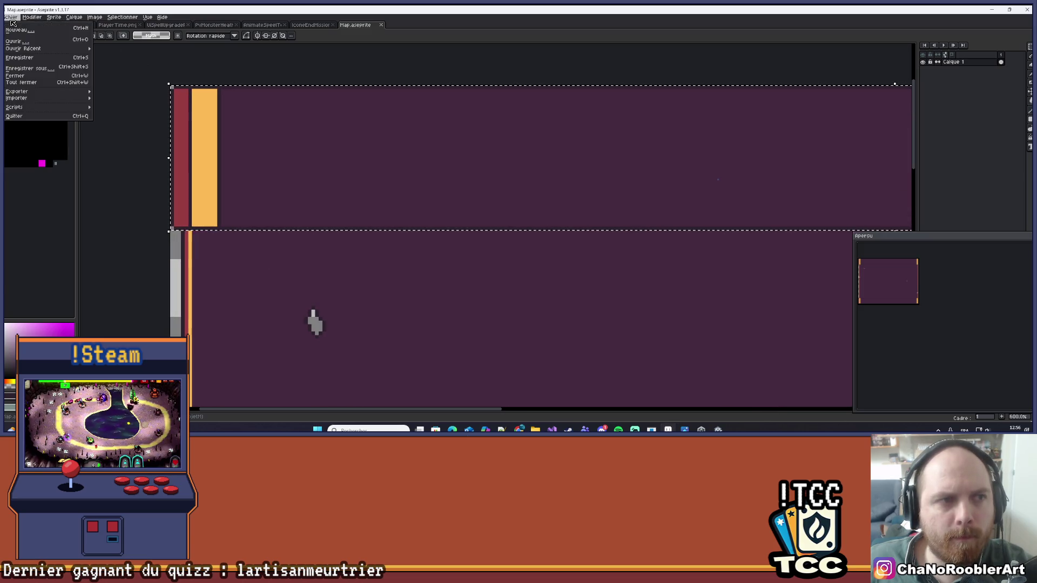
pyautogui.moveTo(21, 91)
pyautogui.click(129, 92)
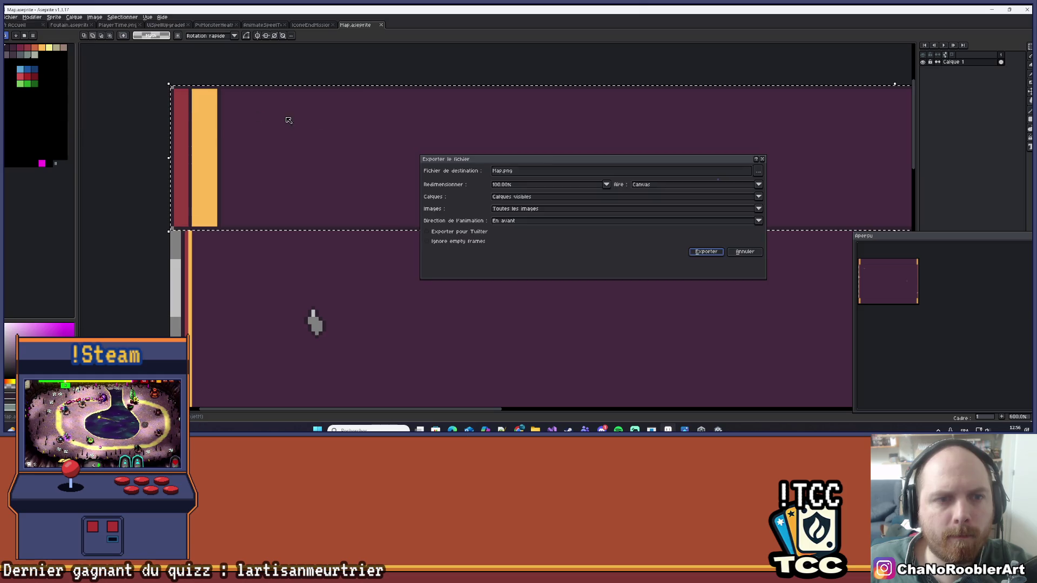
pyautogui.click(662, 184)
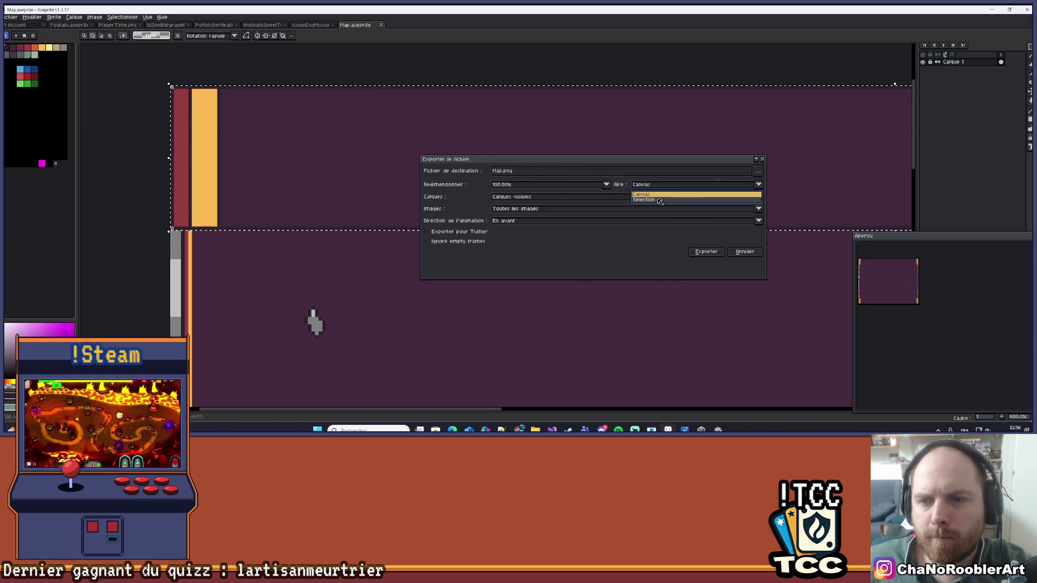
pyautogui.click(658, 202)
pyautogui.click(498, 170)
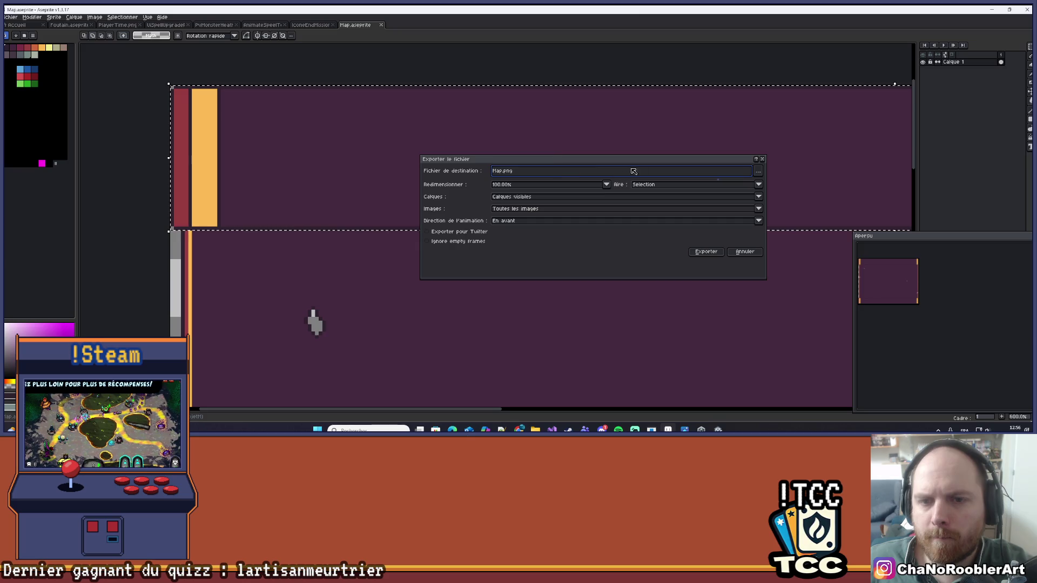
pyautogui.write('Ti')
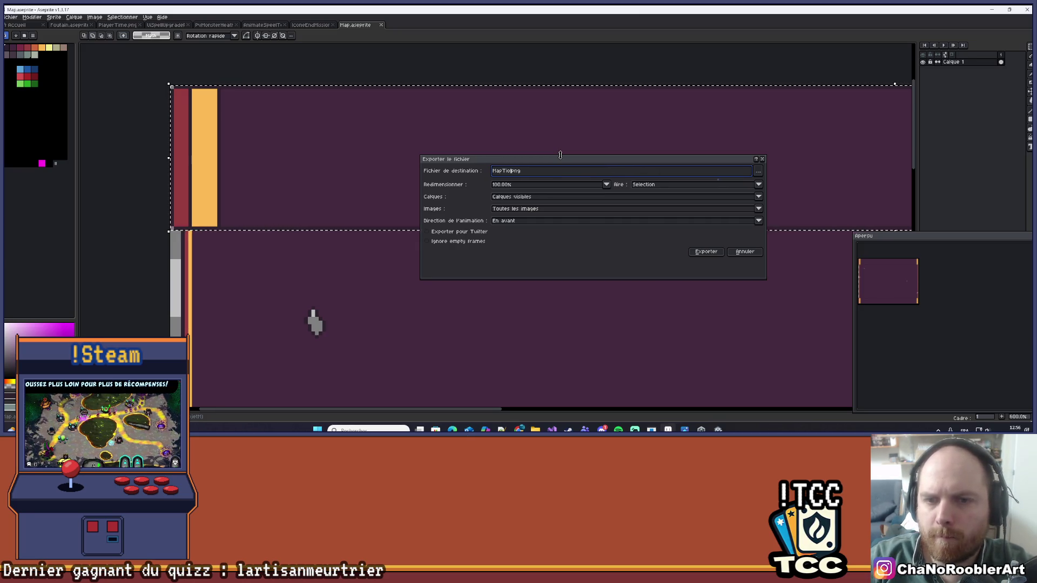
pyautogui.write('op')
pyautogui.press('End')
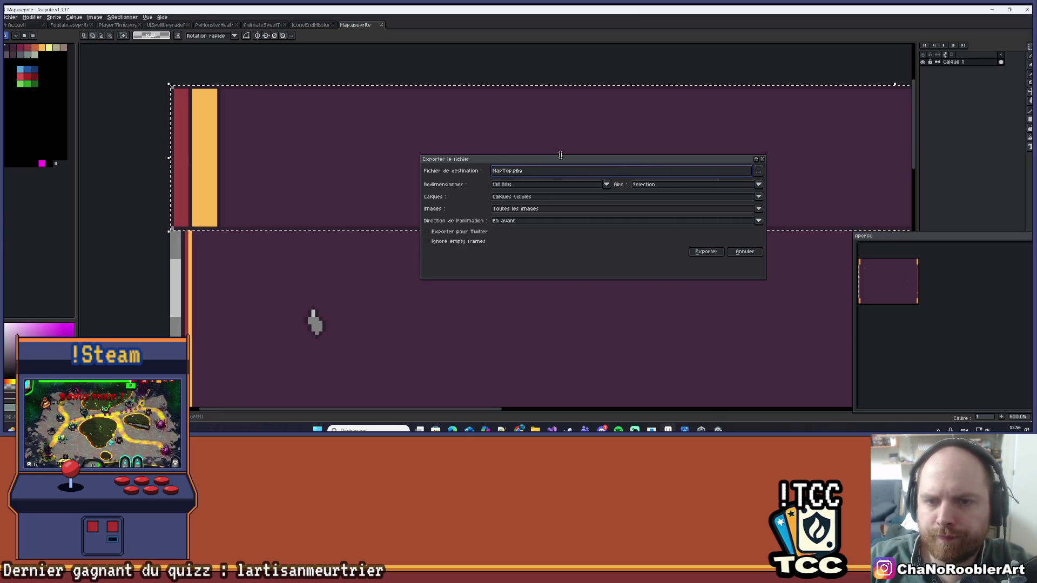
pyautogui.press('Return')
# - Move the view back to the sprite's top-left area
pyautogui.scroll(-2, 327, 332)
pyautogui.moveTo(326, 333)
pyautogui.mouseDown()
pyautogui.moveTo(394, 277)
pyautogui.moveTo(400, 201)
pyautogui.mouseUp()
pyautogui.scroll(2, 369, 168)
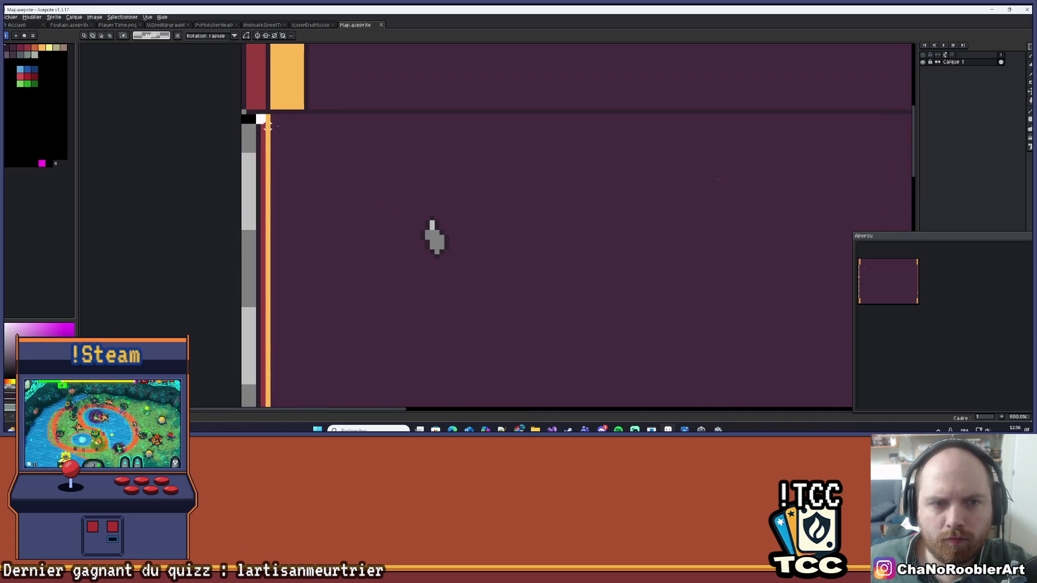
pyautogui.scroll(-3, 430, 232)
pyautogui.hscroll(5, 547, 209)
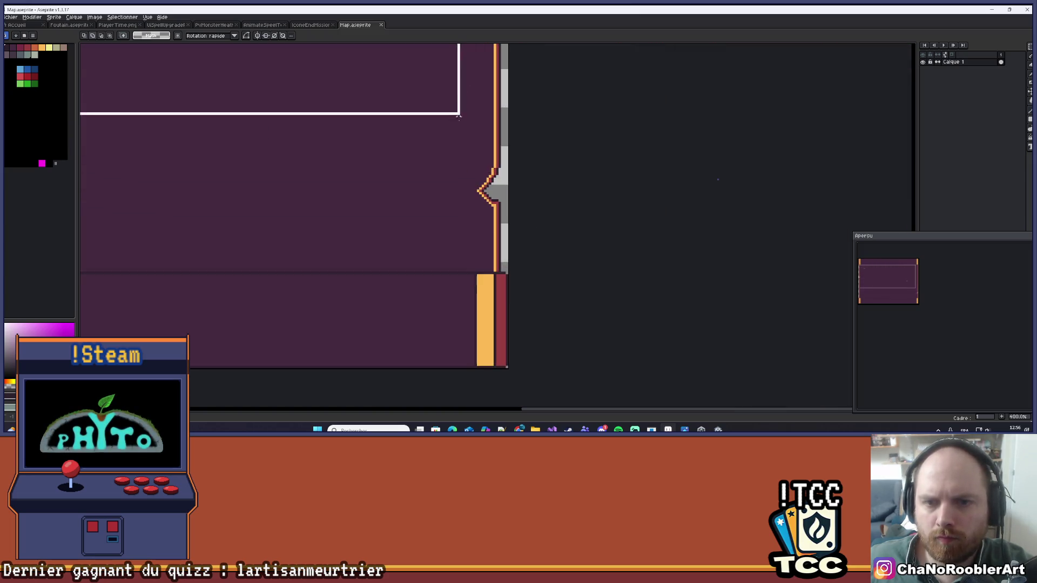
pyautogui.scroll(3, 497, 260)
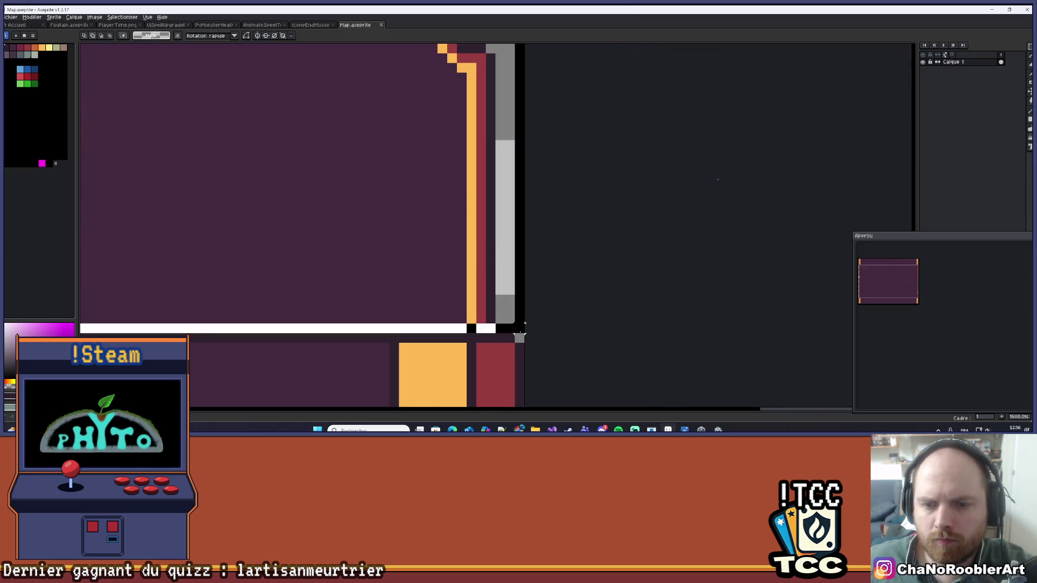
pyautogui.scroll(-6, 498, 243)
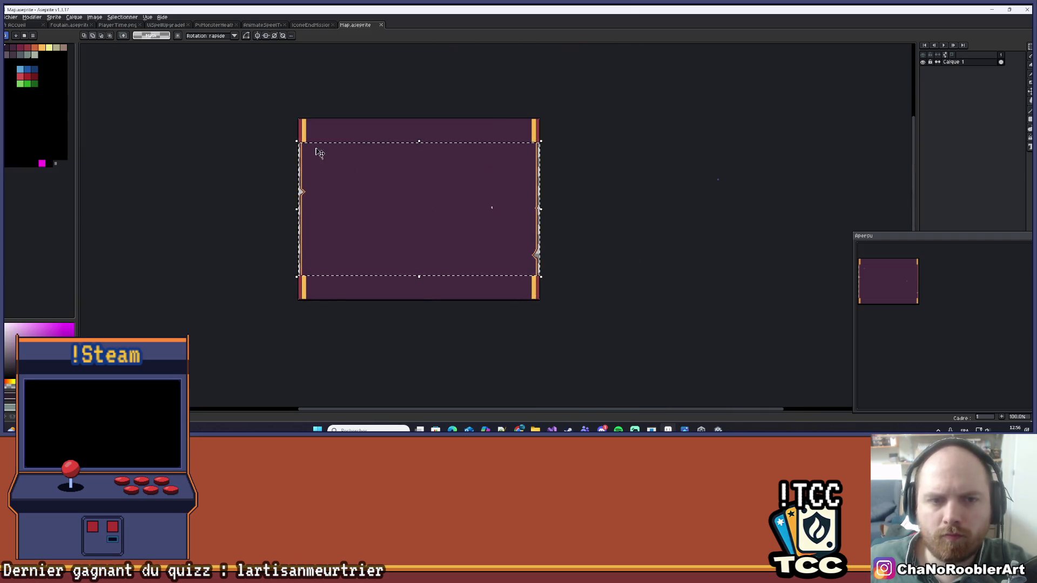
# - Export the selected middle section from Aseprite as MapRepetable.png, keeping Area as Selection
pyautogui.click(11, 16)
pyautogui.moveTo(52, 96)
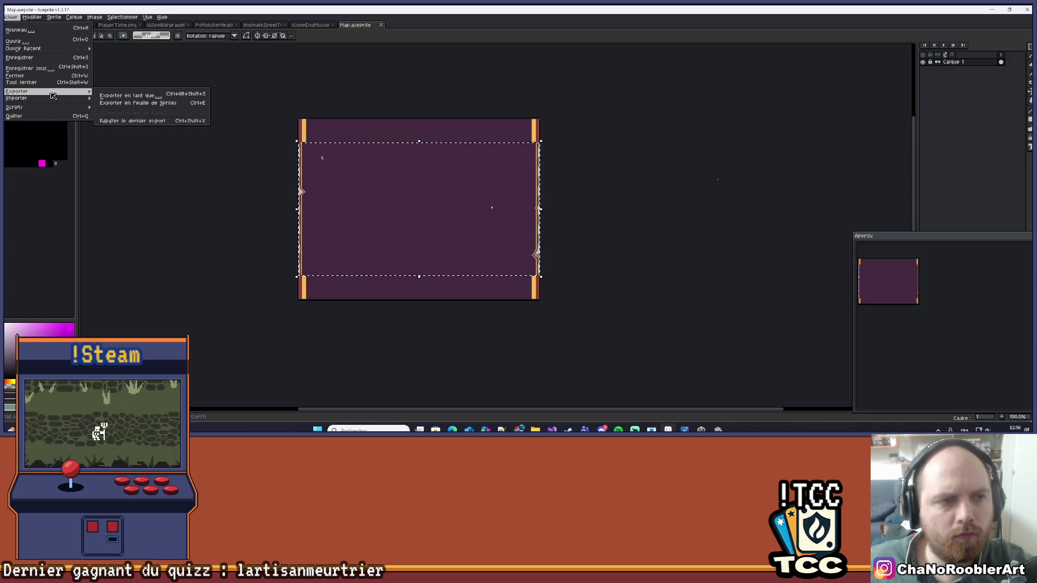
pyautogui.click(104, 96)
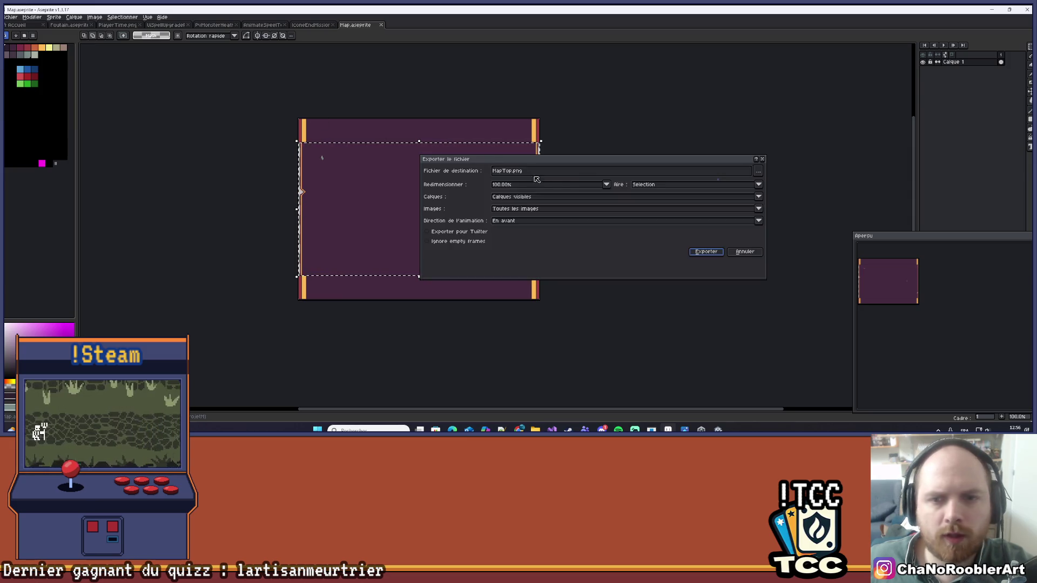
pyautogui.click(636, 171)
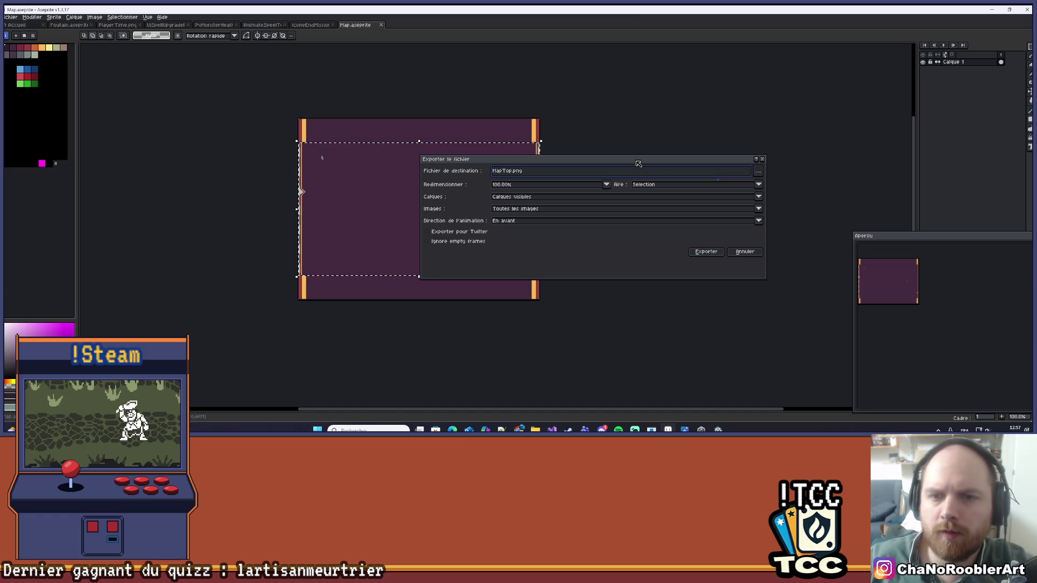
pyautogui.press('BackSpace')
pyautogui.press('BackSpace')
pyautogui.press('BackSpace')
pyautogui.write('Repe')
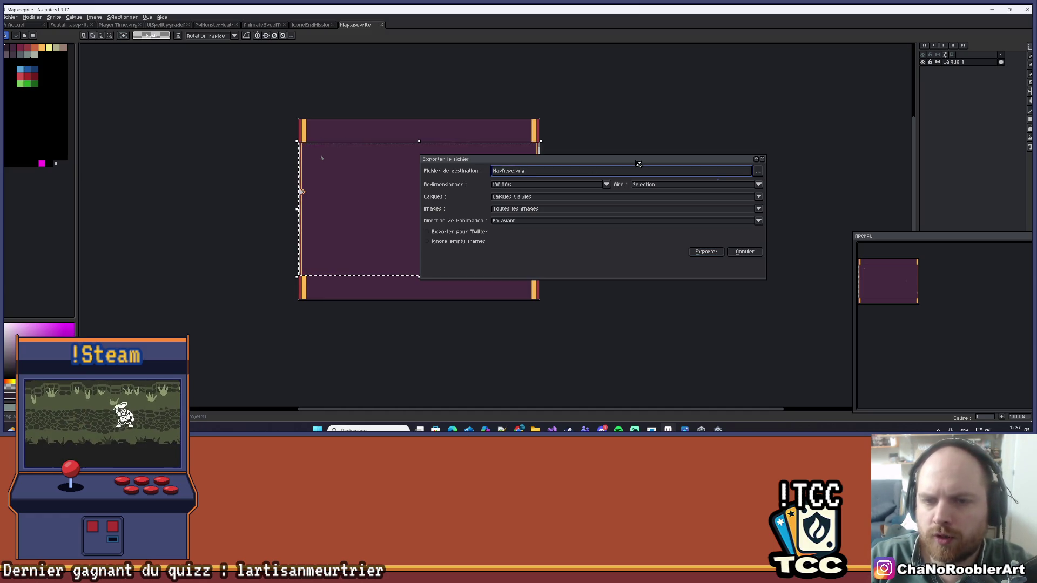
pyautogui.write('table')
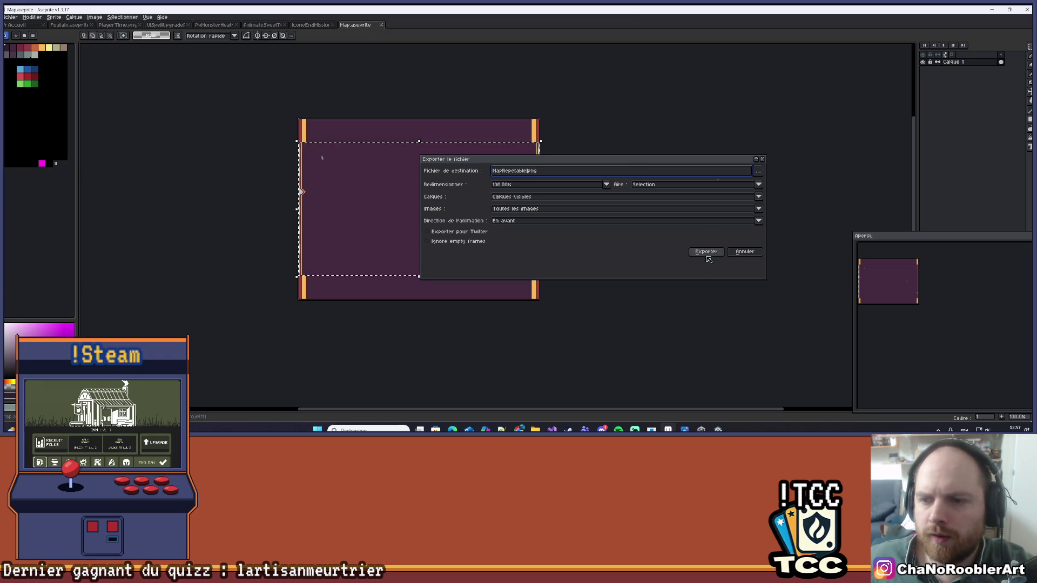
pyautogui.click(706, 252)
pyautogui.scroll(1, 595, 152)
pyautogui.moveTo(364, 201); pyautogui.dragTo(451, 201)
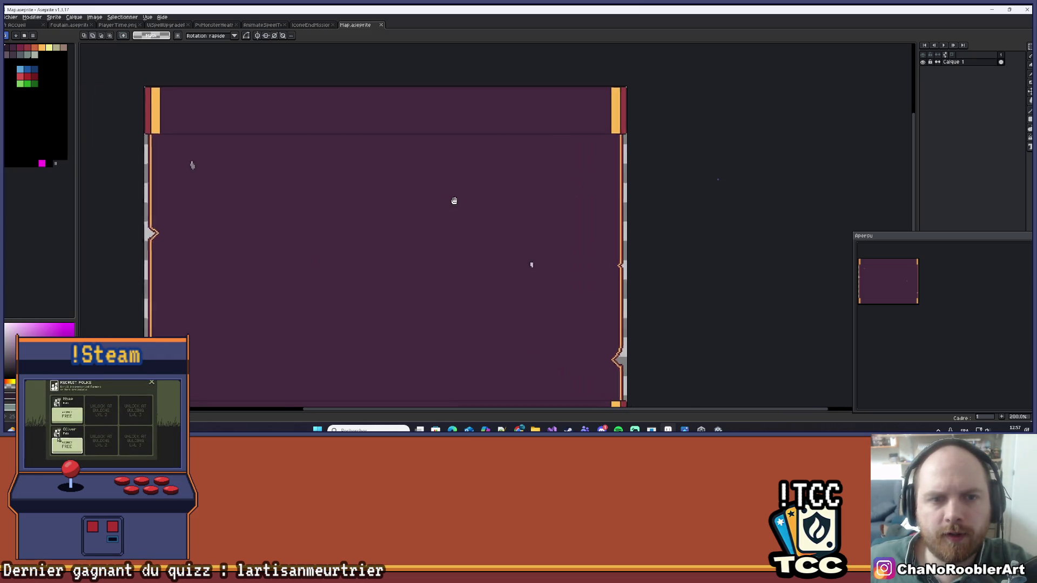
pyautogui.scroll(-1, 451, 201)
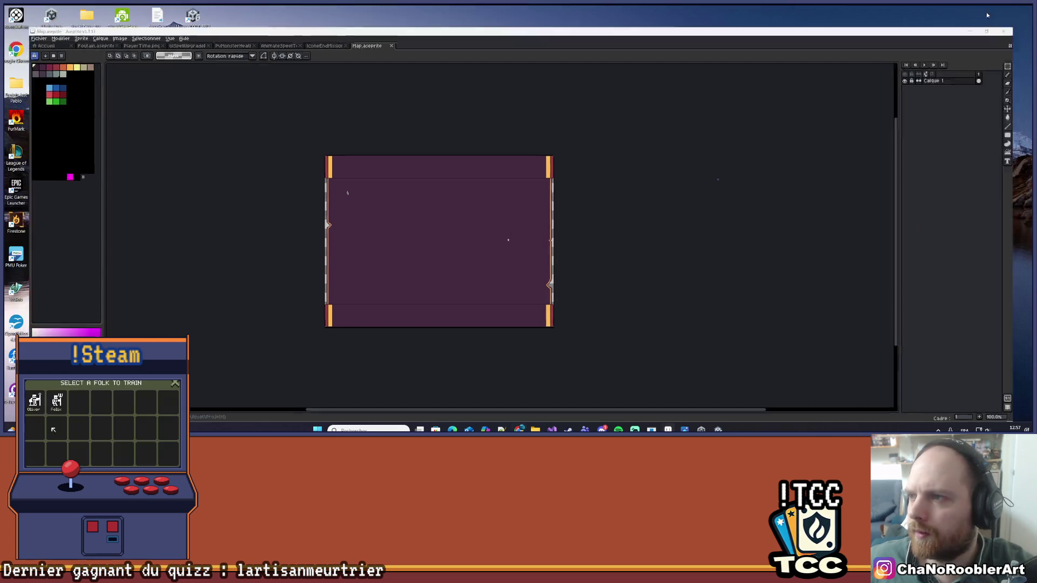
# - Minimize Aseprite, switch to Unity and scroll the map in the running Game view
pyautogui.click(991, 10)
pyautogui.hotkey('alt', 'Tab')
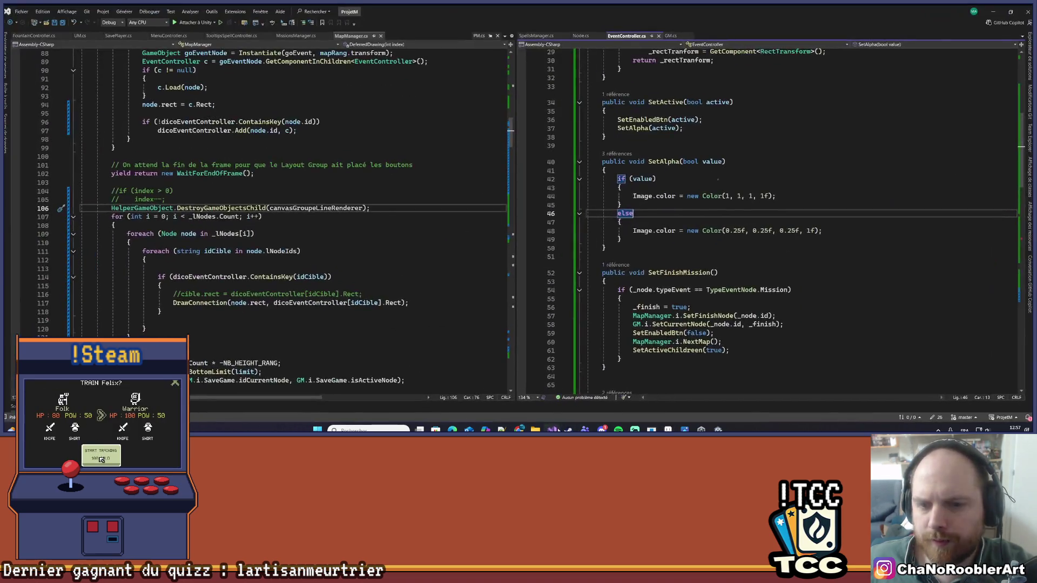
pyautogui.hotkey('alt', 'Tab')
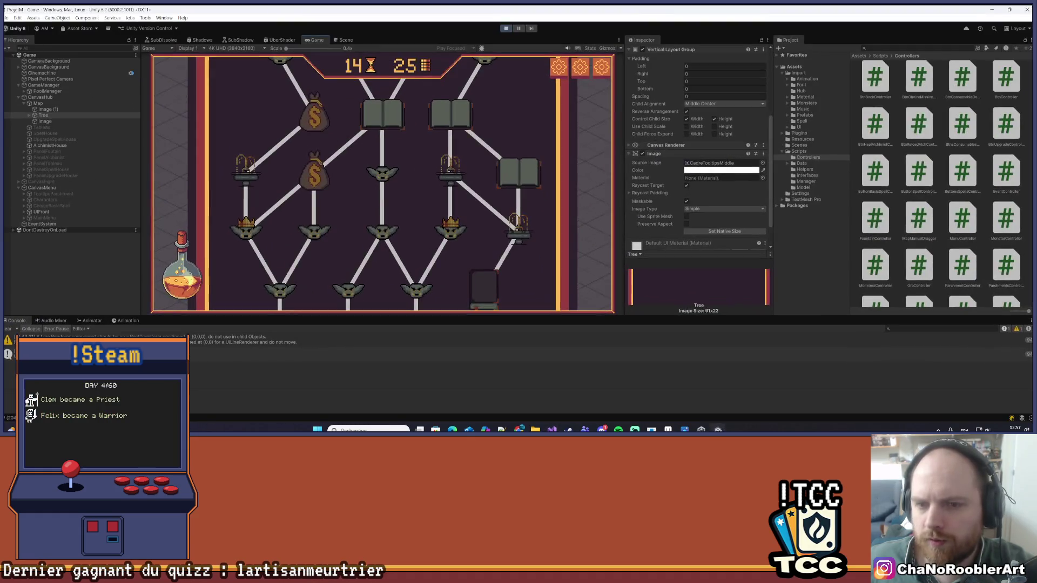
pyautogui.moveTo(567, 254); pyautogui.dragTo(575, 134)
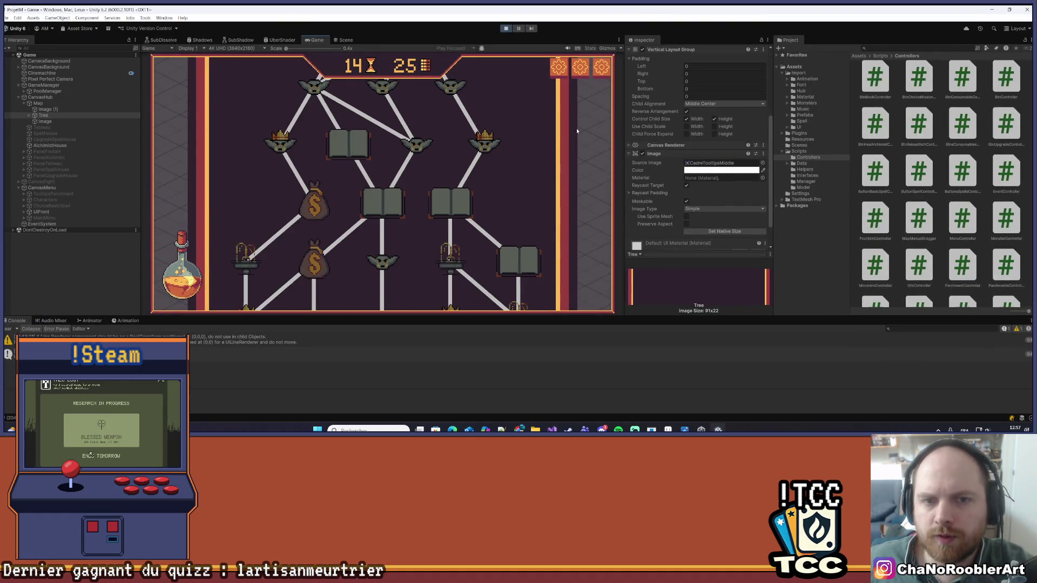
pyautogui.scroll(-3, 594, 130)
pyautogui.scroll(-3, 585, 115)
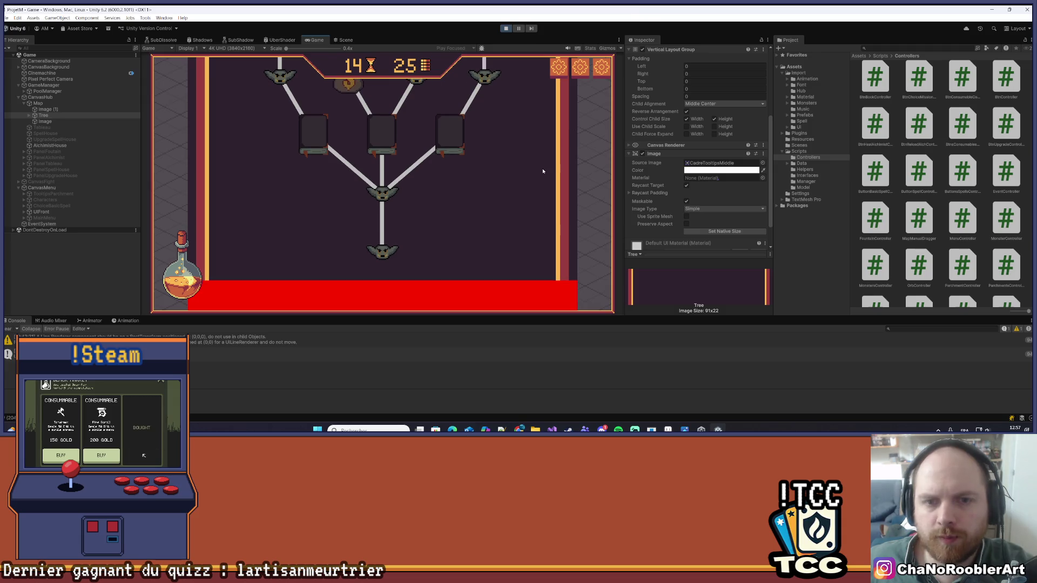
# - Browse the Project window to the Assets > Import > UI > Fountain folder
pyautogui.click(805, 74)
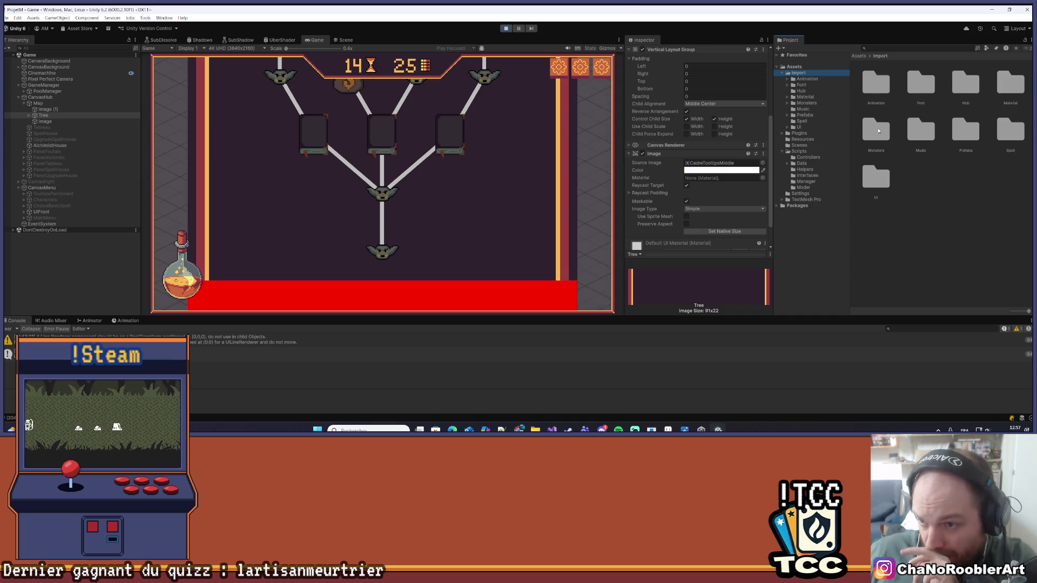
pyautogui.click(832, 128)
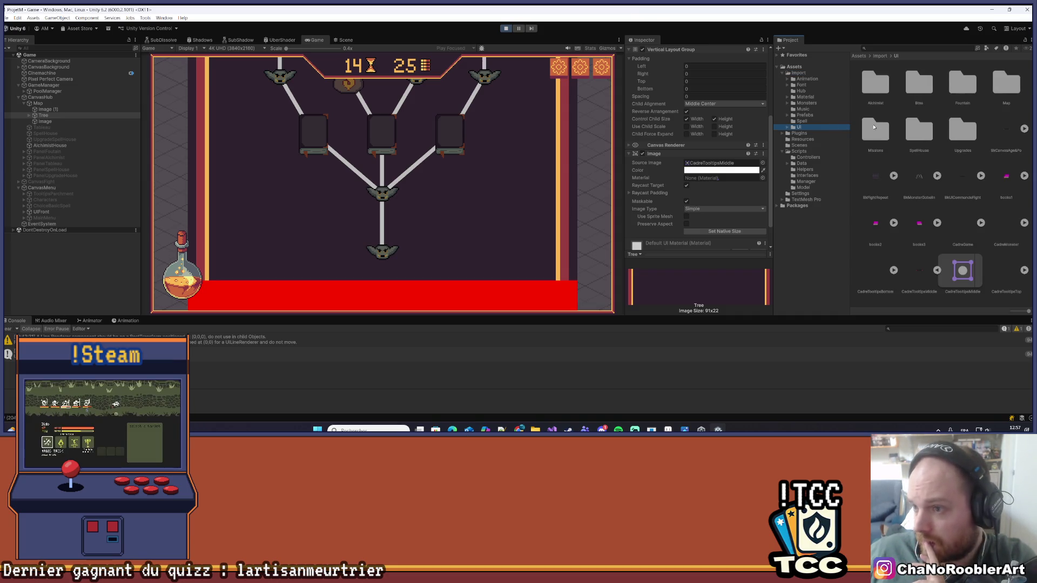
pyautogui.doubleClick(957, 91)
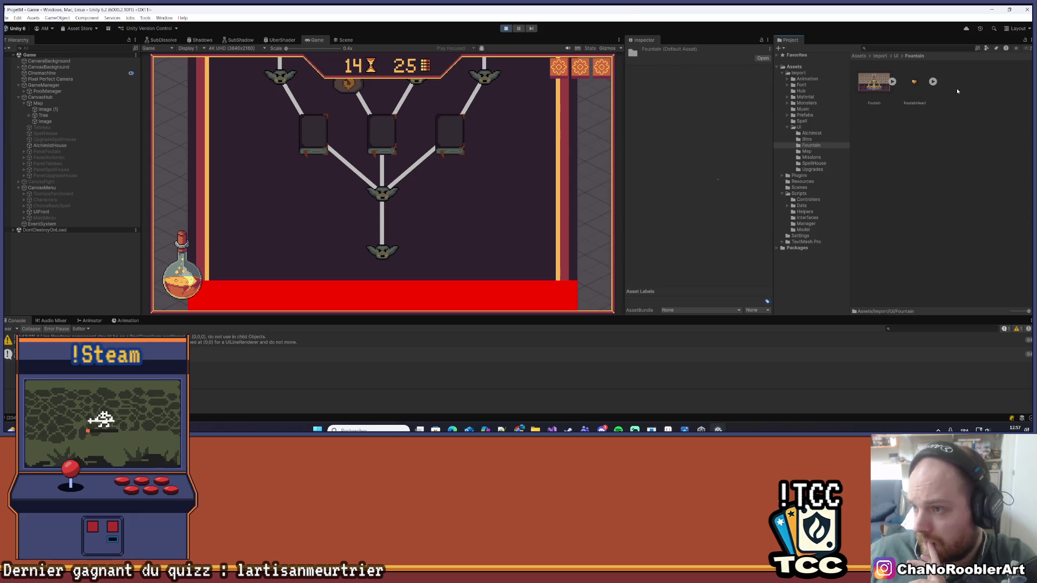
pyautogui.click(939, 150)
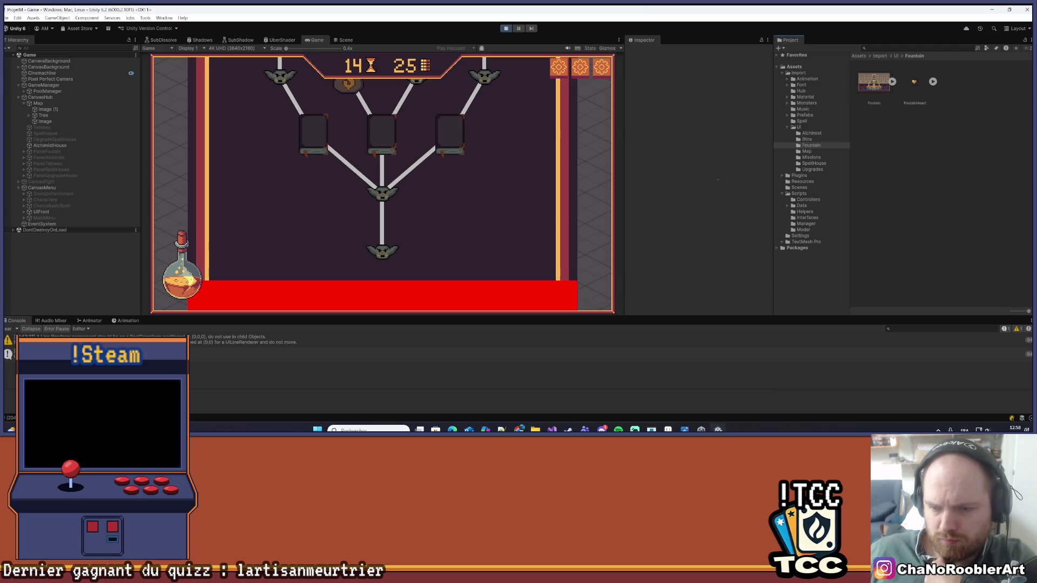
# - Export the Map selection from Aseprite as MapRepetable.png into the ProjetM folder
pyautogui.click(668, 429)
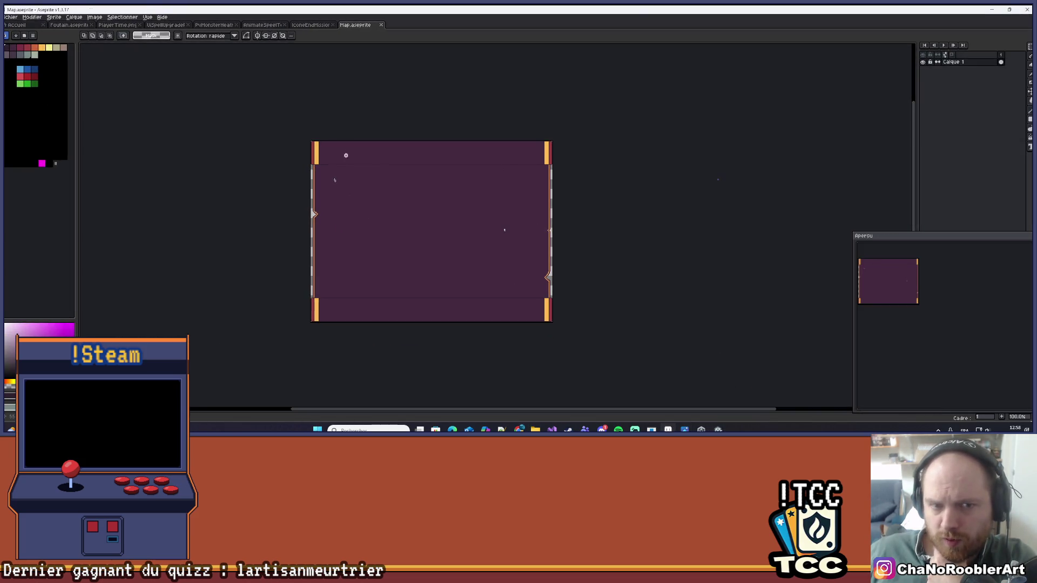
pyautogui.scroll(1, 346, 148)
pyautogui.scroll(-1, 343, 144)
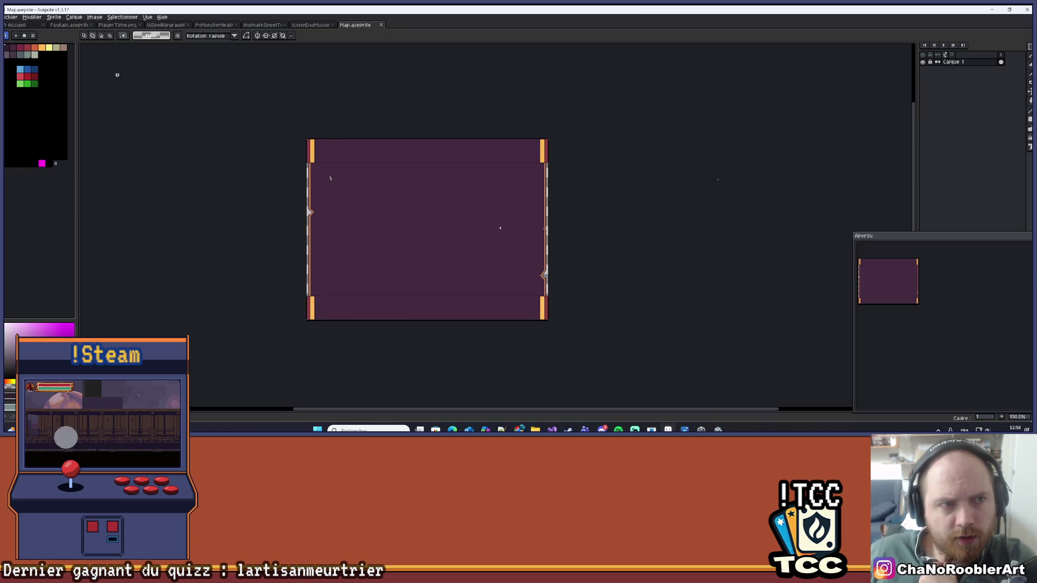
pyautogui.scroll(1, 420, 117)
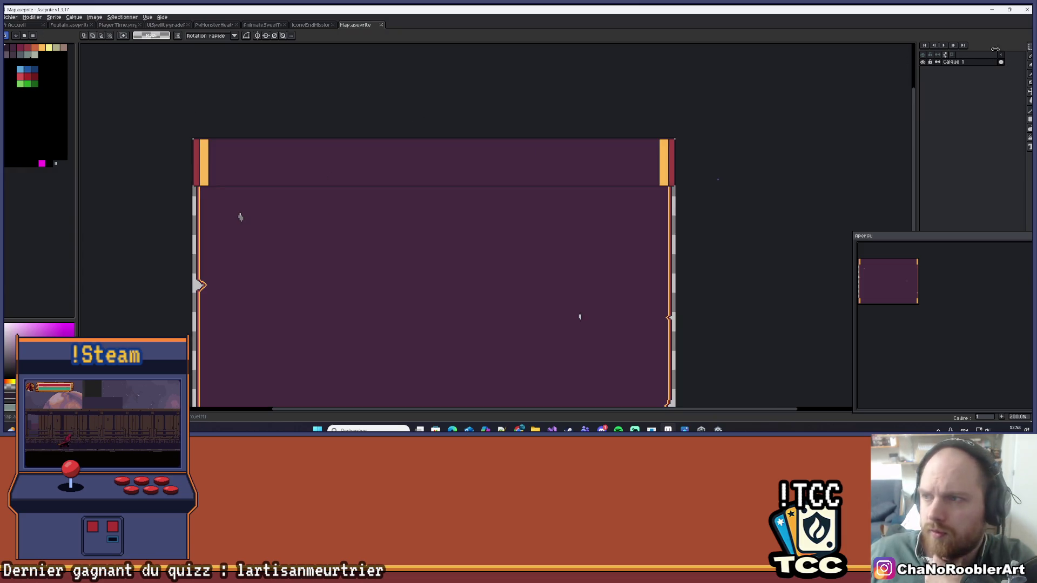
pyautogui.click(12, 16)
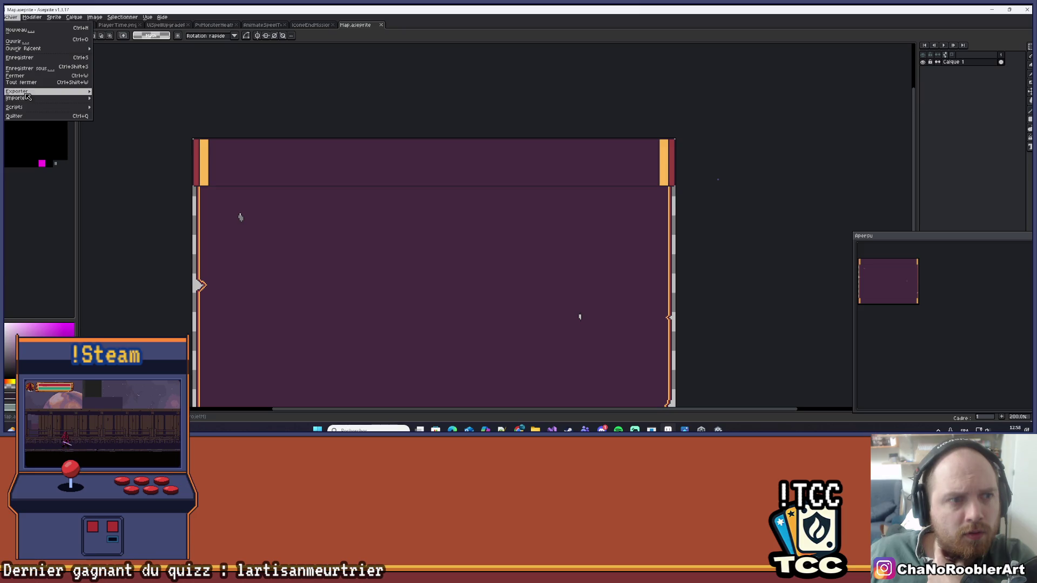
pyautogui.click(125, 94)
pyautogui.click(756, 184)
pyautogui.click(757, 184)
pyautogui.click(757, 170)
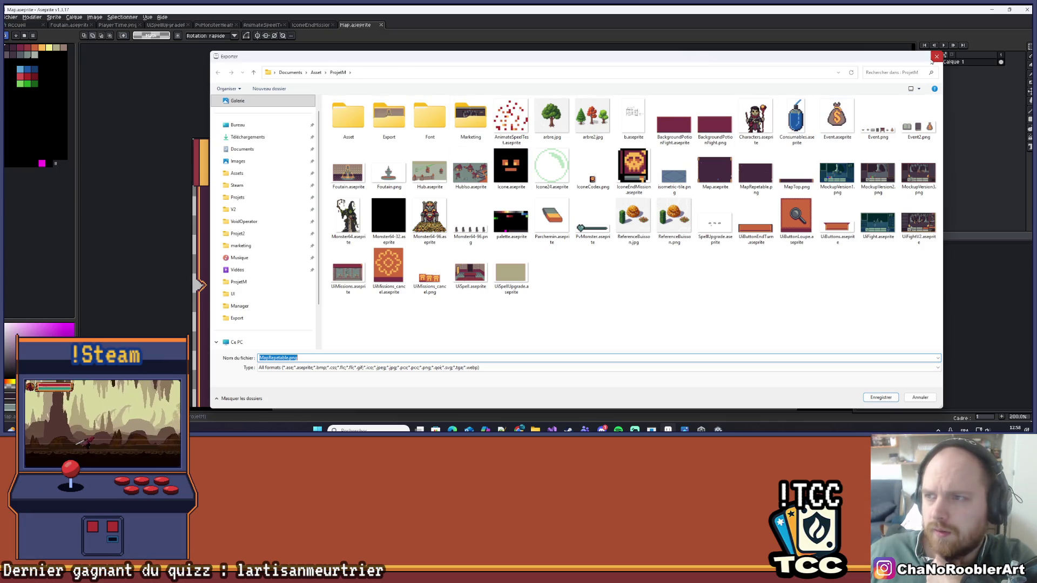
pyautogui.click(937, 56)
pyautogui.click(991, 10)
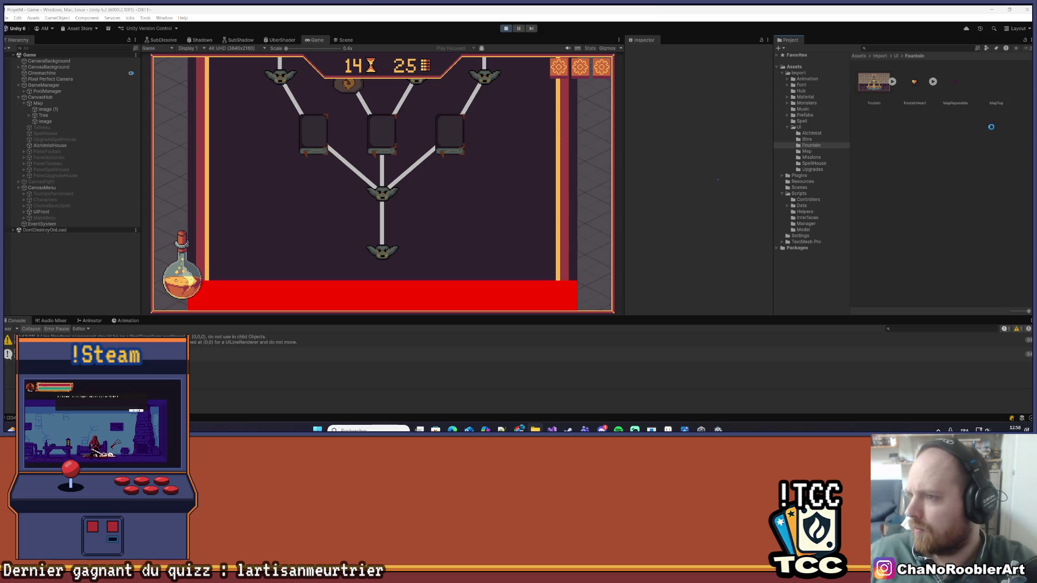
# - Select MapRepetable with MapTop and set Texture Type to Sprite (2D and UI), Single mode
pyautogui.keyDown('ctrl'); pyautogui.click(960, 86); pyautogui.keyUp('ctrl')
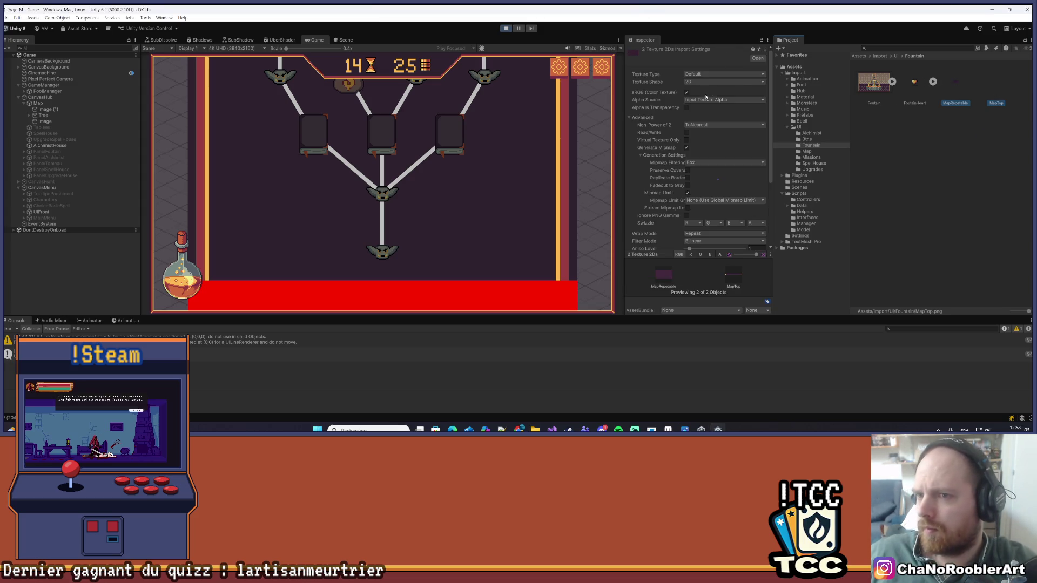
pyautogui.click(712, 76)
pyautogui.click(708, 92)
pyautogui.click(703, 92)
pyautogui.click(703, 100)
pyautogui.click(703, 100)
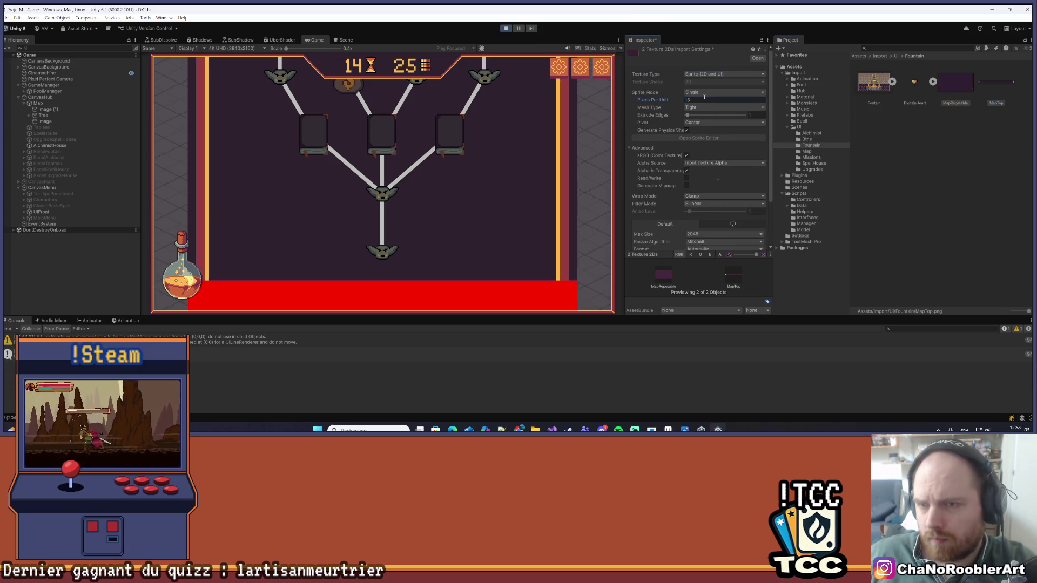
# - Give both textures Point filtering, 4096 max size and no compression, and apply
pyautogui.scroll(-3, 705, 108)
pyautogui.click(710, 146)
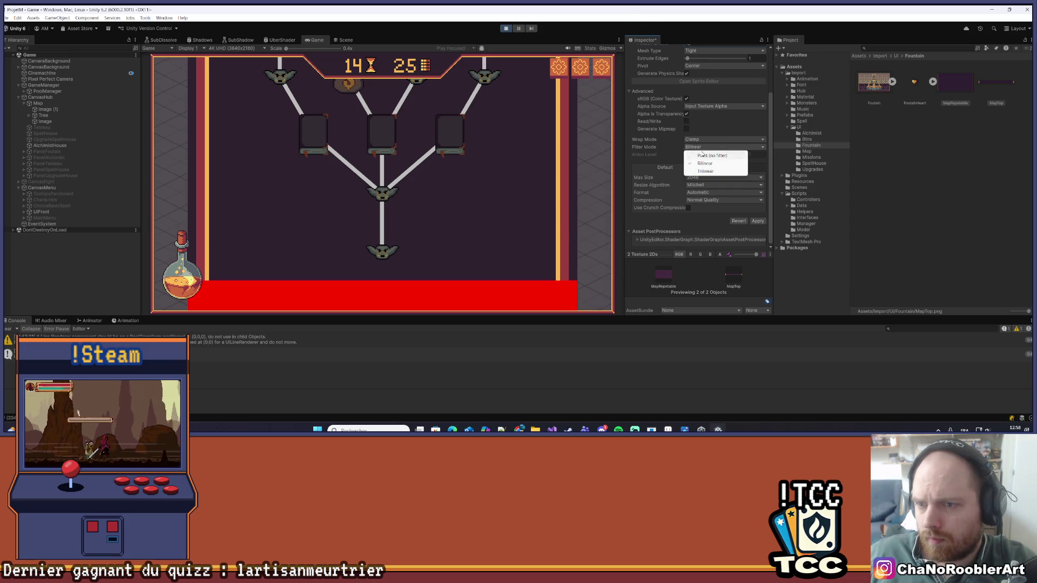
pyautogui.click(702, 156)
pyautogui.click(702, 177)
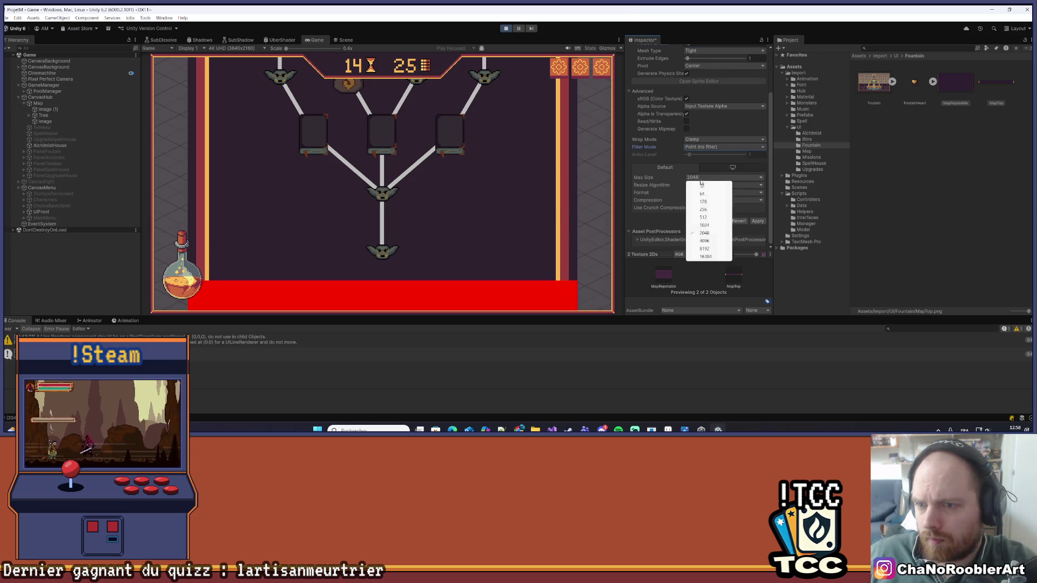
pyautogui.click(704, 241)
pyautogui.click(718, 200)
pyautogui.click(711, 210)
pyautogui.click(757, 221)
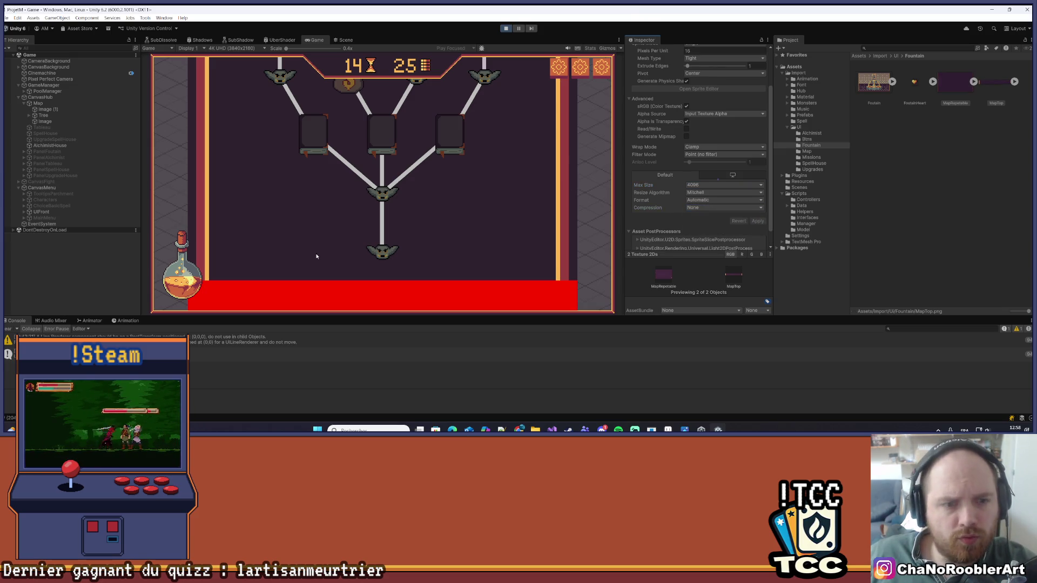
# - Switch to the Scene view, save the scene and select the map's Image object
pyautogui.click(346, 39)
pyautogui.scroll(-3, 378, 197)
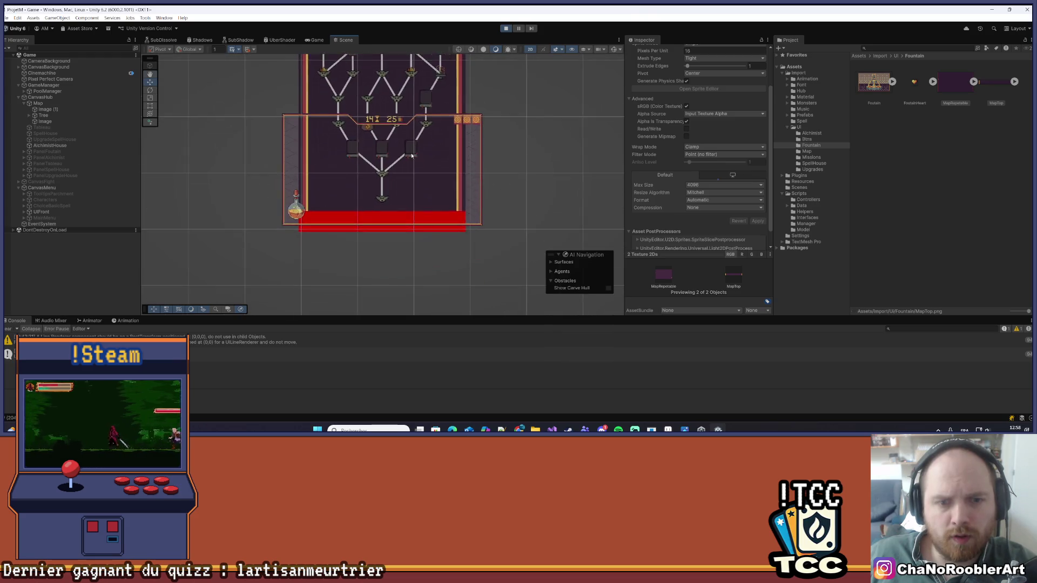
pyautogui.scroll(1, 378, 197)
pyautogui.hotkey('ctrl', 's')
pyautogui.click(43, 121)
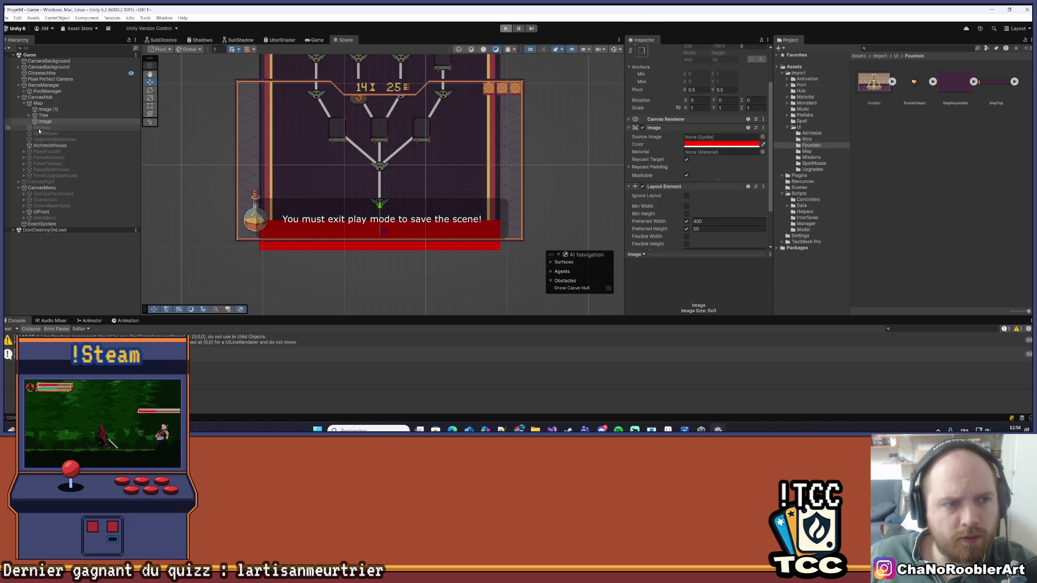
# - Stop play mode and give the red Image the MapTop sprite with a white FFFFFF tint
pyautogui.click(45, 122)
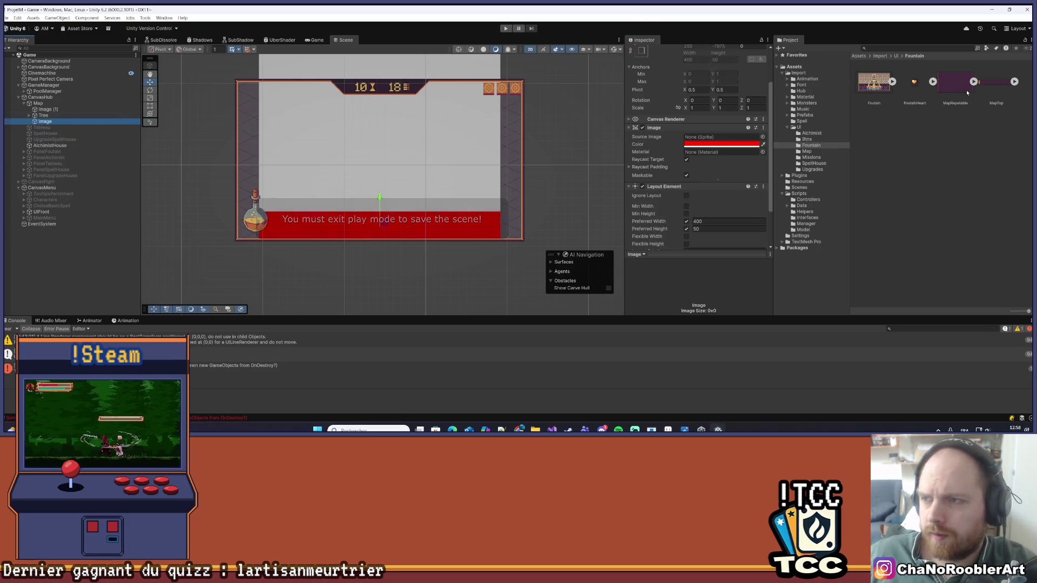
pyautogui.click(699, 131)
pyautogui.moveTo(699, 131); pyautogui.dragTo(703, 136)
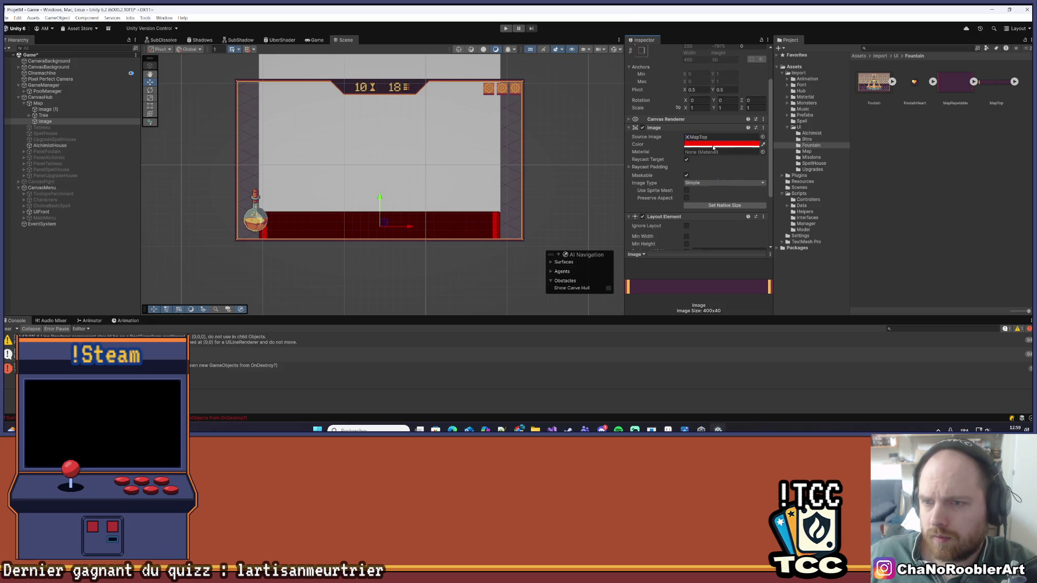
pyautogui.click(698, 144)
pyautogui.click(718, 323)
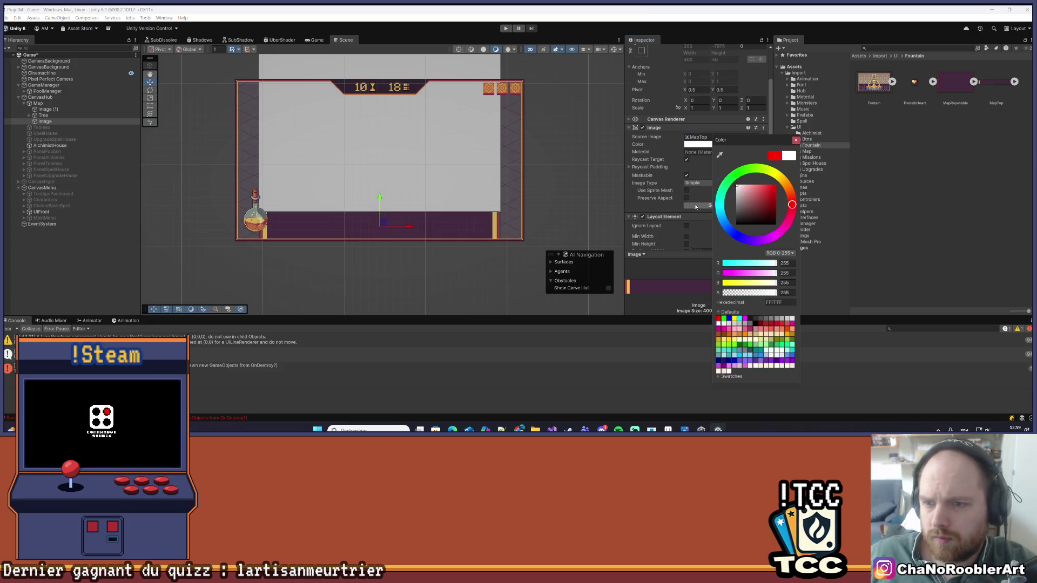
pyautogui.click(695, 207)
pyautogui.scroll(2, 502, 202)
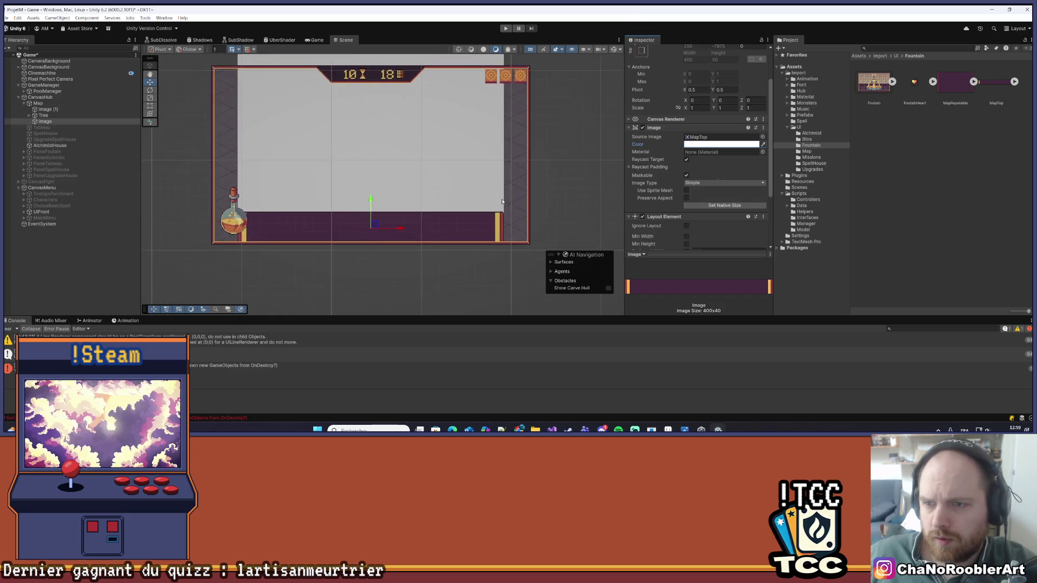
pyautogui.scroll(1, 502, 202)
pyautogui.scroll(3, 721, 124)
pyautogui.scroll(-4, 730, 128)
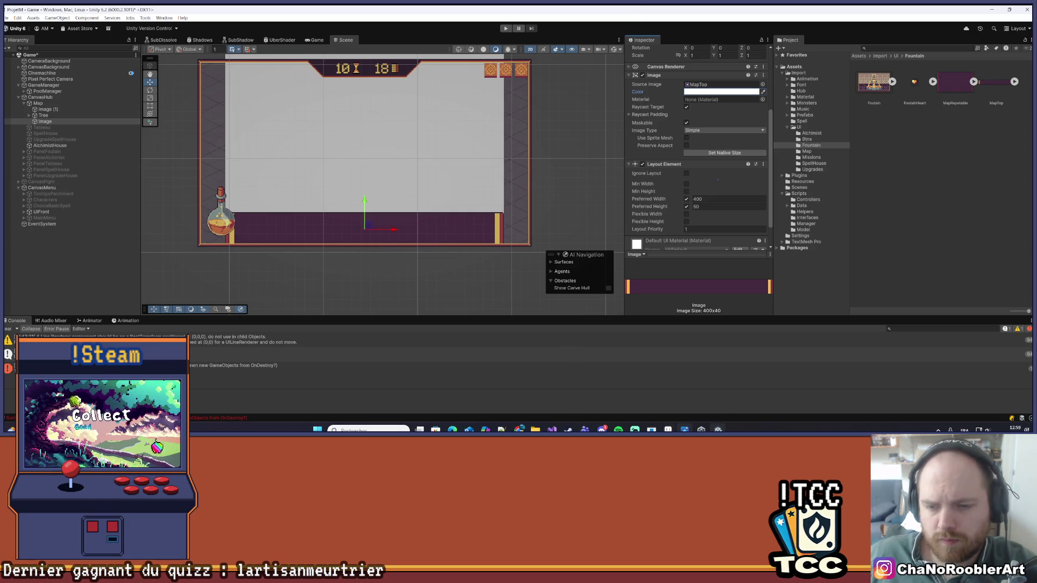
# - Switch back to Aseprite and close the leftover export dialog
pyautogui.moveTo(684, 430)
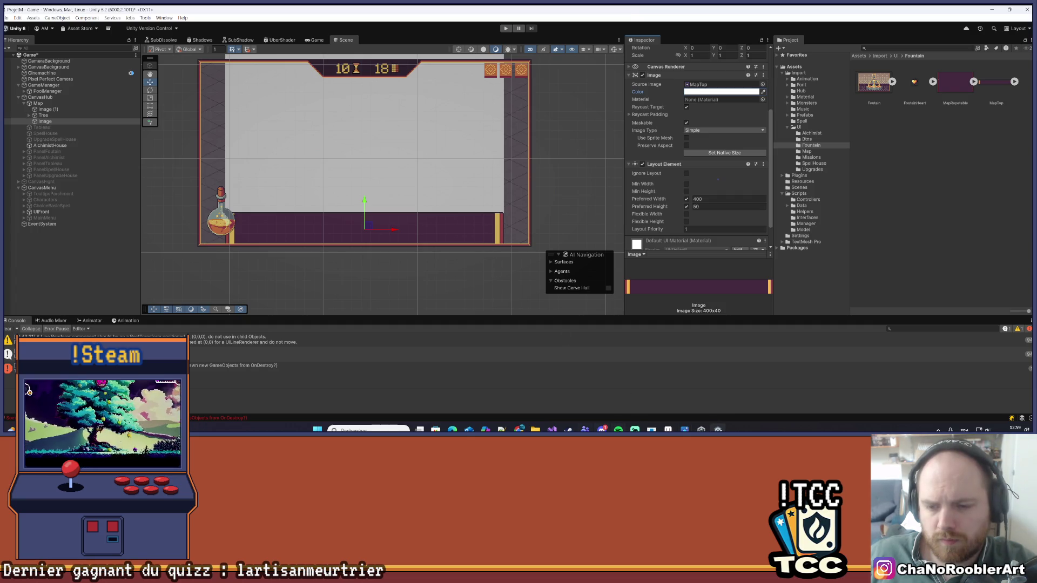
pyautogui.hotkey('alt', 'Tab')
pyautogui.hotkey('alt', 'Tab')
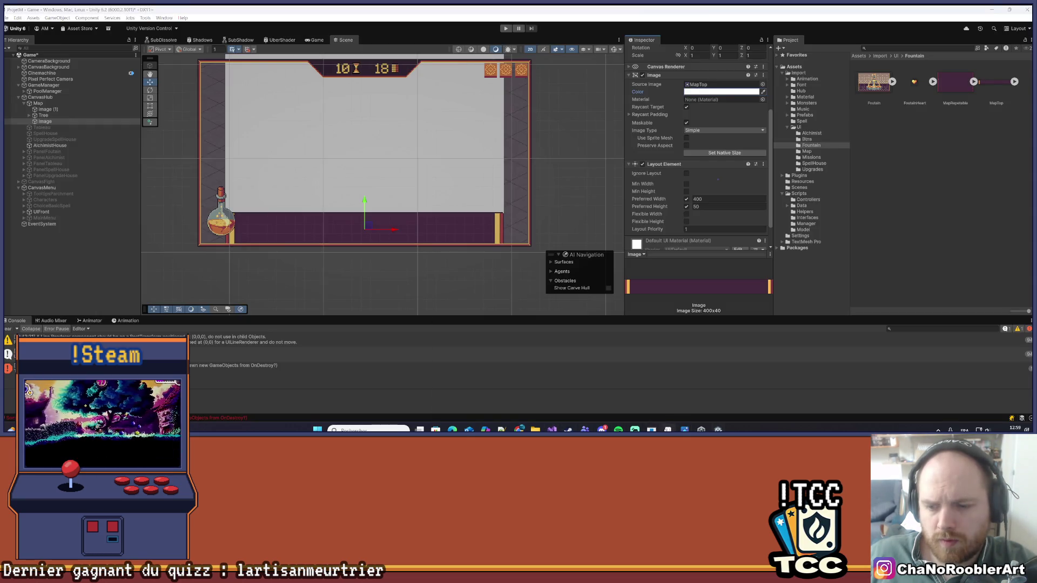
pyautogui.hotkey('alt', 'Tab')
pyautogui.click(763, 160)
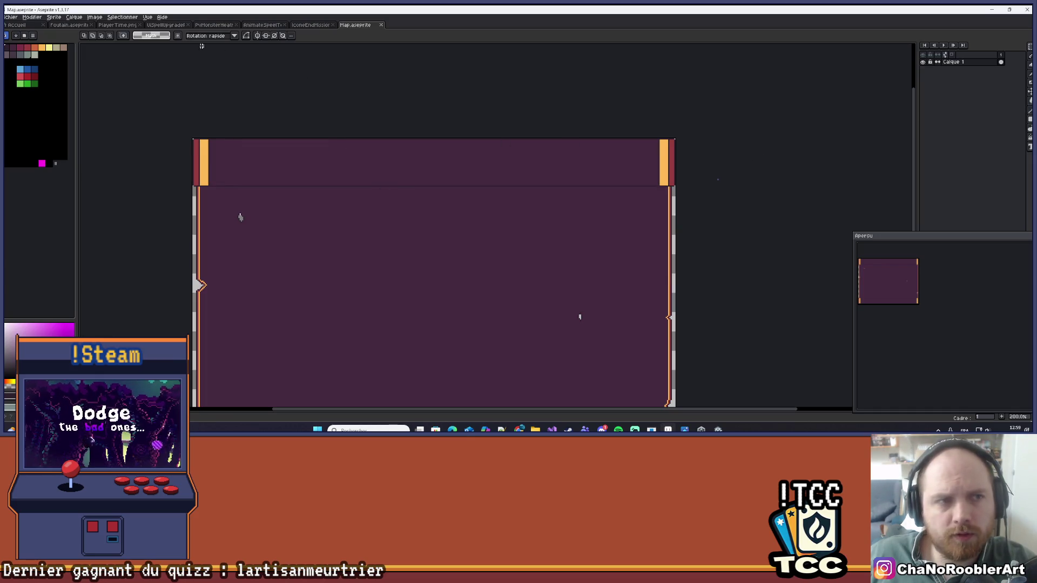
# - Open MapTop.png in Aseprite, read its sprite size, then return to Unity
pyautogui.click(12, 16)
pyautogui.click(25, 33)
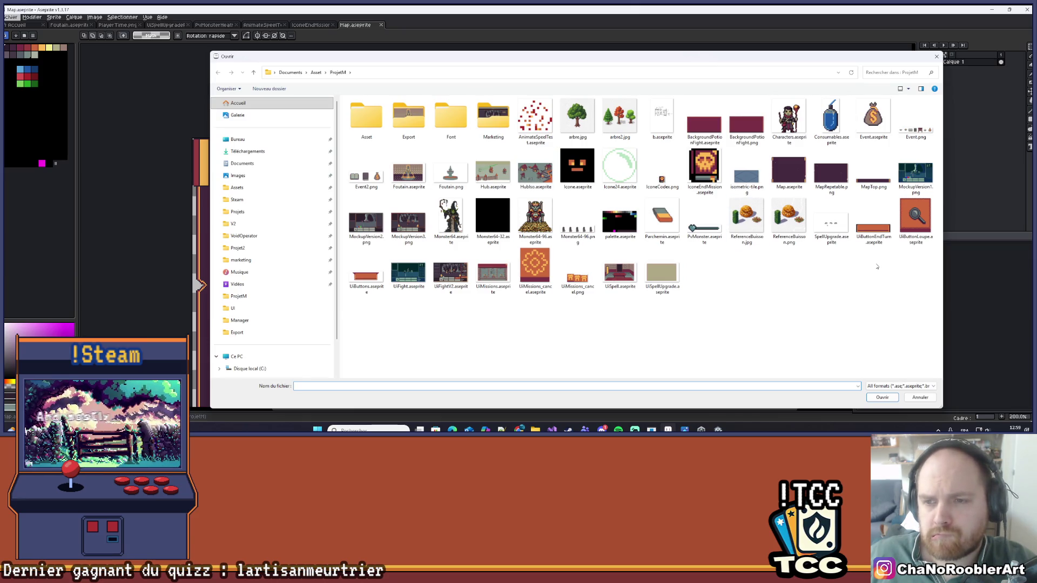
pyautogui.doubleClick(873, 175)
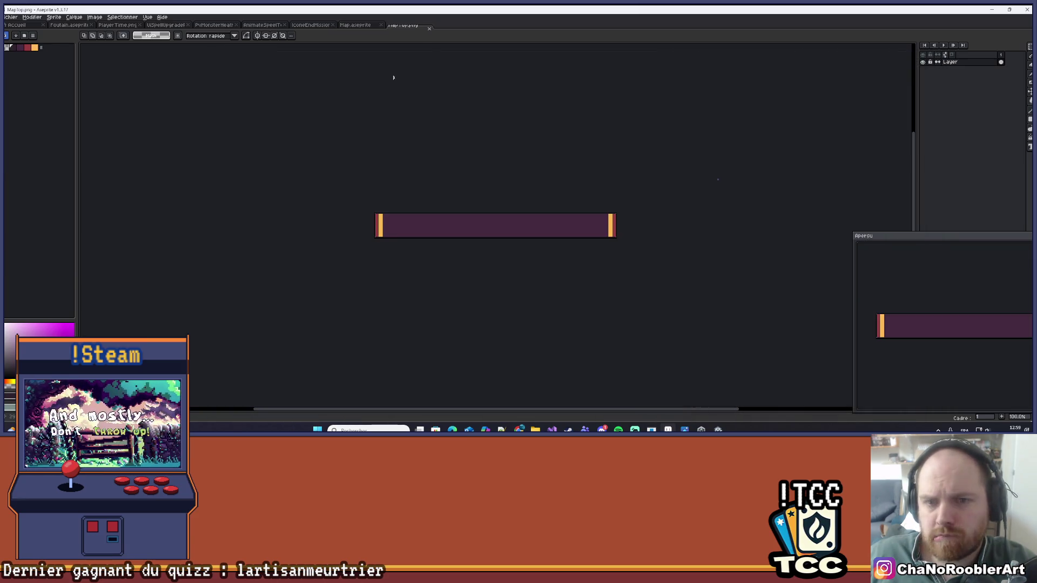
pyautogui.moveTo(341, 156); pyautogui.dragTo(314, 150)
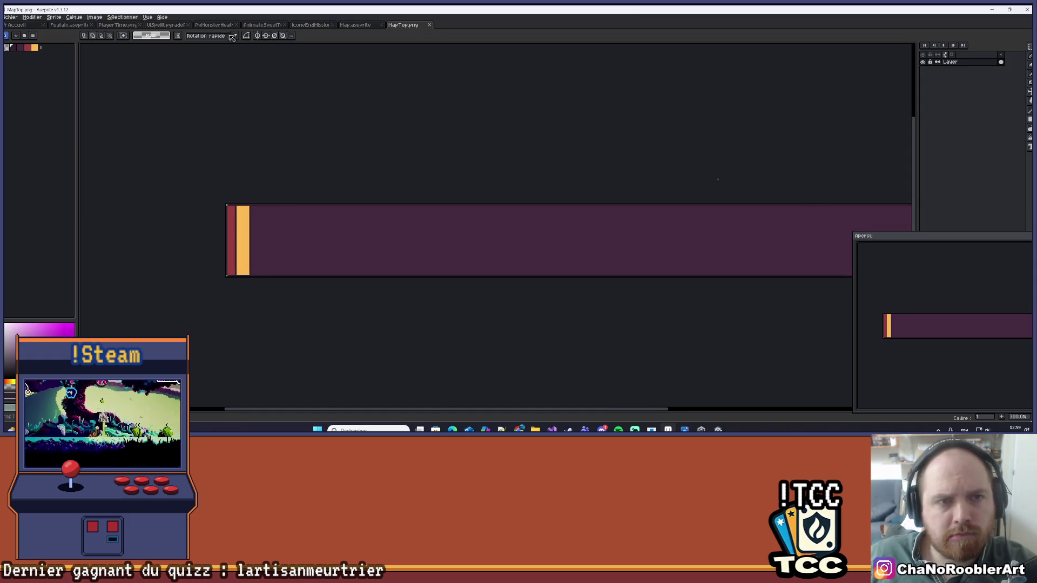
pyautogui.click(93, 18)
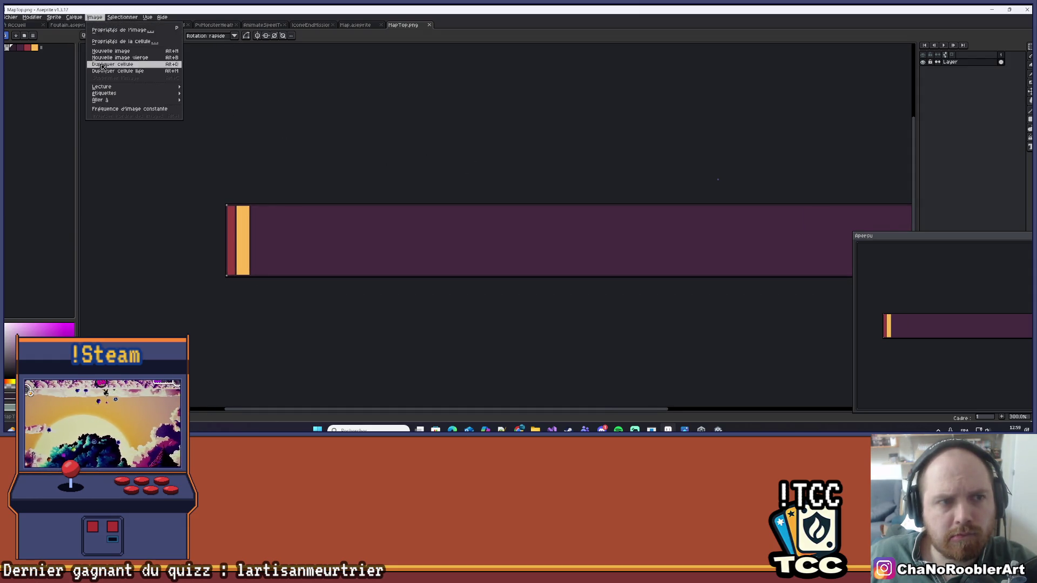
pyautogui.click(64, 65)
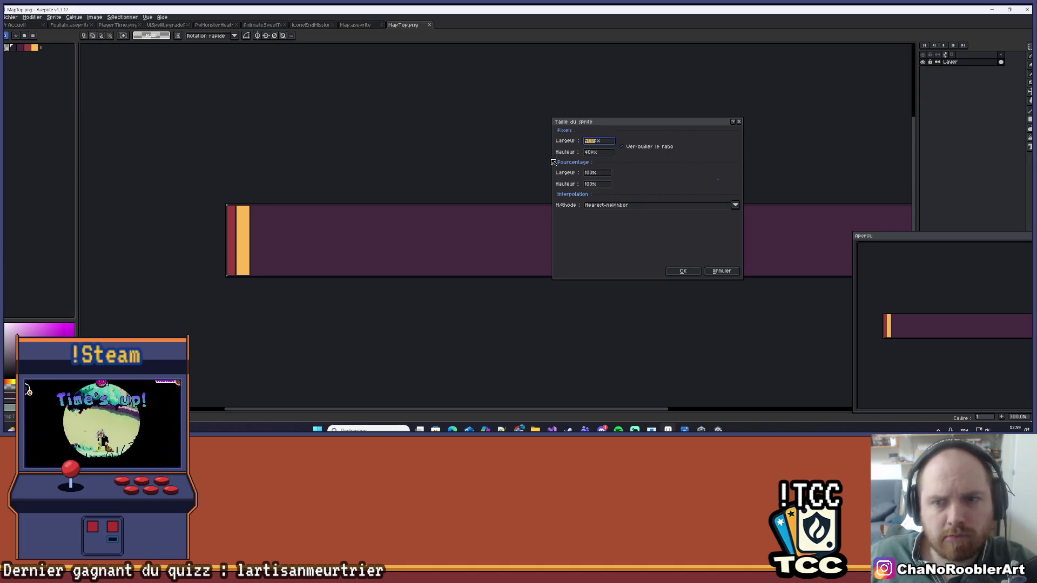
pyautogui.click(738, 122)
pyautogui.hotkey('alt', 'Tab')
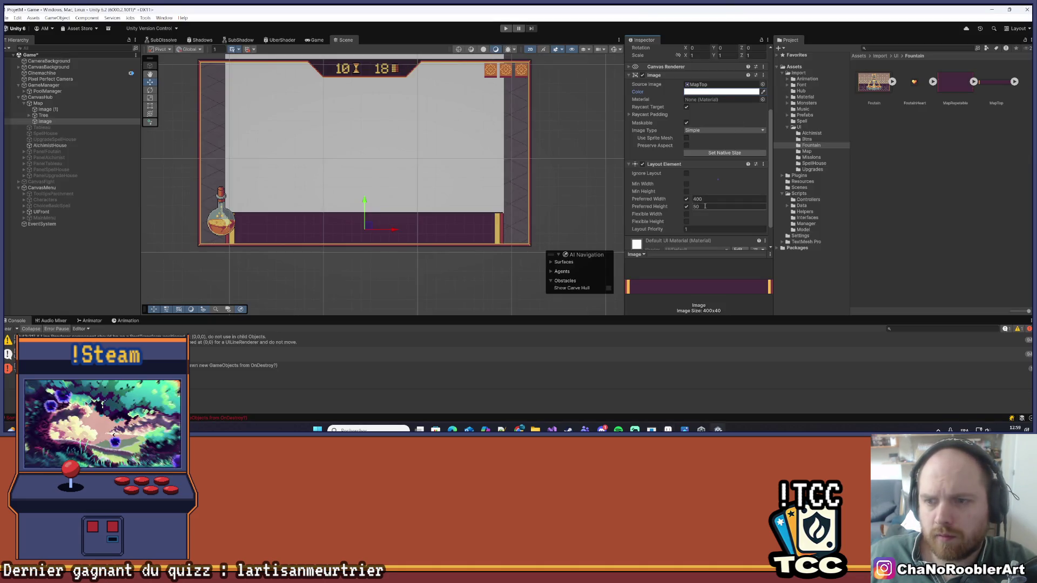
# - Enter a preferred height of 40 for the MapTop Image and select Image (1)
pyautogui.write('40')
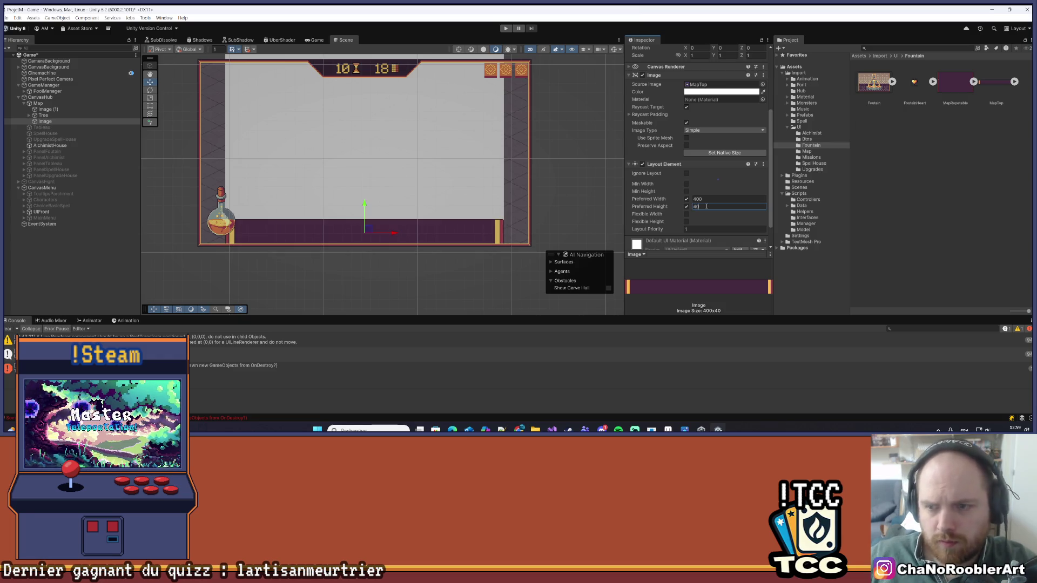
pyautogui.scroll(-2, 723, 201)
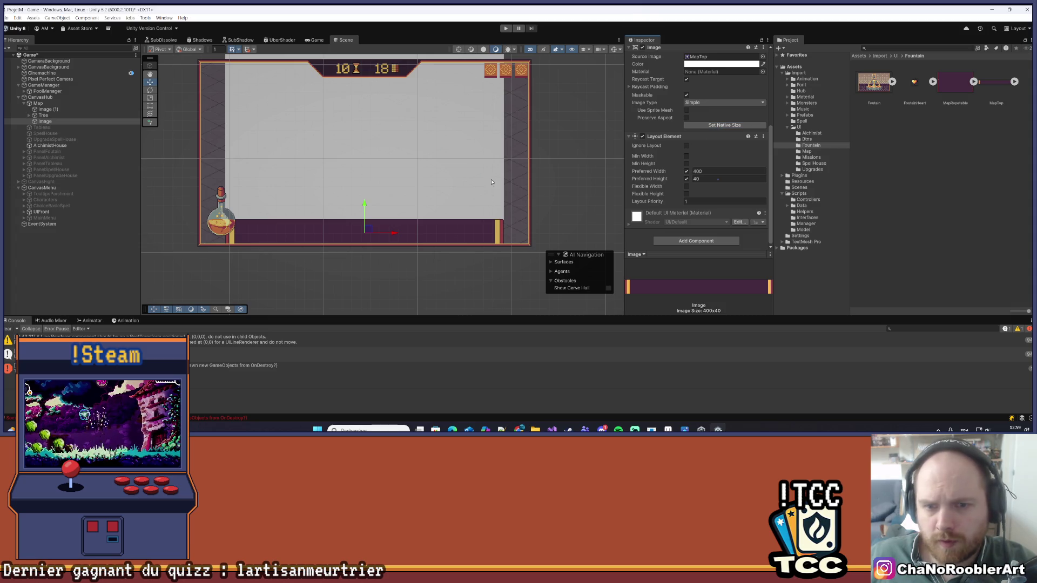
pyautogui.scroll(-4, 491, 182)
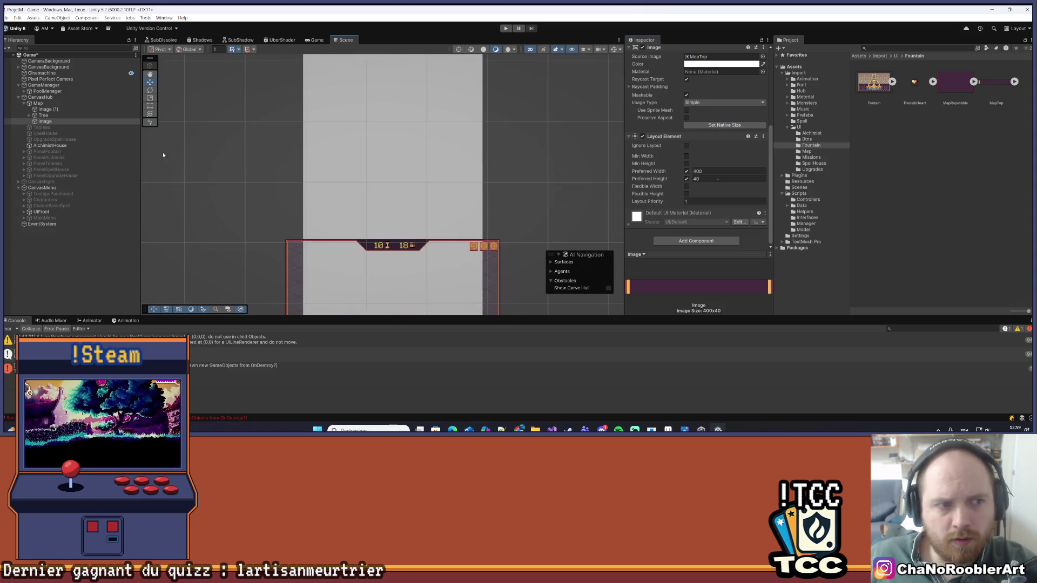
pyautogui.click(62, 109)
pyautogui.scroll(-3, 432, 234)
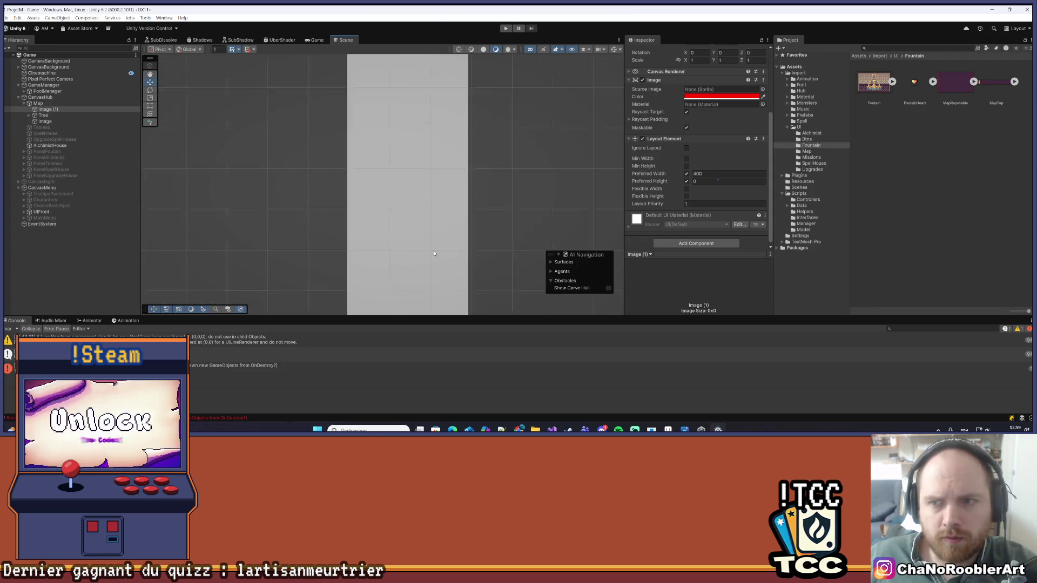
pyautogui.moveTo(432, 234); pyautogui.dragTo(432, 121)
pyautogui.scroll(3, 330, 189)
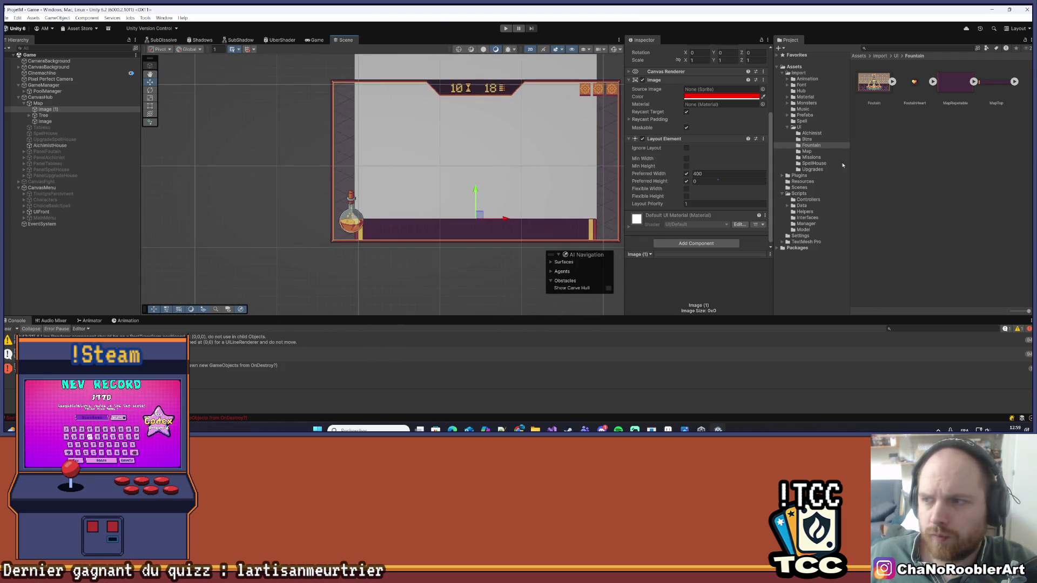
# - Assign the MapTop sprite to Image (1) and set its preferred height to 40
pyautogui.click(707, 97)
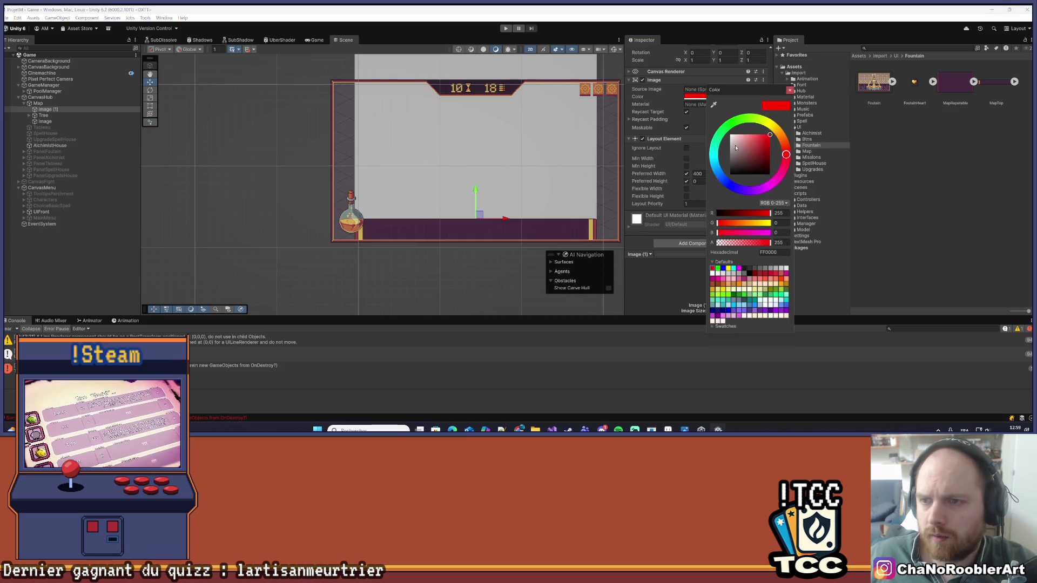
pyautogui.click(243, 162)
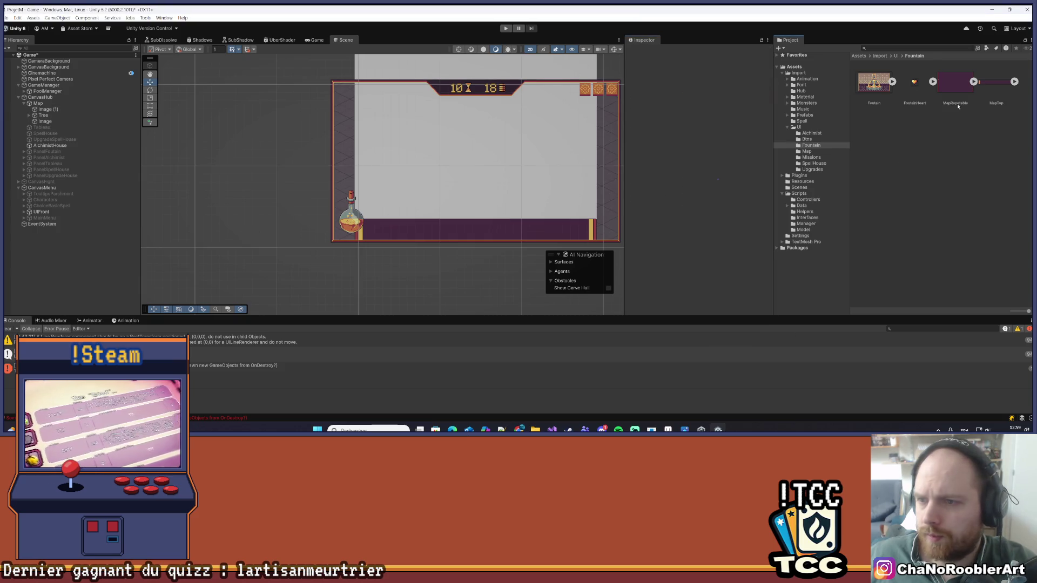
pyautogui.click(48, 109)
pyautogui.click(995, 82)
pyautogui.moveTo(995, 82); pyautogui.dragTo(721, 186)
pyautogui.scroll(-4, 706, 208)
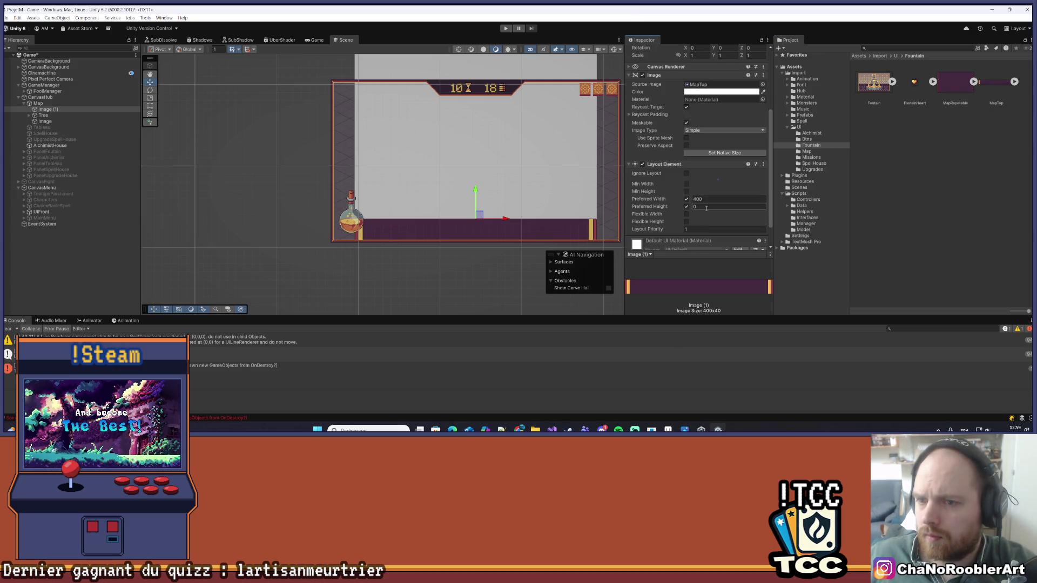
pyautogui.write('40')
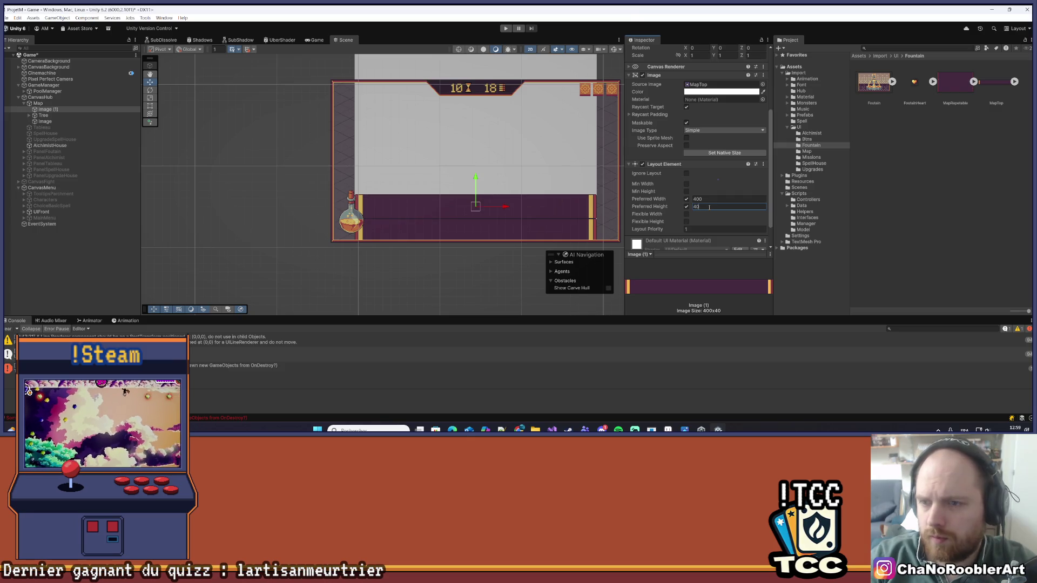
pyautogui.moveTo(563, 169)
pyautogui.mouseDown()
pyautogui.moveTo(480, 181)
pyautogui.moveTo(494, 196)
pyautogui.moveTo(505, 192)
pyautogui.mouseUp()
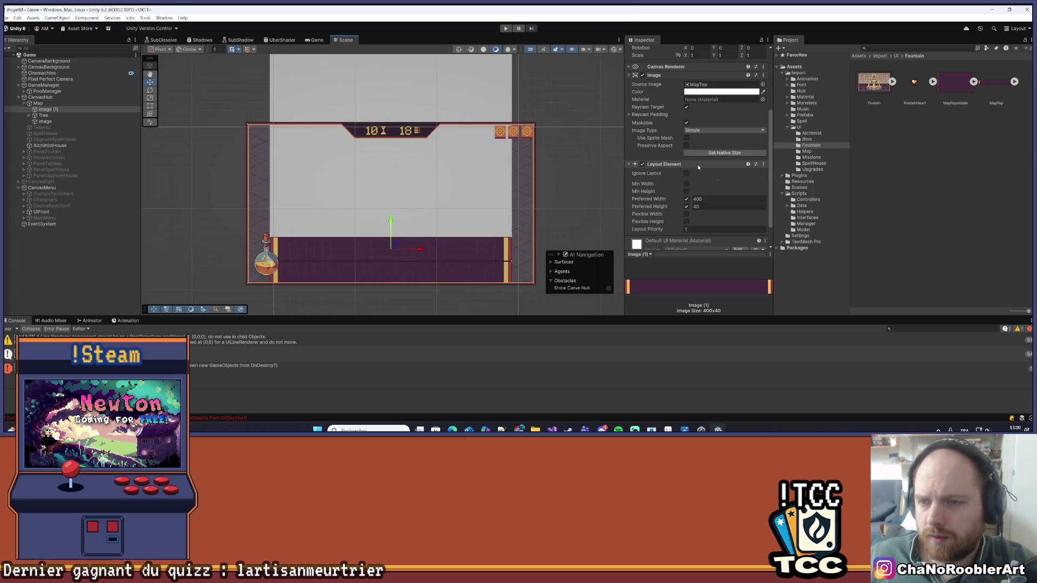
pyautogui.scroll(-2, 702, 164)
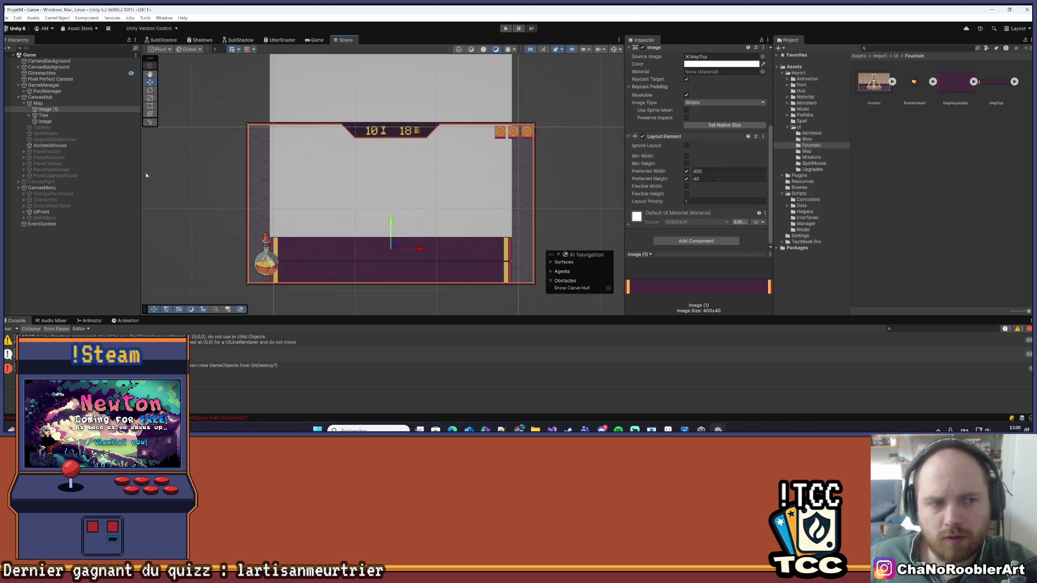
pyautogui.click(43, 115)
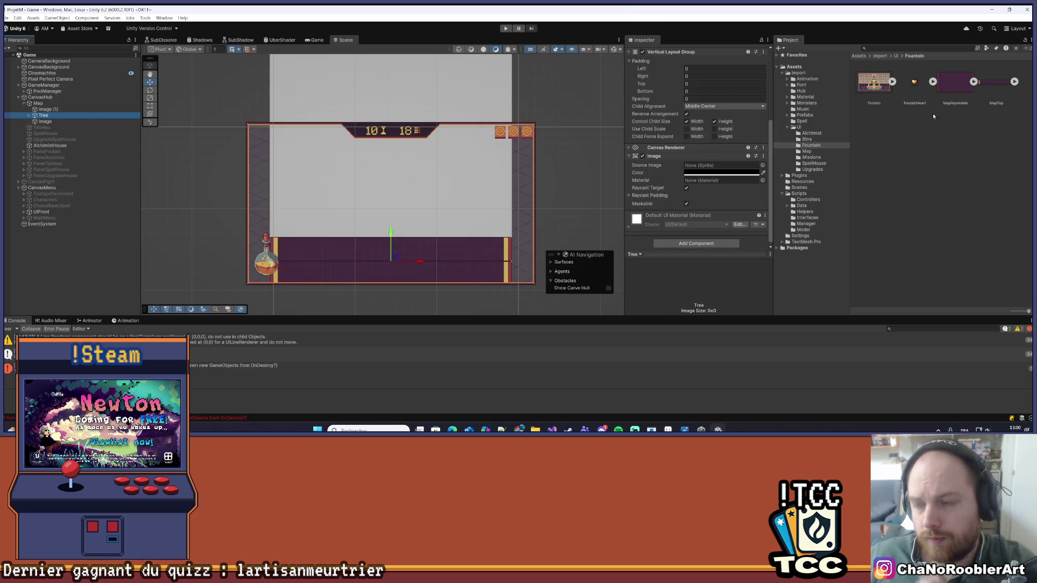
# - Give Tree the MapRepeatable sprite as its Source Image with a white tint
pyautogui.moveTo(955, 82); pyautogui.dragTo(703, 166)
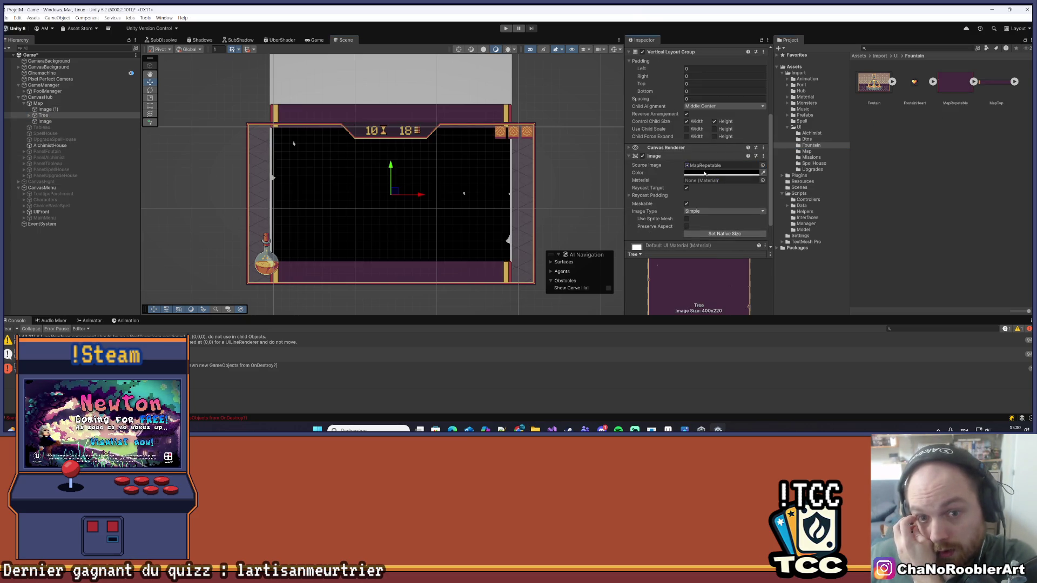
pyautogui.click(694, 173)
pyautogui.moveTo(736, 215); pyautogui.dragTo(728, 211)
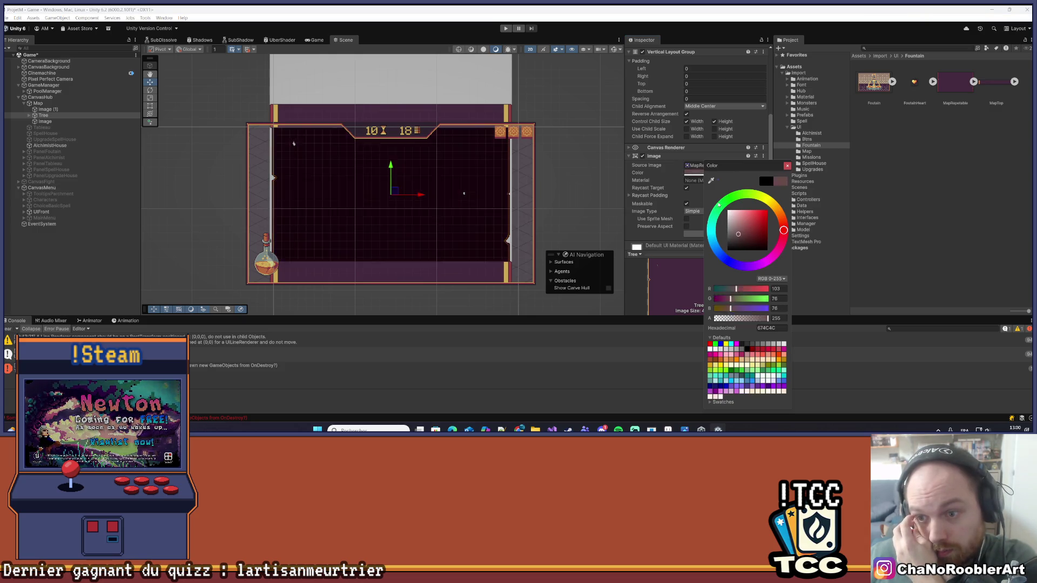
pyautogui.click(680, 236)
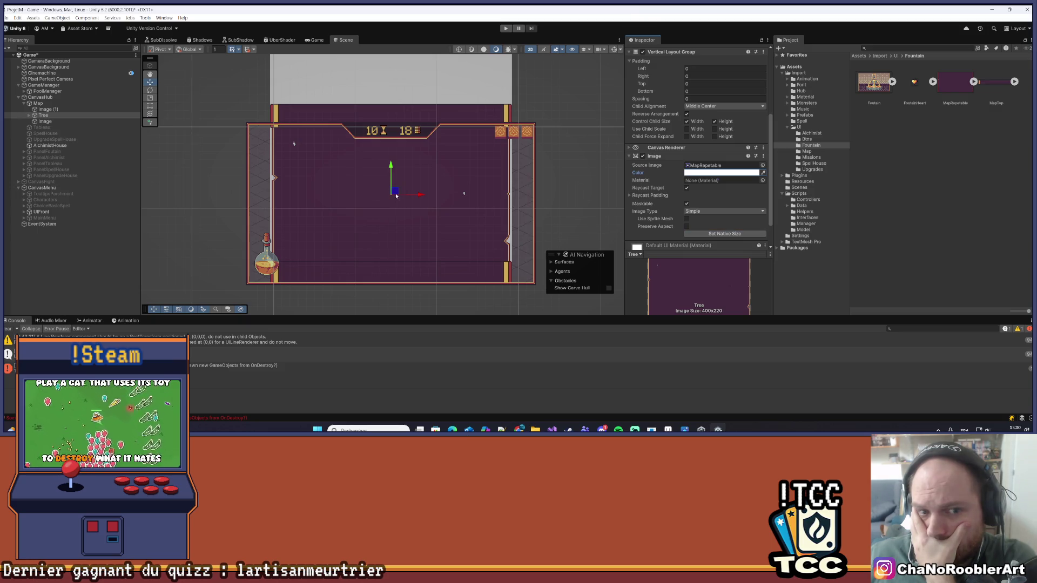
# - Set the Map object's Image colour alpha to 0 so its white backing disappears
pyautogui.click(41, 96)
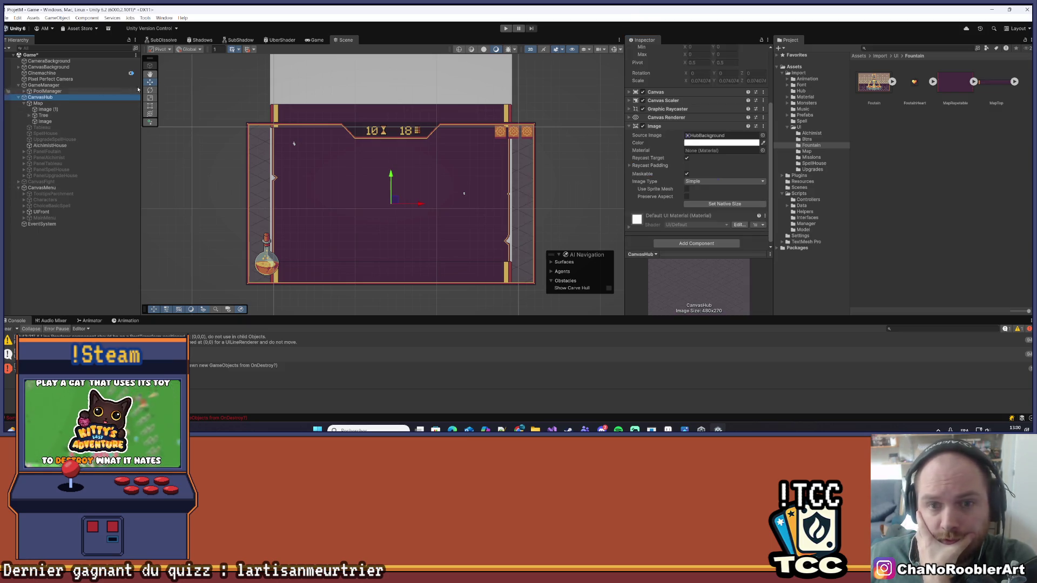
pyautogui.click(695, 144)
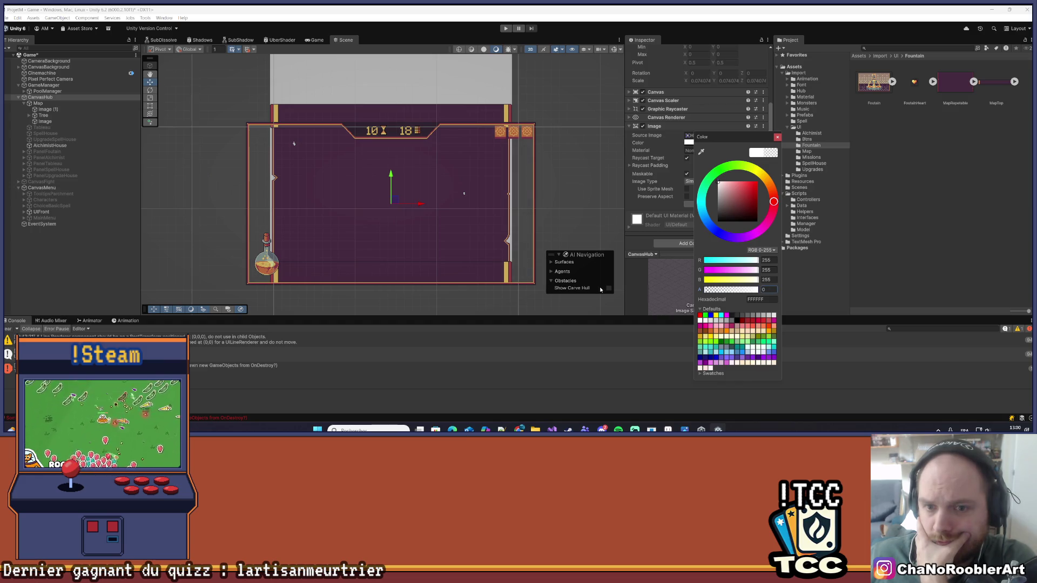
pyautogui.click(37, 103)
pyautogui.scroll(-5, 703, 170)
pyautogui.click(717, 170)
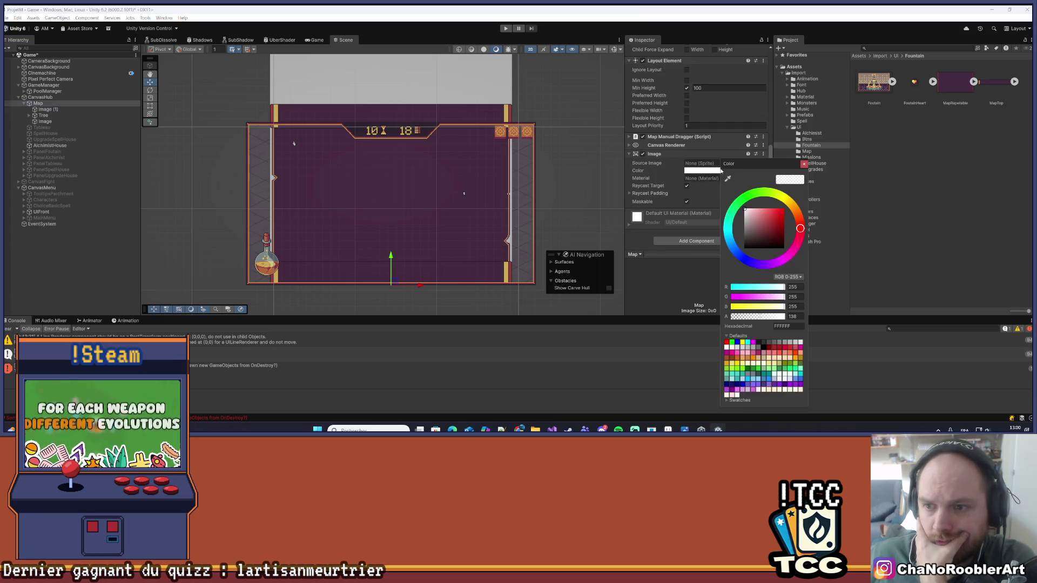
pyautogui.moveTo(776, 317); pyautogui.dragTo(626, 313)
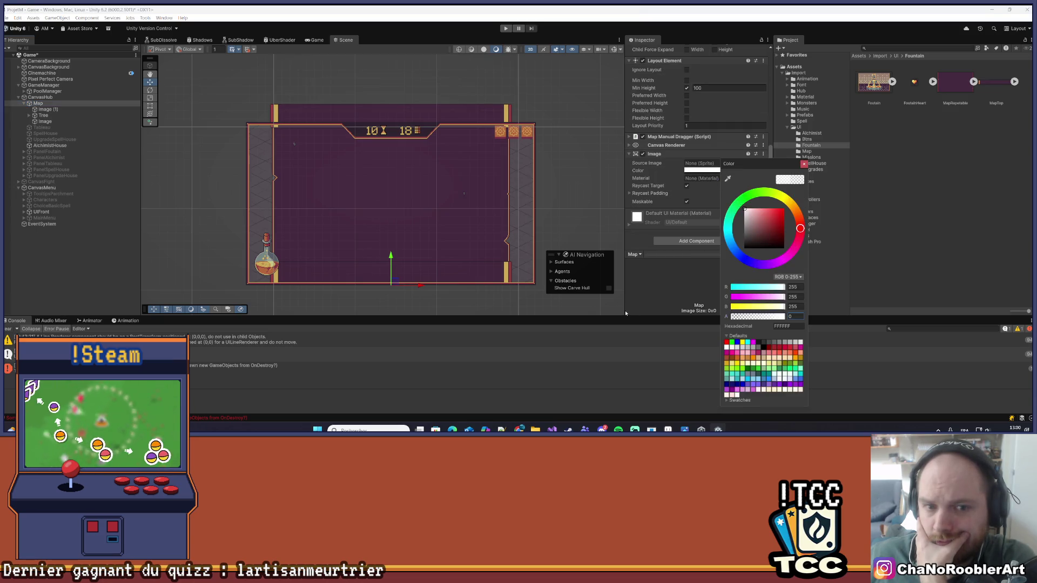
pyautogui.click(178, 285)
pyautogui.scroll(3, 391, 186)
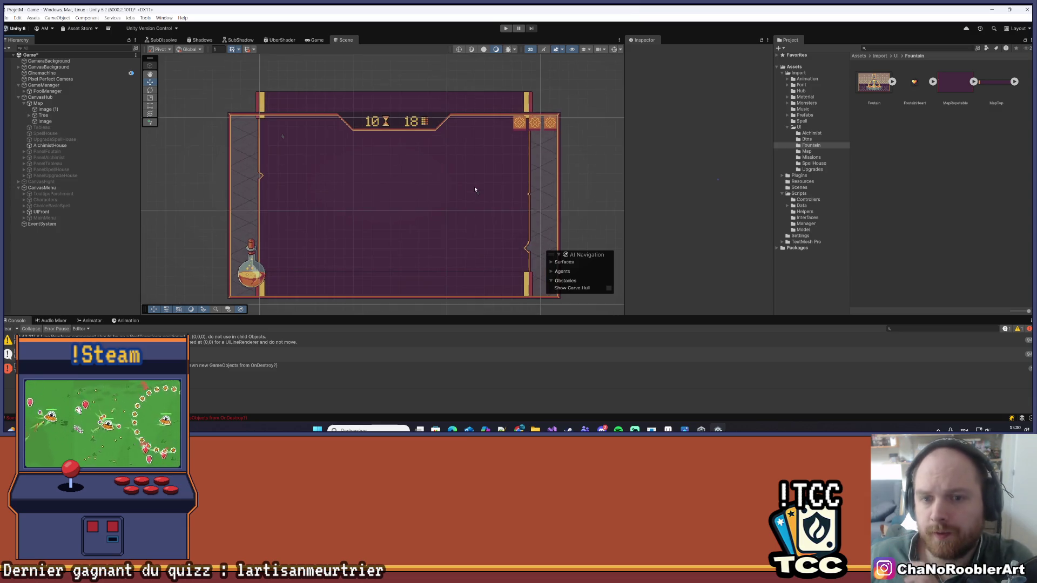
# - Save the scene with Ctrl+S and select the Tree object
pyautogui.scroll(-1, 474, 187)
pyautogui.hotkey('ctrl', 's')
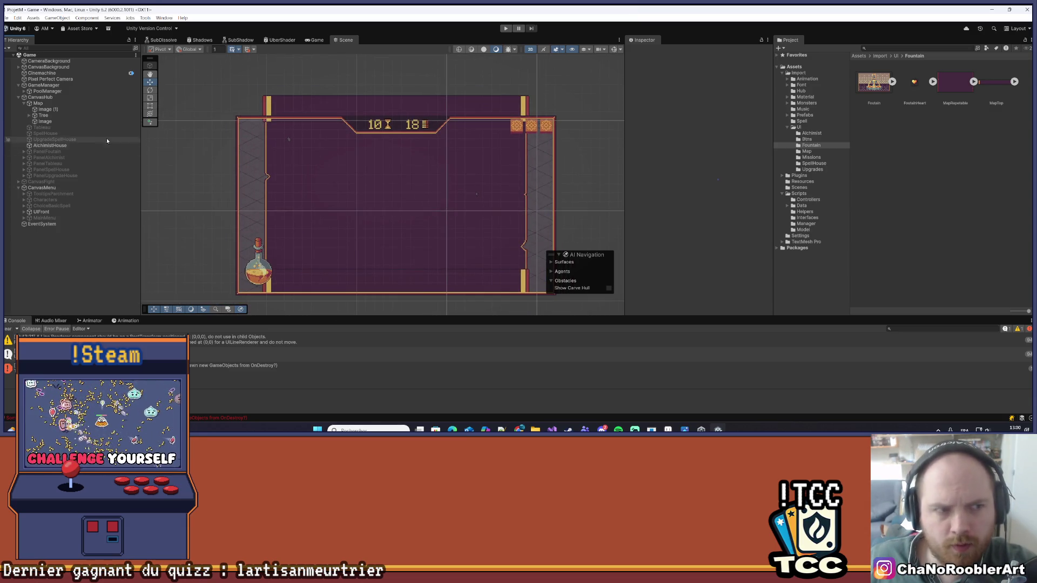
pyautogui.click(59, 116)
pyautogui.scroll(-3, 715, 144)
pyautogui.scroll(3, 718, 152)
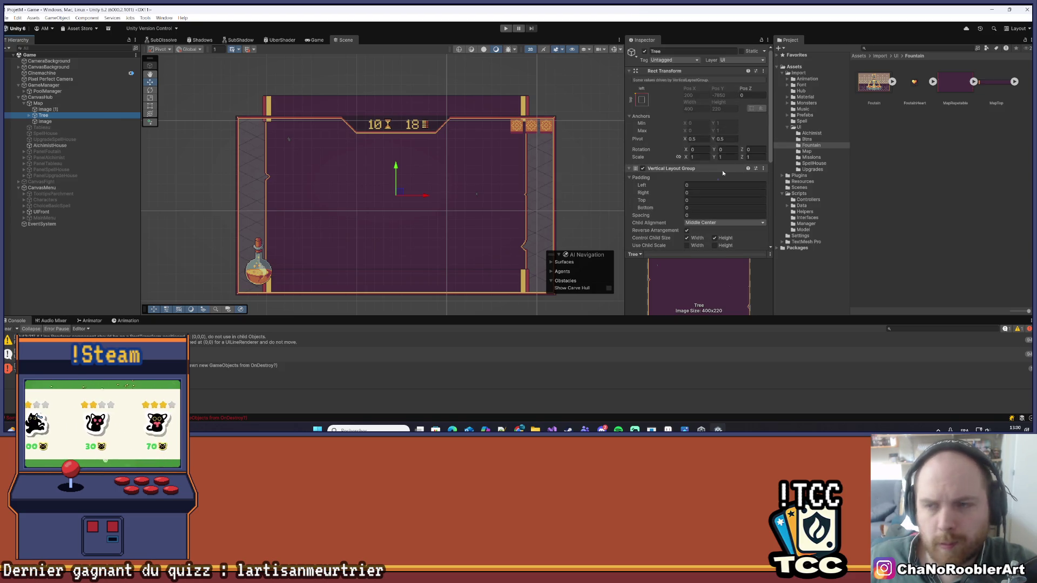
pyautogui.scroll(-5, 723, 173)
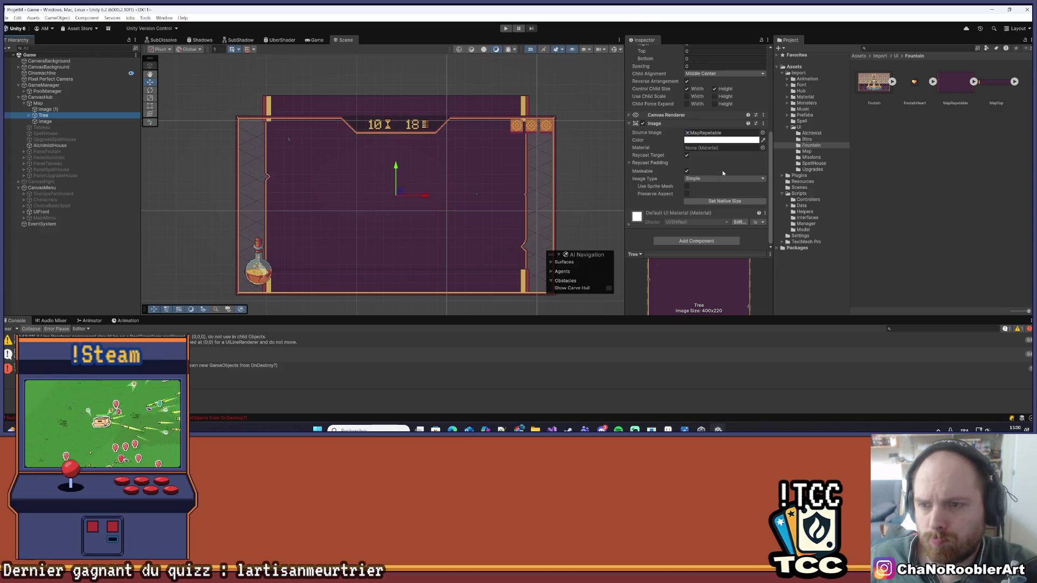
# - Set Tree's image to its native size and change Image Type from Simple to Tiled
pyautogui.click(727, 202)
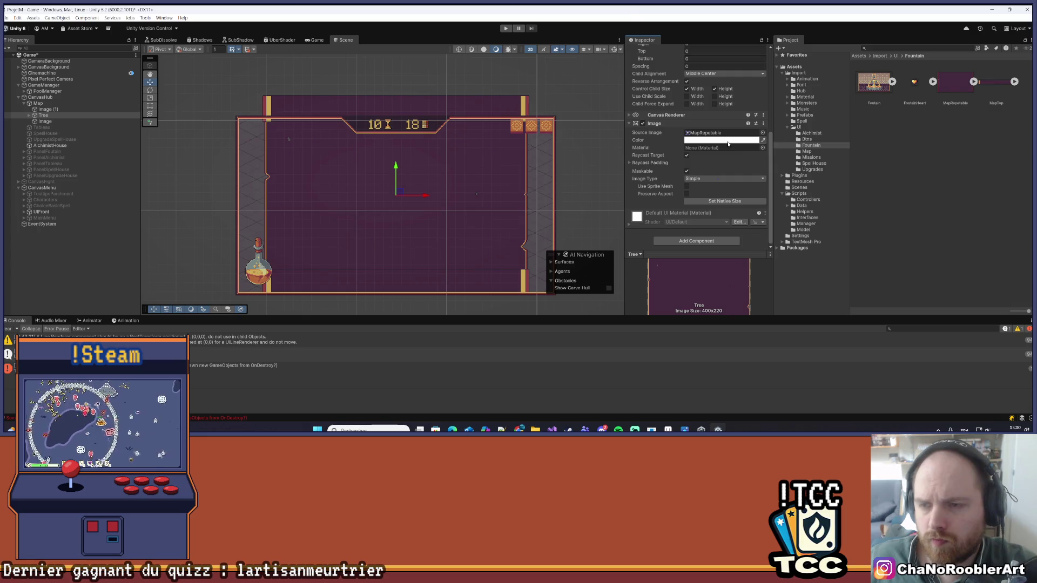
pyautogui.click(747, 179)
pyautogui.click(713, 203)
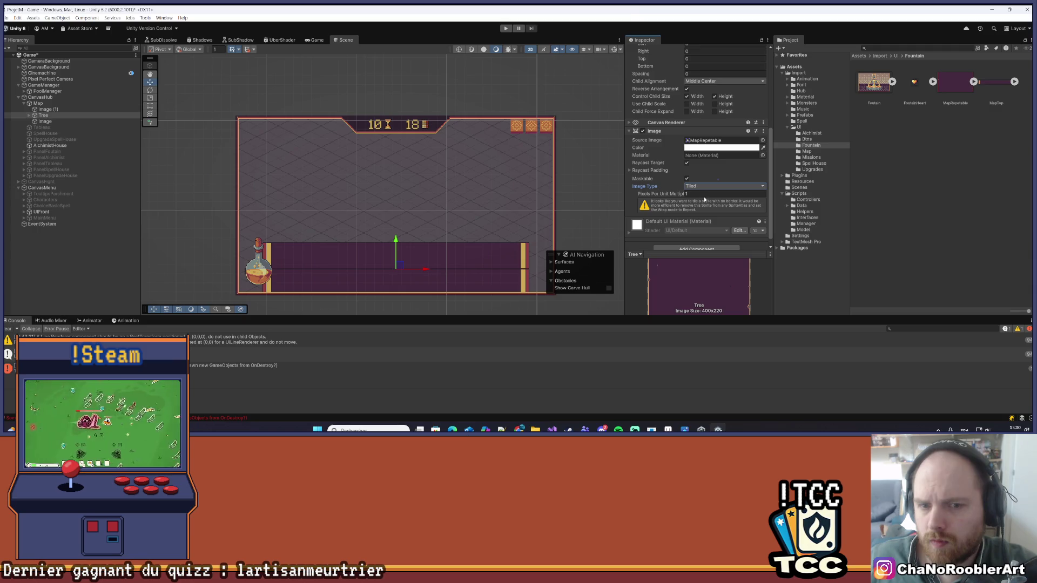
pyautogui.click(23, 259)
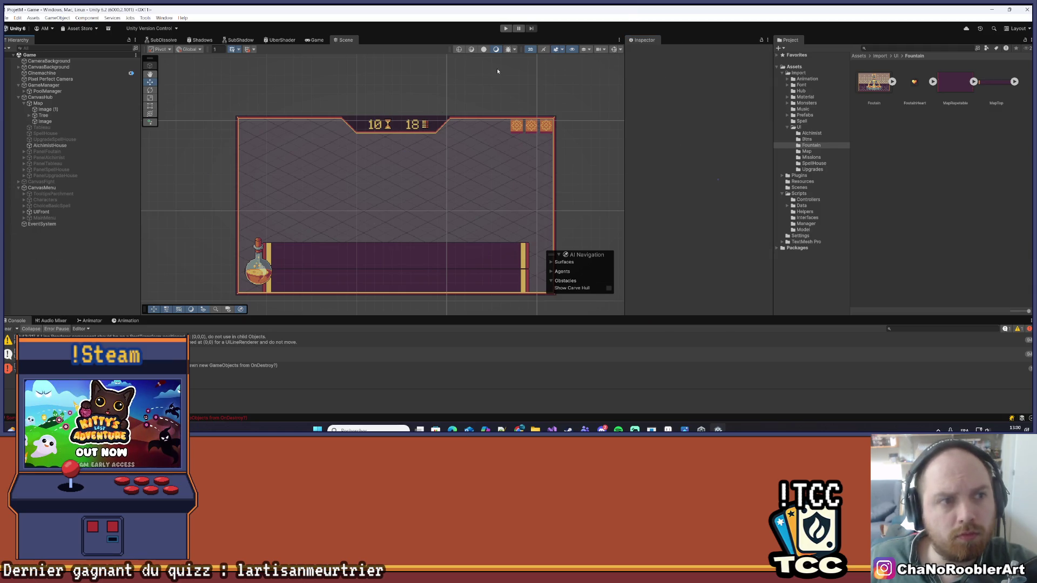
pyautogui.click(506, 29)
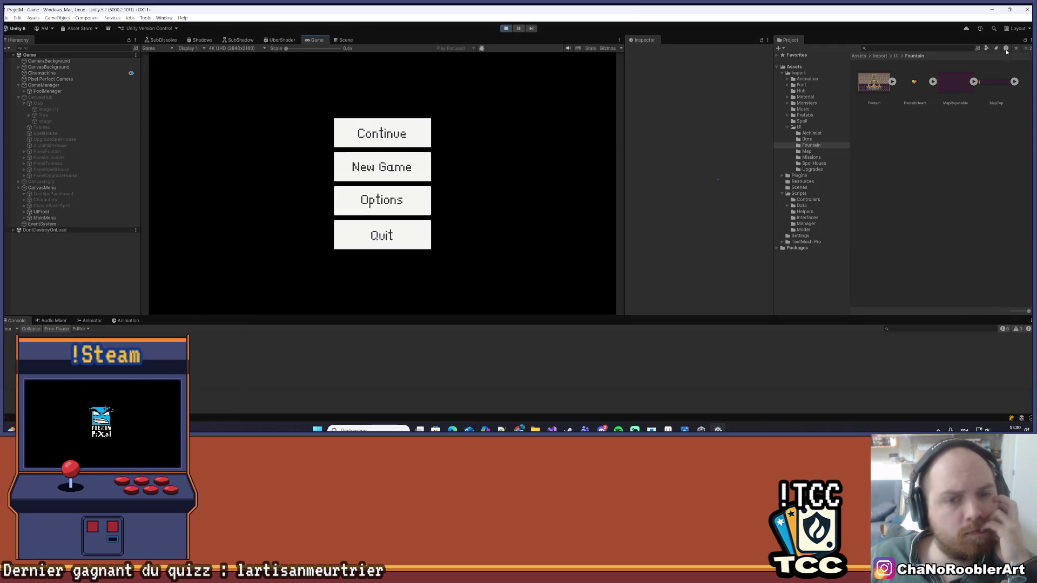
# - Start a game, choose the starting wizard and pick the first basic spell to reach the map
pyautogui.click(415, 167)
pyautogui.click(381, 192)
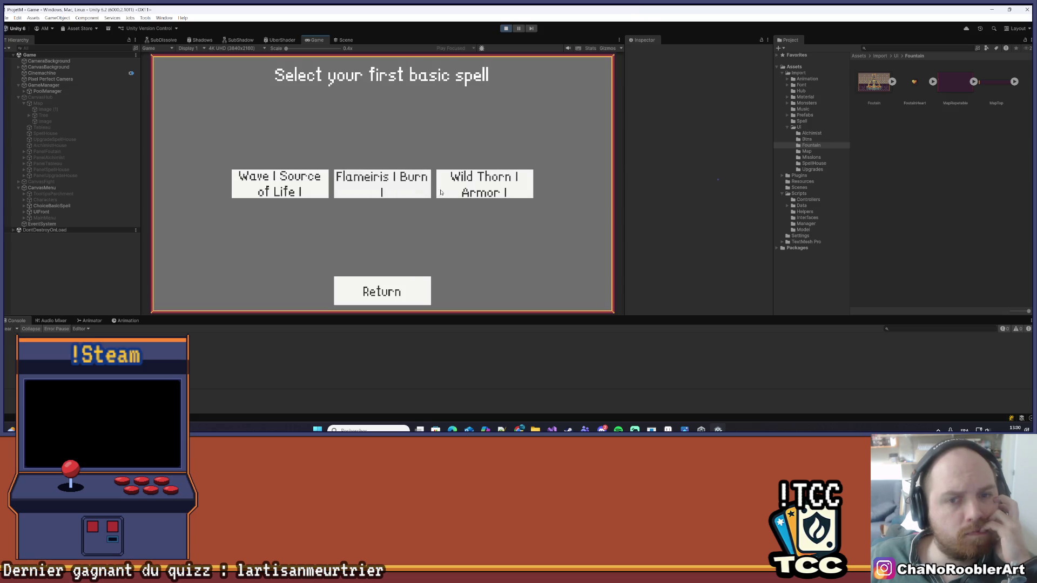
pyautogui.click(456, 186)
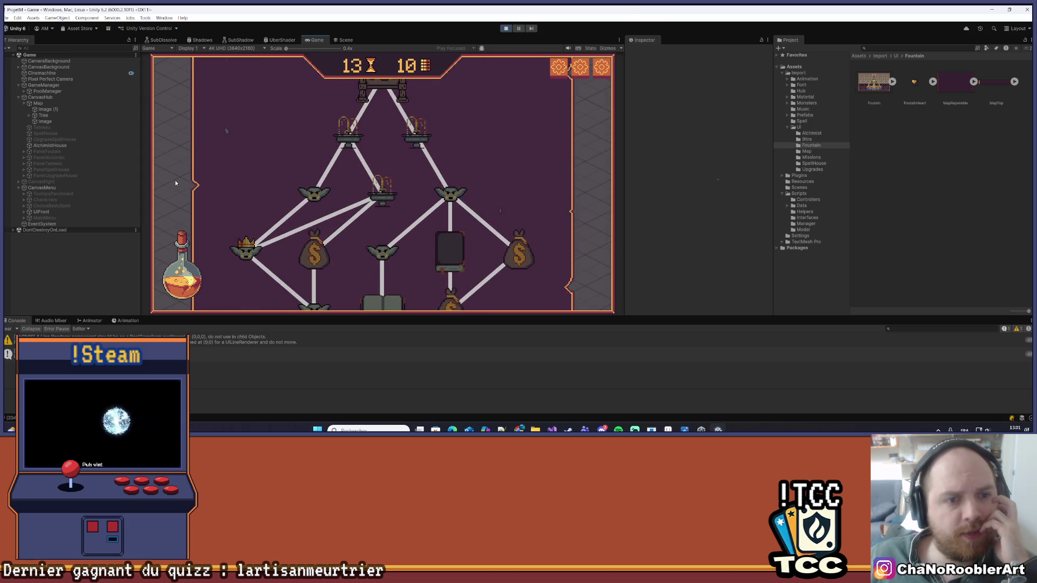
pyautogui.scroll(2, 227, 169)
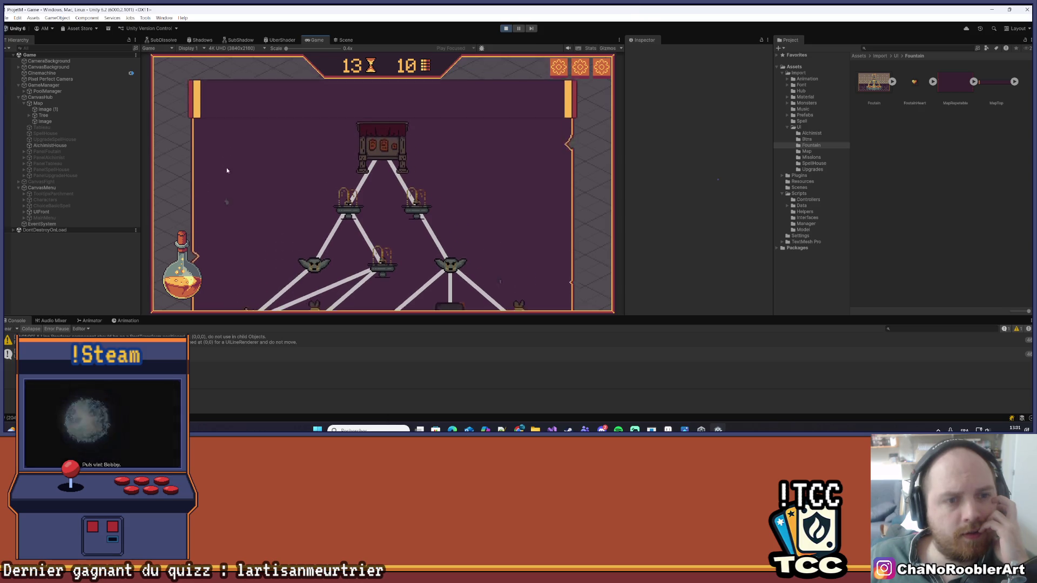
pyautogui.scroll(-3, 351, 189)
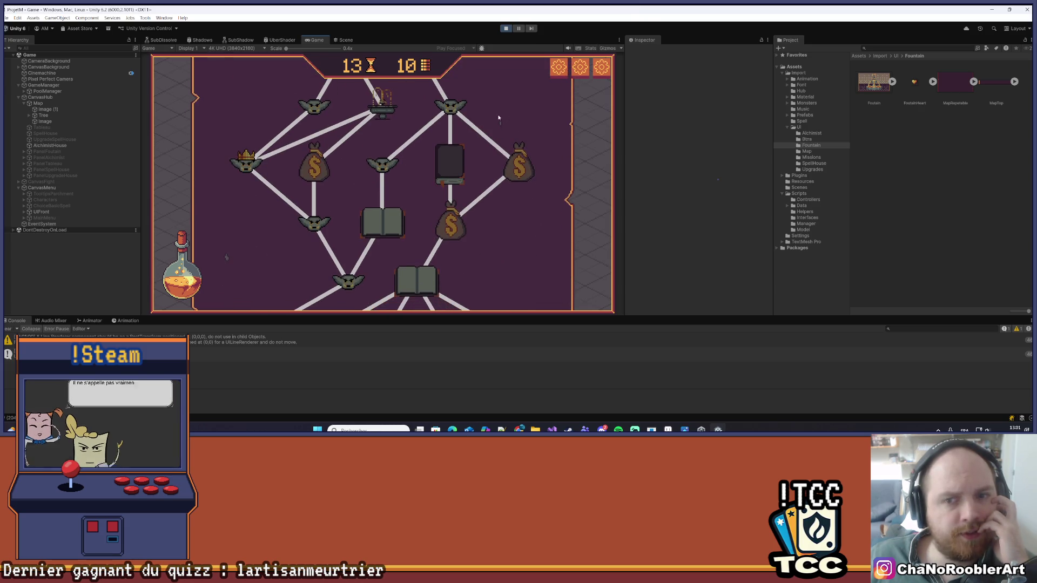
# - Adjust the Game view scale and scroll the map top to bottom to check the tiled background
pyautogui.moveTo(286, 49); pyautogui.dragTo(294, 49)
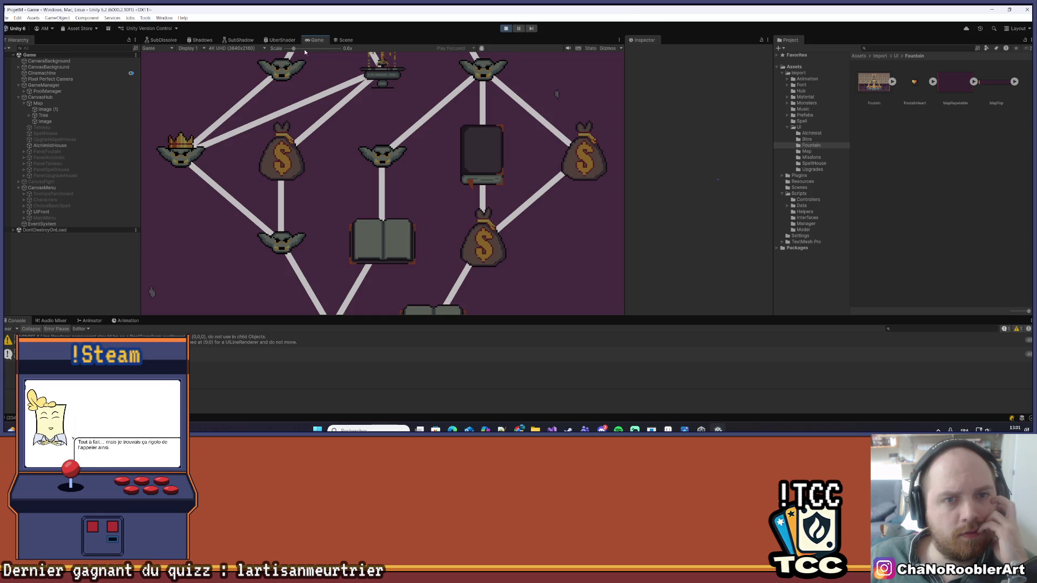
pyautogui.moveTo(293, 48); pyautogui.dragTo(256, 52)
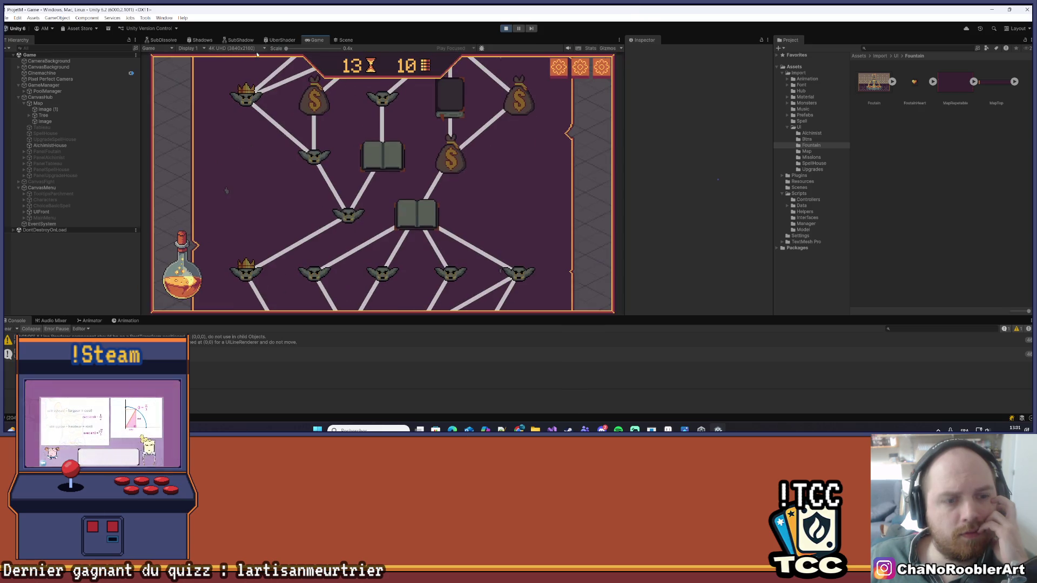
pyautogui.scroll(-5, 506, 243)
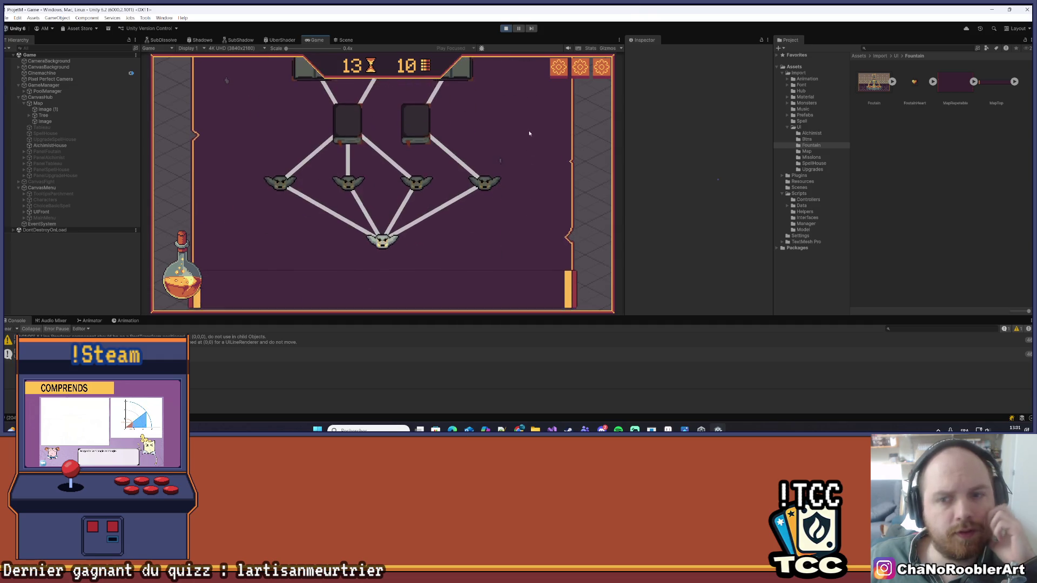
pyautogui.scroll(2, 553, 192)
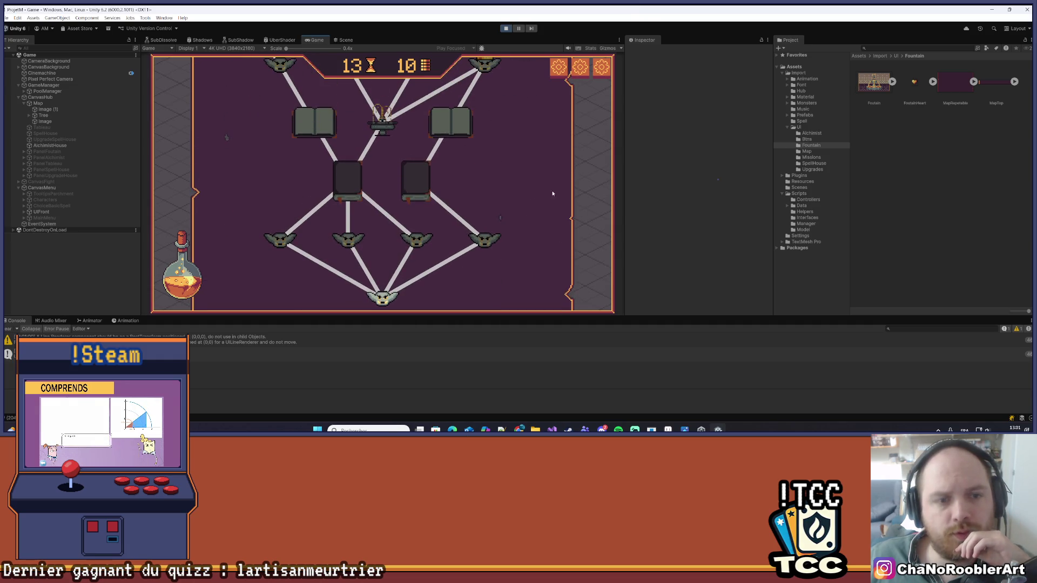
pyautogui.scroll(-3, 553, 191)
pyautogui.scroll(1, 525, 108)
pyautogui.scroll(8, 529, 139)
pyautogui.scroll(8, 530, 151)
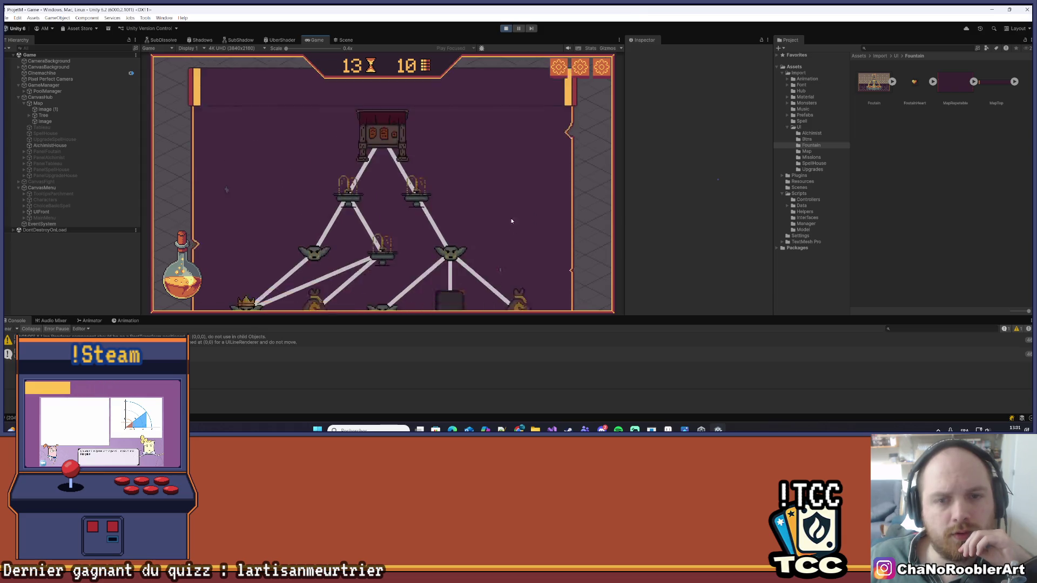
pyautogui.scroll(-15, 513, 230)
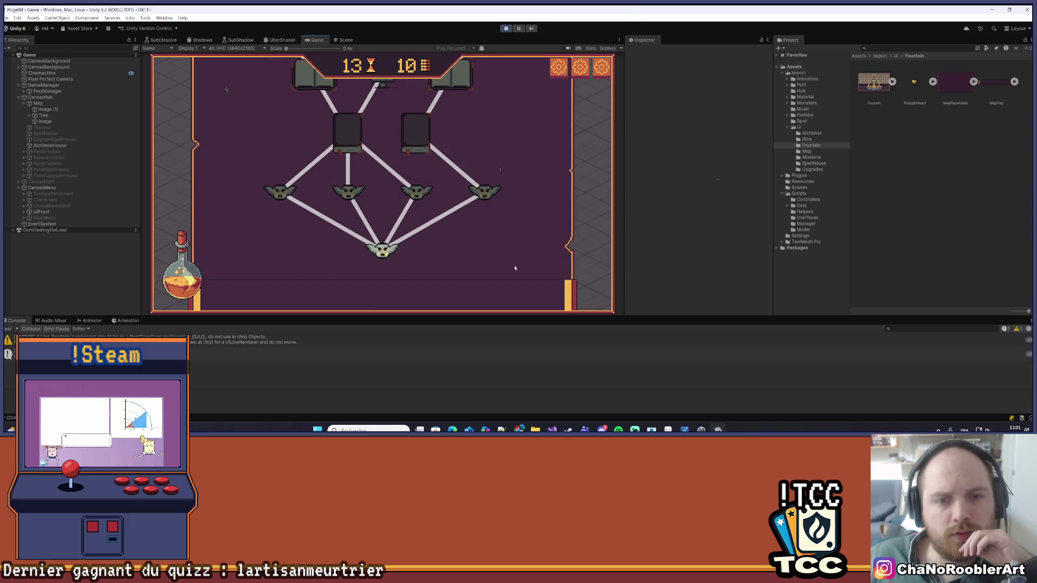